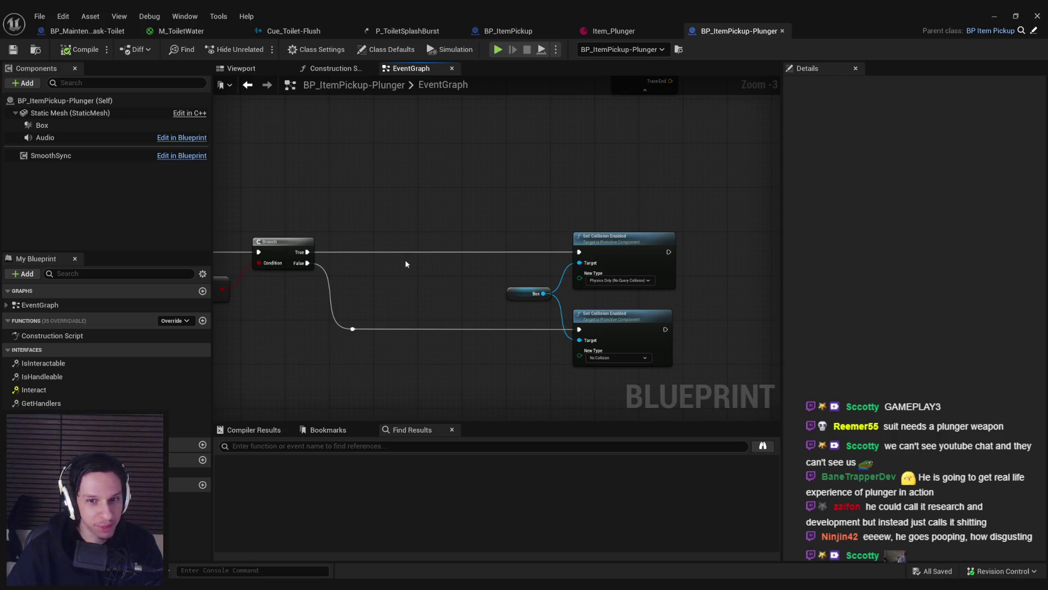
Step: Select the Box getter and both Set Collision Enabled nodes and frame them in the graph
scroll(401, 288, up, 2)
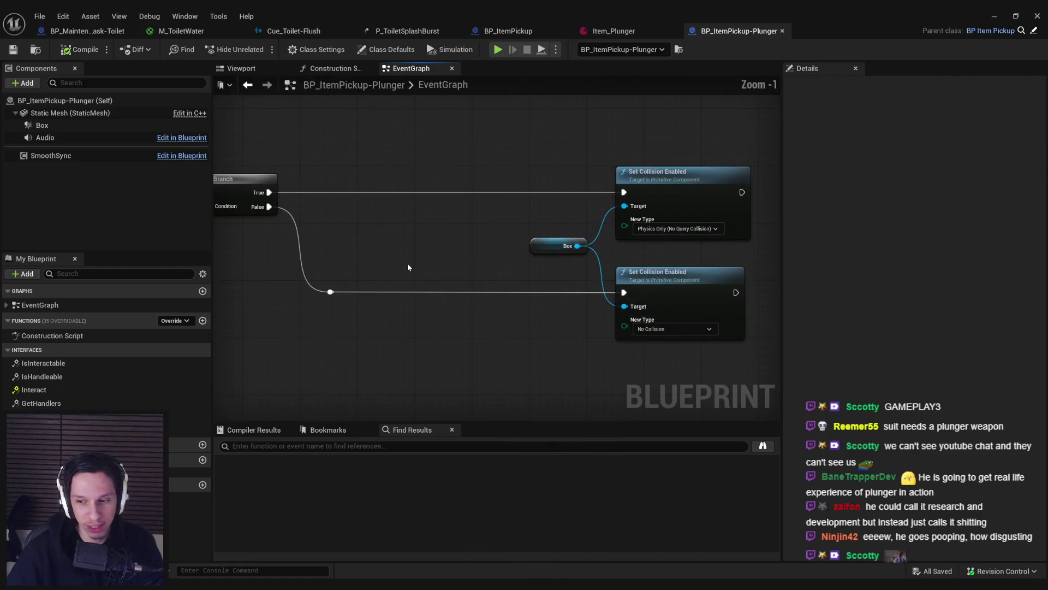
scroll(432, 327, down, 2)
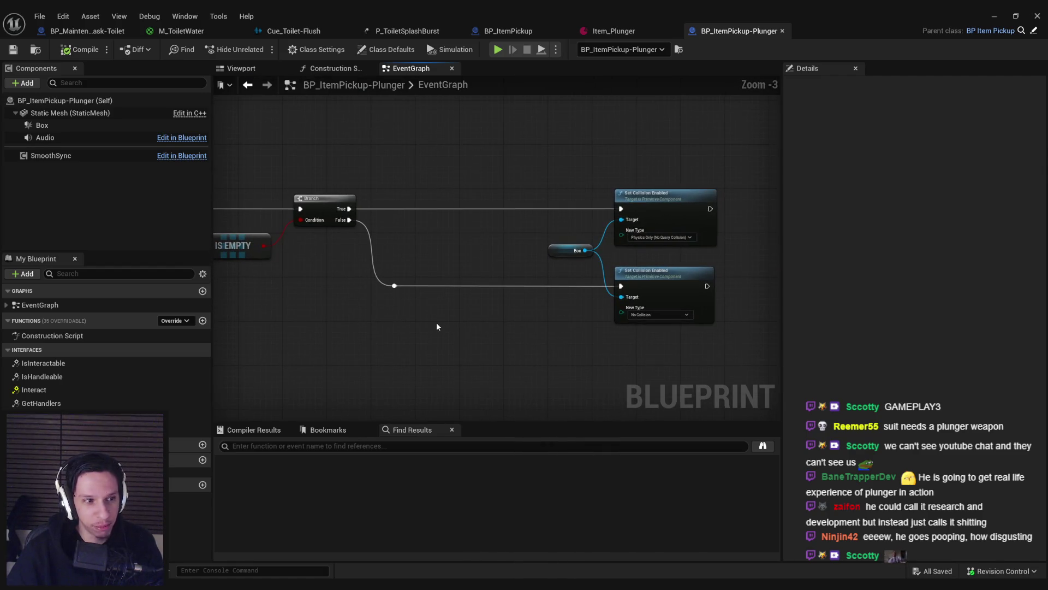
scroll(437, 279, up, 1)
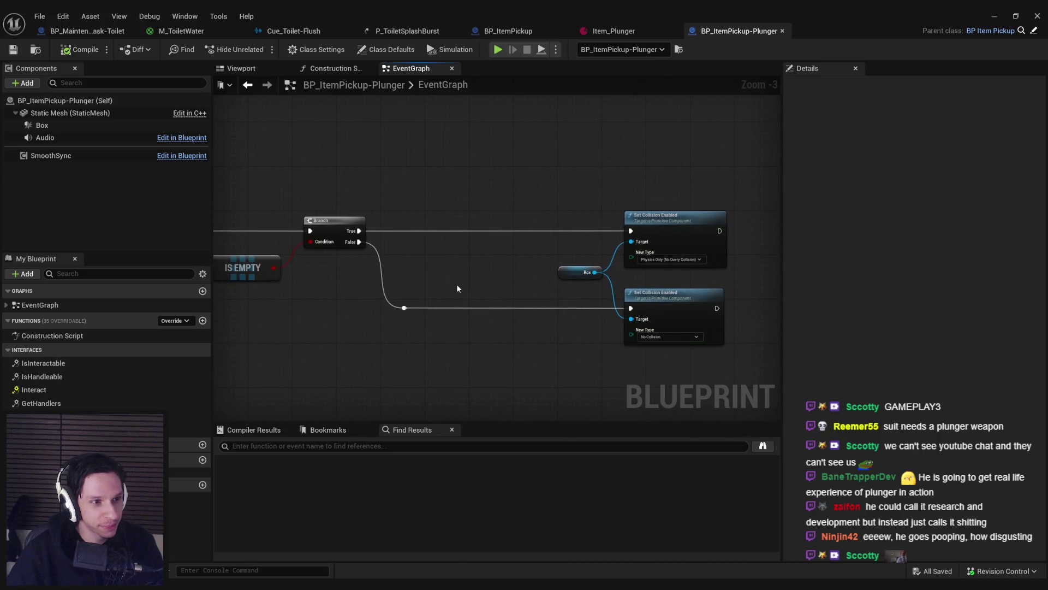
scroll(463, 245, down, 1)
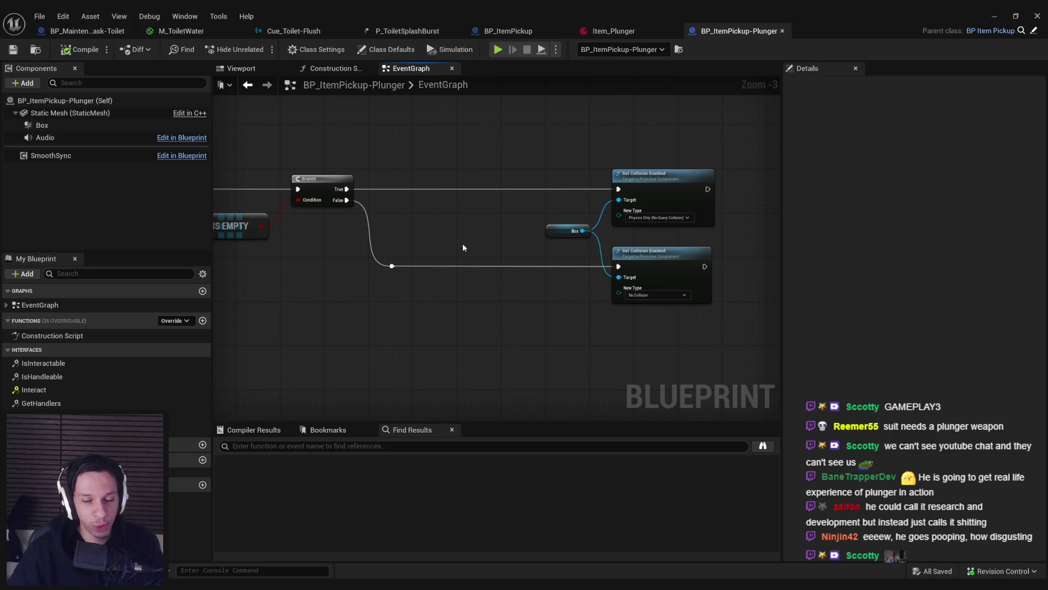
drag(485, 157, 729, 336)
scroll(497, 298, down, 2)
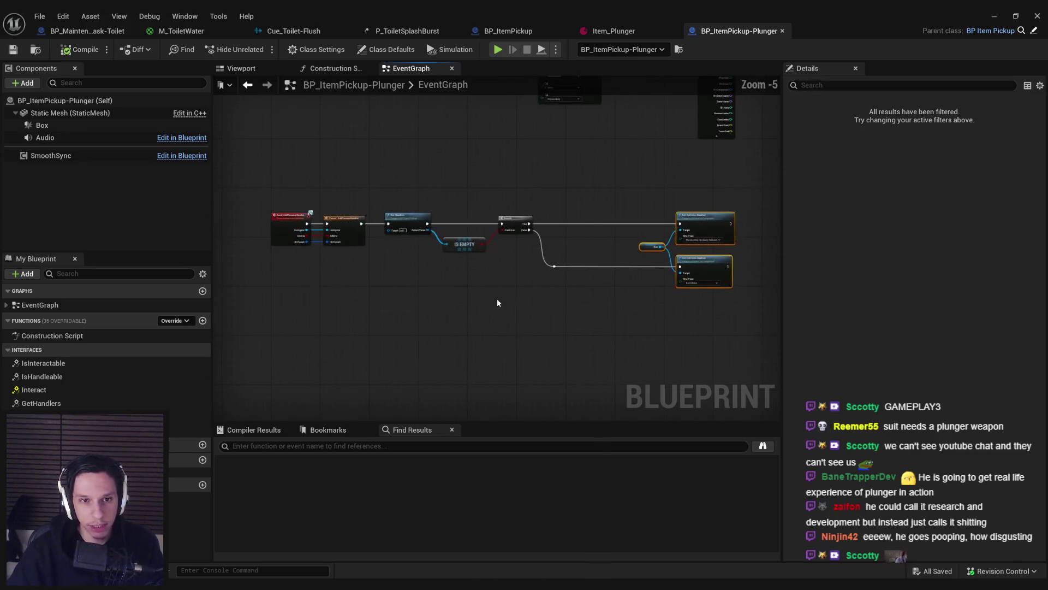
scroll(407, 264, up, 3)
scroll(482, 300, down, 2)
key(f)
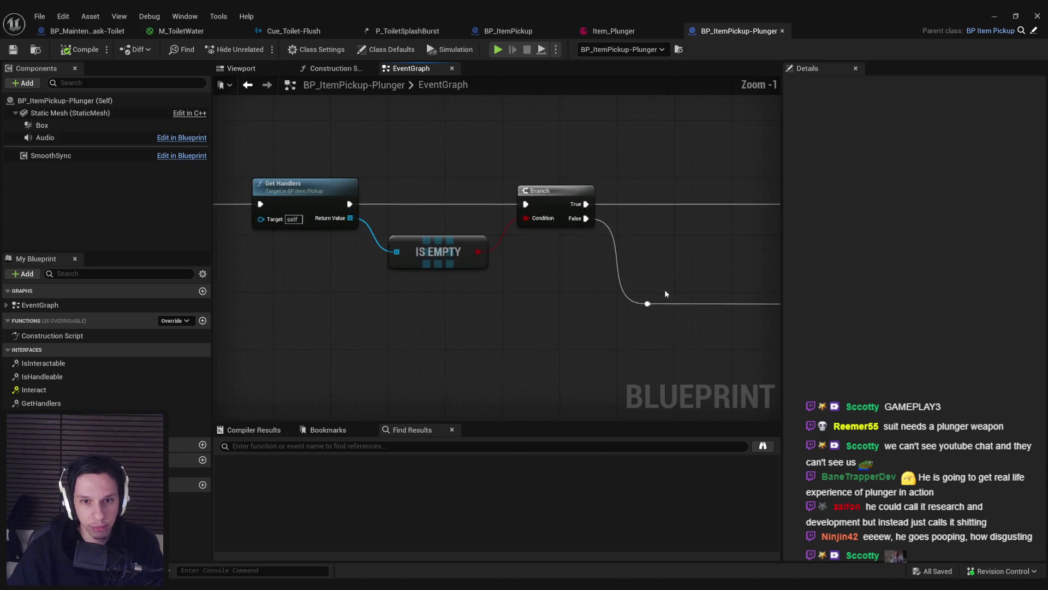
click(629, 210)
drag(533, 227, 503, 198)
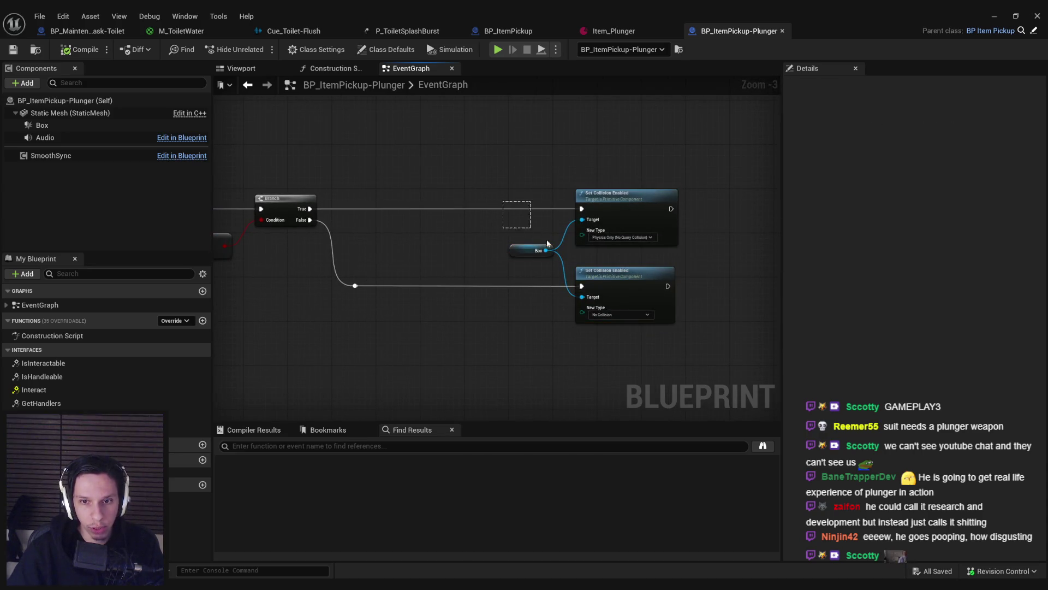
Step: Duplicate the Box getter and wire the copy into the lower Set Collision Enabled node's Target
click(611, 287)
click(461, 264)
key(ctrl+c)
key(ctrl+v)
mouse_move(480, 326)
mouse_down()
mouse_move(514, 315)
mouse_move(361, 306)
mouse_up()
right_click(494, 275)
shift+click(542, 321)
Step: Spread the No Collision and Physics Only collision nodes apart, each with its Box getter
drag(431, 198, 595, 277)
mouse_move(522, 255)
mouse_down()
mouse_move(732, 247)
mouse_move(617, 257)
mouse_move(663, 262)
mouse_up()
scroll(733, 247, down, 2)
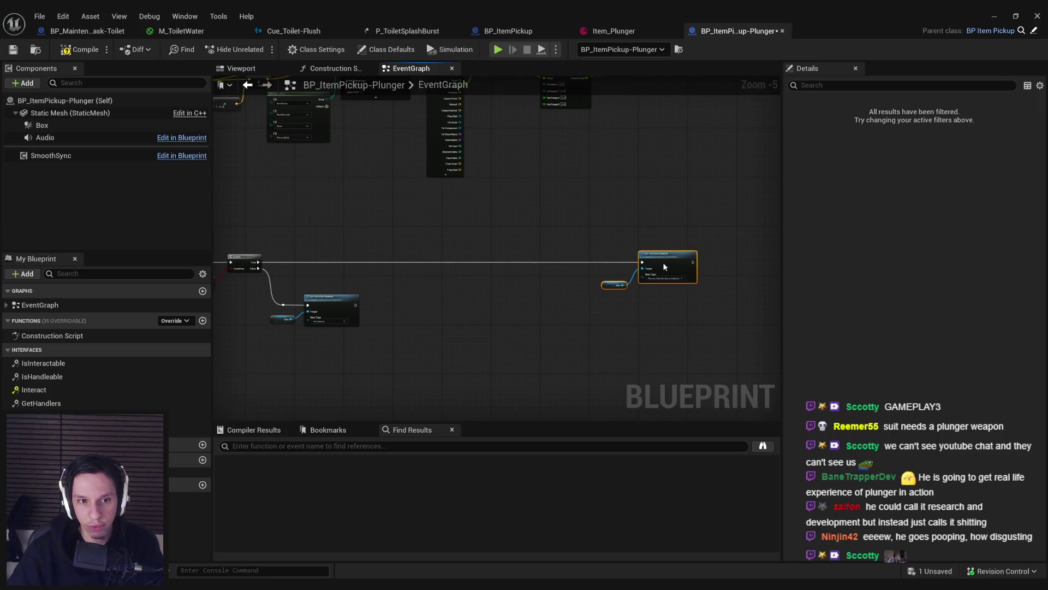
click(394, 249)
scroll(313, 199, up, 1)
Step: Arrange the Set Collision, Line Trace and Make Array nodes of the trace chain into view
drag(293, 176, 585, 278)
scroll(541, 243, down, 2)
scroll(541, 243, up, 2)
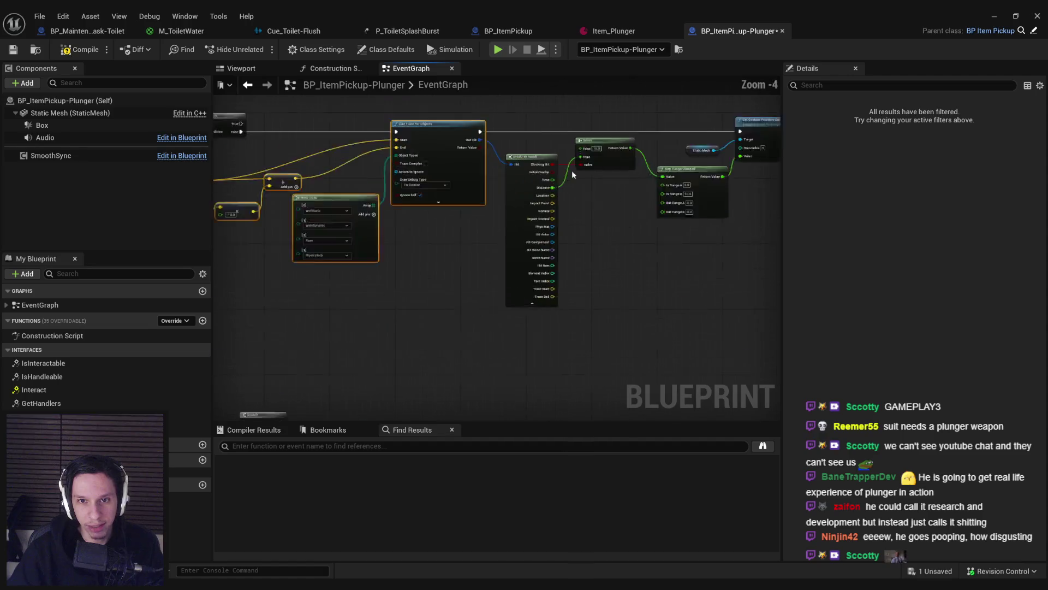
scroll(546, 152, up, 1)
scroll(565, 182, down, 1)
scroll(546, 207, down, 3)
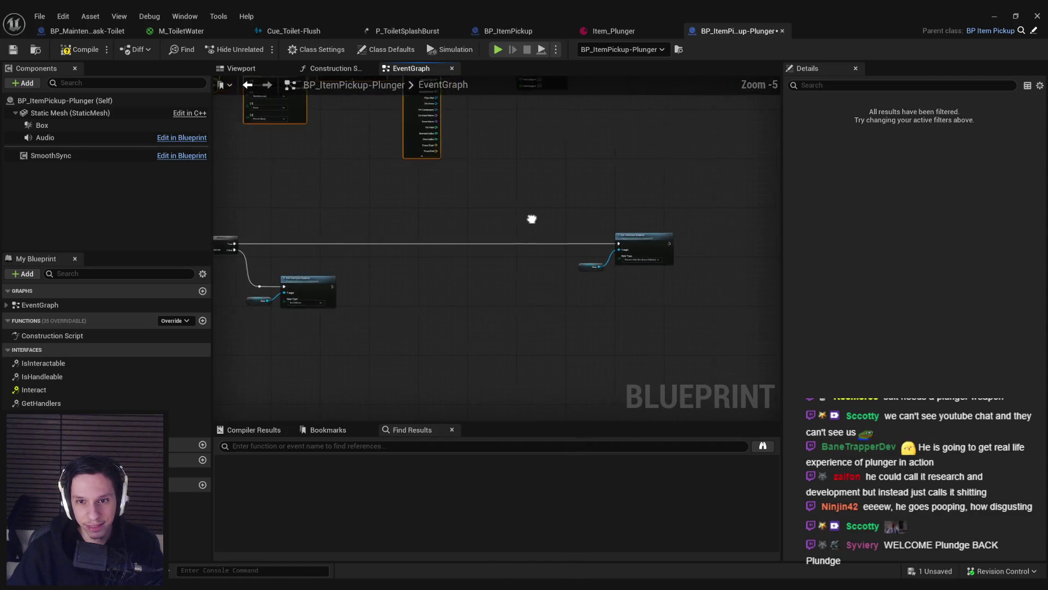
scroll(530, 241, up, 3)
mouse_move(464, 239)
mouse_down()
mouse_move(719, 231)
mouse_move(436, 253)
mouse_up()
drag(531, 323, 339, 254)
mouse_move(448, 313)
mouse_down()
mouse_move(324, 363)
mouse_move(295, 361)
mouse_up()
Step: Wire Branch True into the Line Trace For Objects execution and place the trace group beside it
mouse_move(579, 258)
mouse_down()
mouse_move(575, 214)
mouse_move(318, 222)
mouse_move(408, 219)
mouse_up()
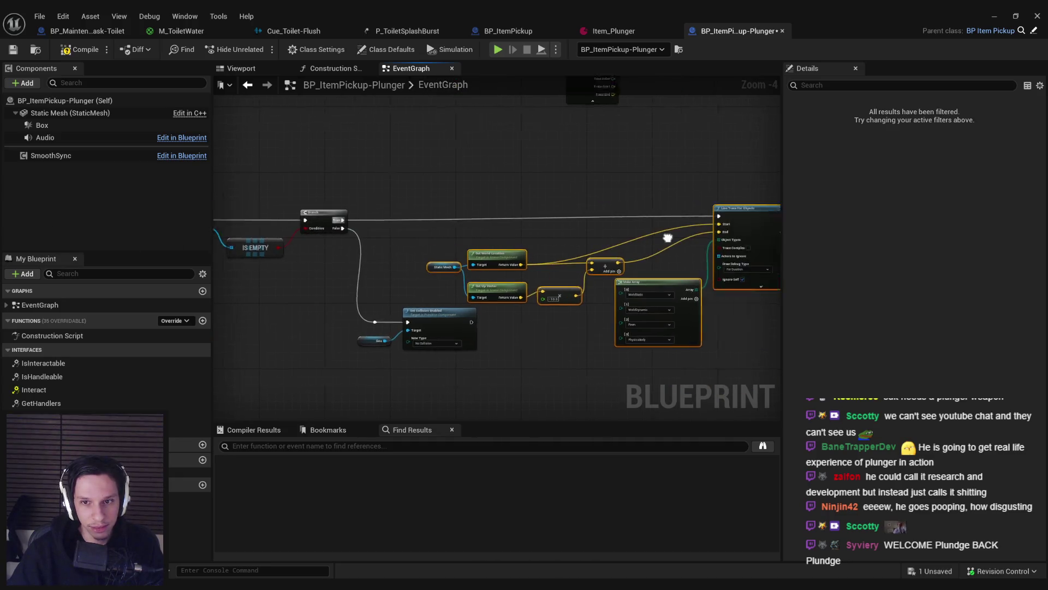
drag(675, 218, 687, 221)
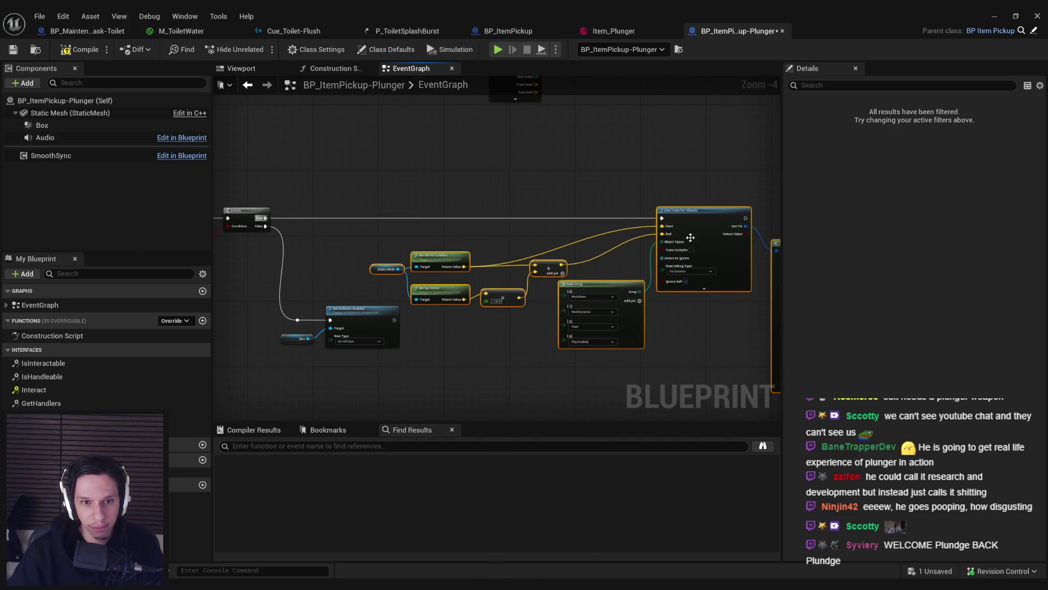
scroll(575, 303, up, 2)
drag(553, 297, 542, 240)
Step: Add a less-than node on Select's output comparing the distance against 3.0
mouse_move(520, 178)
mouse_down()
mouse_move(606, 202)
mouse_move(623, 154)
mouse_move(292, 156)
mouse_up()
text(<)
key(Return)
click(568, 201)
text(3)
Step: Add a Branch from the comparison, wiring its False output to Set Collision Enabled
click(580, 245)
text(branch)
key(Return)
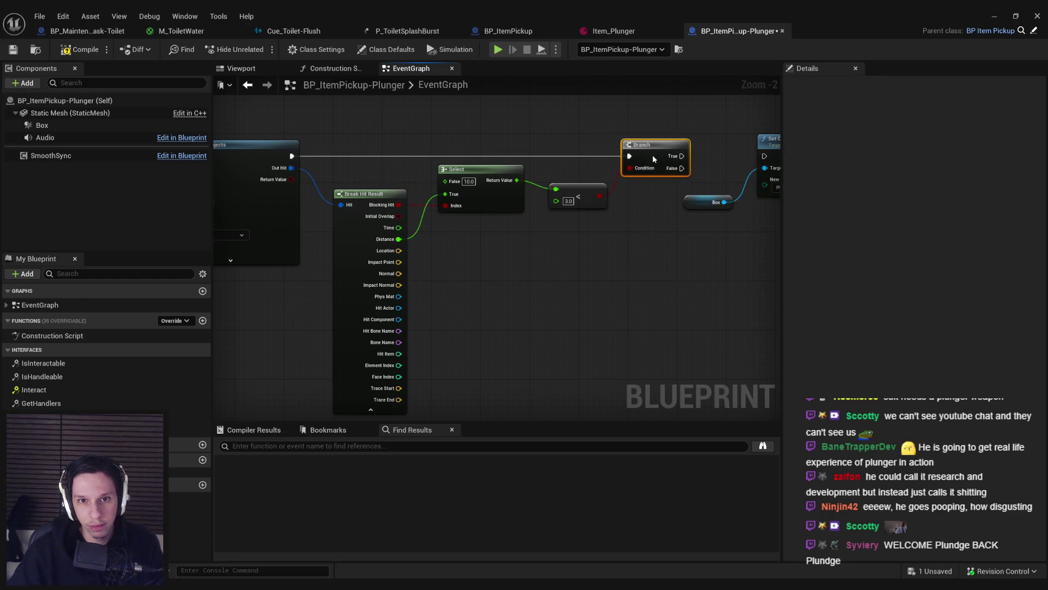
mouse_move(682, 175)
mouse_down()
mouse_move(732, 171)
mouse_move(582, 184)
mouse_up()
click(633, 164)
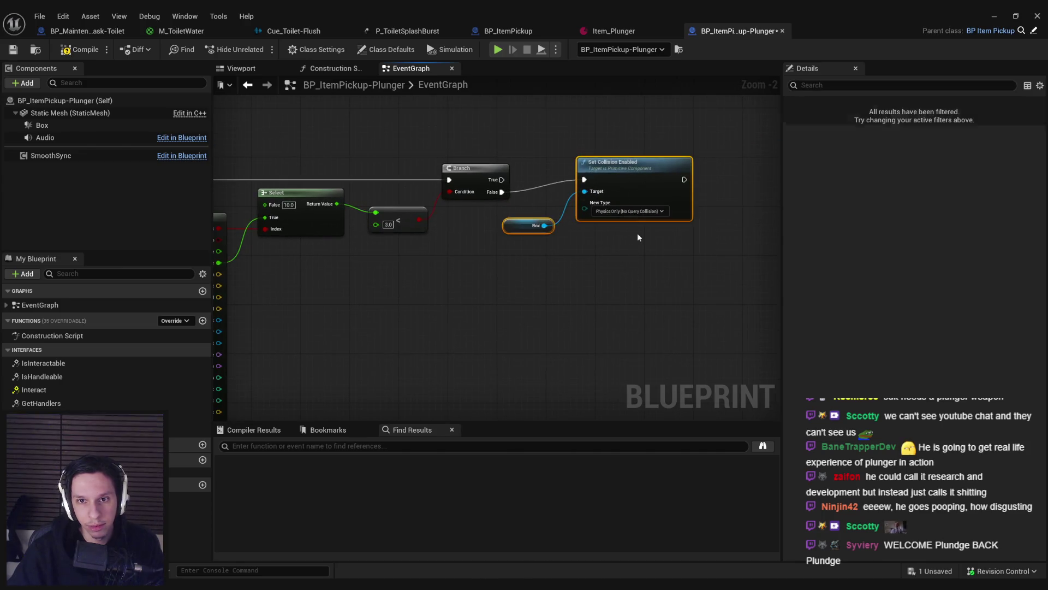
drag(633, 164, 628, 267)
scroll(579, 205, up, 1)
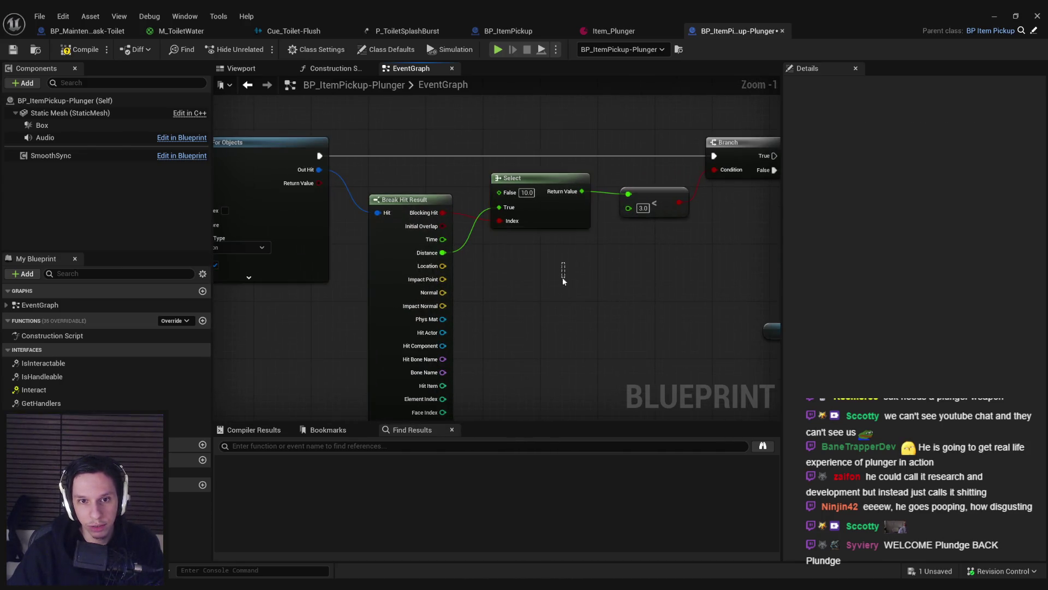
scroll(657, 220, down, 1)
click(528, 409)
Step: Add a Print String on Branch True with the message 'TIME FOR SUCTION'
drag(481, 207, 580, 205)
text(print)
key(Return)
click(573, 220)
text(TIME FOR SUCTION)
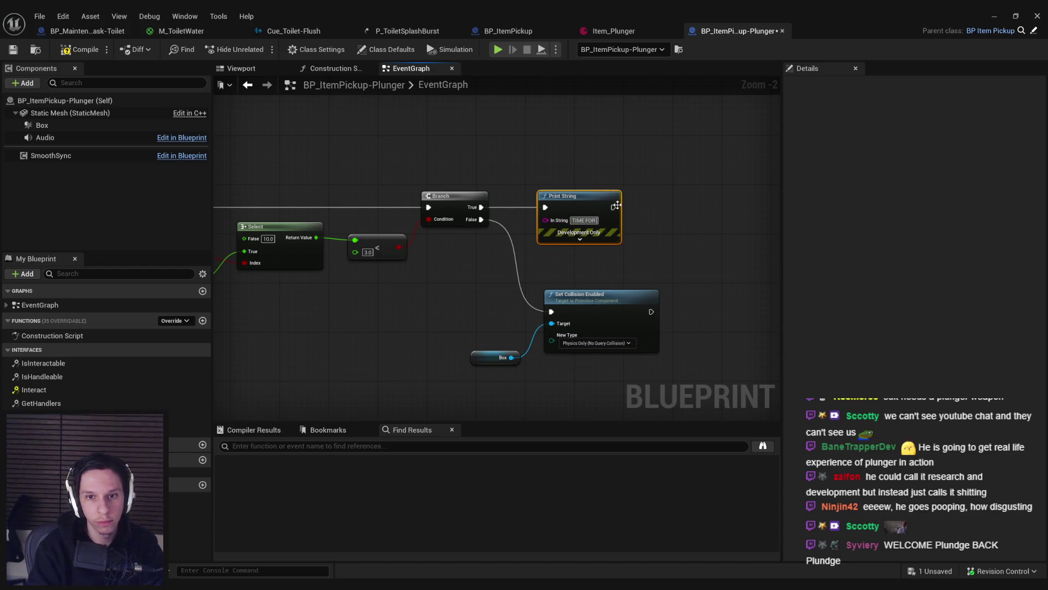
scroll(603, 213, down, 1)
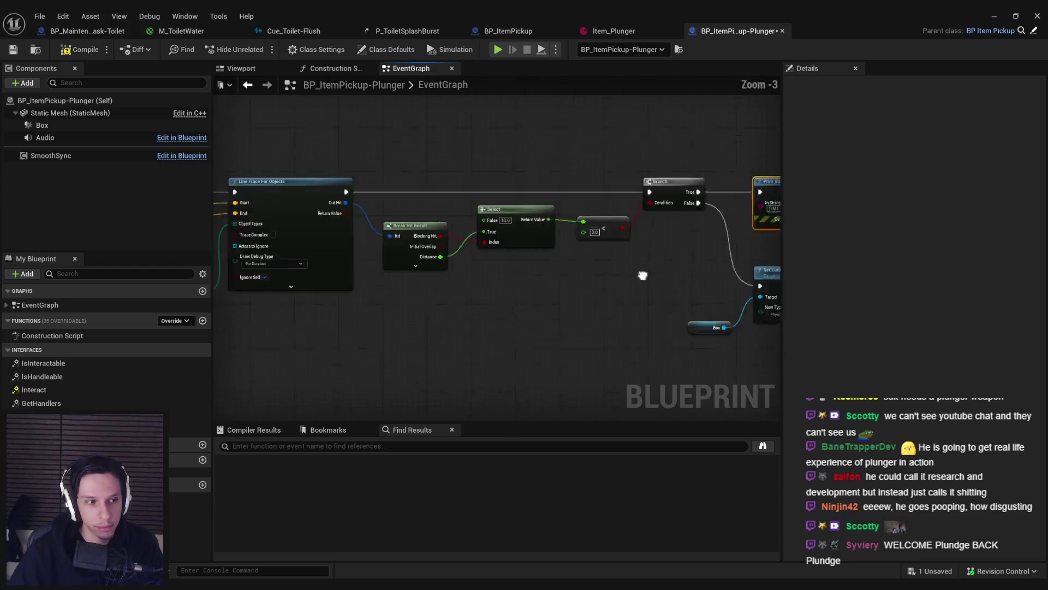
Step: Compile and save the plunger Blueprint, then close its editor
click(80, 49)
click(14, 50)
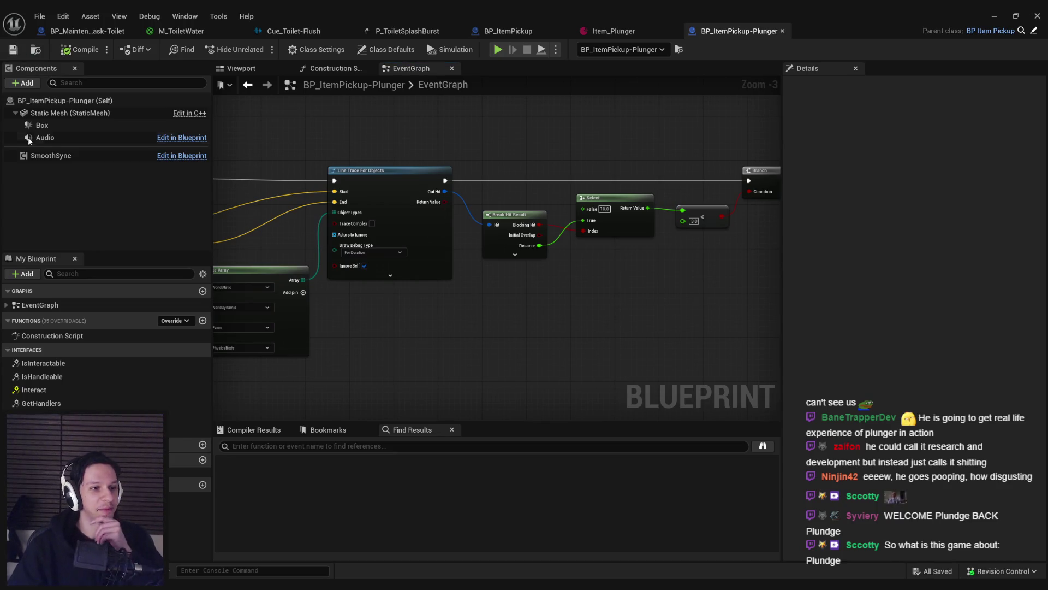
scroll(673, 304, down, 2)
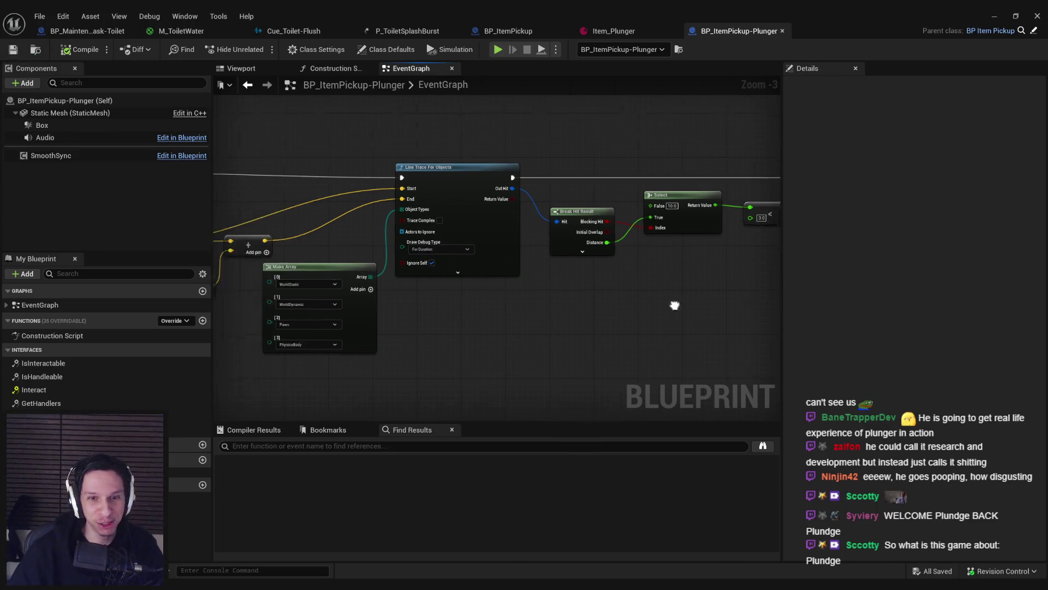
click(994, 16)
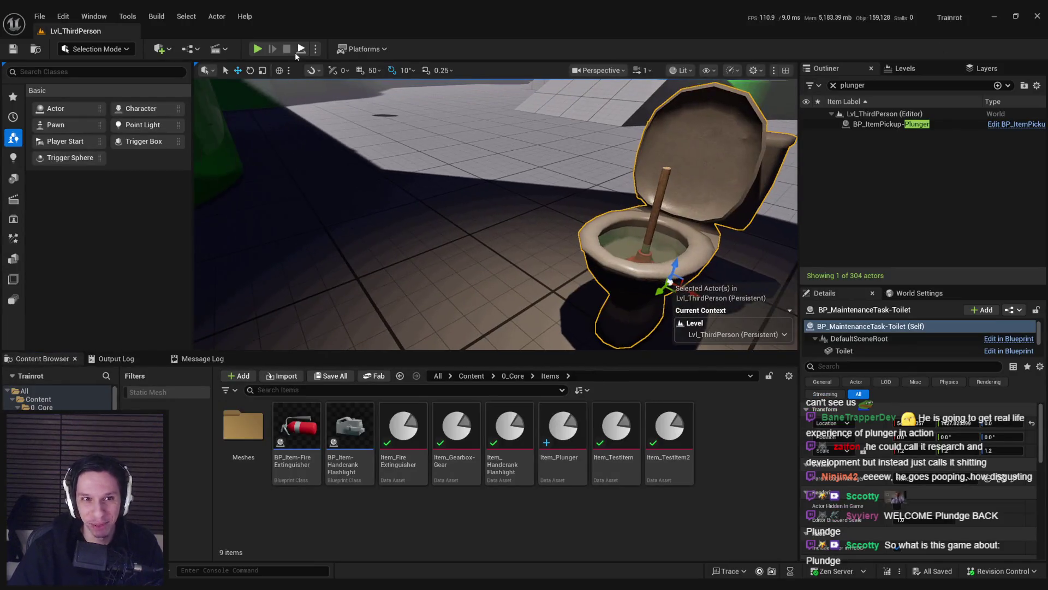
Step: Play the level, walk to the plunger and use it to trigger TIME FOR SUCTION, then stop
click(257, 49)
key(w)
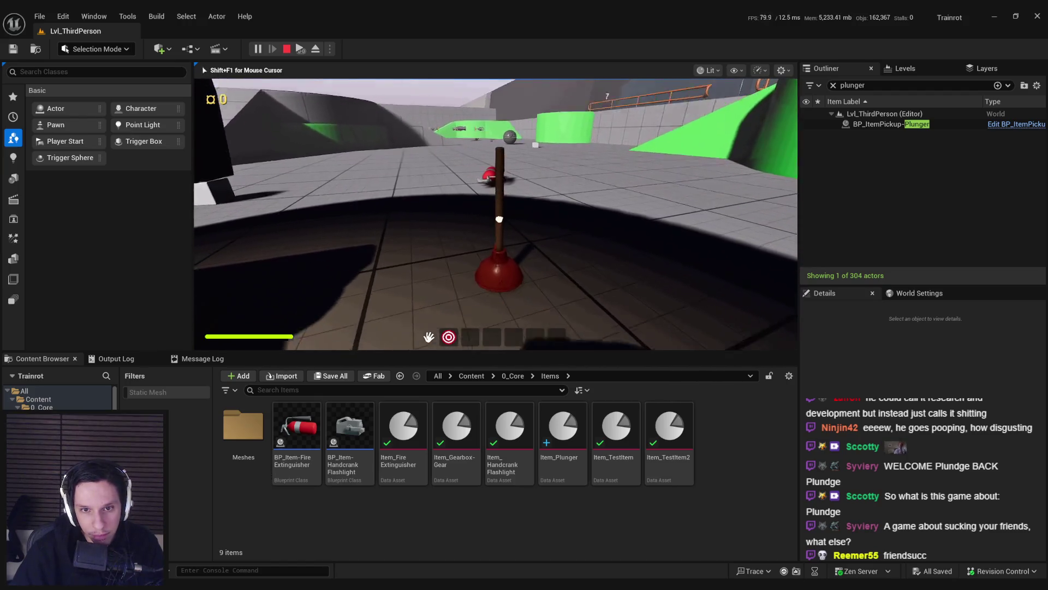
click(495, 213)
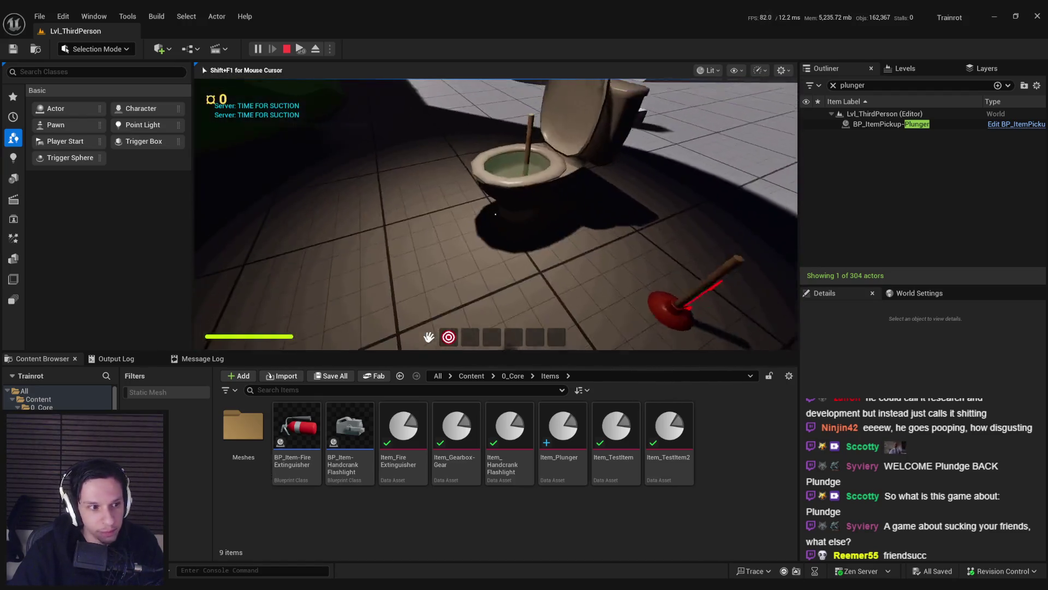
key(Escape)
Step: Bring the BP_ItemPickup-Plunger Blueprint editor back from the taskbar
mouse_move(342, 581)
click(398, 544)
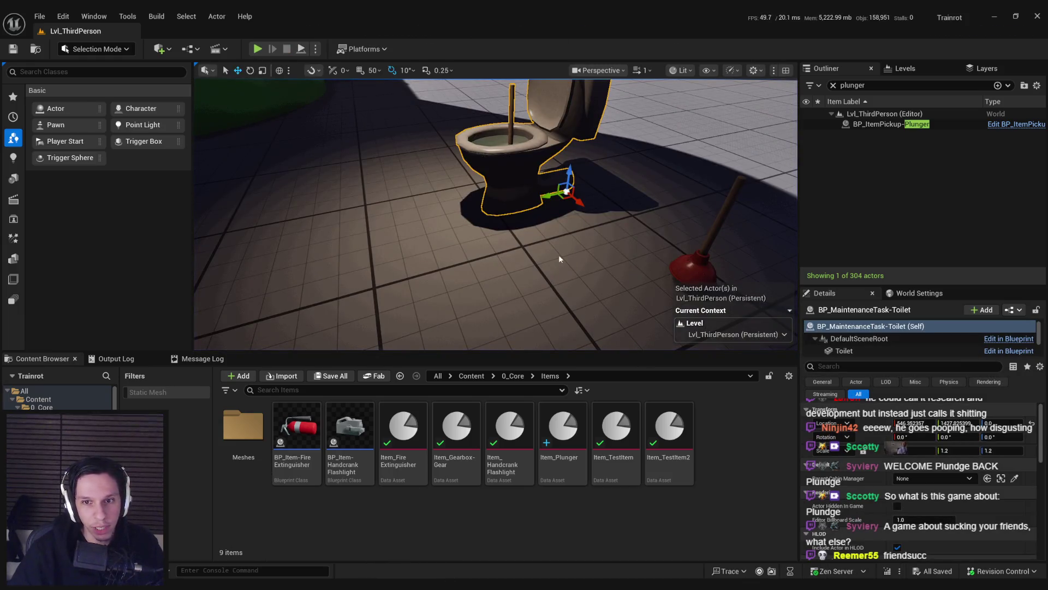
scroll(473, 194, up, 5)
scroll(424, 242, down, 1)
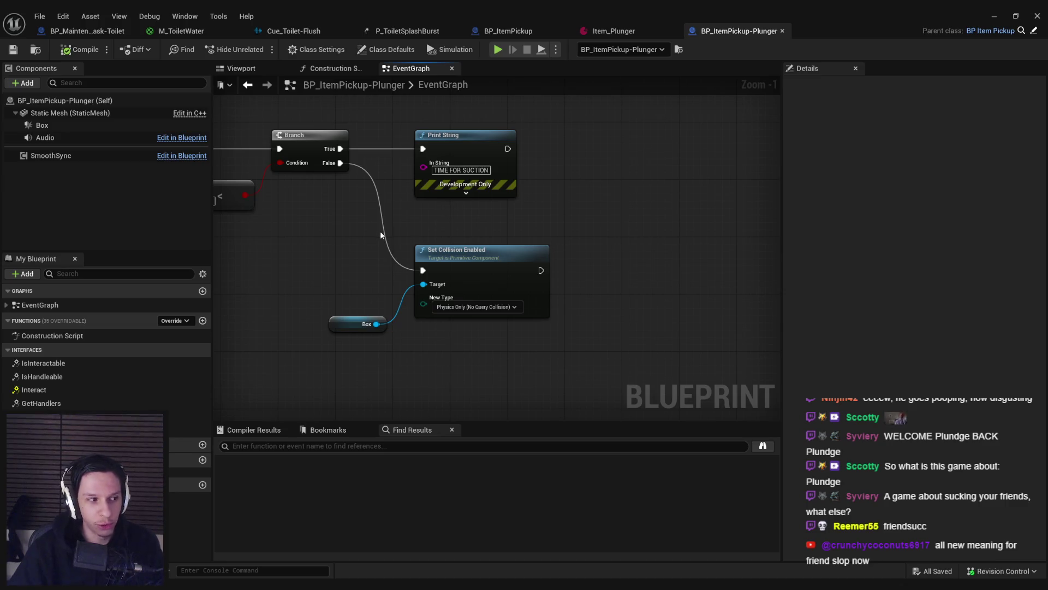
scroll(449, 290, down, 3)
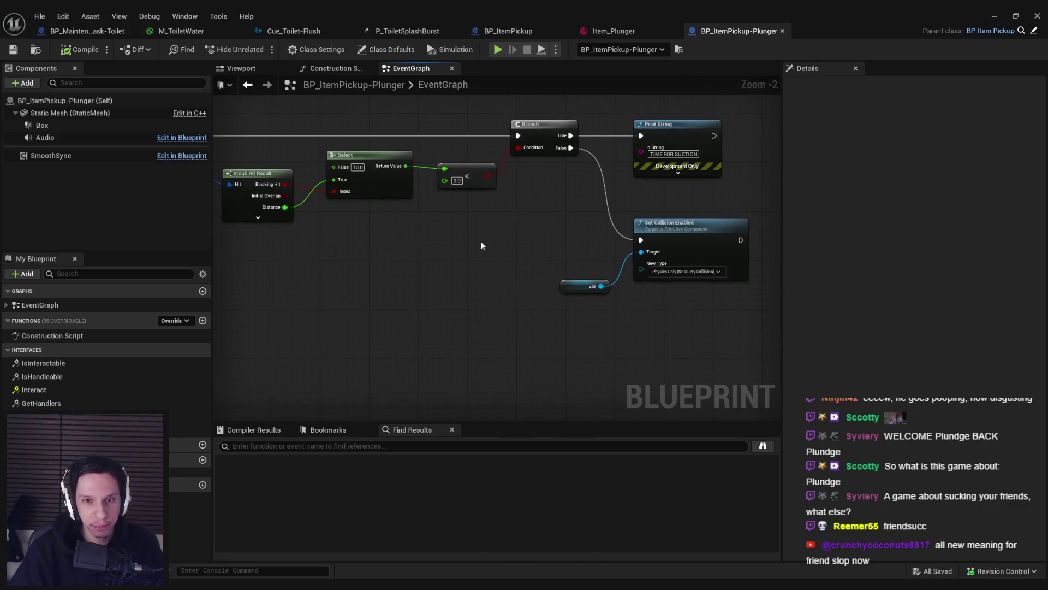
scroll(600, 229, up, 4)
key(q)
click(533, 311)
click(14, 50)
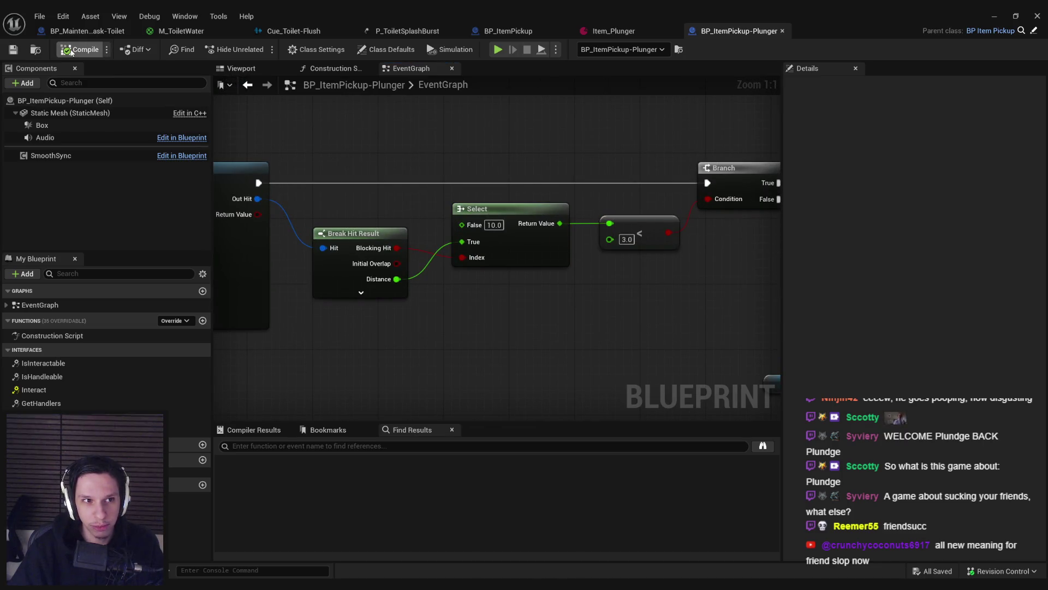
scroll(670, 273, down, 3)
drag(670, 273, 697, 271)
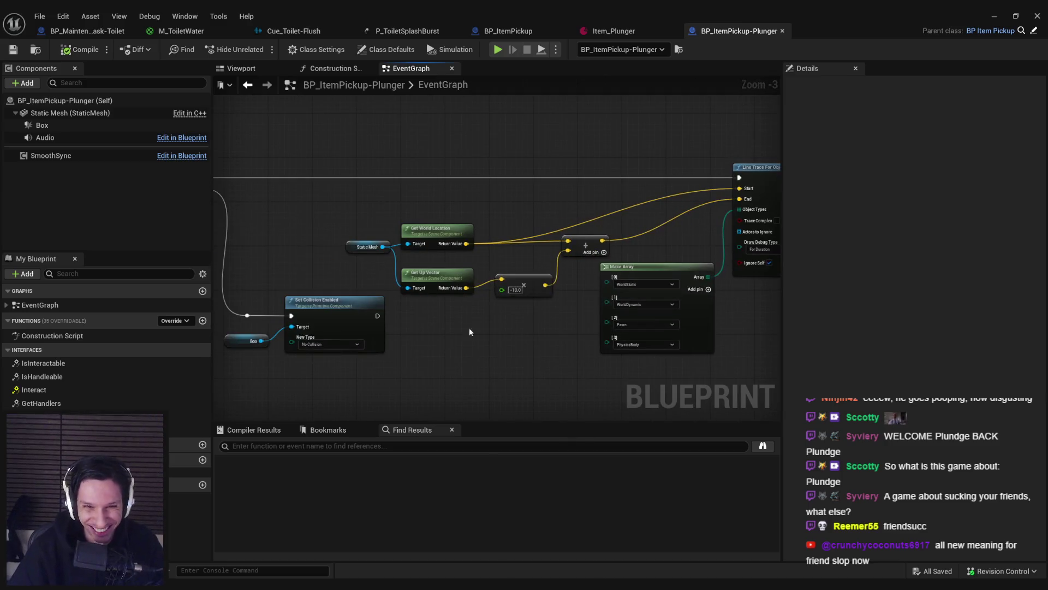
drag(396, 262, 568, 313)
key(q)
scroll(529, 312, up, 2)
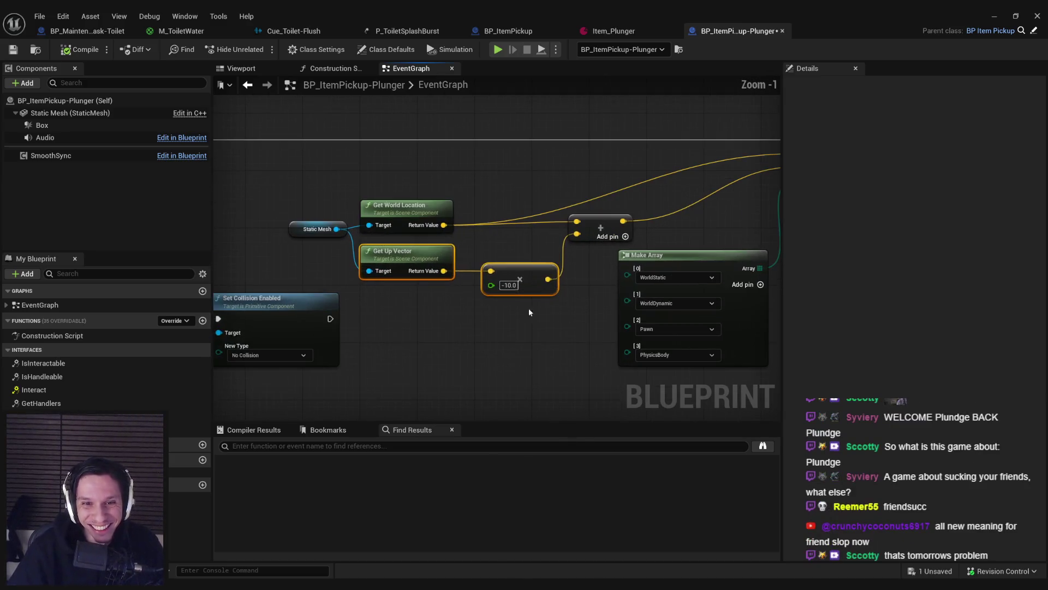
mouse_move(279, 180)
mouse_down()
mouse_move(574, 286)
mouse_move(554, 249)
mouse_move(570, 254)
mouse_up()
click(504, 340)
scroll(509, 323, down, 3)
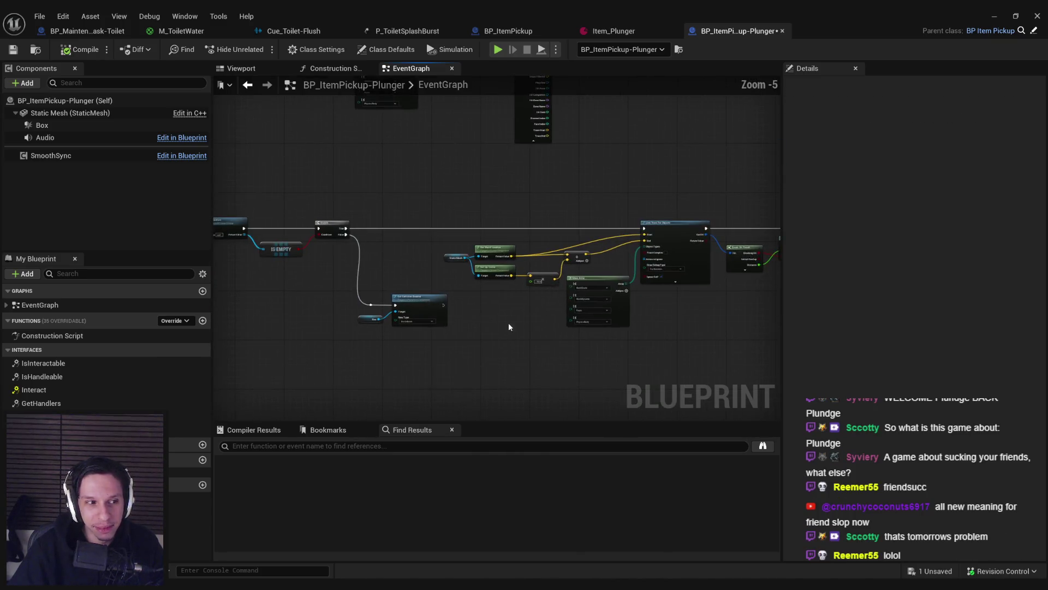
scroll(426, 262, up, 1)
key(Delete)
mouse_move(401, 336)
mouse_down()
mouse_move(479, 355)
mouse_move(430, 242)
mouse_up()
click(394, 269)
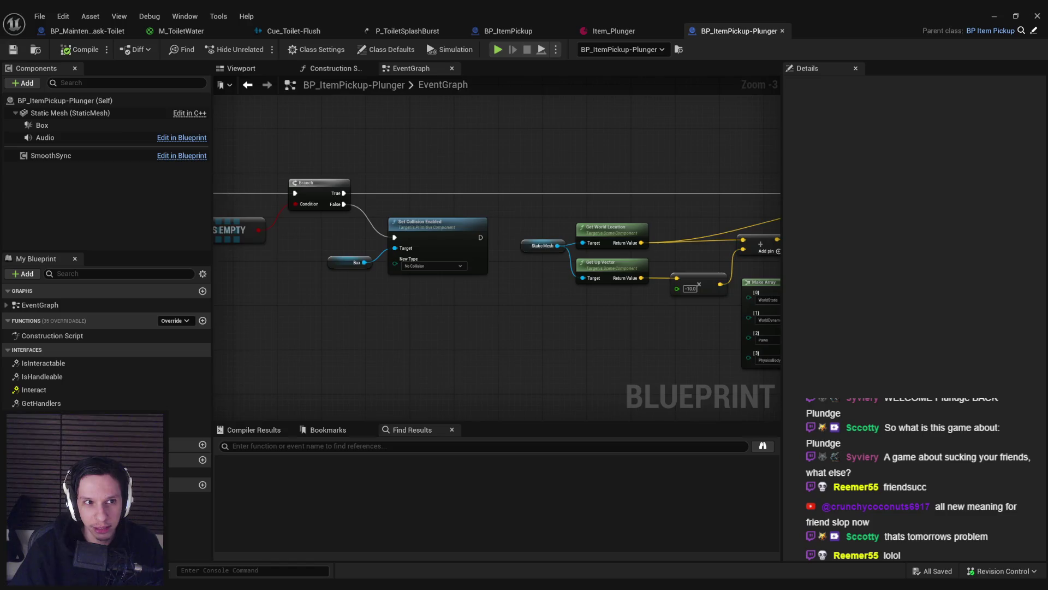
scroll(535, 281, down, 2)
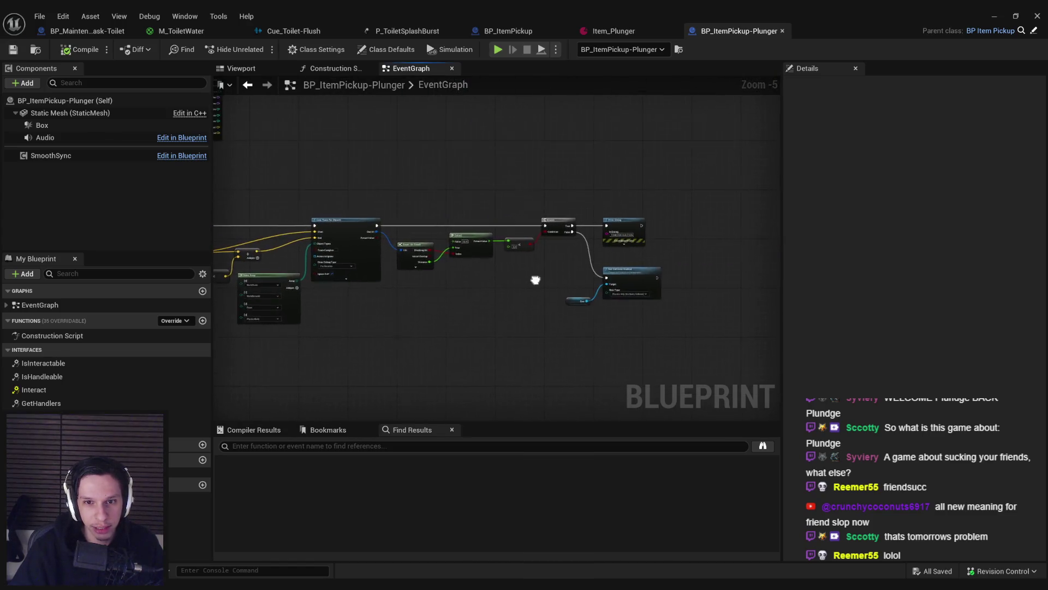
scroll(314, 286, up, 4)
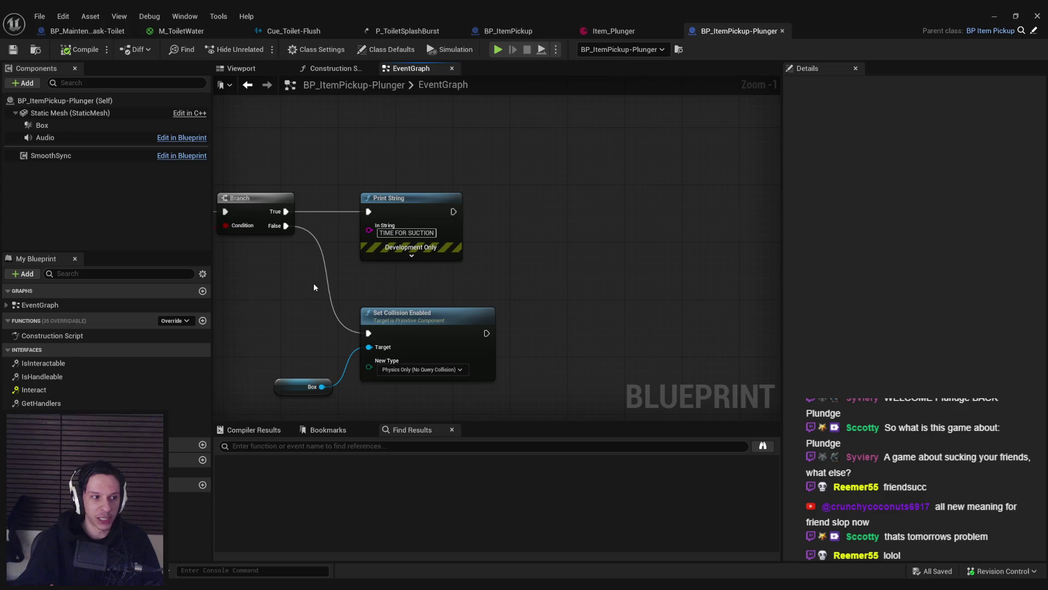
scroll(319, 297, down, 2)
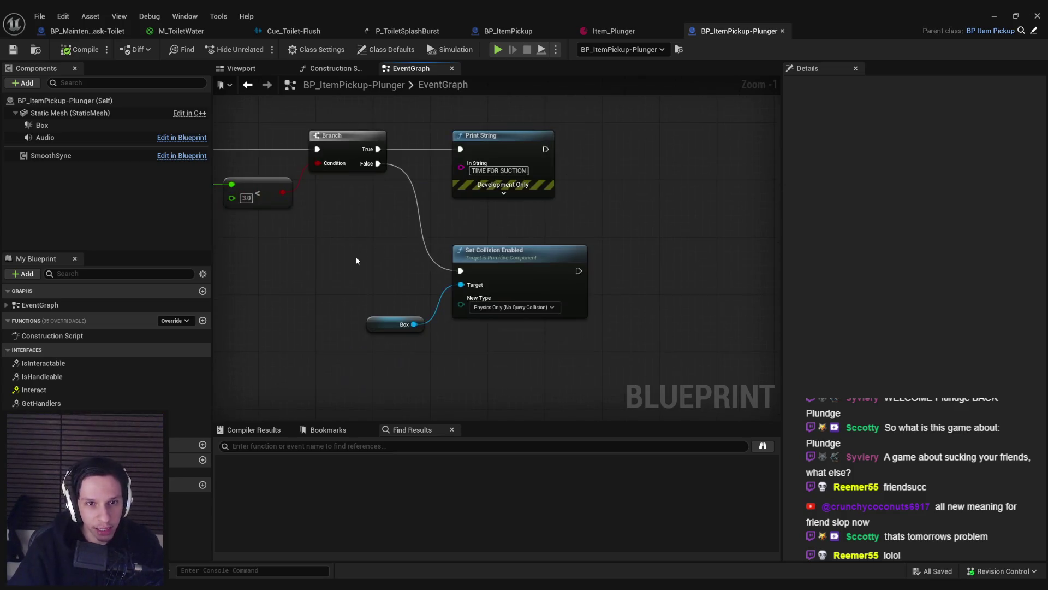
drag(509, 261, 568, 274)
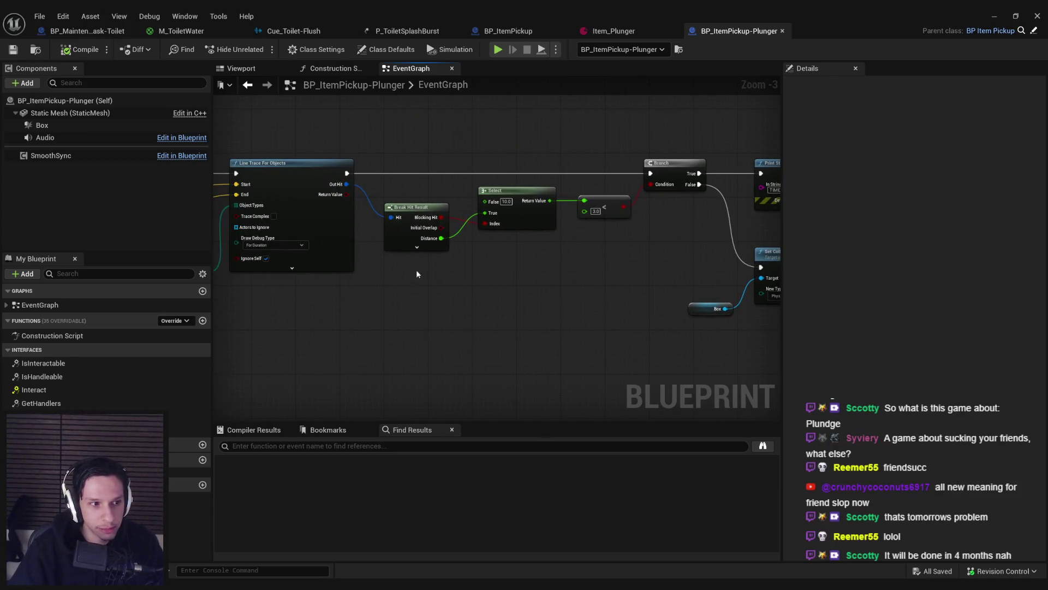
click(416, 247)
Step: Move the Set Collision Enabled and Box nodes lower, then view Break Hit Result and Select
drag(668, 273, 491, 270)
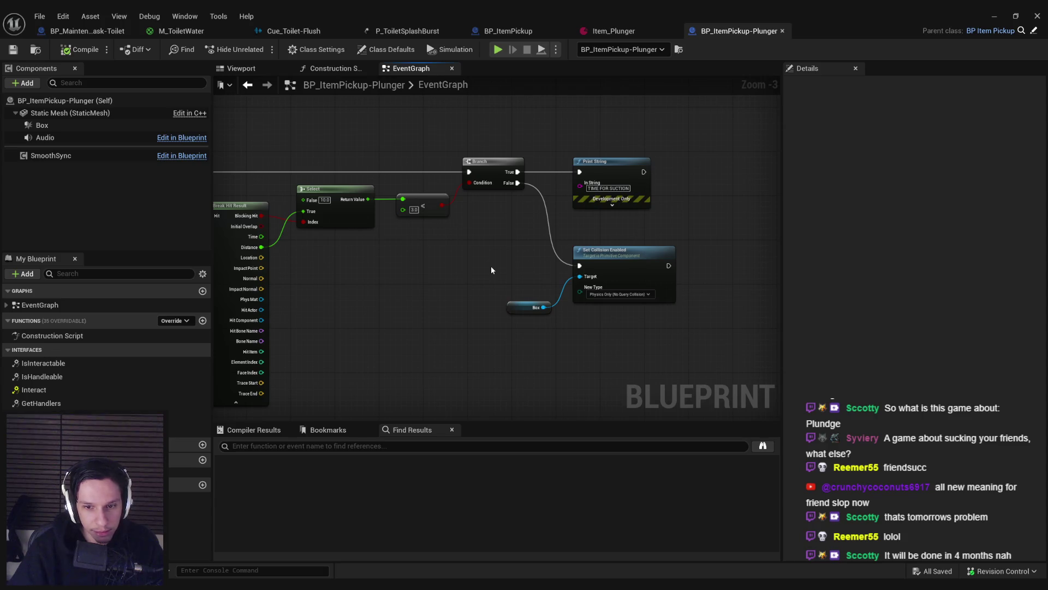
mouse_move(487, 266)
mouse_down()
mouse_move(397, 261)
mouse_move(610, 319)
mouse_move(592, 323)
mouse_up()
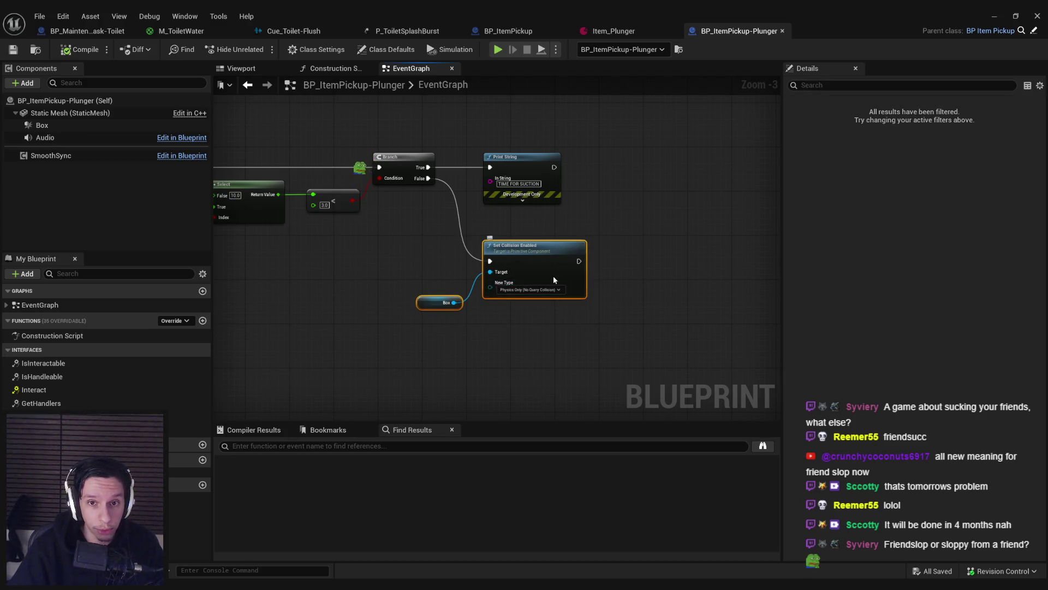
mouse_move(452, 204)
mouse_down()
mouse_move(650, 310)
mouse_move(650, 291)
mouse_up()
drag(454, 216, 625, 323)
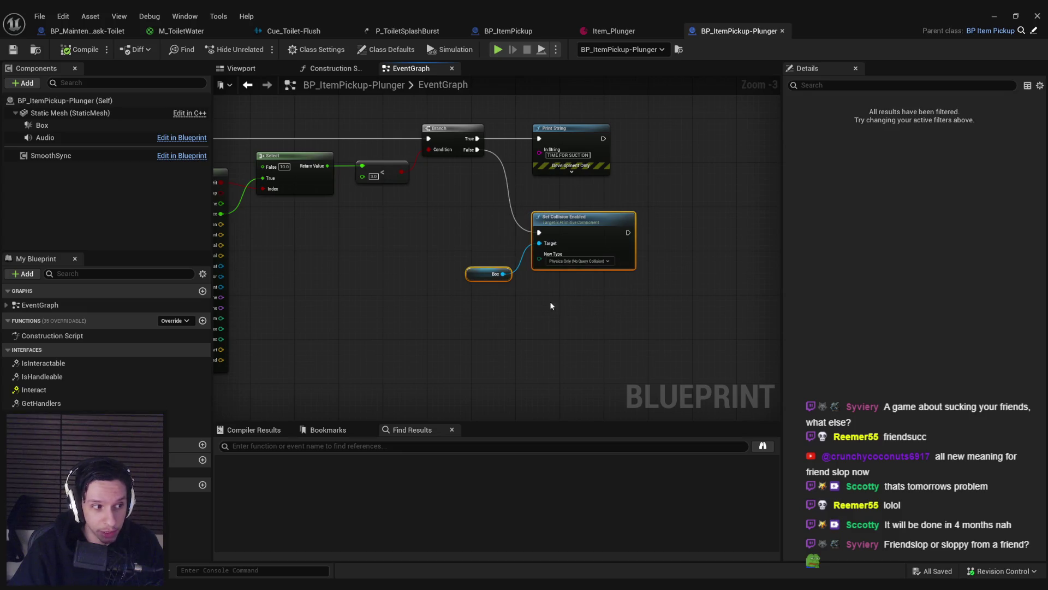
drag(580, 247, 580, 273)
mouse_move(424, 247)
mouse_down()
mouse_move(520, 274)
mouse_move(365, 225)
mouse_up()
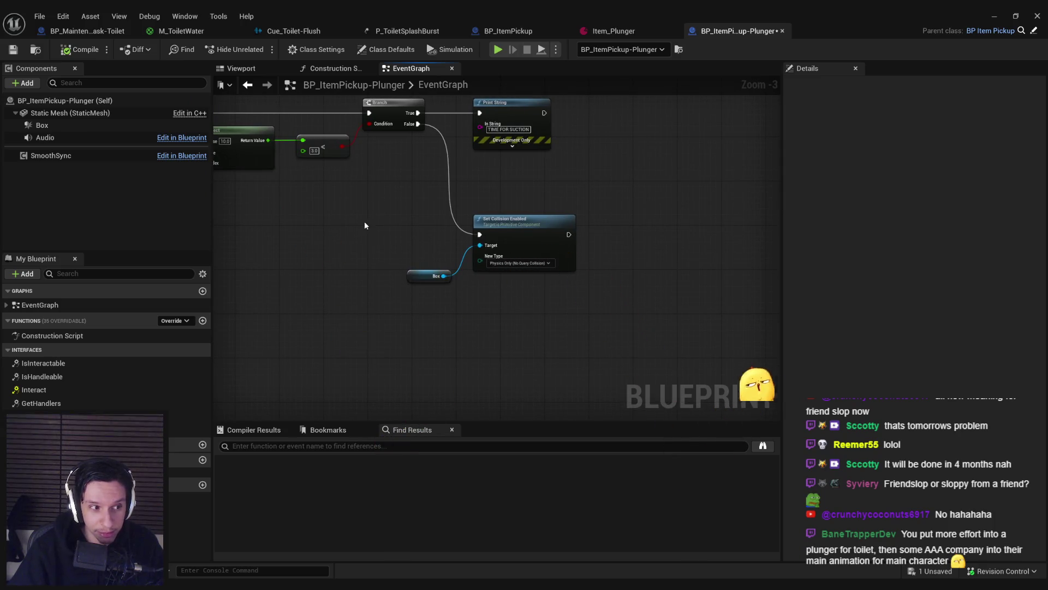
mouse_move(365, 226)
mouse_down()
mouse_move(503, 297)
mouse_move(493, 290)
mouse_up()
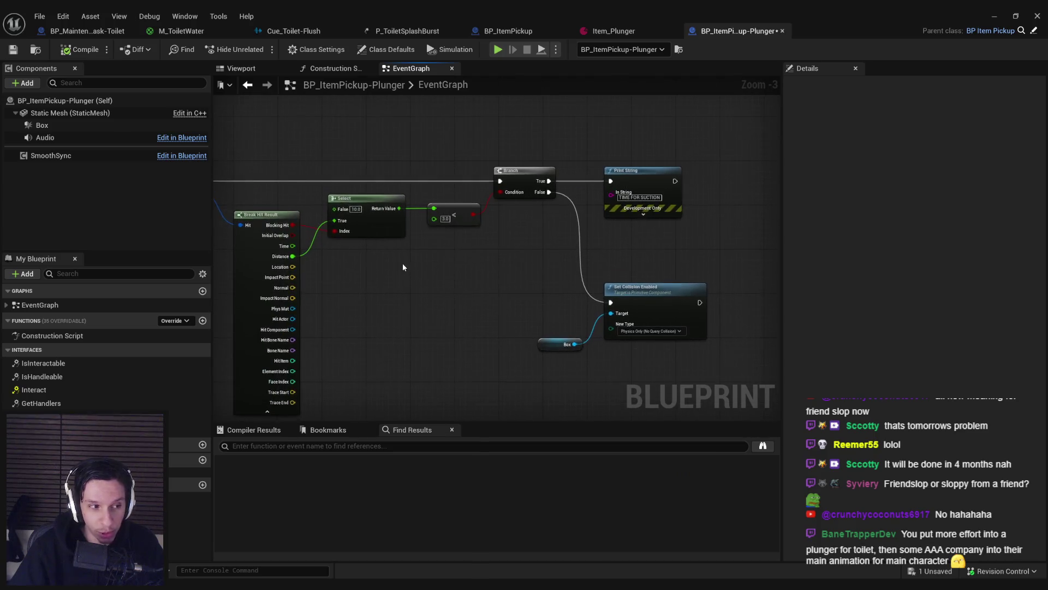
scroll(402, 267, down, 2)
scroll(436, 306, up, 4)
scroll(510, 326, down, 3)
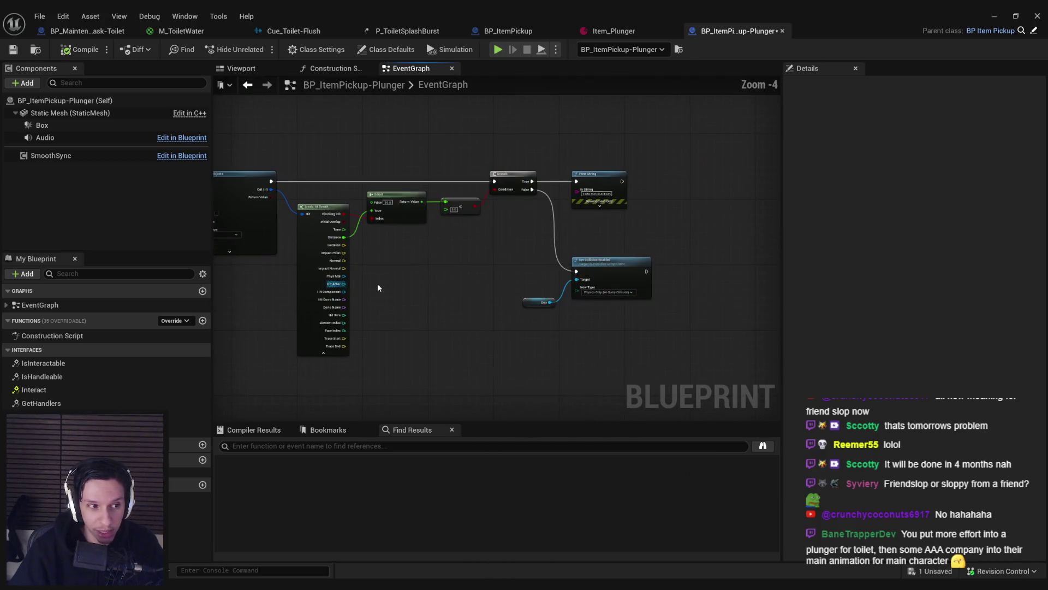
scroll(378, 288, up, 3)
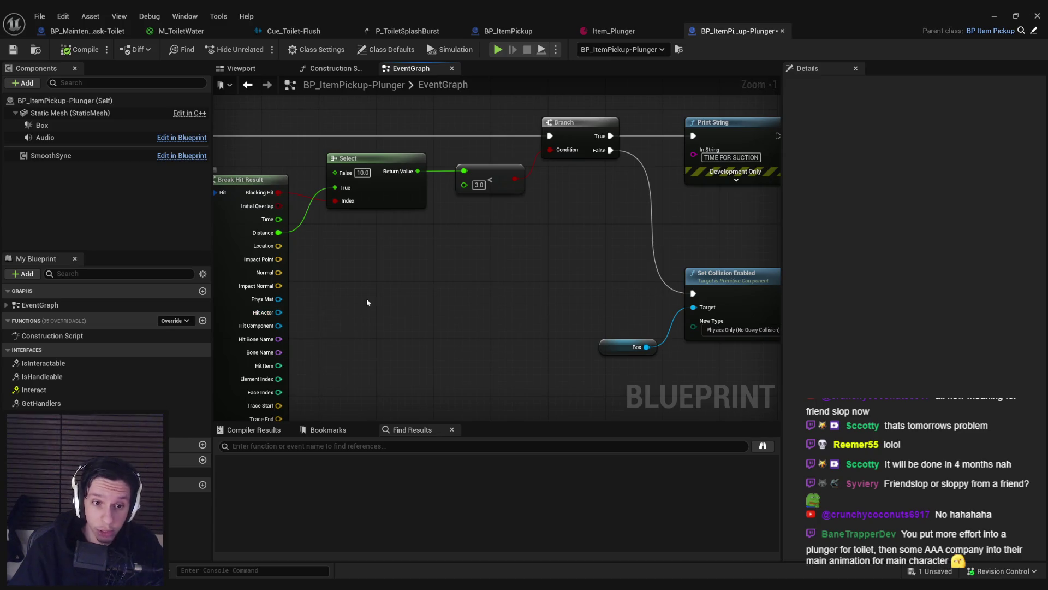
scroll(348, 307, down, 1)
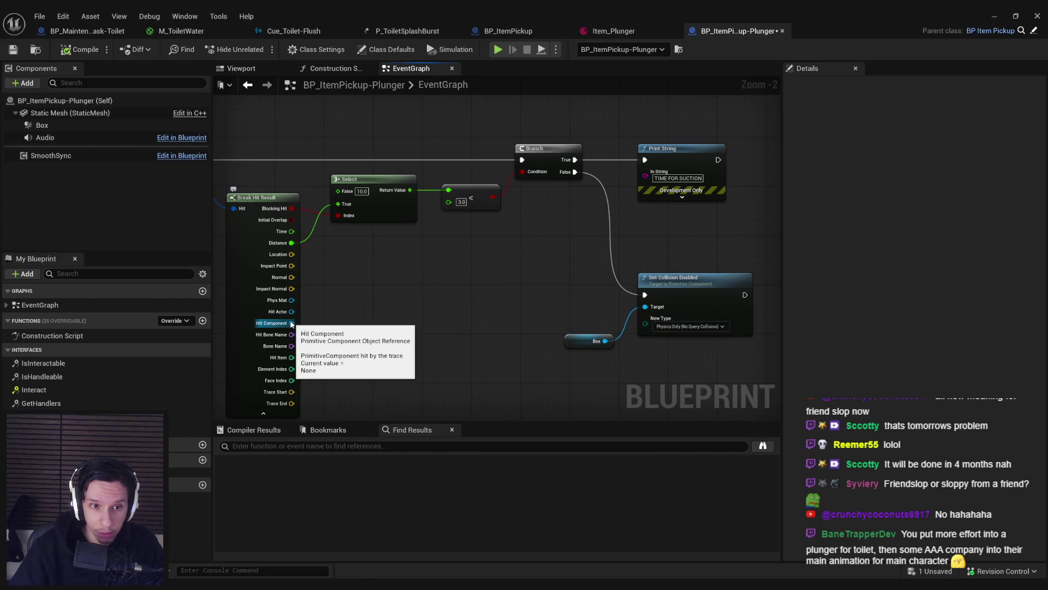
Step: Add an Attach Actor To Component node after Print String, replacing a mistaken Attach Actor To Actor
drag(385, 275, 548, 379)
click(507, 277)
scroll(529, 278, down, 1)
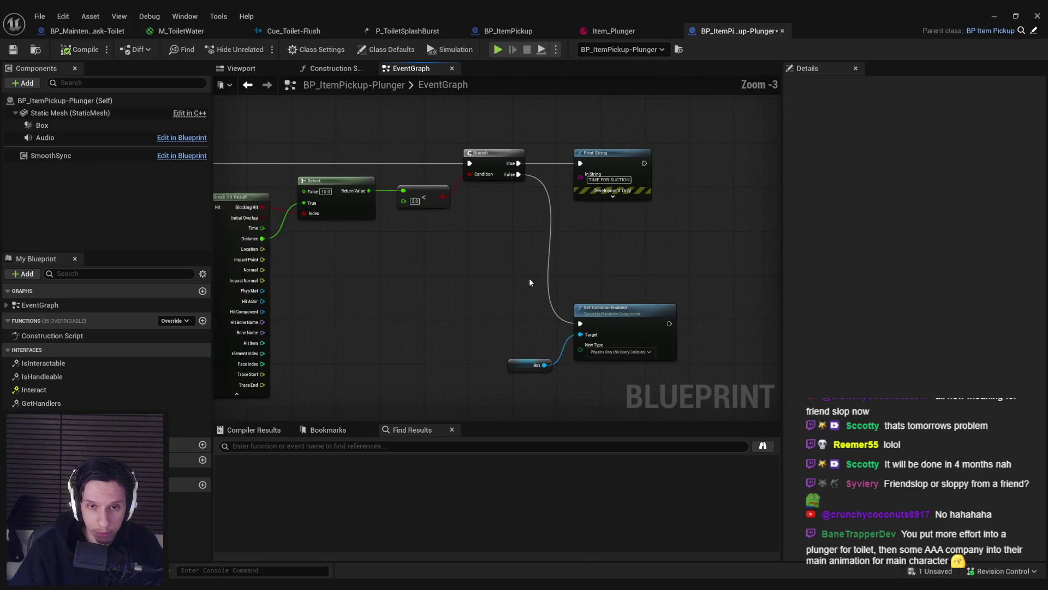
drag(643, 163, 690, 166)
text(attac)
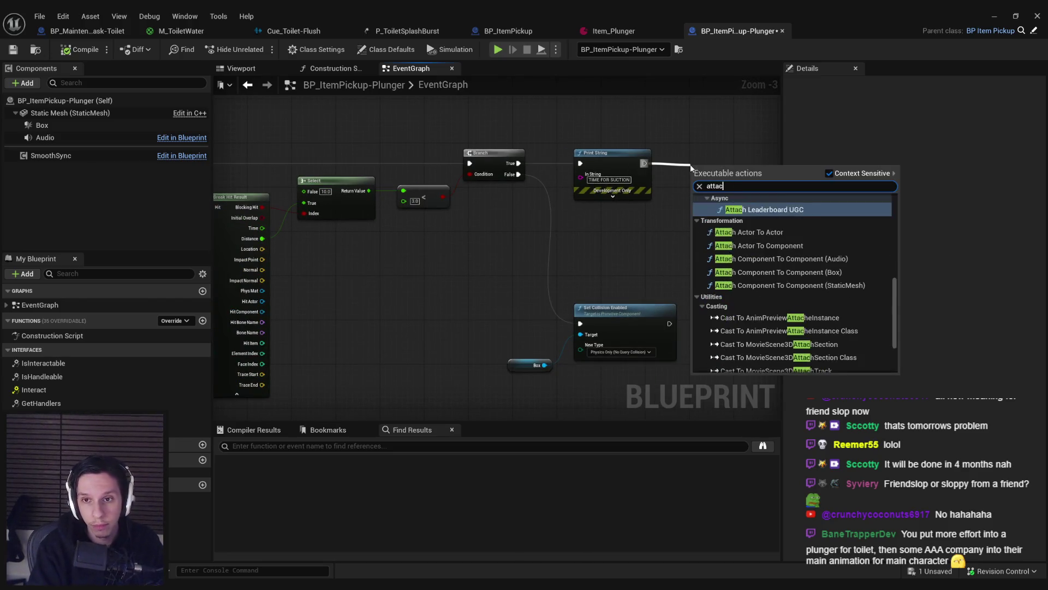
text(h acto)
click(749, 209)
key(ctrl+z)
mouse_move(643, 164)
mouse_down()
mouse_move(679, 176)
mouse_move(727, 155)
mouse_up()
text(attach acto)
key(Down)
key(Return)
Step: Wire Hit Component to Parent and set Location and Rotation Rules to Keep World
mouse_move(262, 311)
mouse_down()
mouse_move(703, 178)
mouse_move(709, 187)
mouse_up()
click(732, 217)
click(733, 236)
click(733, 259)
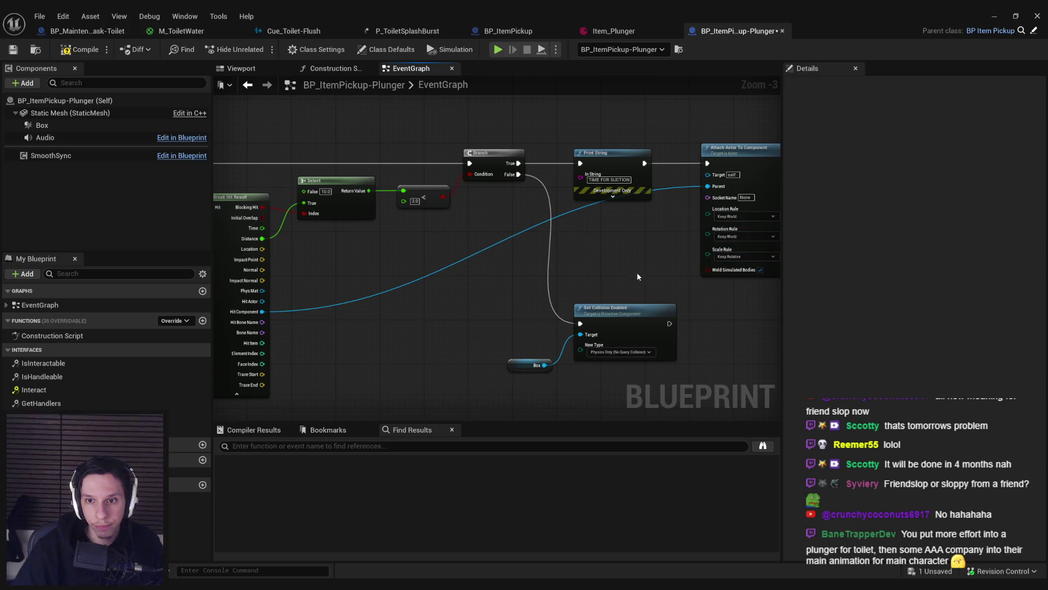
Step: Collapse Break Hit Result's unused pins and route the Hit Component wire through a reroute point
click(237, 393)
double_click(394, 226)
drag(394, 226, 646, 245)
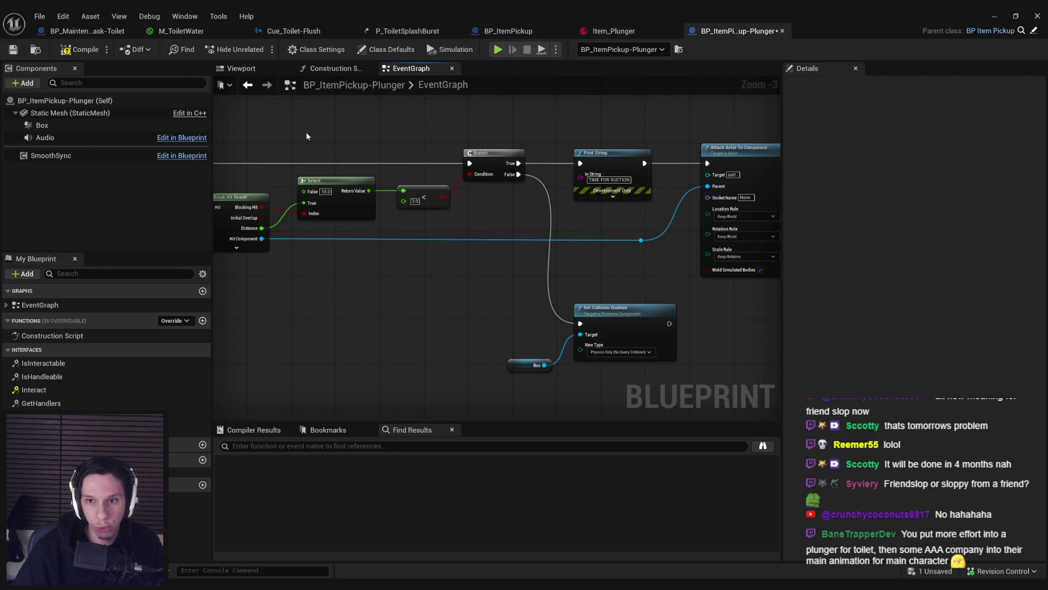
mouse_move(413, 125)
mouse_down()
mouse_move(599, 264)
mouse_move(800, 151)
mouse_up()
click(993, 18)
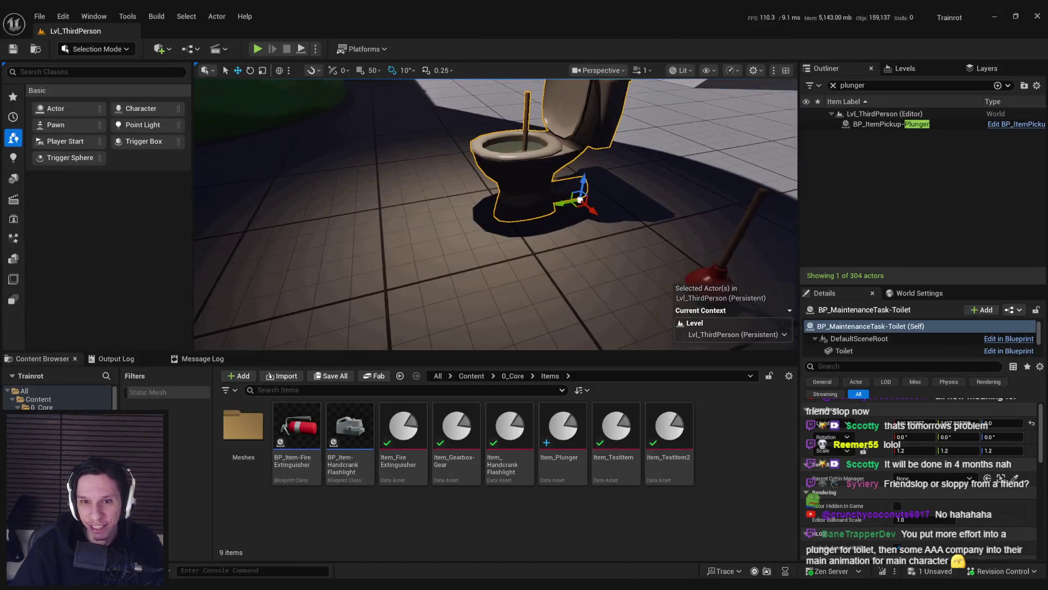
Step: Set Number of Players to 2 and start a play session
click(315, 50)
click(458, 289)
text(2)
click(382, 102)
Step: Fire the plunger onto the blue character to confirm it sticks, then stop and return to the Blueprint
click(487, 210)
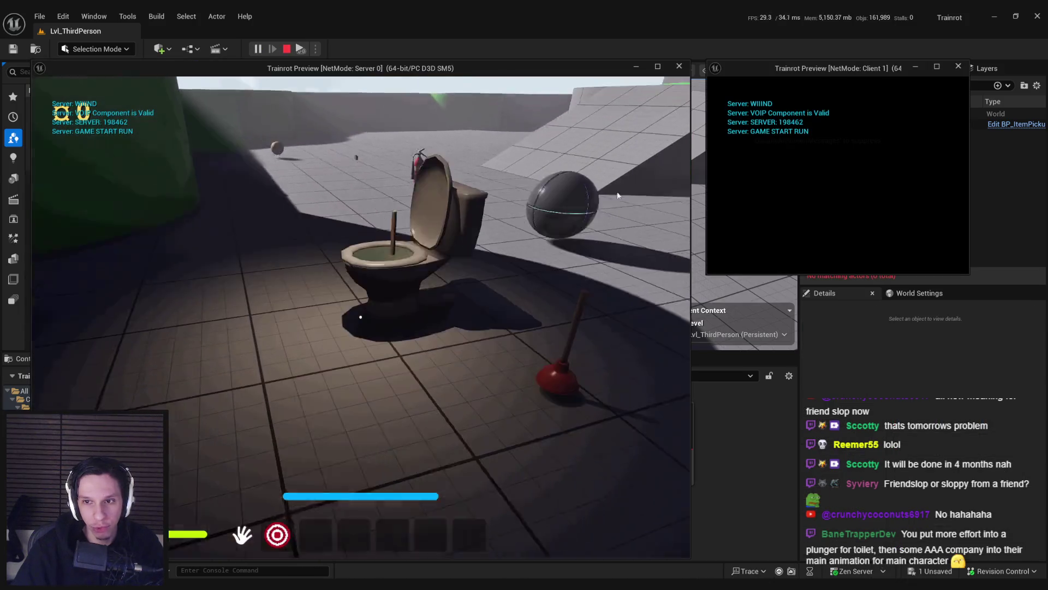
key(w)
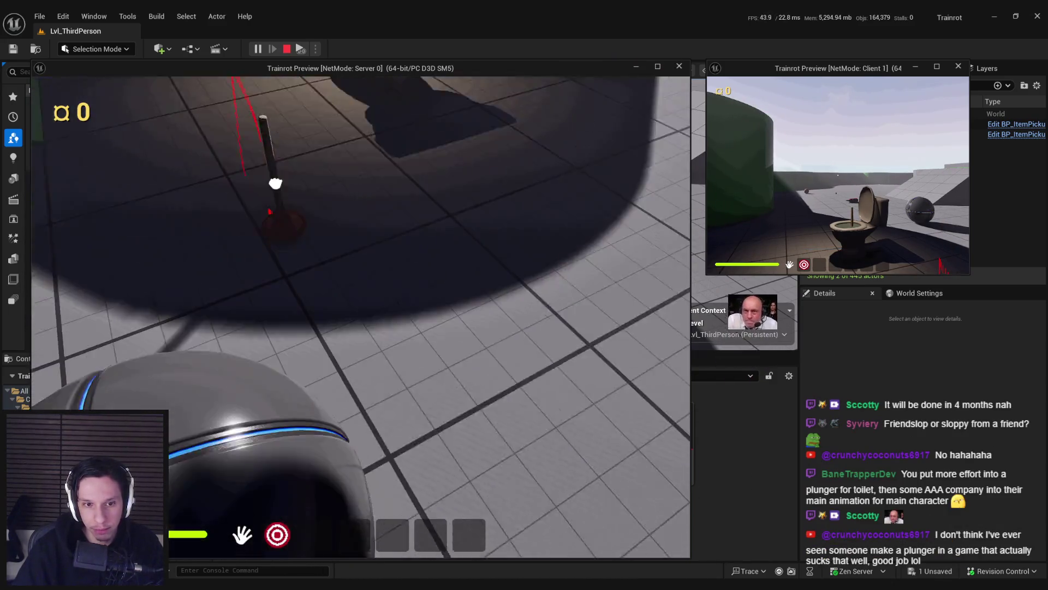
click(360, 317)
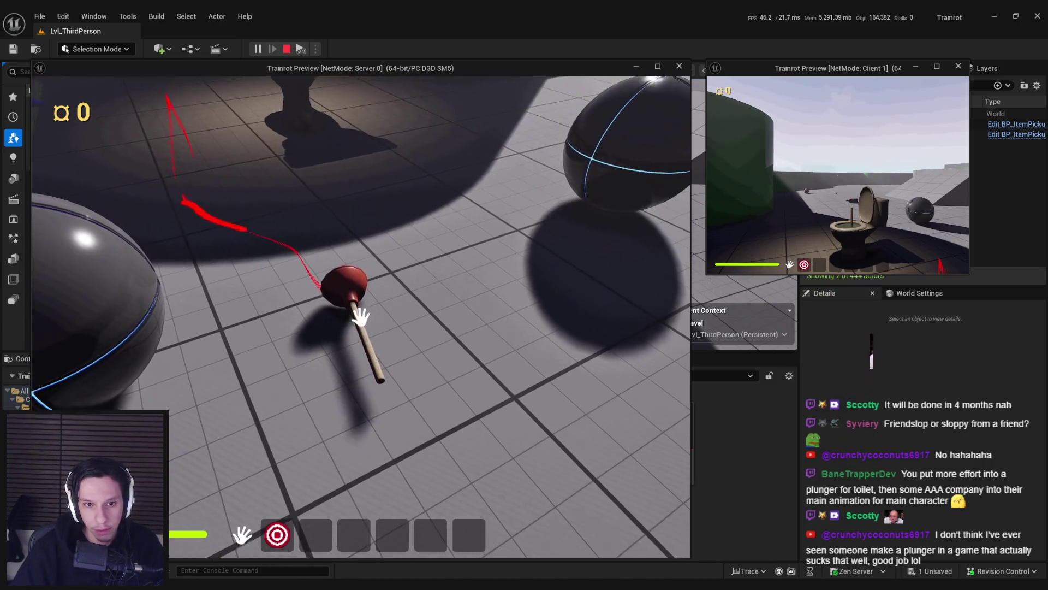
click(361, 312)
key(w)
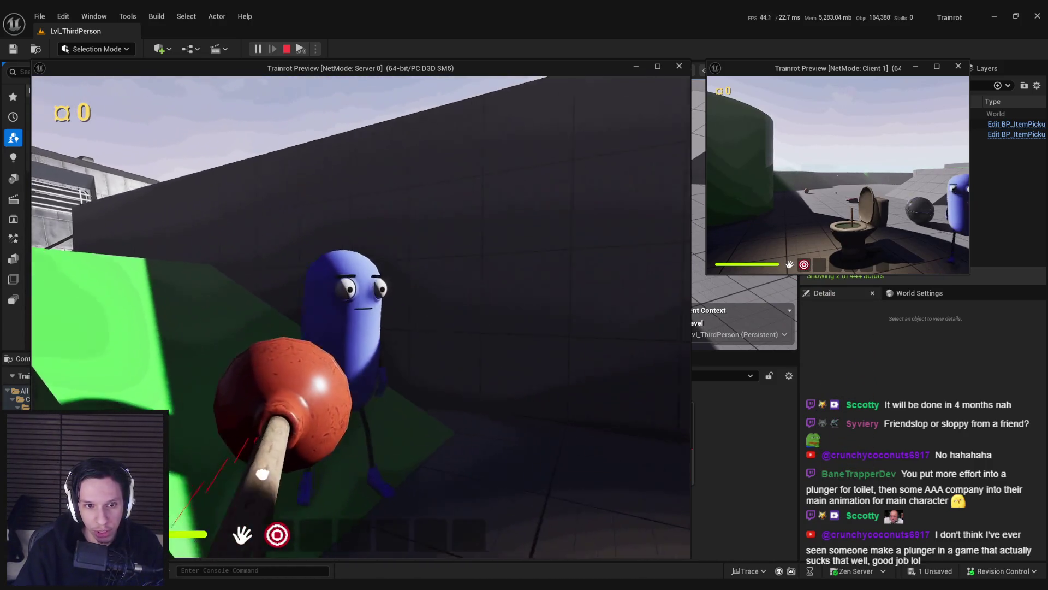
click(361, 315)
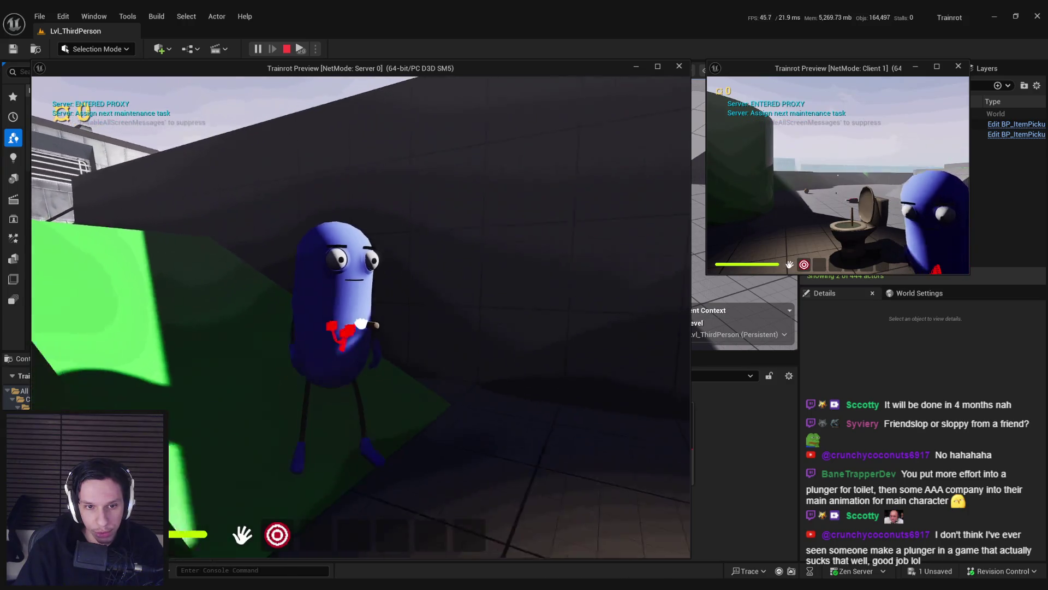
key(Escape)
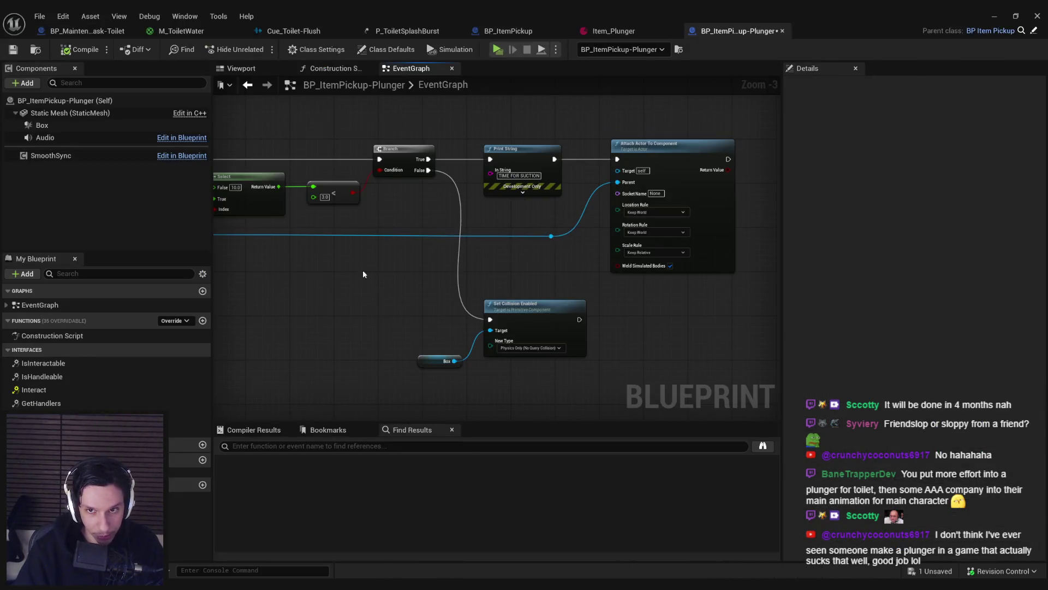
drag(362, 269, 438, 247)
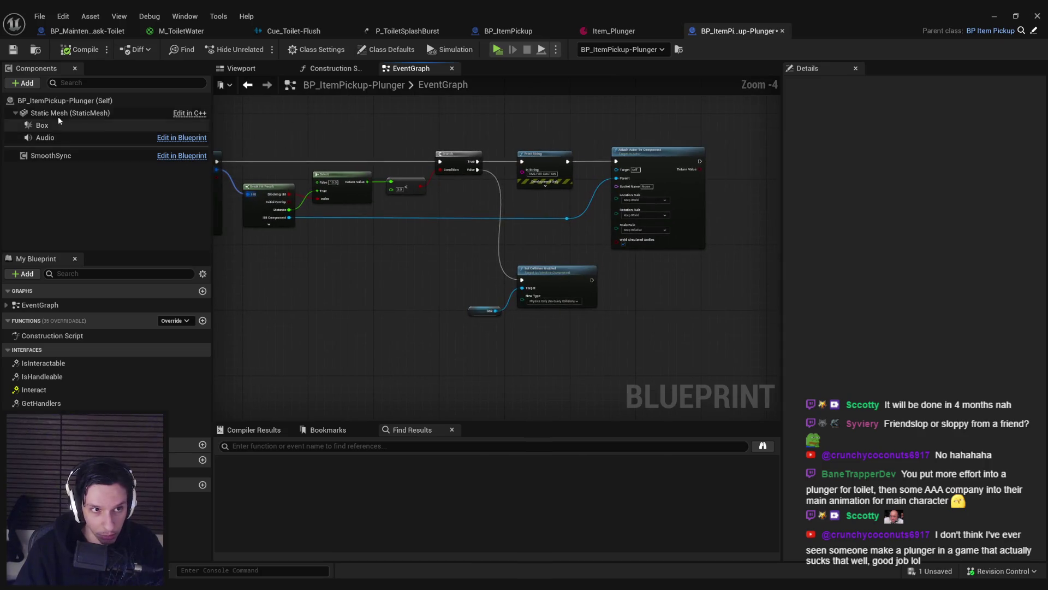
Step: Make the plunger's Static Mesh block pawns, compile and save, and return to the level
click(58, 114)
scroll(982, 327, down, 15)
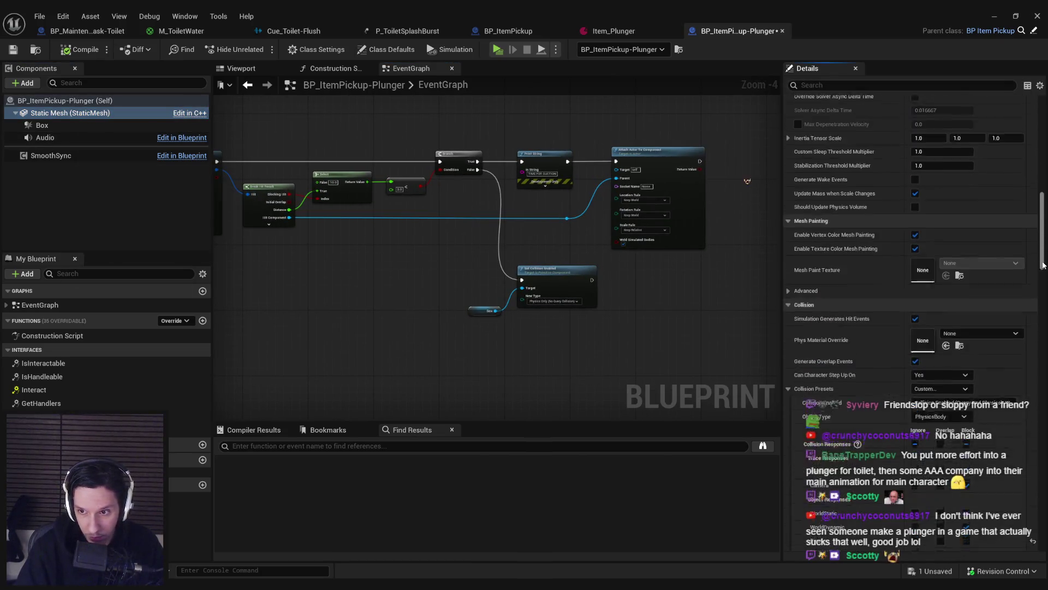
click(967, 320)
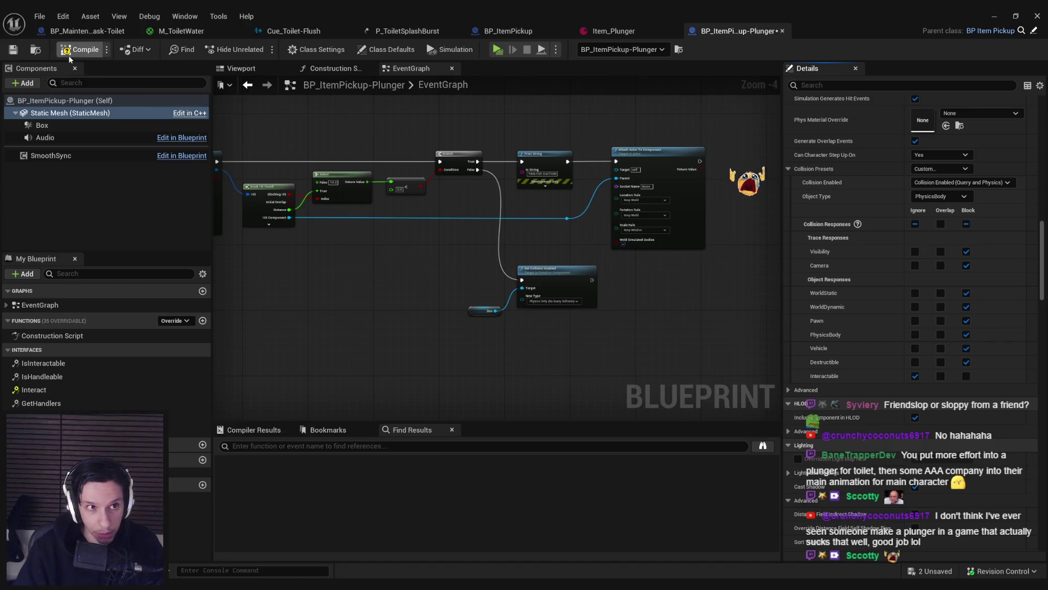
click(13, 49)
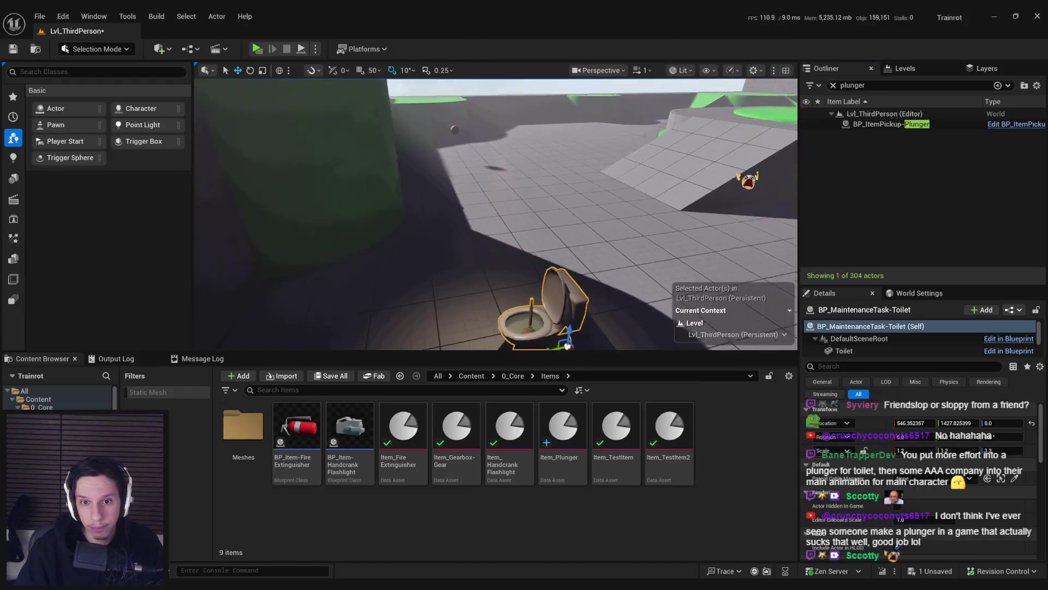
click(287, 49)
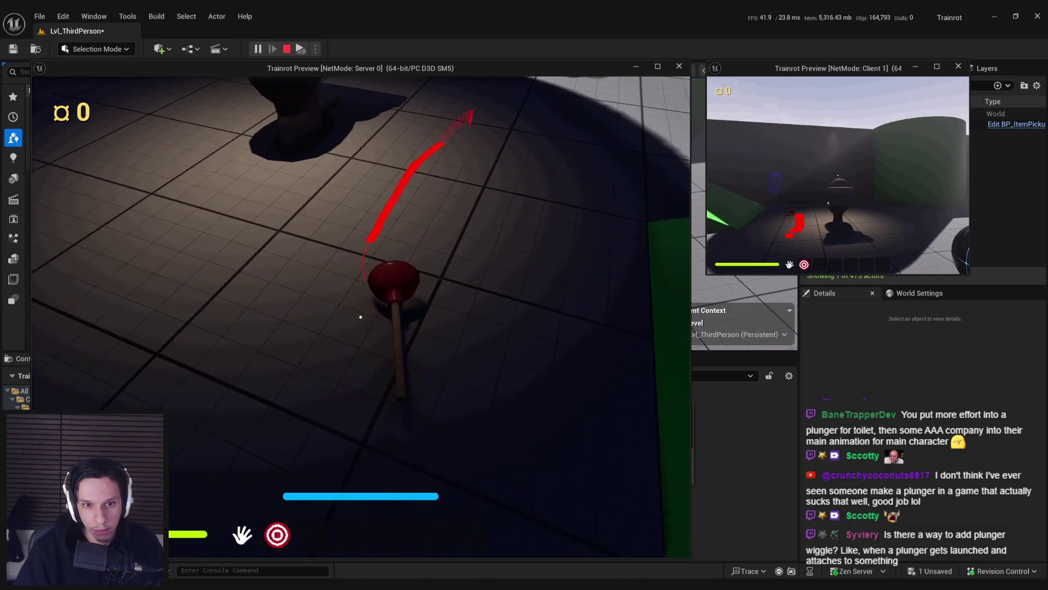
Step: Fire the plunger onto the blue character, watch it stay stuck while walking, then stop the session
click(361, 317)
key(w)
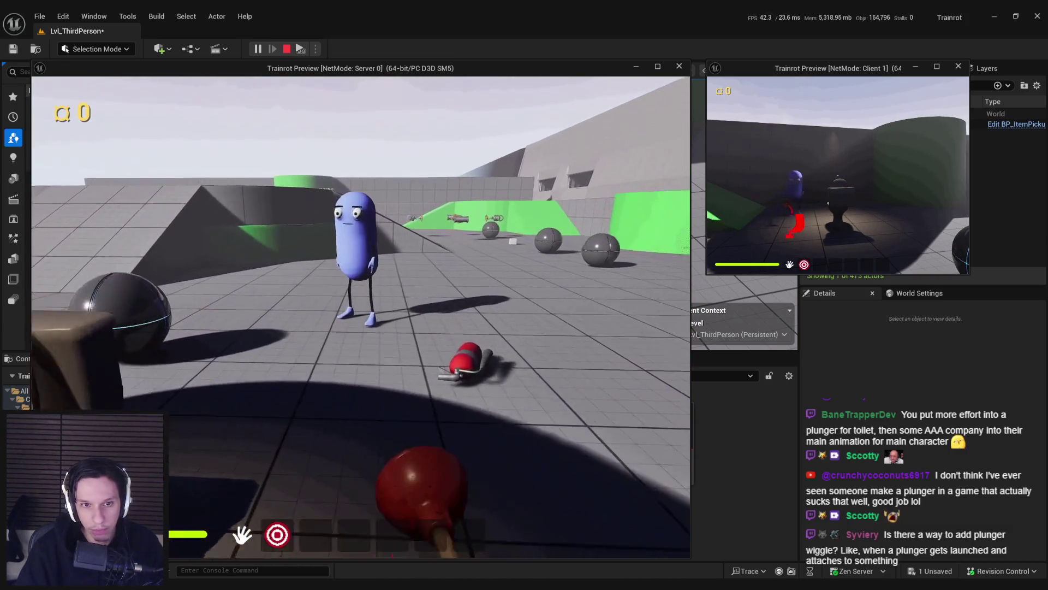
click(361, 317)
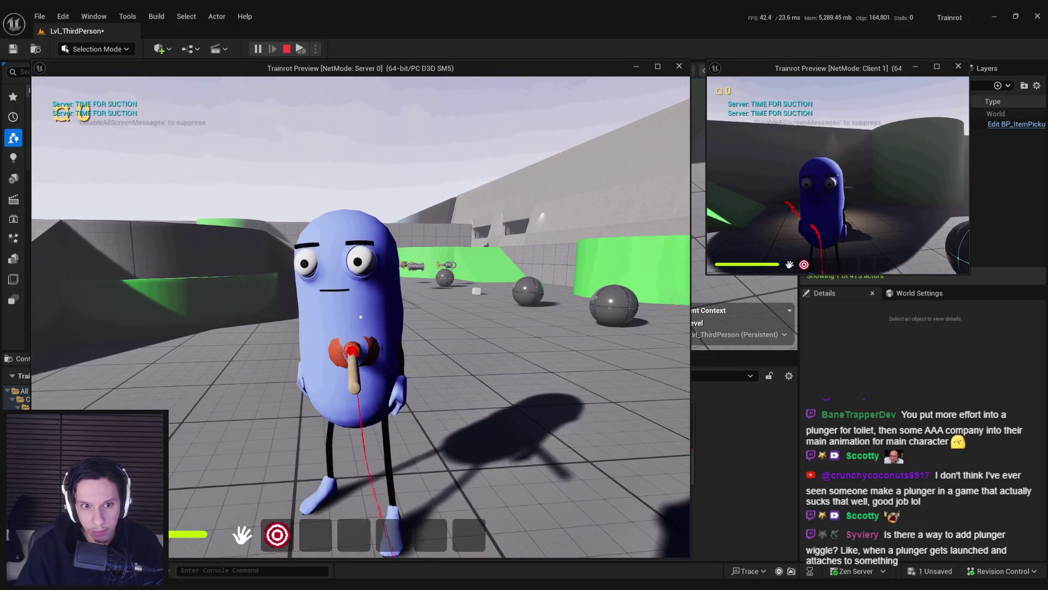
key(a)
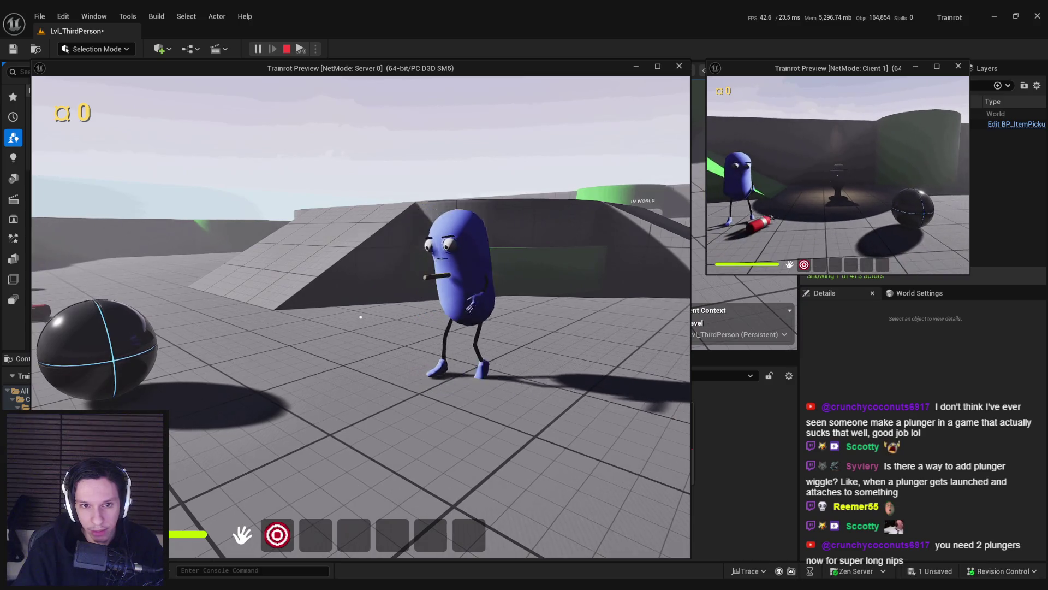
key(Escape)
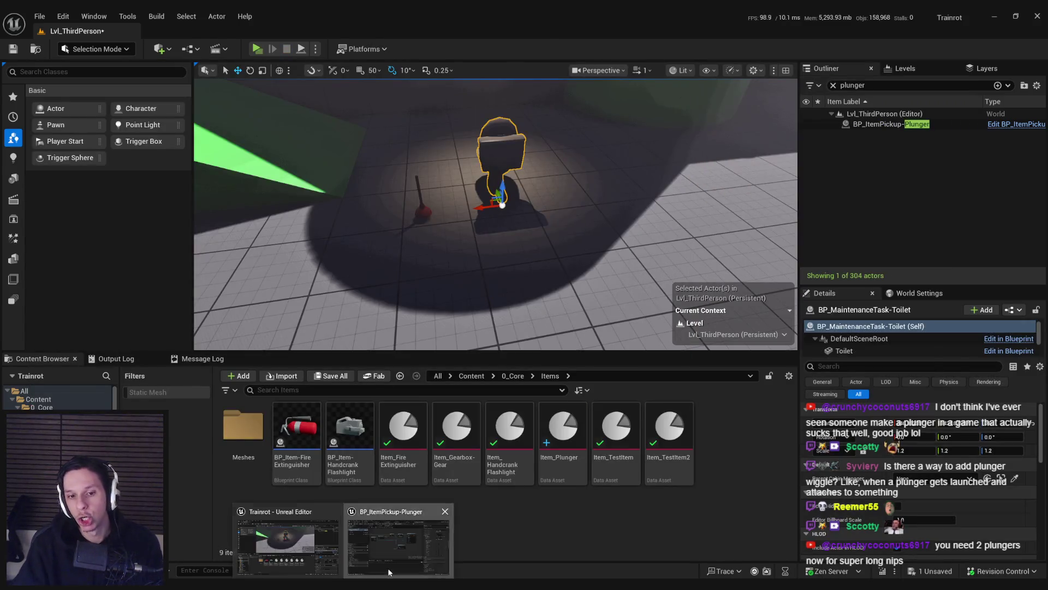
Step: Expand Break Hit Result and add an Equal (==) node off its Hit Actor output
click(401, 541)
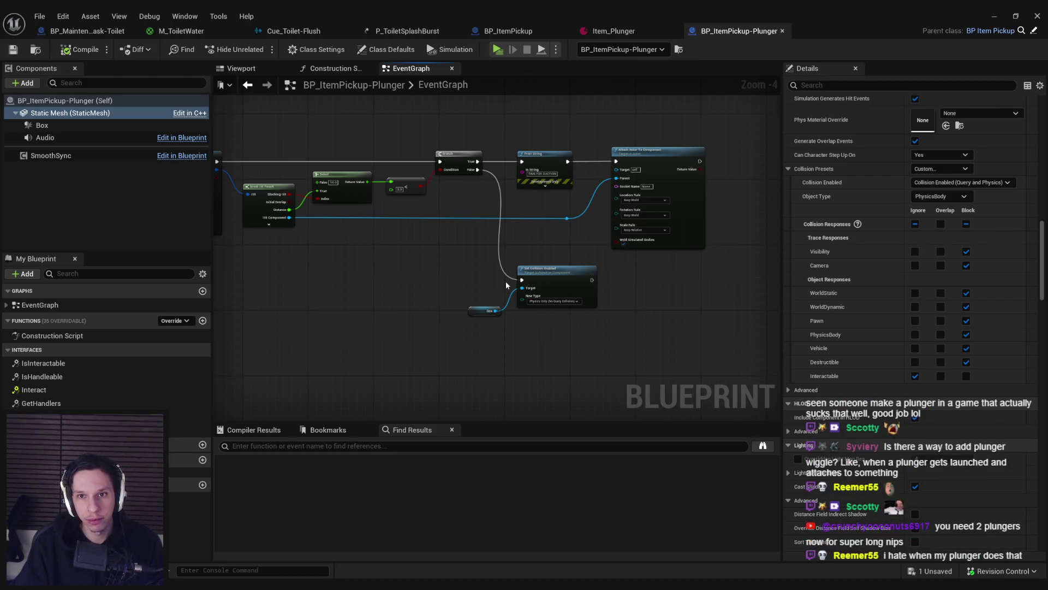
click(269, 224)
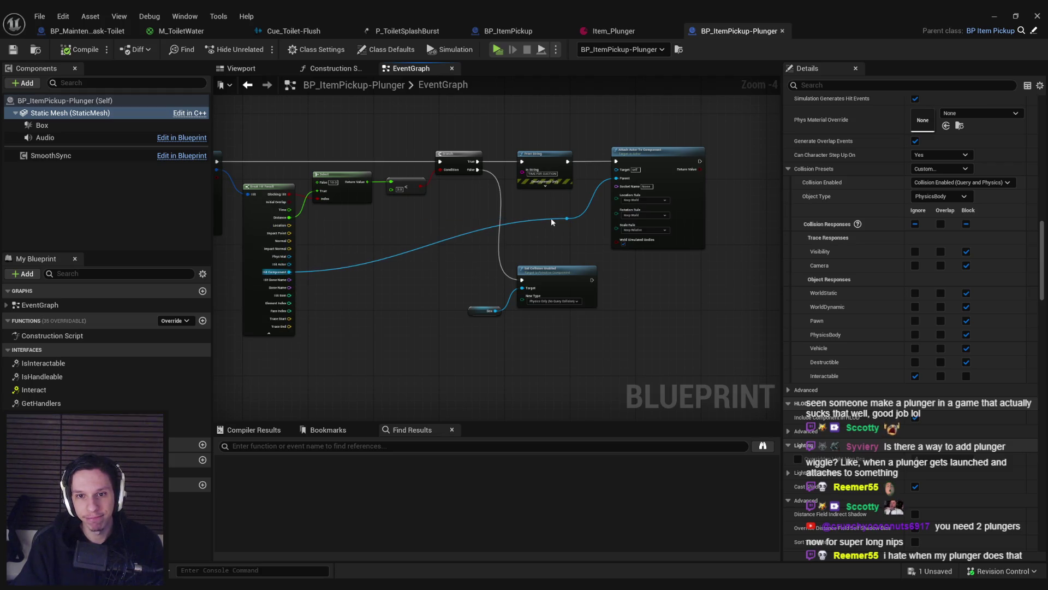
click(565, 219)
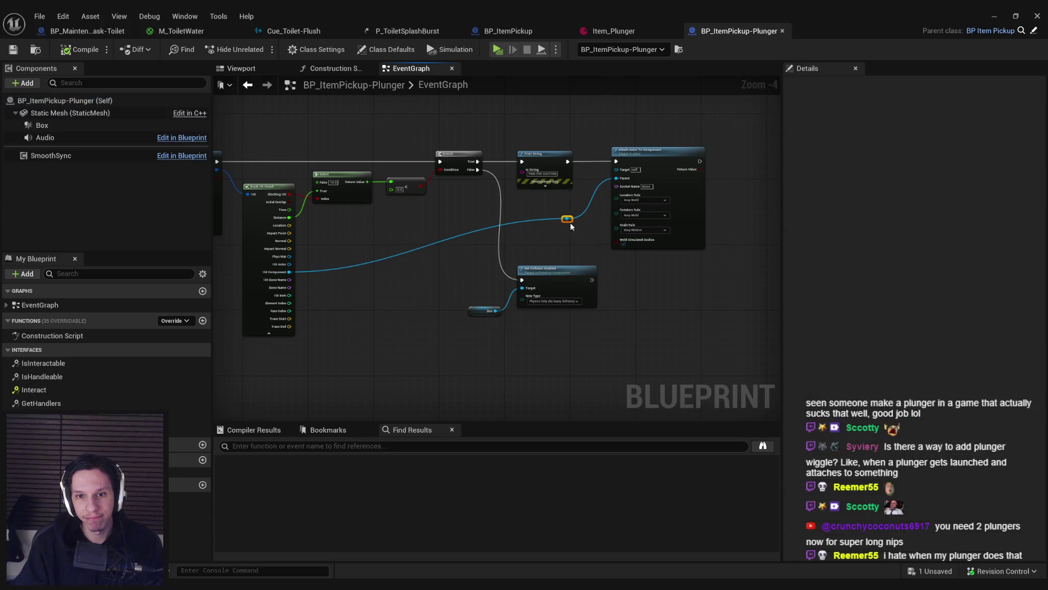
drag(298, 263, 412, 234)
text(==)
key(Return)
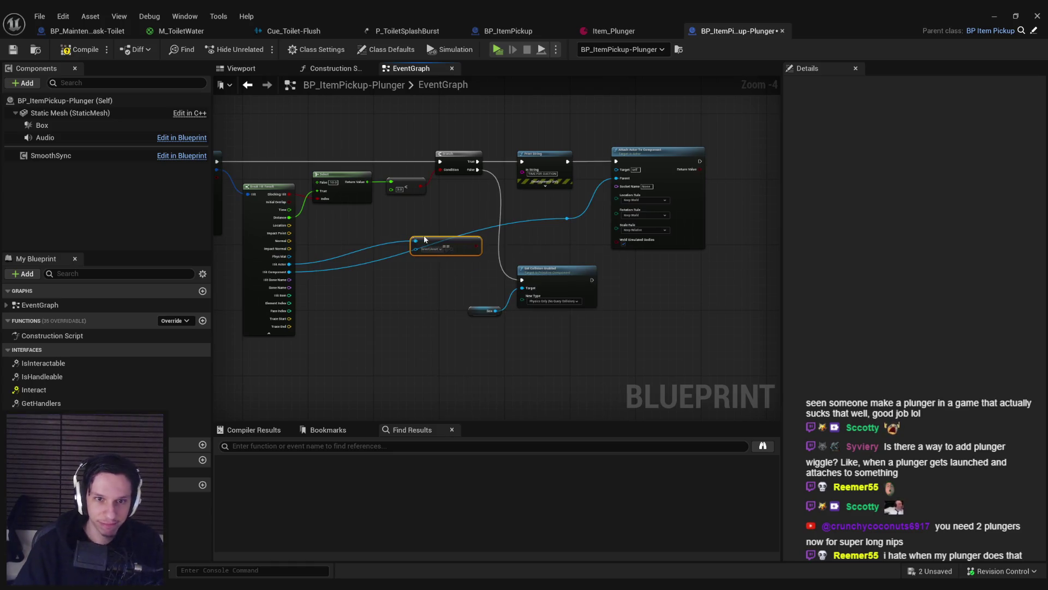
scroll(458, 246, up, 2)
drag(458, 246, 468, 233)
scroll(484, 254, down, 2)
Step: Browse the Equal node's comparison asset list without choosing, then minimize the Blueprint editor
click(457, 230)
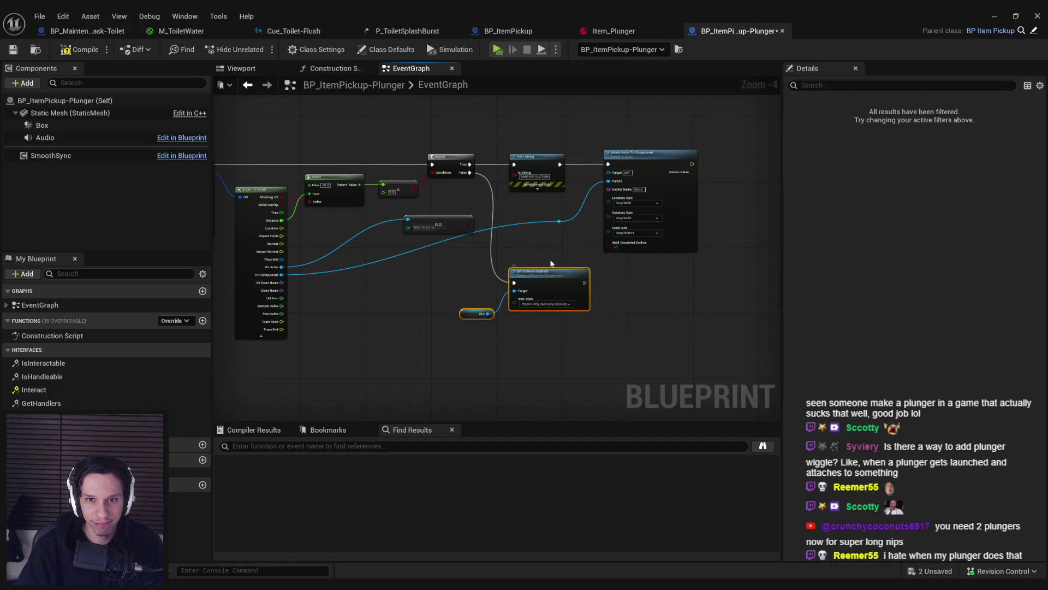
click(421, 228)
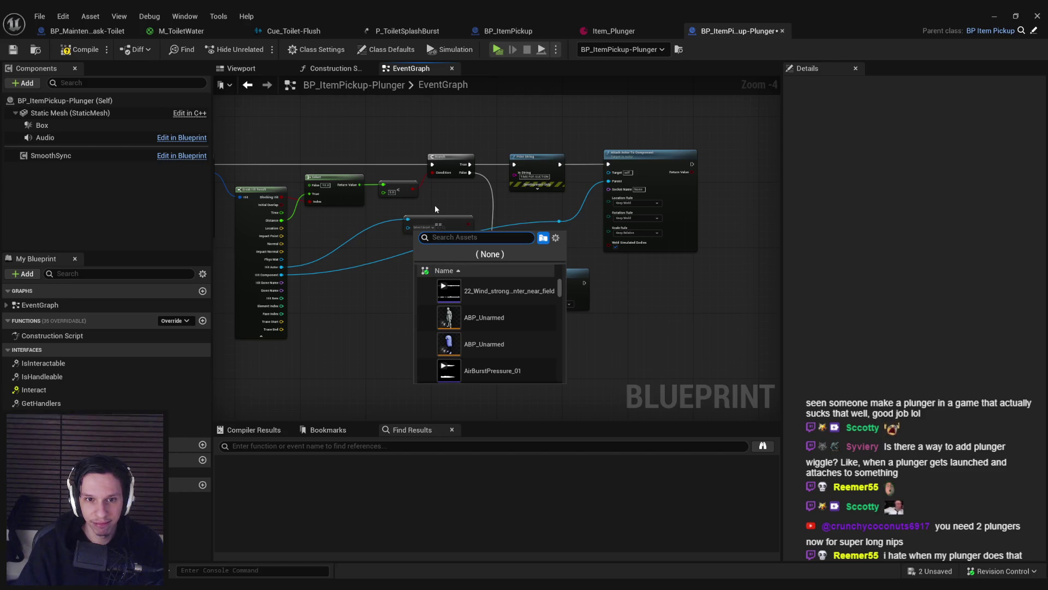
key(Escape)
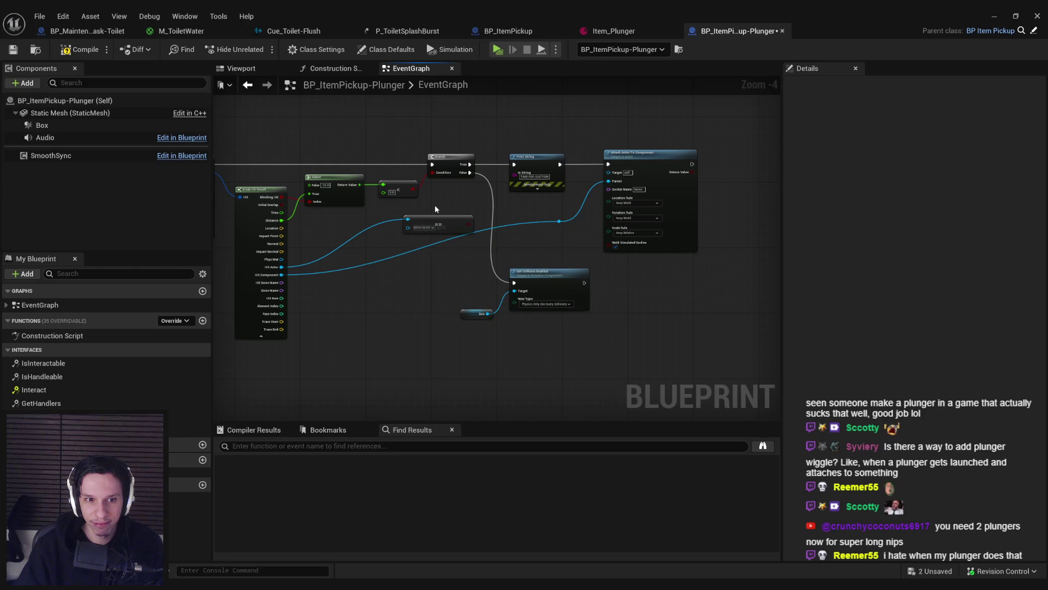
click(988, 17)
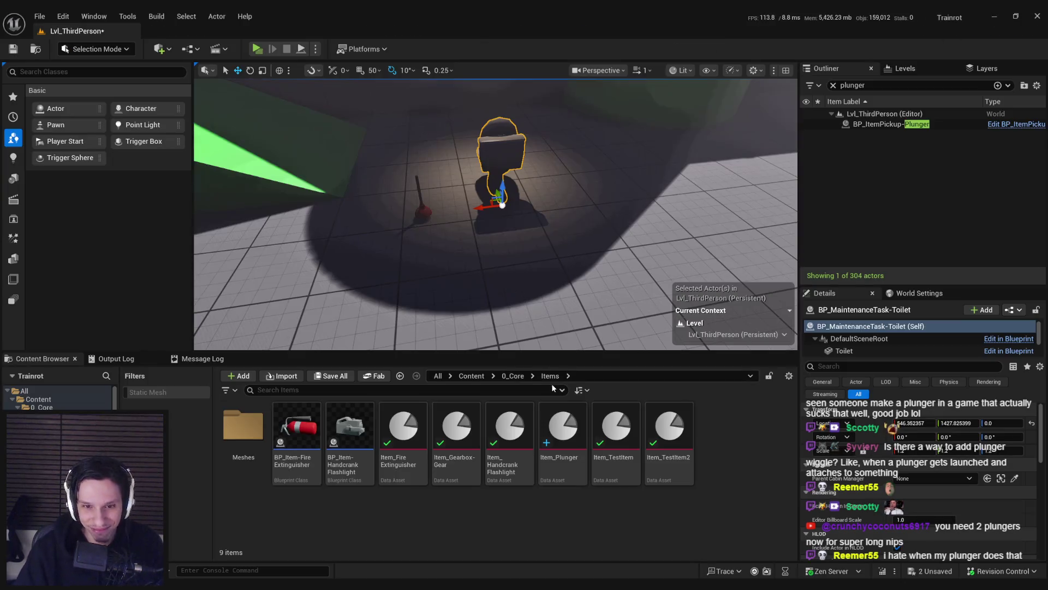
Step: Add a Tags entry of Pawn to BP_TrainrotPlayerCharacter, then compile, save and close it
click(513, 376)
double_click(455, 513)
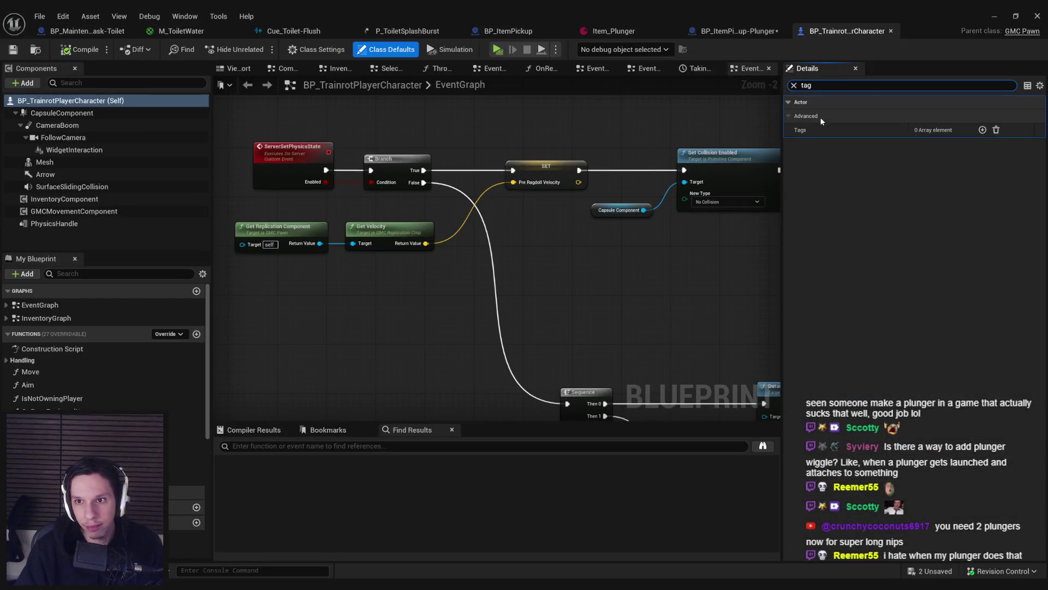
text(g)
click(982, 130)
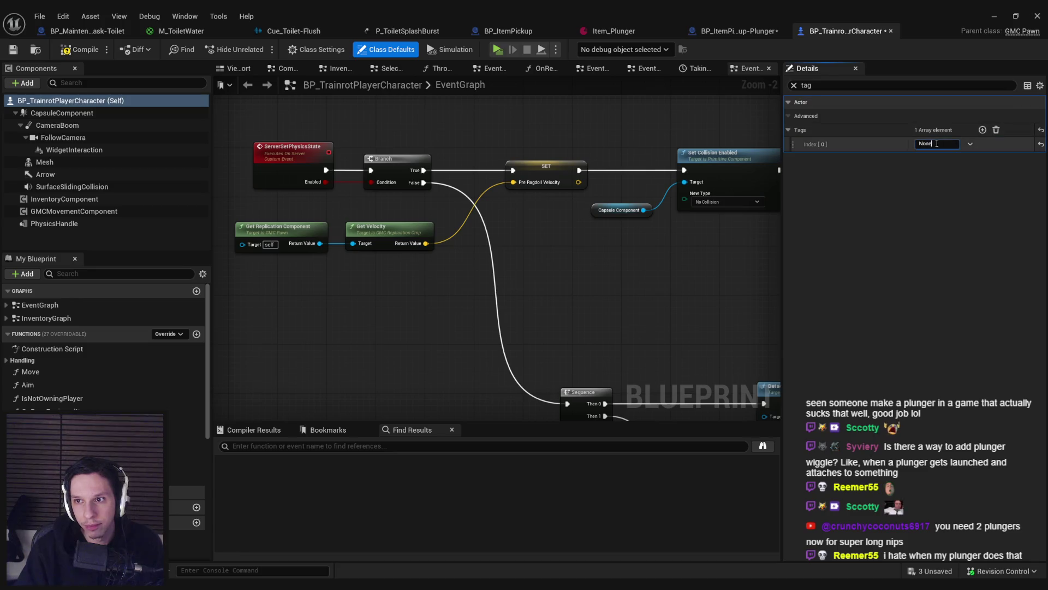
text(Player)
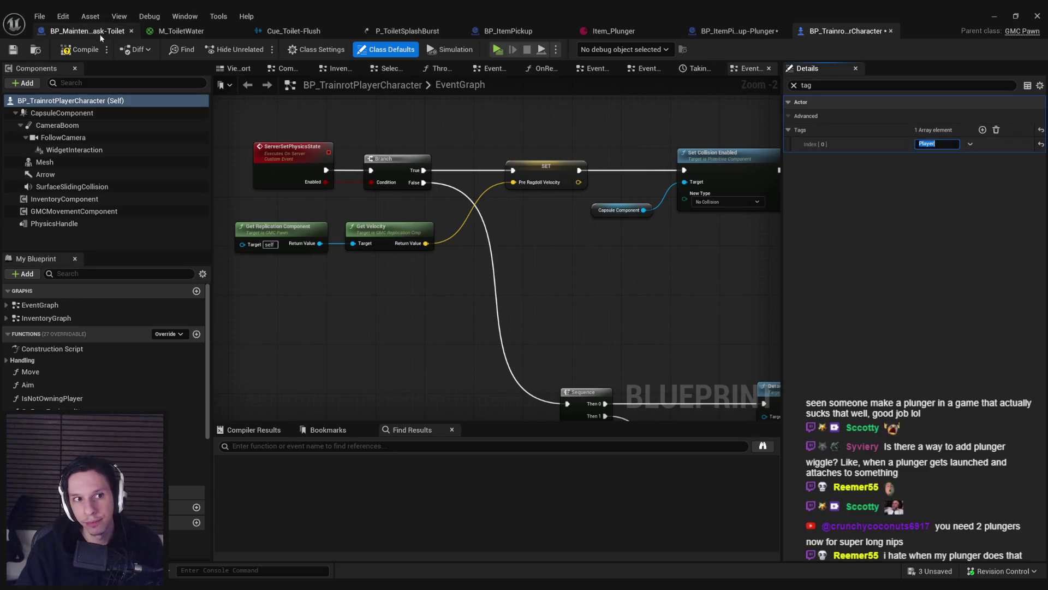
key(Return)
click(938, 144)
text(Pawn)
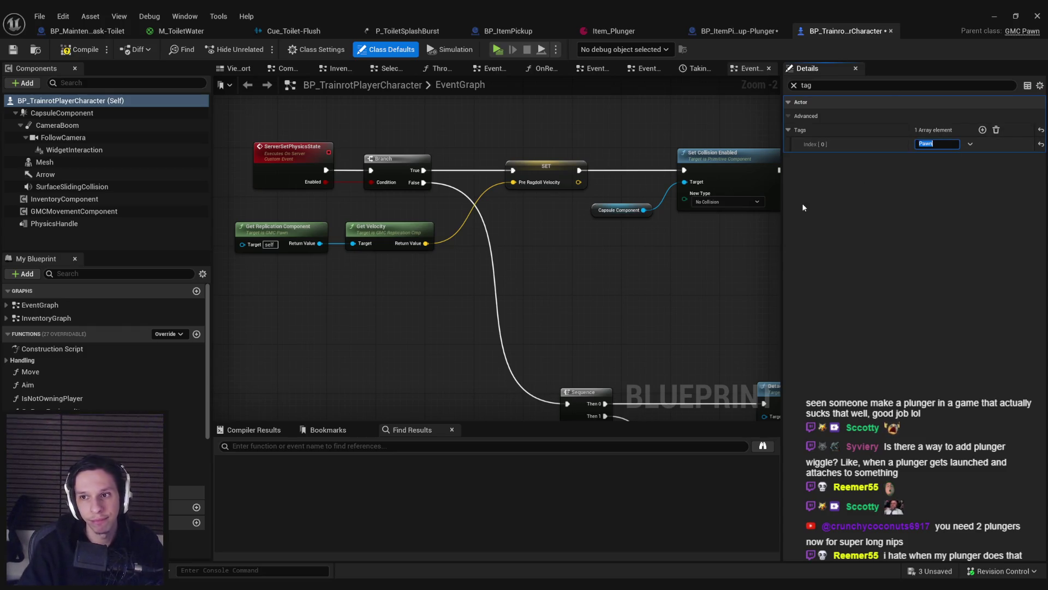
click(65, 51)
click(14, 50)
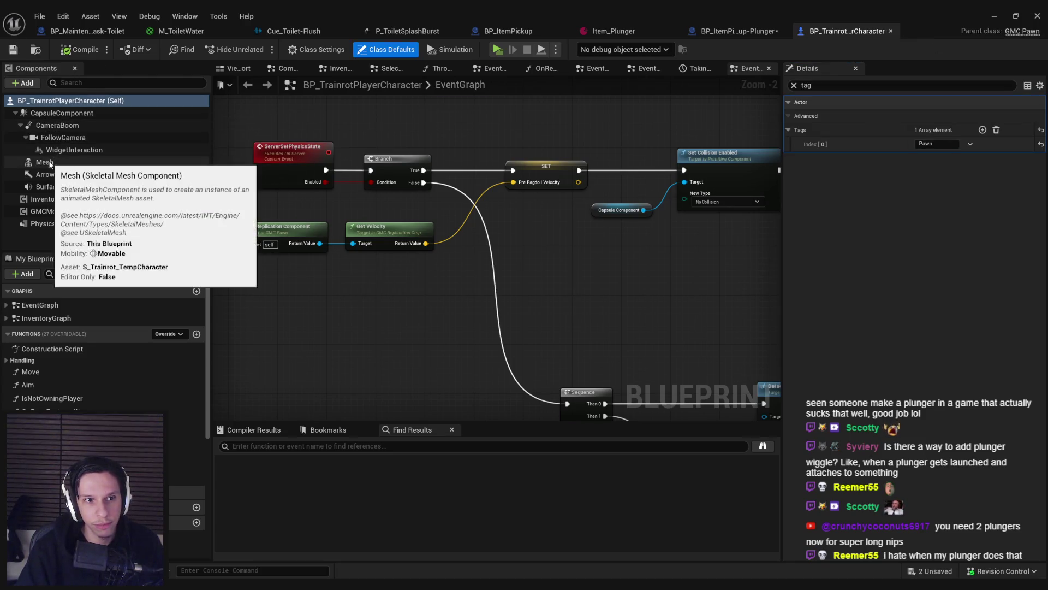
middle_click(848, 30)
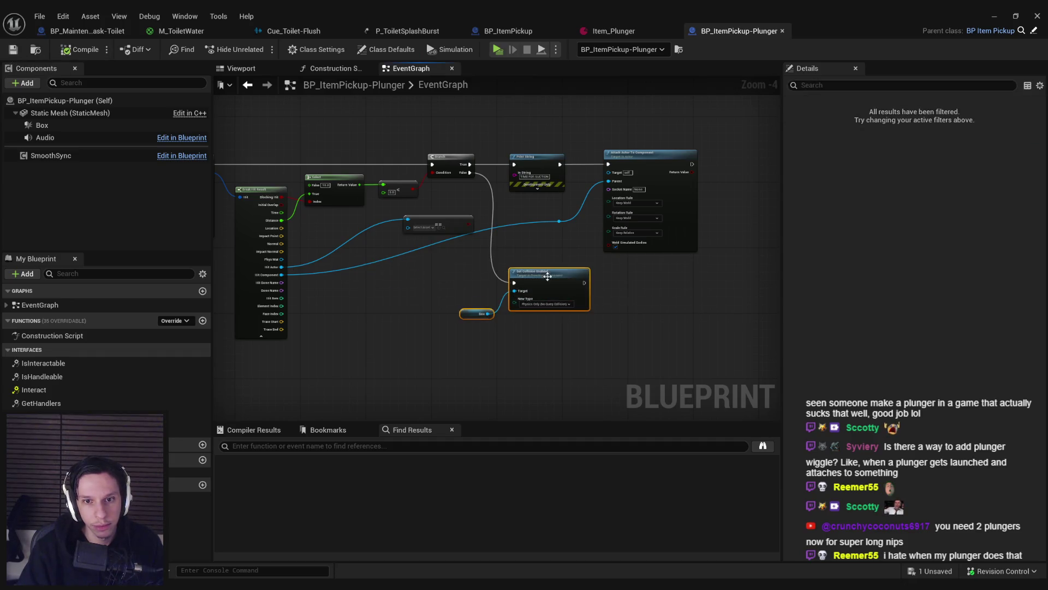
Step: Replace the Equal node with an Actor Has Tag node on Hit Actor checking for Pawn
drag(523, 301, 533, 346)
click(437, 225)
scroll(546, 271, up, 3)
key(Delete)
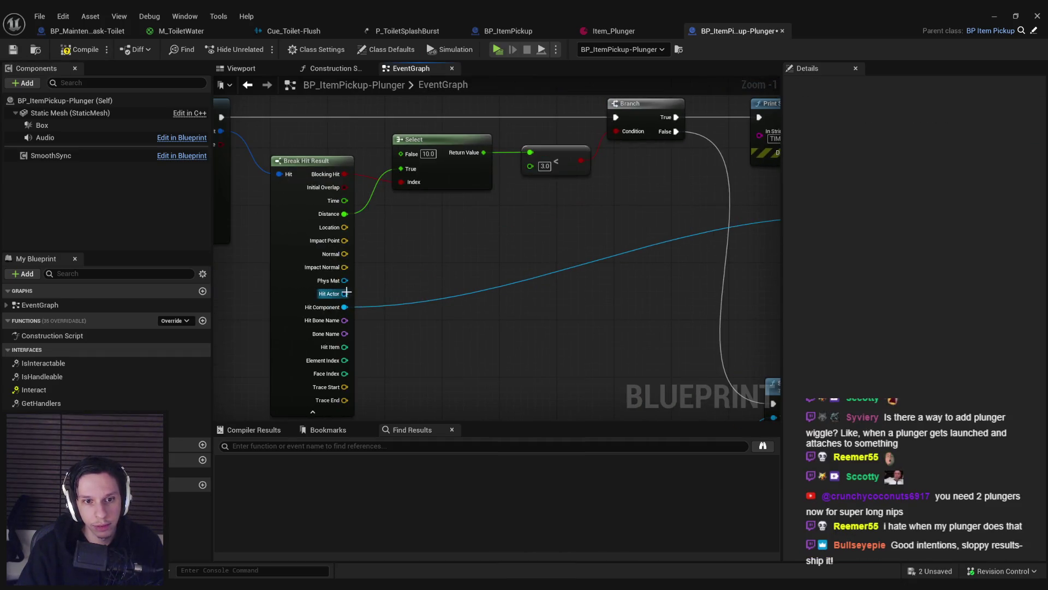
drag(344, 294, 540, 247)
text(has tag)
key(Return)
scroll(556, 309, down, 2)
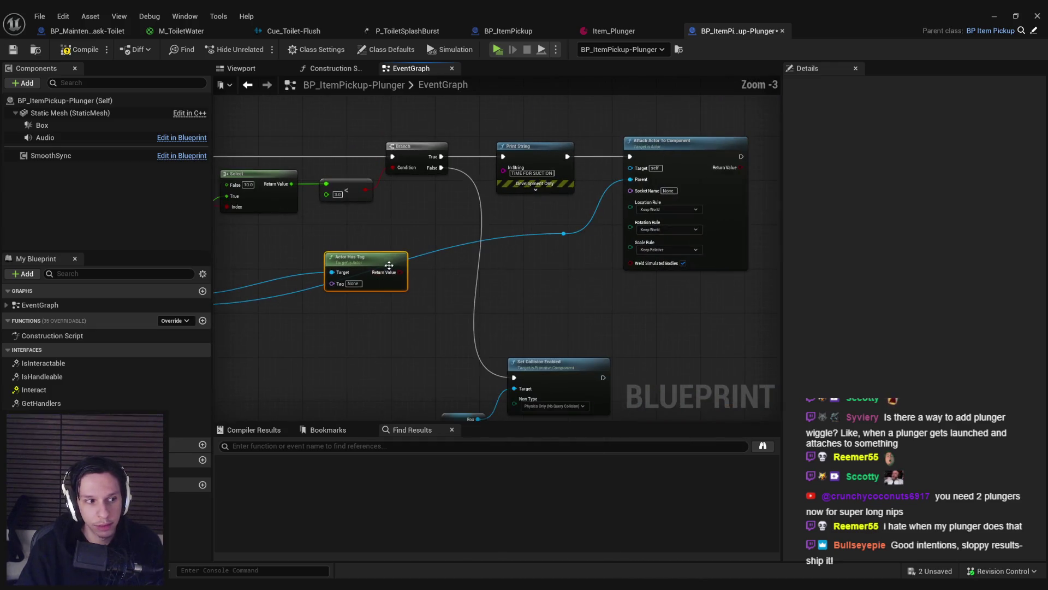
click(350, 283)
text(H)
text(awn)
key(Return)
Step: Add a Branch driven by the Actor Has Tag result
mouse_move(388, 270)
mouse_down()
mouse_move(579, 271)
mouse_move(559, 270)
mouse_up()
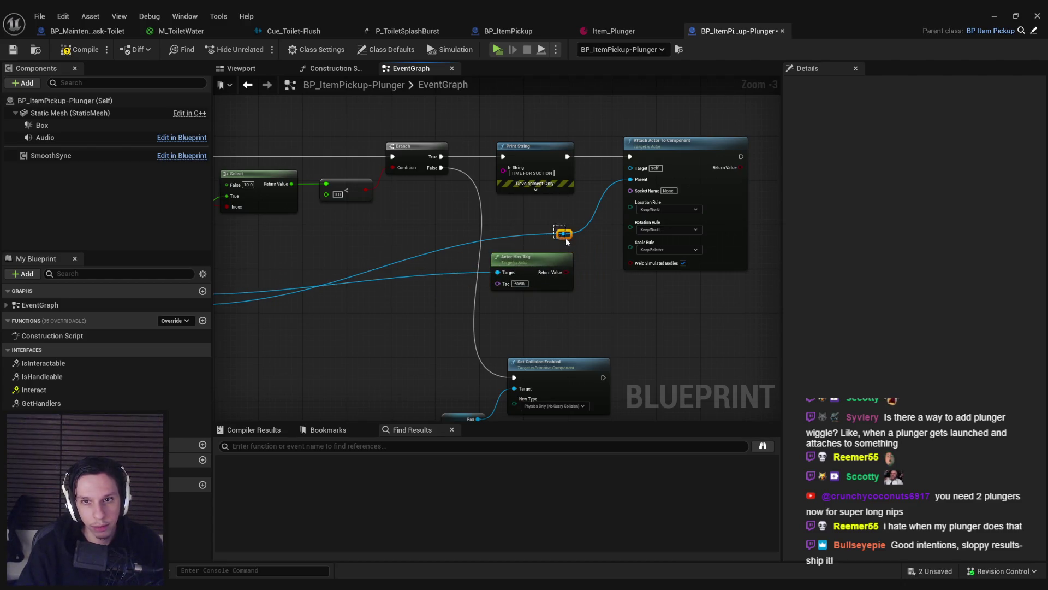
scroll(566, 240, up, 2)
scroll(566, 241, down, 2)
mouse_move(550, 218)
mouse_down()
mouse_move(551, 259)
mouse_move(561, 191)
mouse_move(701, 202)
mouse_up()
scroll(552, 259, up, 1)
text(branch)
key(Return)
scroll(610, 202, down, 2)
Step: Reposition Attach Actor To Component and run a duplicate of it from the Branch's True output
mouse_move(526, 230)
mouse_down()
mouse_move(570, 161)
mouse_move(705, 188)
mouse_up()
scroll(554, 173, up, 3)
drag(611, 199, 589, 261)
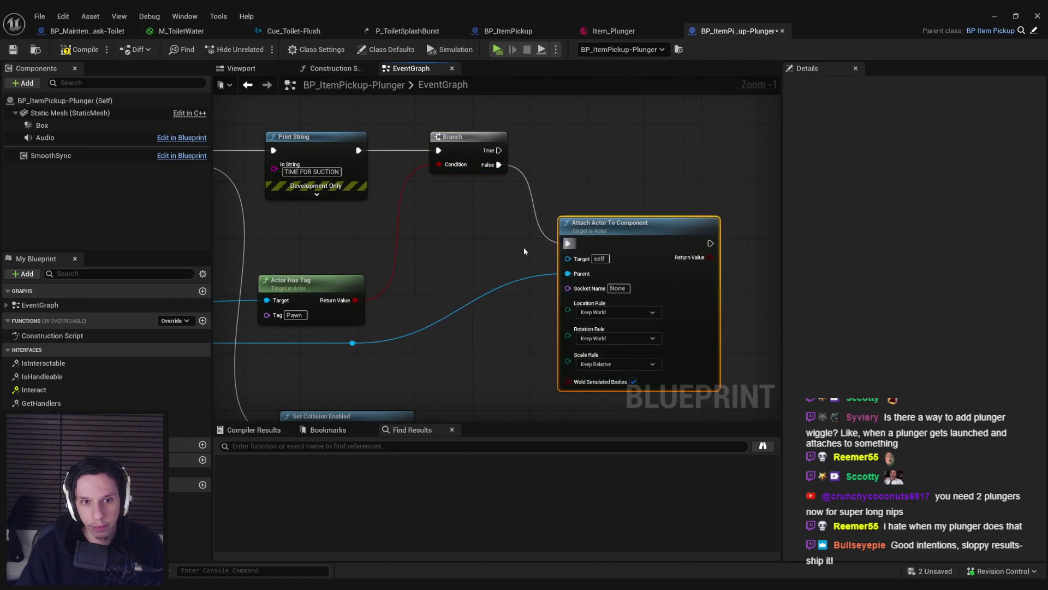
scroll(523, 246, down, 3)
key(ctrl+d)
drag(643, 157, 484, 159)
drag(693, 163, 722, 159)
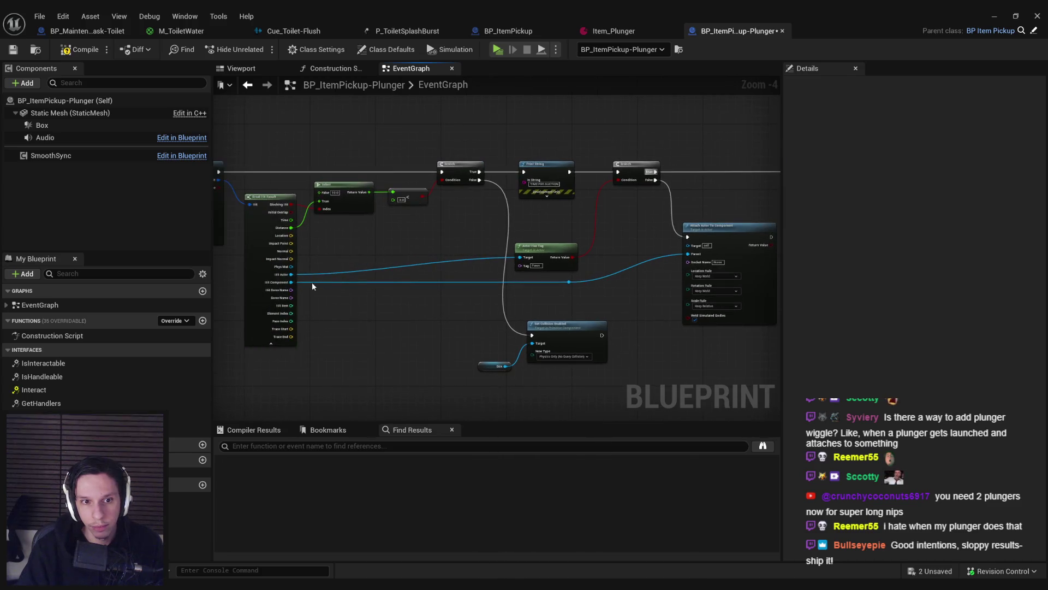
Step: Add a Cast To BP_TrainrotPlayerCharacter on the Hit Actor output
drag(291, 274, 595, 204)
text(cast to)
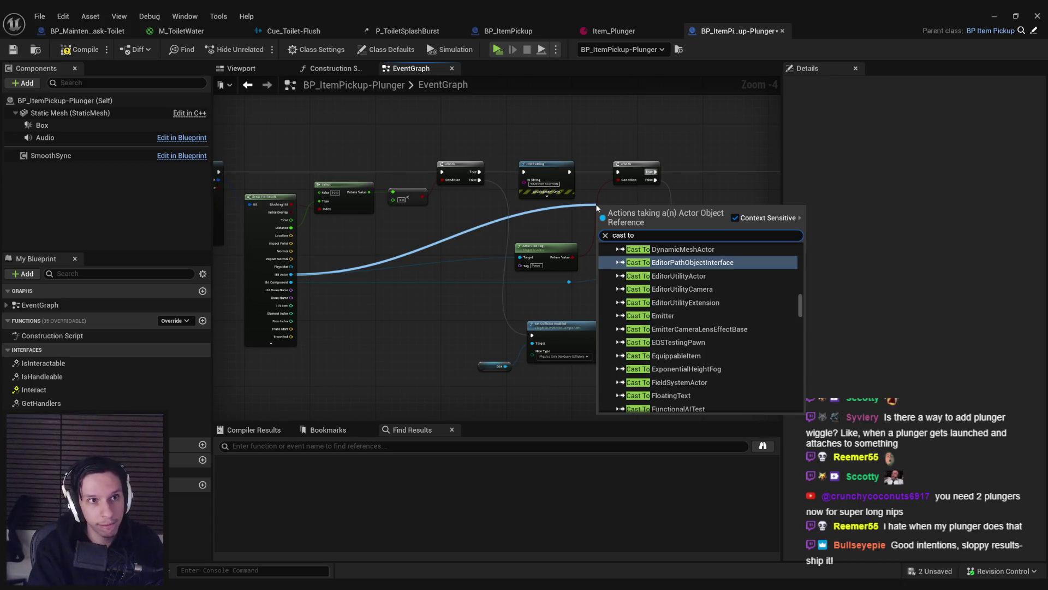
text( player)
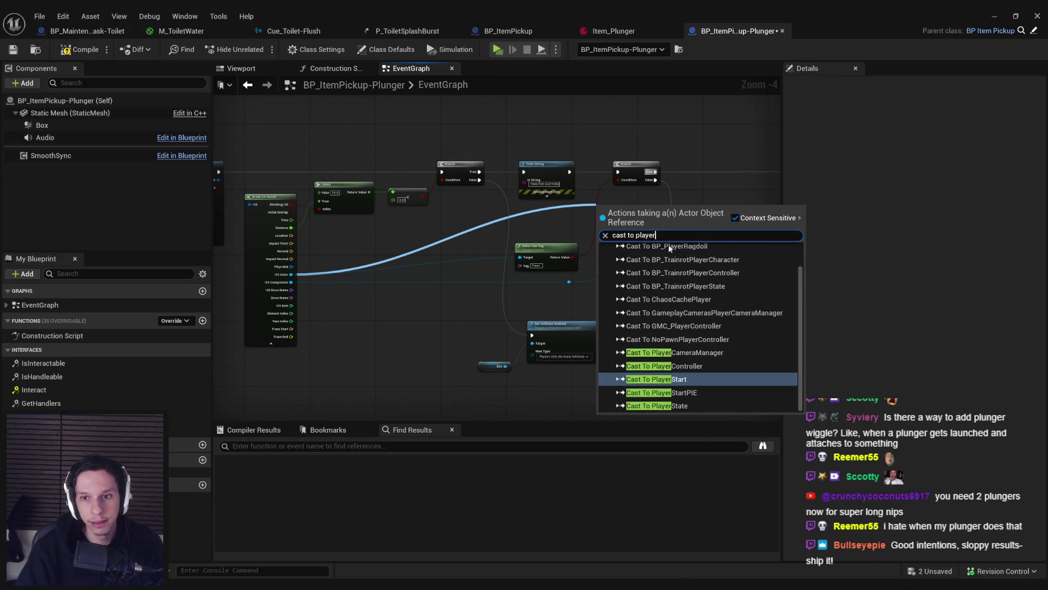
click(681, 260)
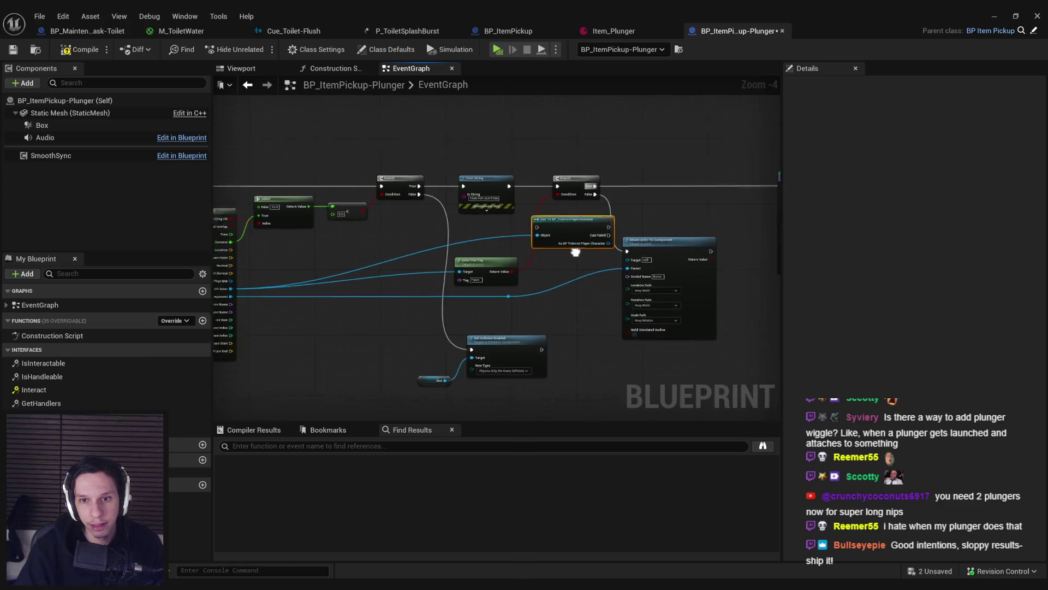
scroll(615, 193, up, 3)
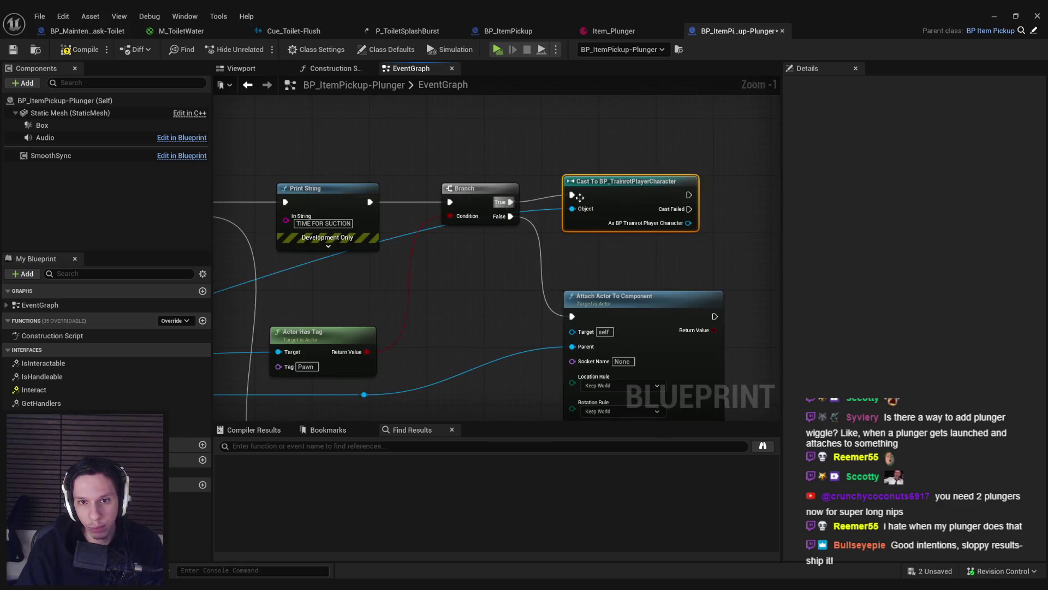
scroll(617, 180, down, 2)
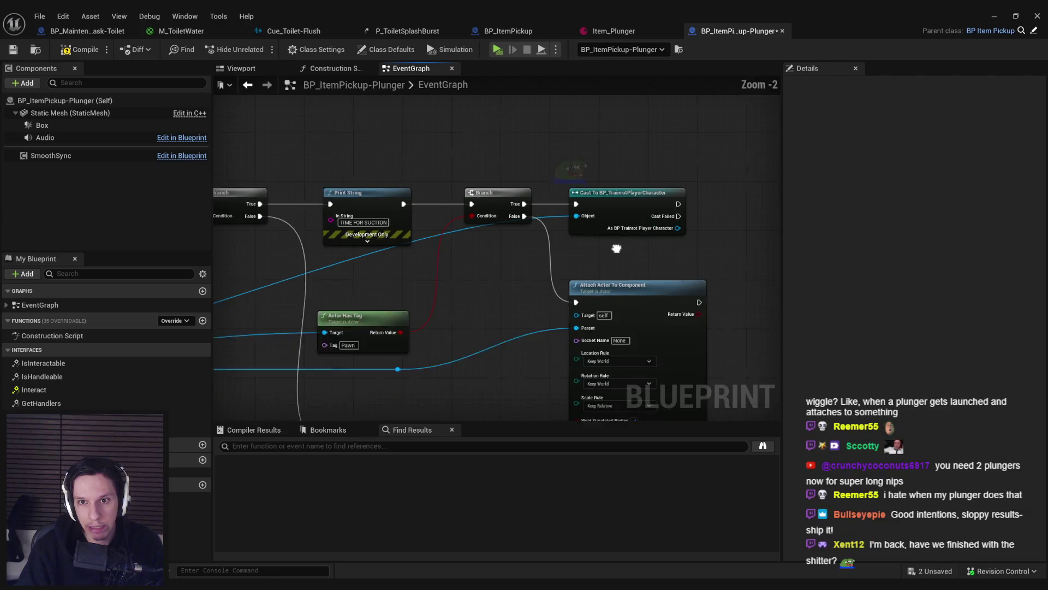
scroll(584, 193, down, 2)
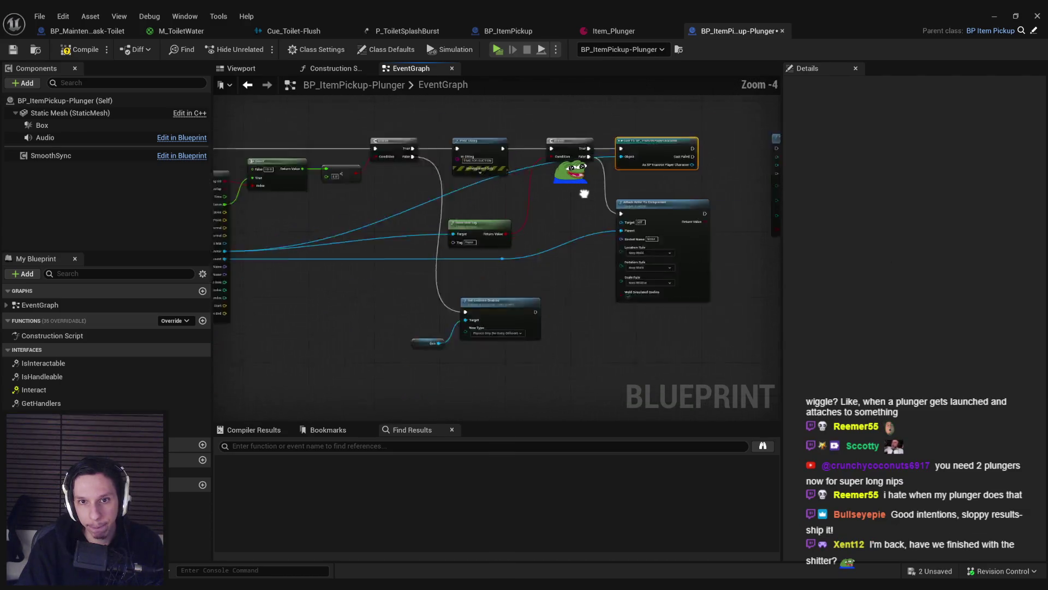
scroll(551, 230, up, 2)
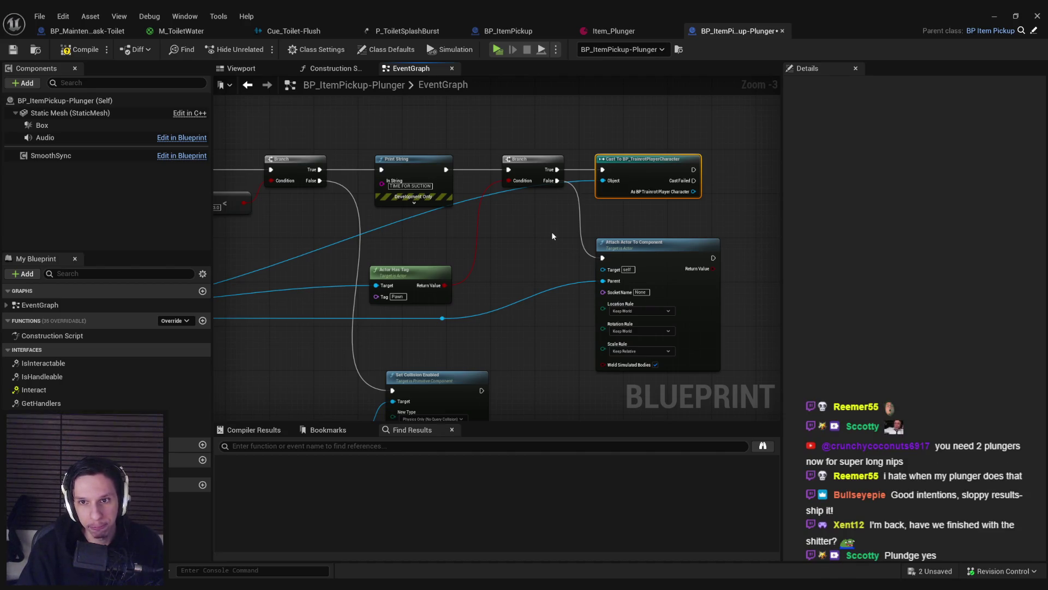
scroll(551, 232, up, 1)
drag(602, 196, 624, 203)
Step: Cancel the node search, briefly reopen the player character Blueprint, then return to the plunger graph
text(get skele)
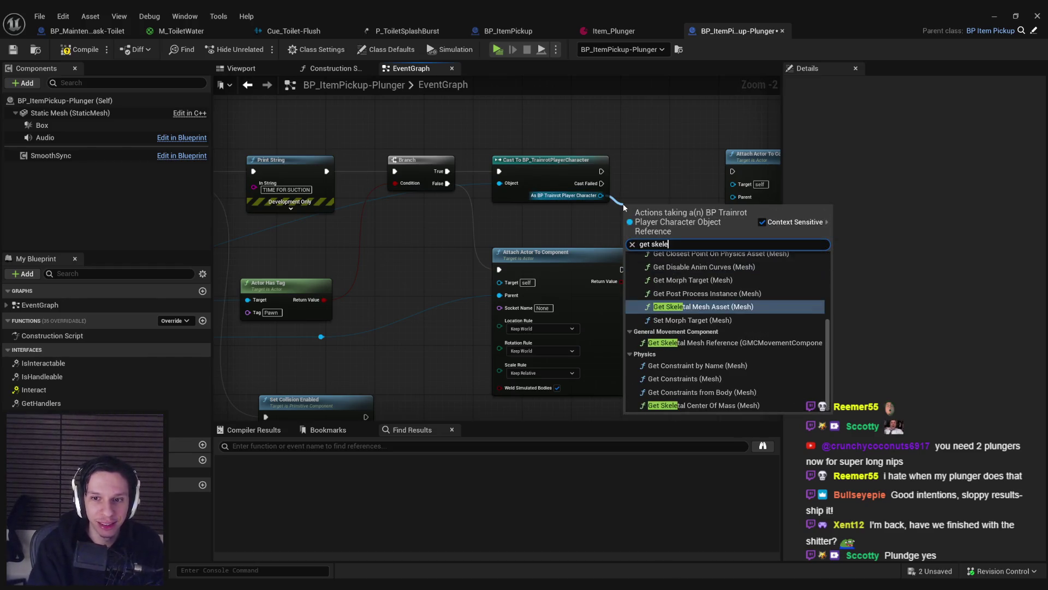
key(Escape)
click(993, 19)
double_click(380, 491)
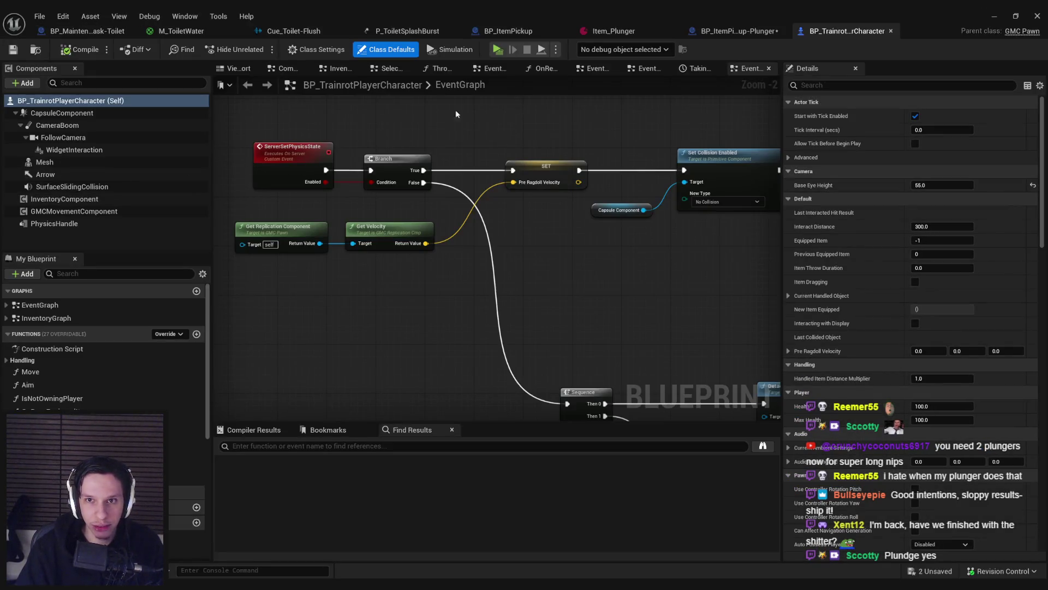
click(731, 33)
Step: Add Get Mesh from the player cast and connect it to Attach Actor To Component's Parent
drag(599, 195, 619, 199)
text(get mesh)
scroll(679, 375, down, 5)
scroll(720, 327, down, 3)
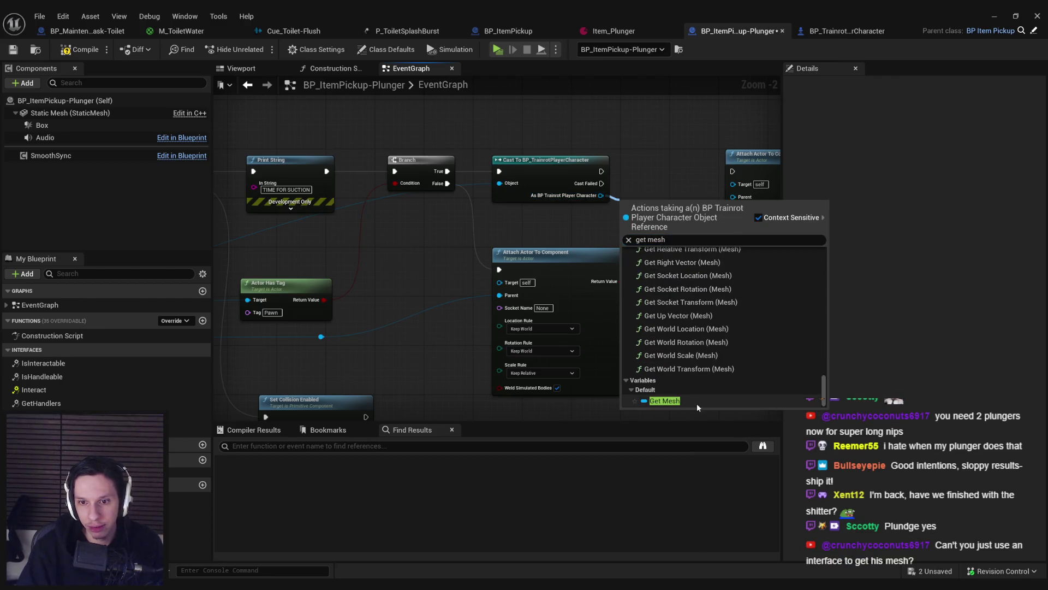
click(671, 391)
drag(529, 232, 582, 225)
drag(492, 228, 498, 241)
Step: Tidy the lower Attach Actor To Component node, save the plunger Blueprint, and minimize the editor
right_click(499, 240)
key(Escape)
drag(578, 194, 494, 197)
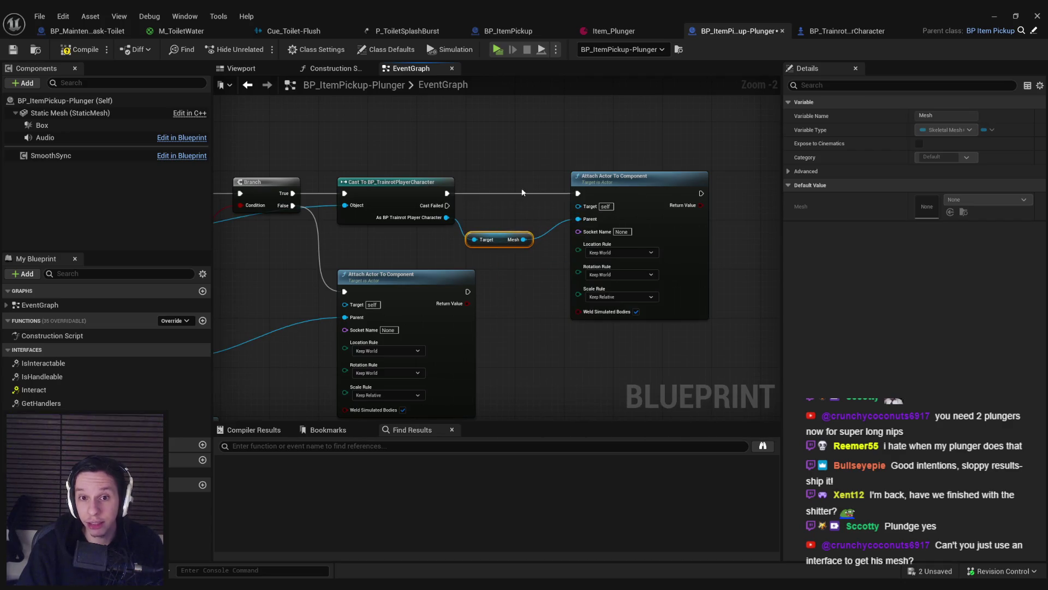
click(561, 190)
scroll(560, 207, down, 2)
drag(560, 229, 560, 247)
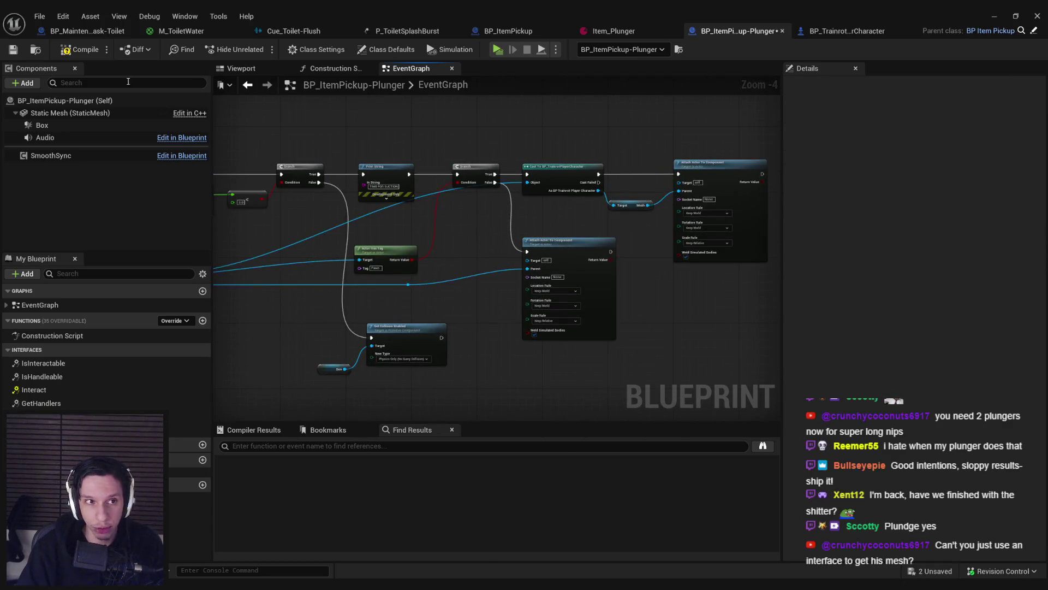
key(ctrl+s)
drag(490, 235, 658, 239)
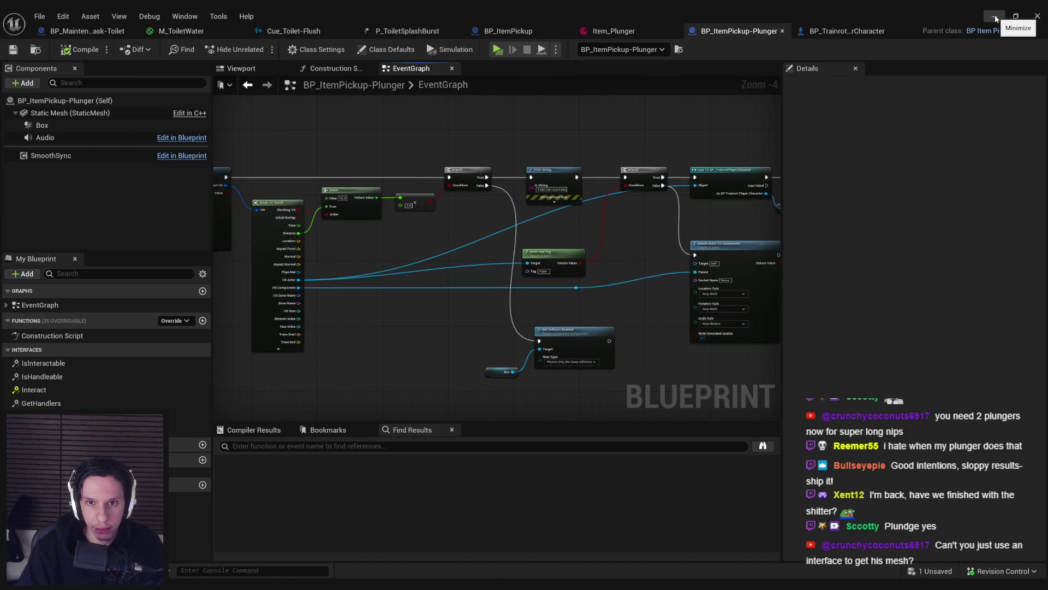
click(995, 19)
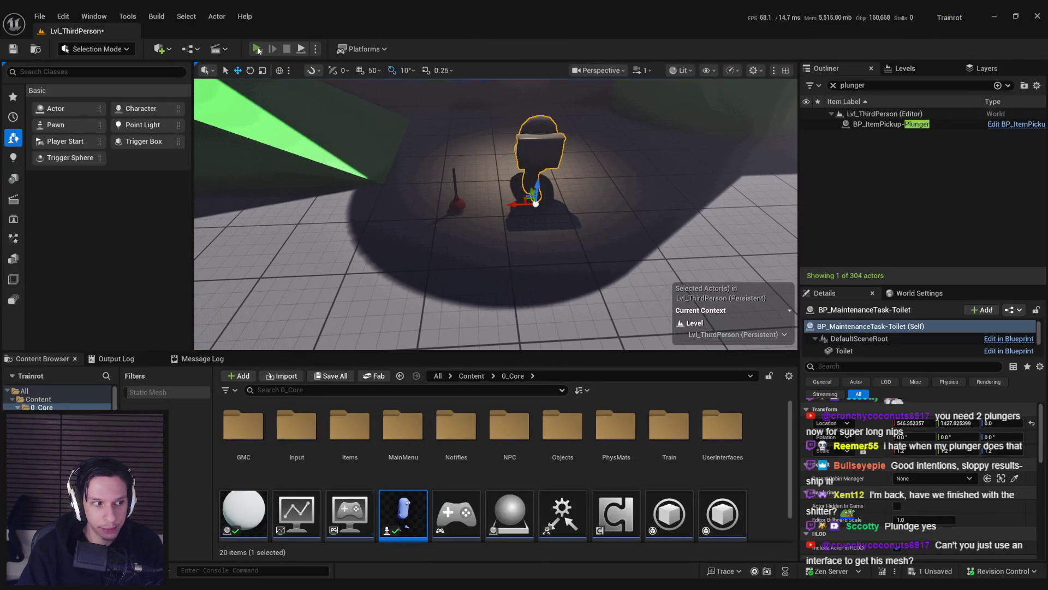
click(258, 49)
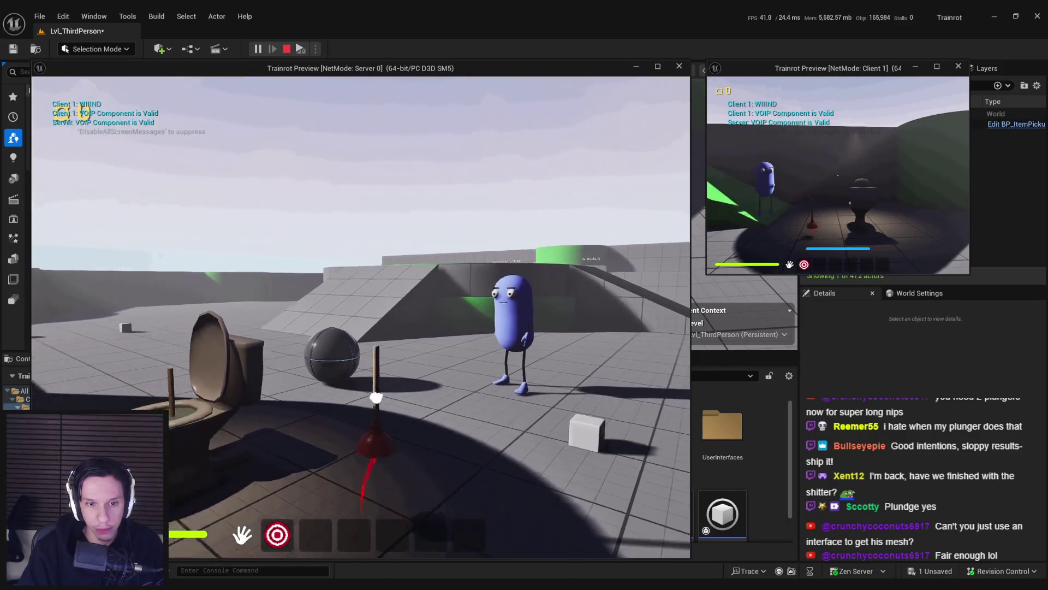
click(376, 397)
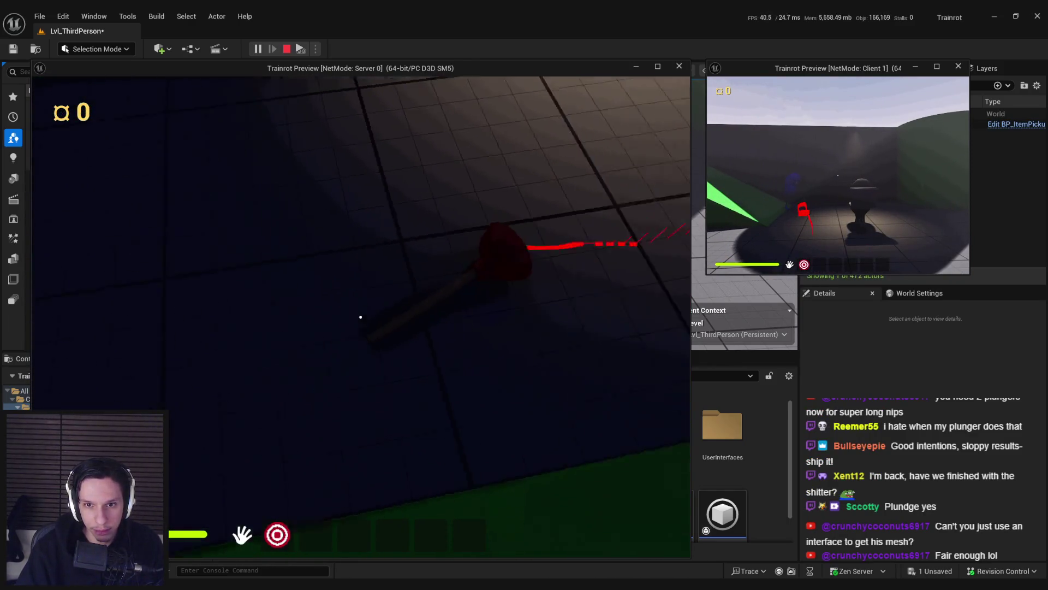
key(e)
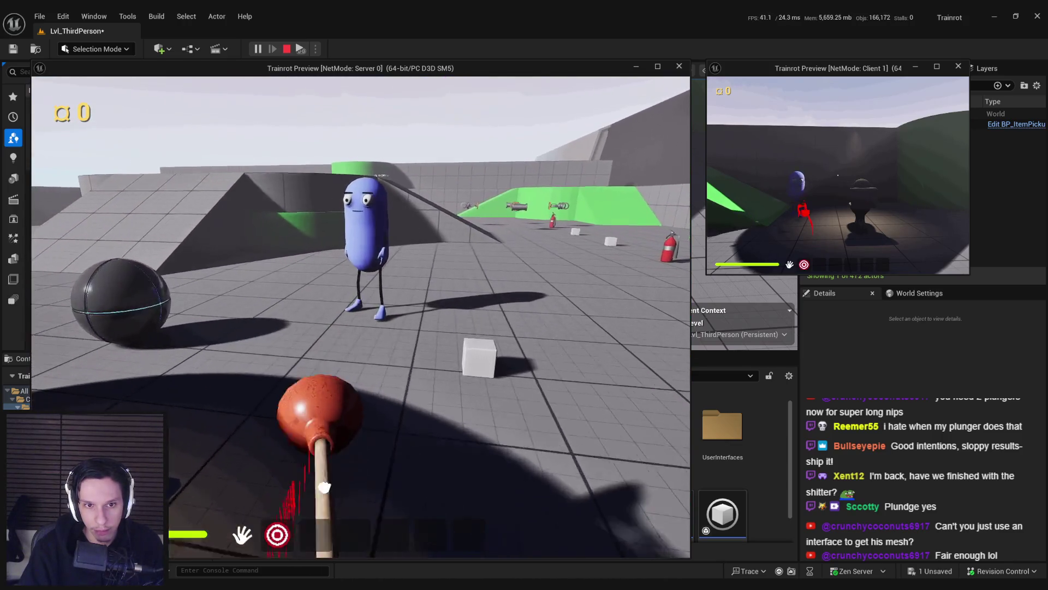
click(360, 316)
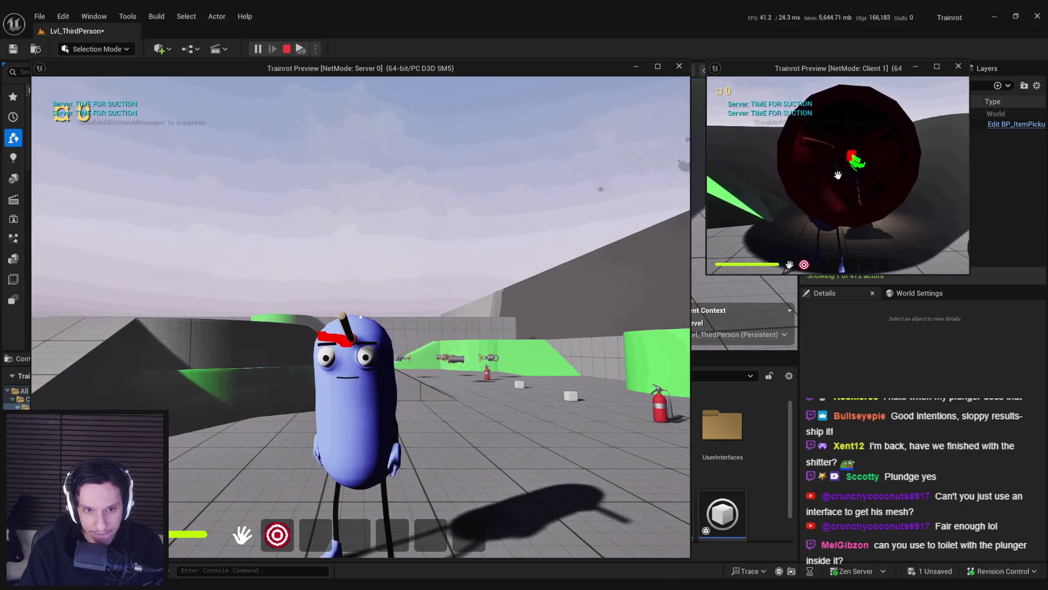
click(838, 174)
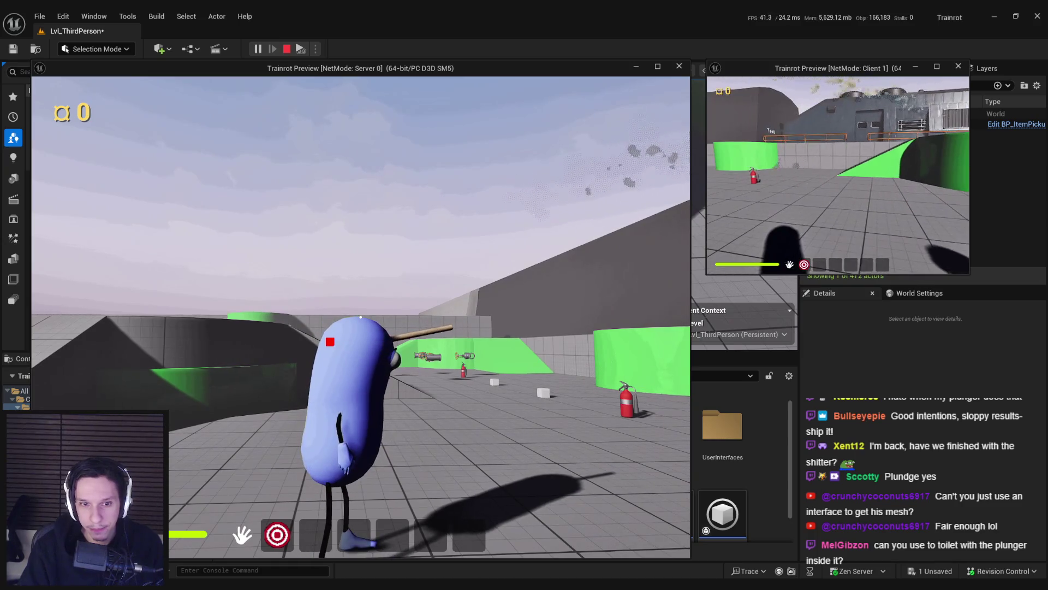
key(a)
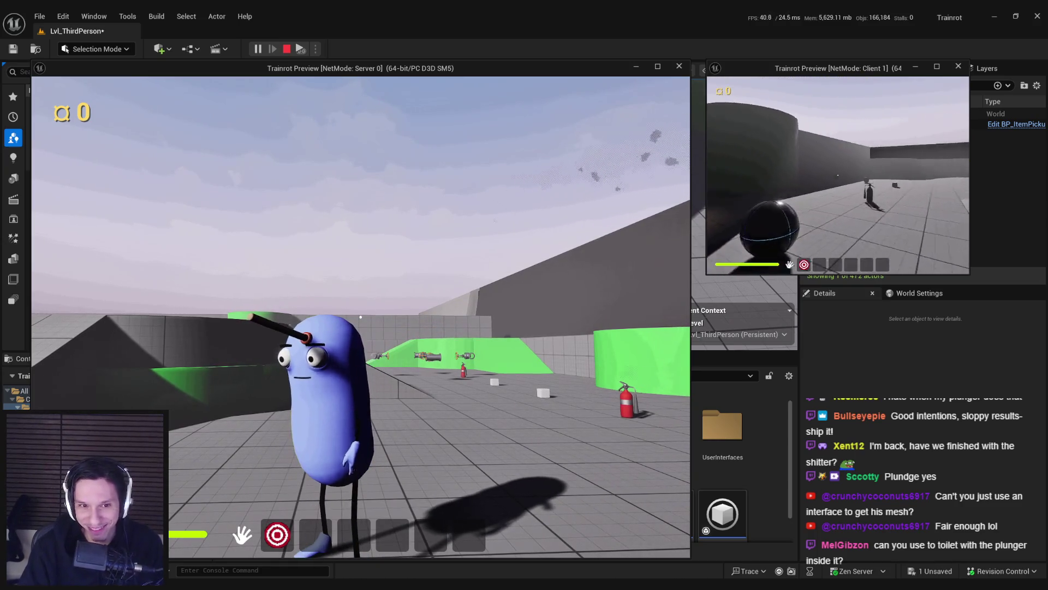
key(d)
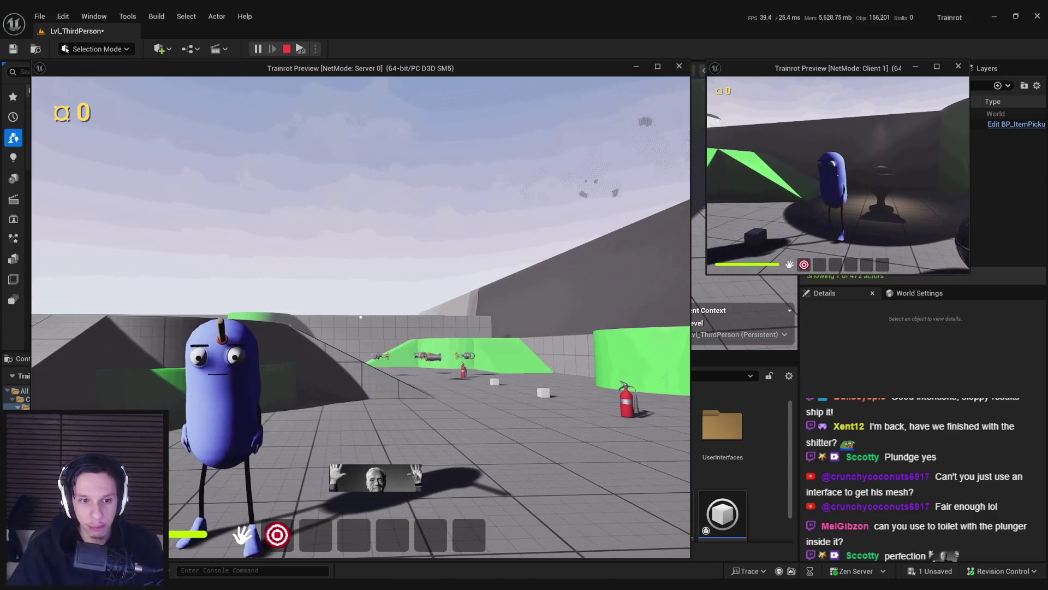
key(Escape)
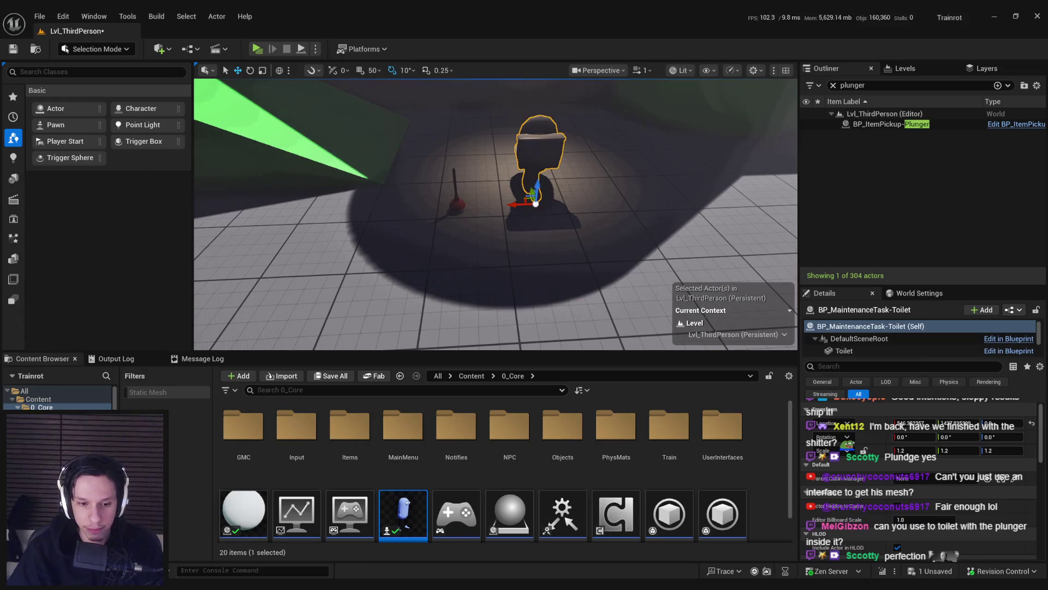
Step: Make room beside the Attach node and add a Find Closest Bone node on Mesh
scroll(613, 290, up, 2)
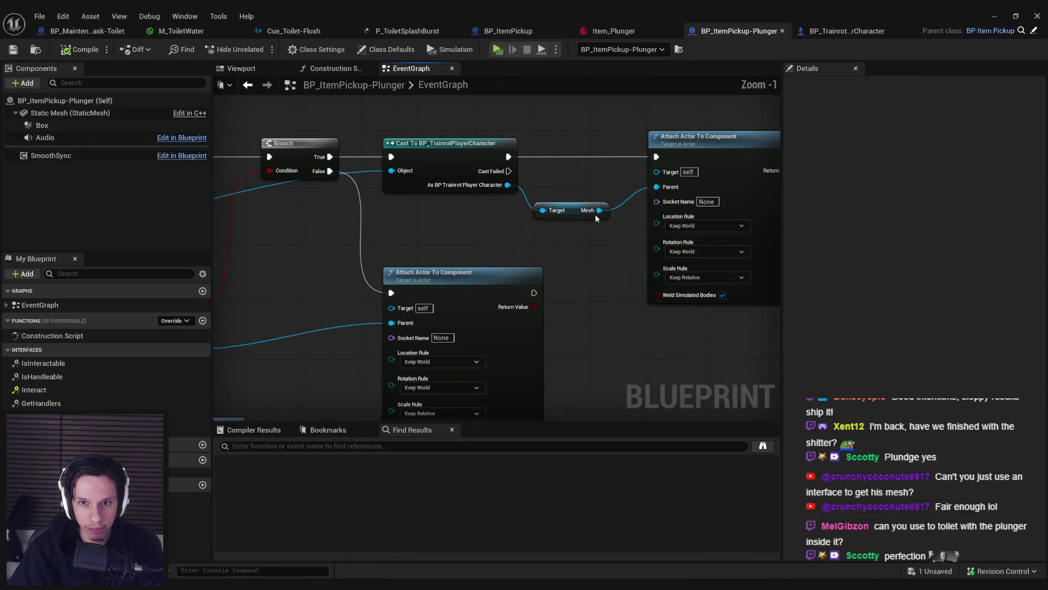
click(588, 253)
click(641, 256)
drag(573, 229, 676, 229)
drag(425, 267, 425, 268)
text(closest)
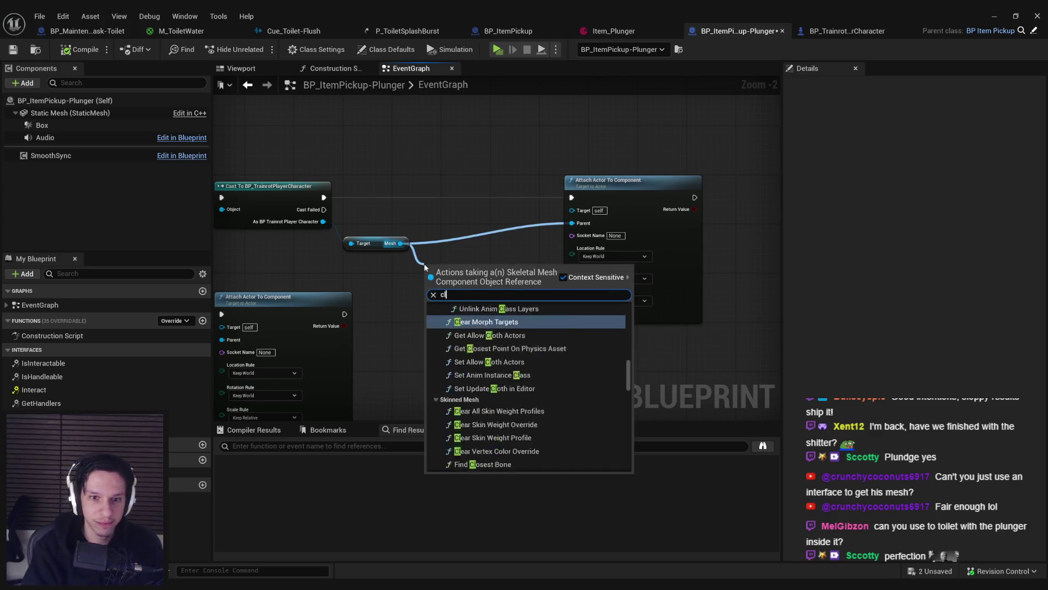
key(Down)
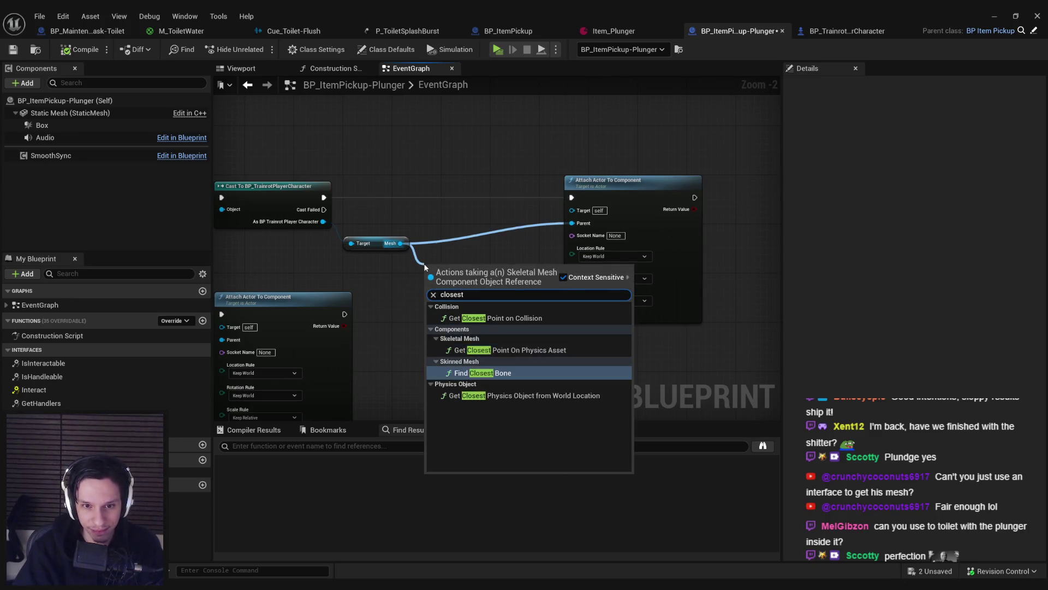
key(Return)
mouse_move(488, 280)
mouse_down()
mouse_move(497, 264)
mouse_move(454, 264)
mouse_up()
Step: Feed Get Actor Location into Test Location and the closest bone into Attach's Socket Name
scroll(370, 310, down, 2)
scroll(518, 207, up, 2)
mouse_move(574, 206)
mouse_down()
mouse_move(517, 205)
mouse_move(528, 208)
mouse_up()
text(average)
key(Return)
key(ctrl+z)
text(get actor location)
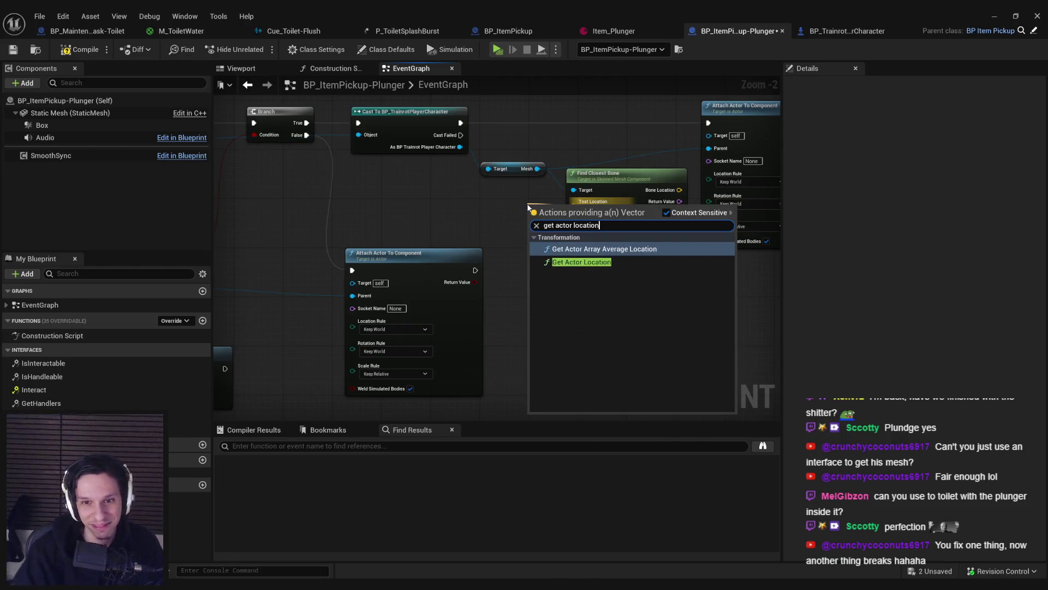
key(Down)
key(Return)
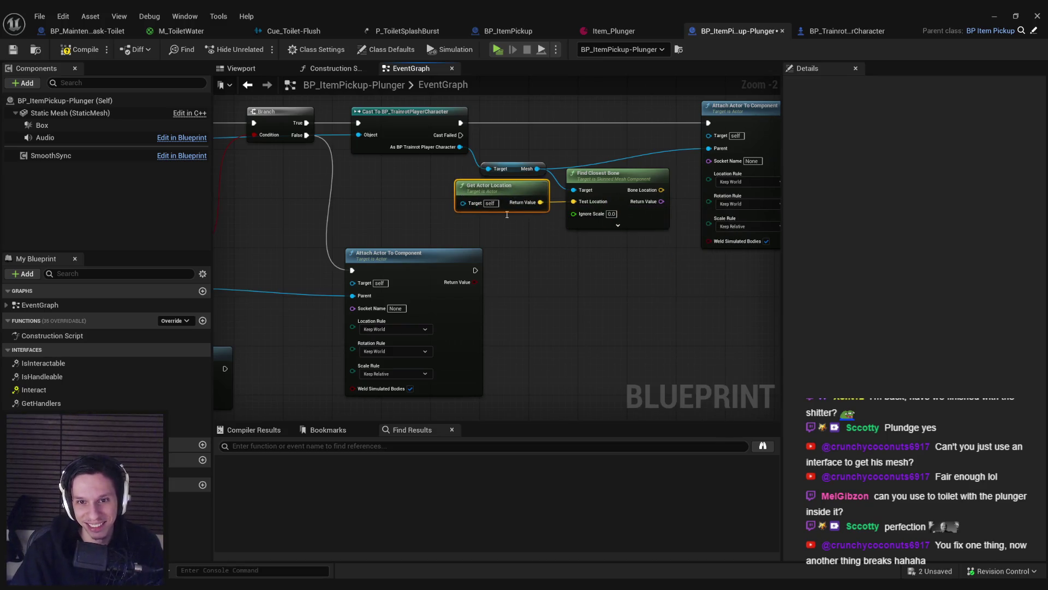
scroll(550, 218, up, 2)
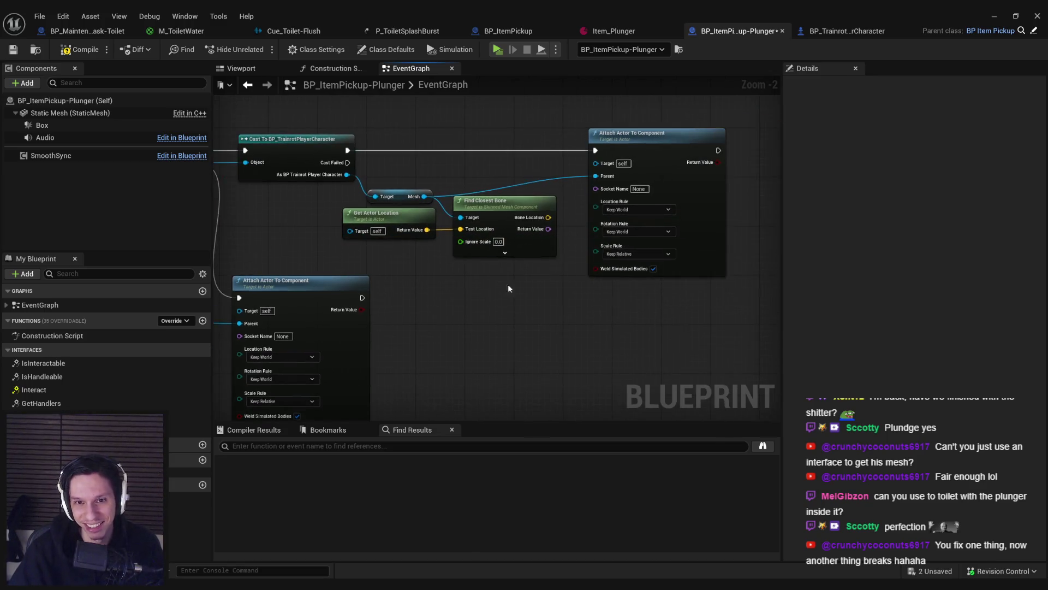
drag(552, 230, 611, 176)
click(995, 16)
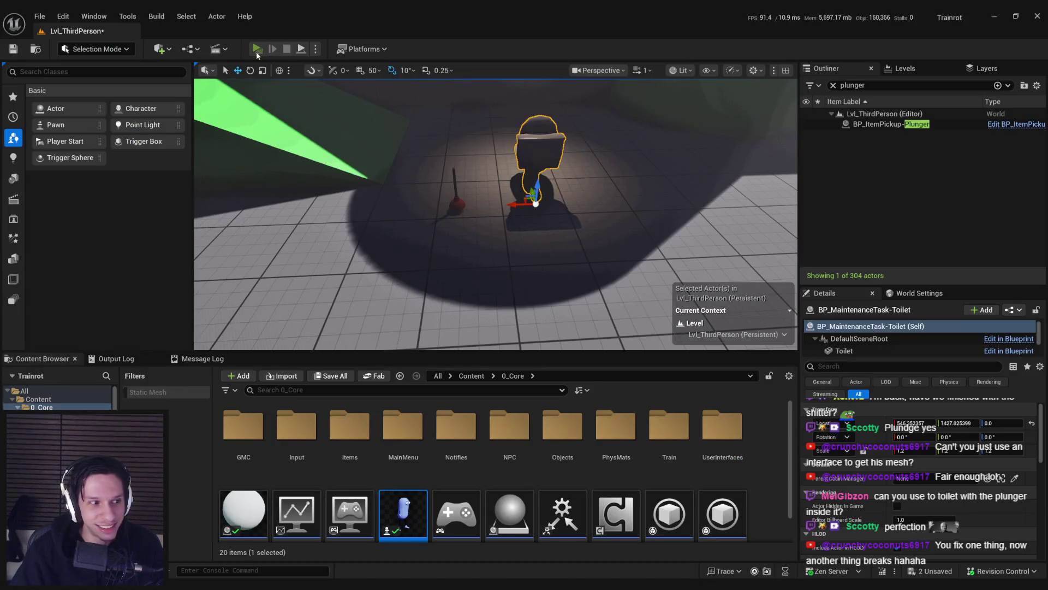
Step: Play-test by walking to the plunger, triggering suction with E, then stopping the session
key(alt+p)
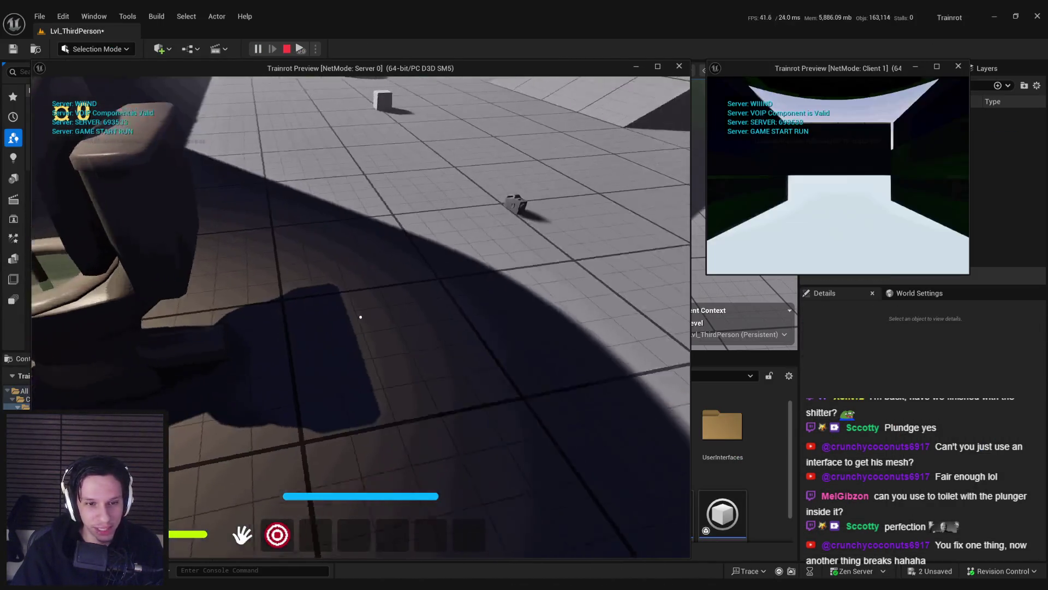
key(w)
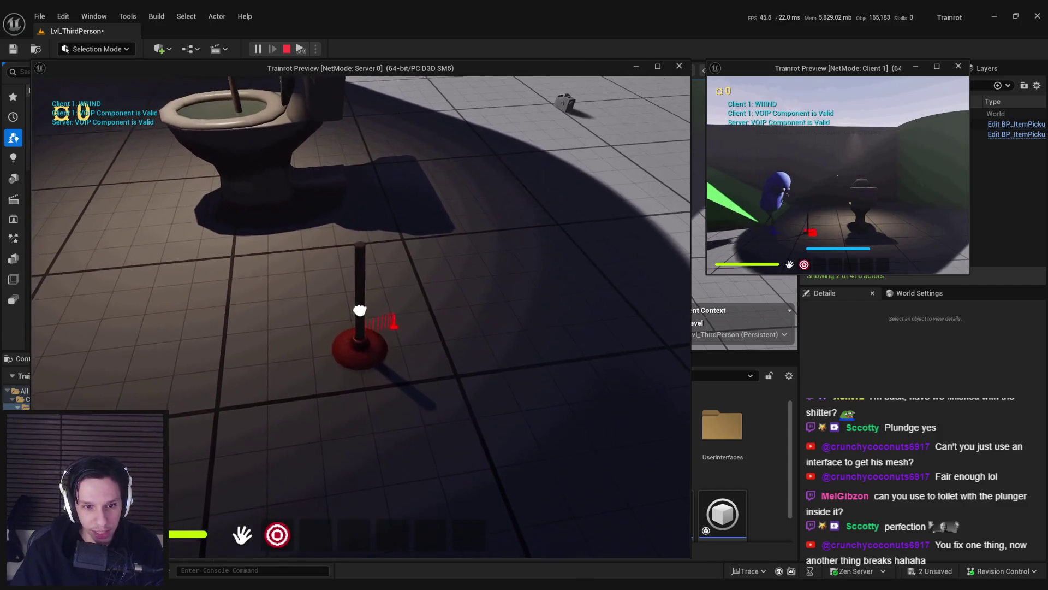
key(s)
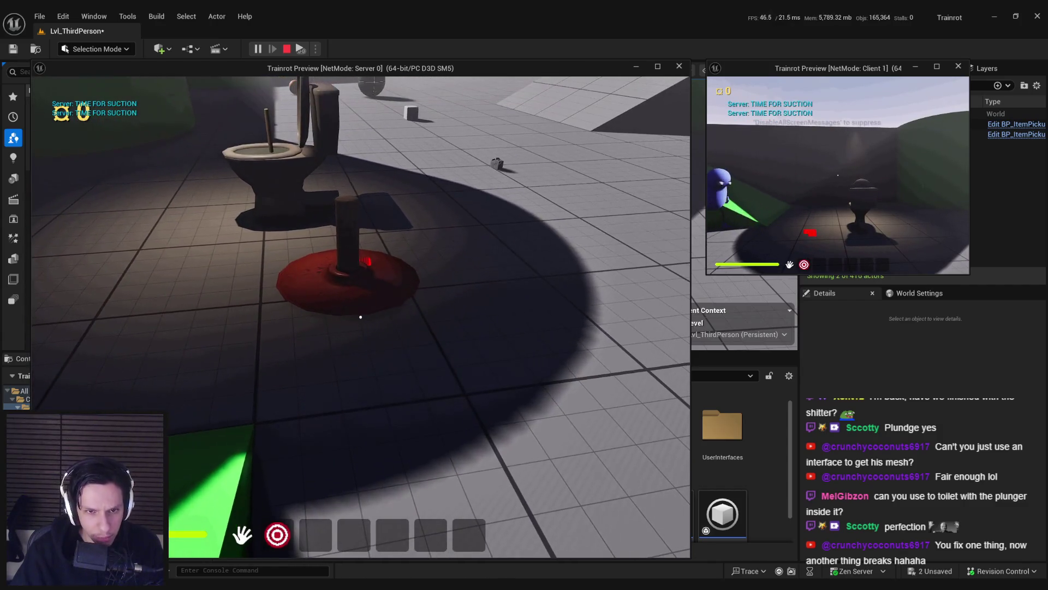
key(w)
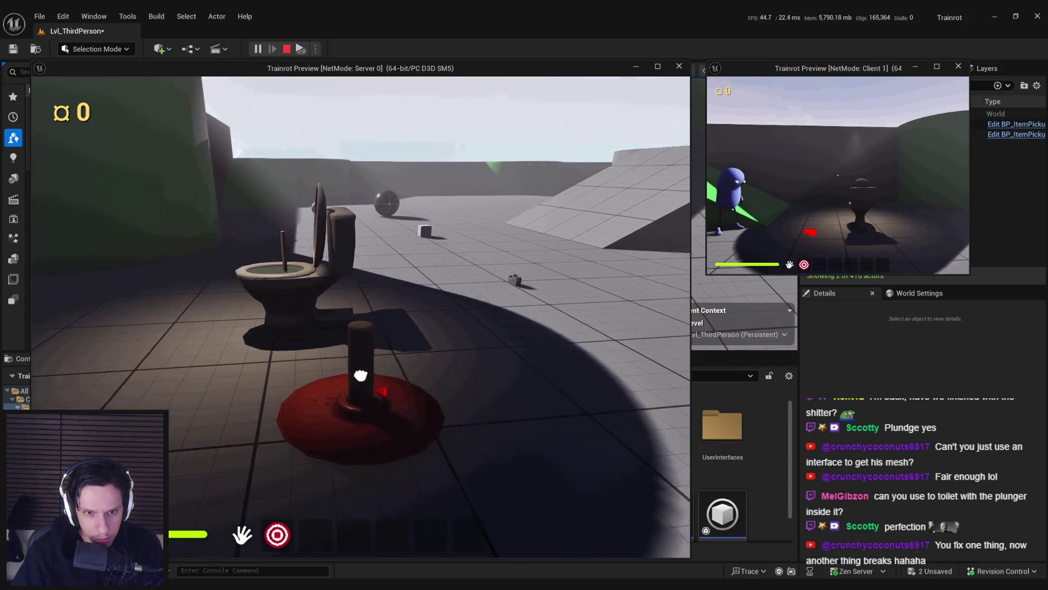
key(e)
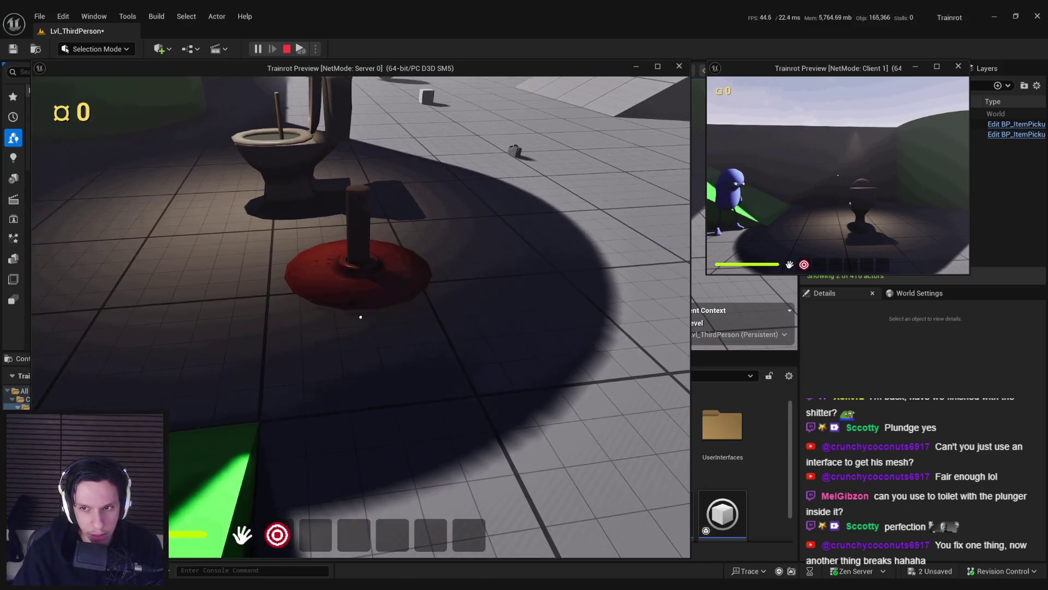
key(Escape)
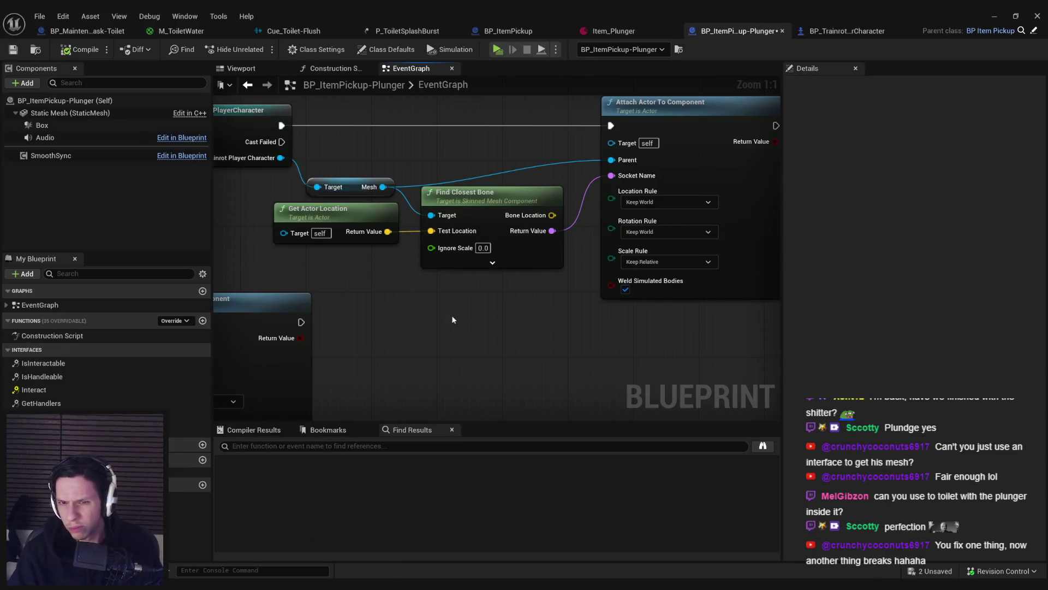
Step: Undo the Socket Name connection and later graph edits, then compile and save the plunger Blueprint
key(ctrl+z)
scroll(589, 276, down, 1)
scroll(546, 273, down, 1)
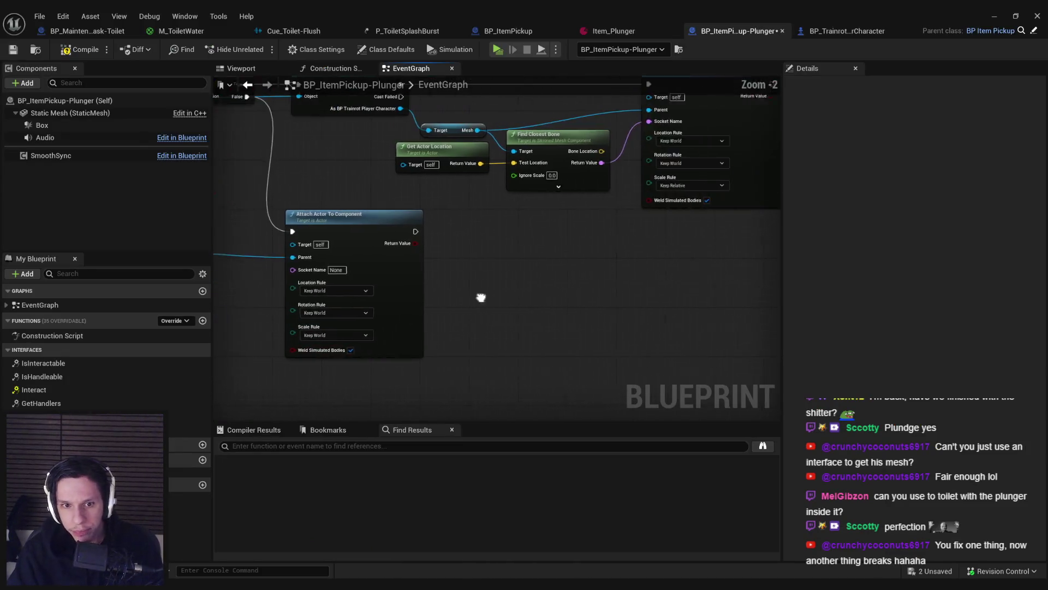
key(ctrl+z)
key(F7)
key(ctrl+s)
click(996, 16)
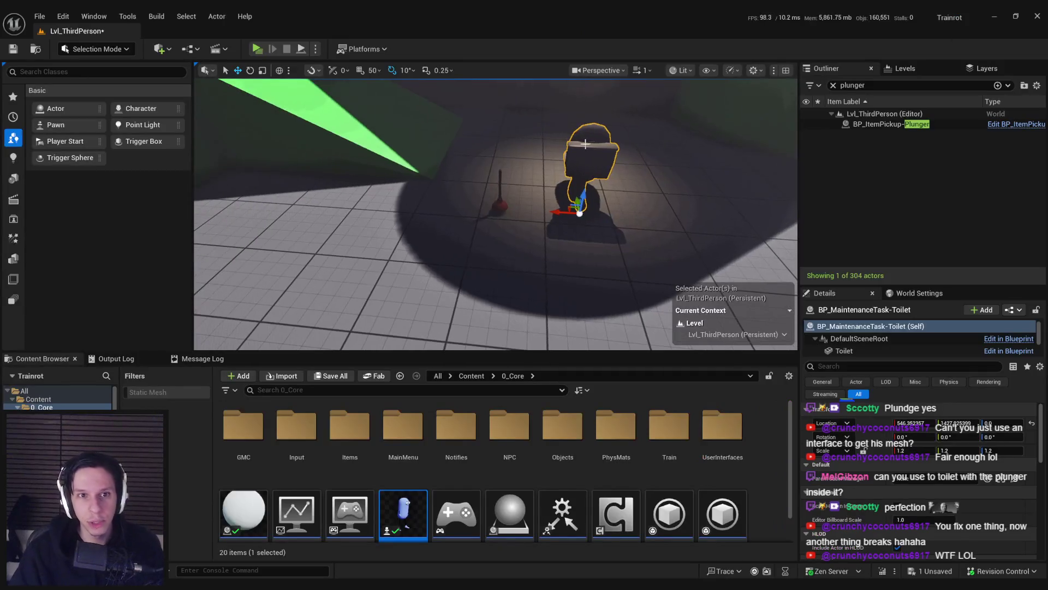
Step: Start another play session, swing the plunger at the wall, then stop playing
click(257, 49)
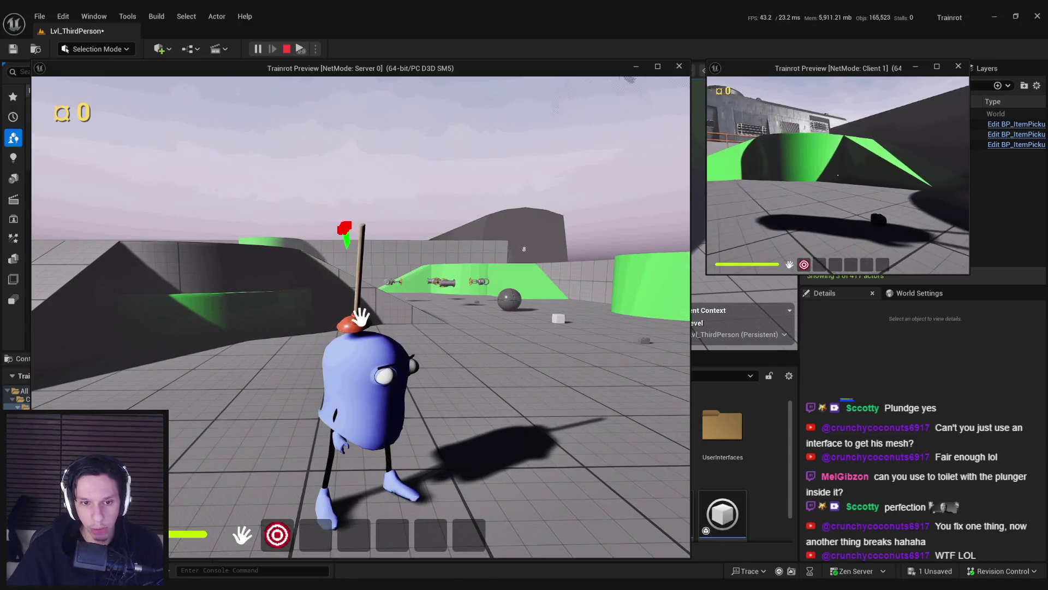
key(s)
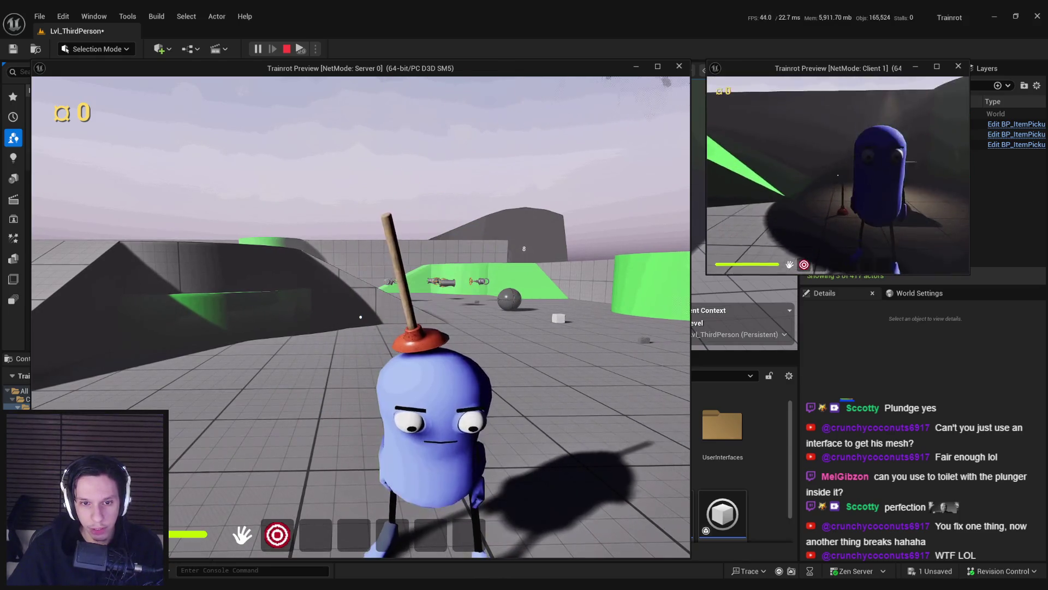
click(361, 316)
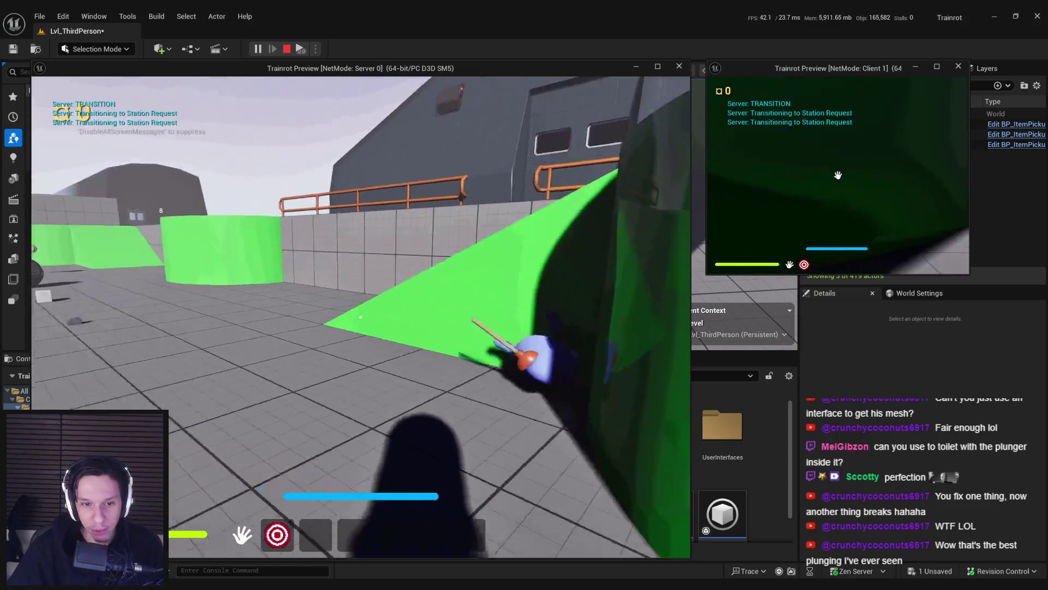
key(Escape)
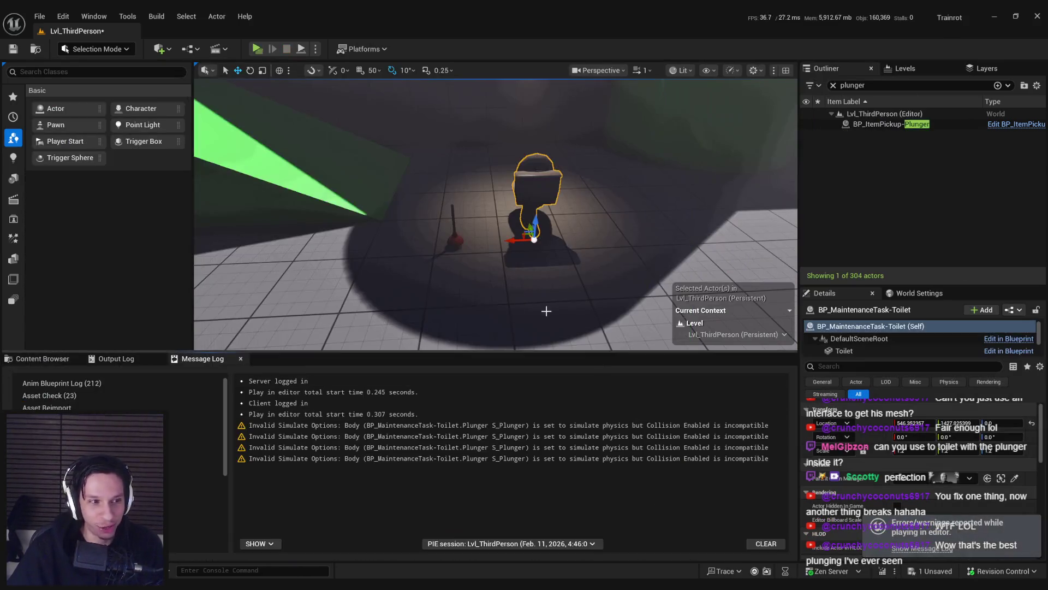
Step: Save the level, reopen BP_ItemPickup-Plunger, and nudge the Attach Actor To Component node upward
key(ctrl+s)
click(44, 360)
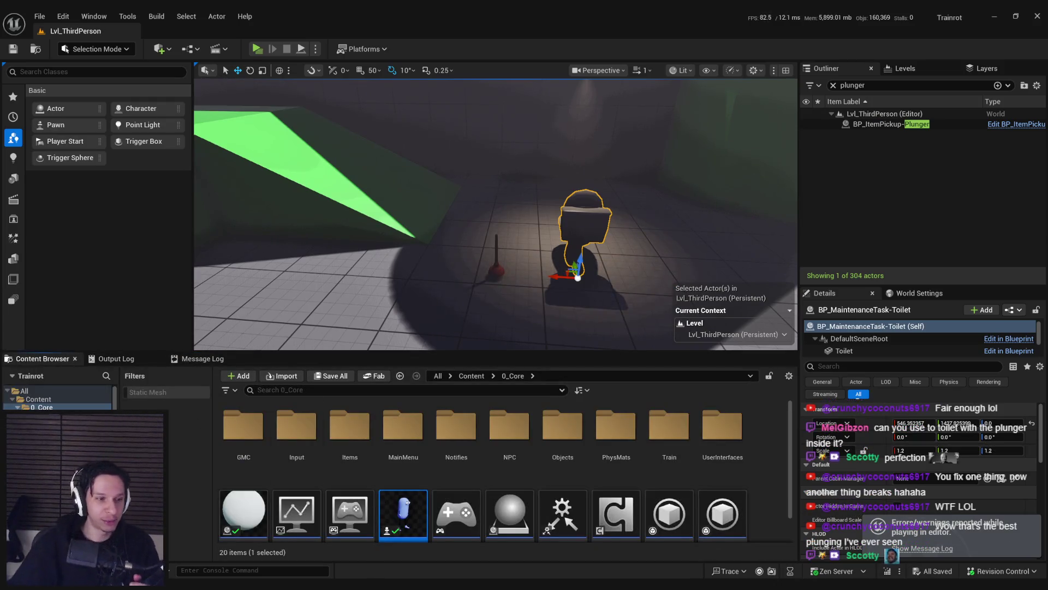
double_click(396, 532)
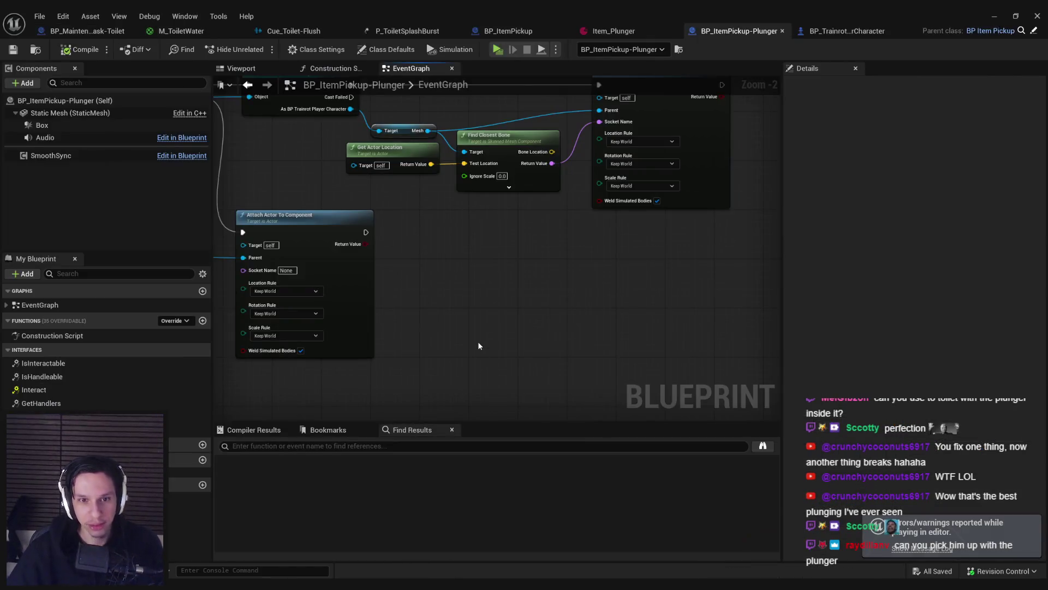
scroll(576, 354, down, 2)
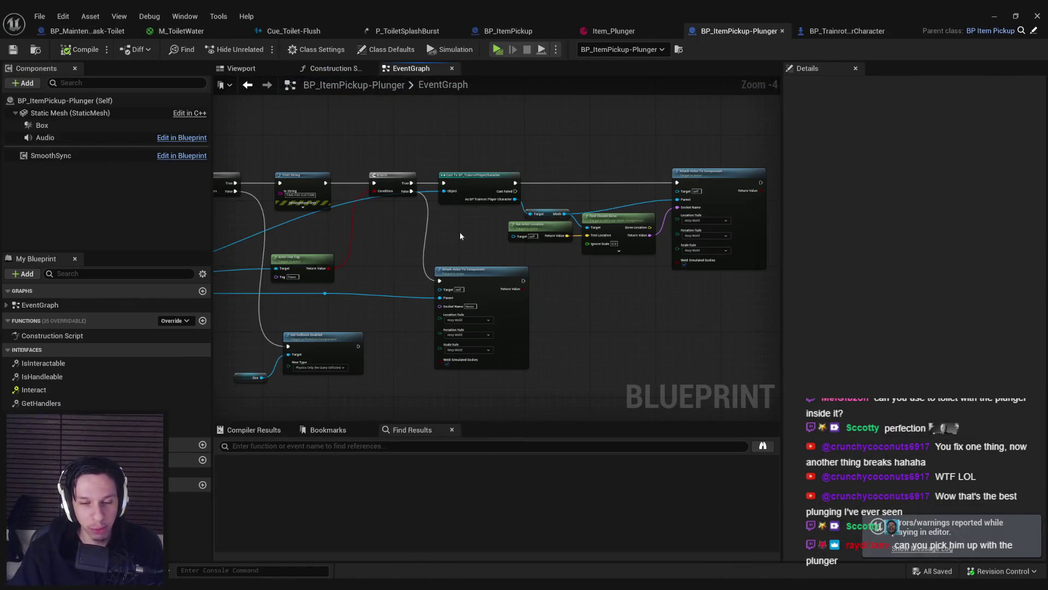
scroll(459, 236, up, 2)
drag(460, 236, 560, 224)
drag(581, 289, 581, 284)
click(476, 290)
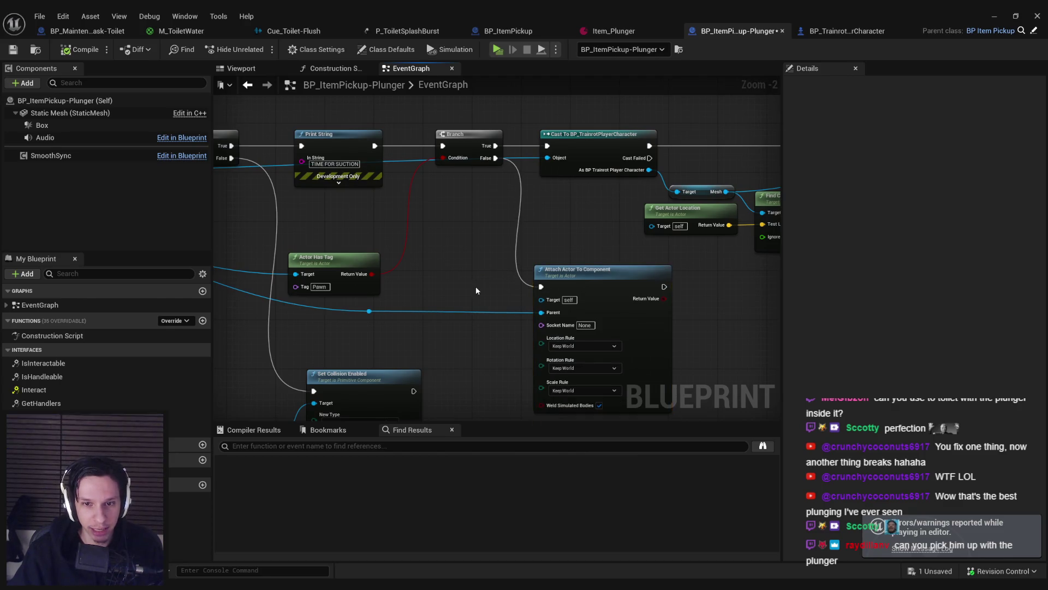
Step: Hide the Break Hit Result node's unconnected pins
scroll(476, 291, down, 2)
scroll(446, 308, up, 1)
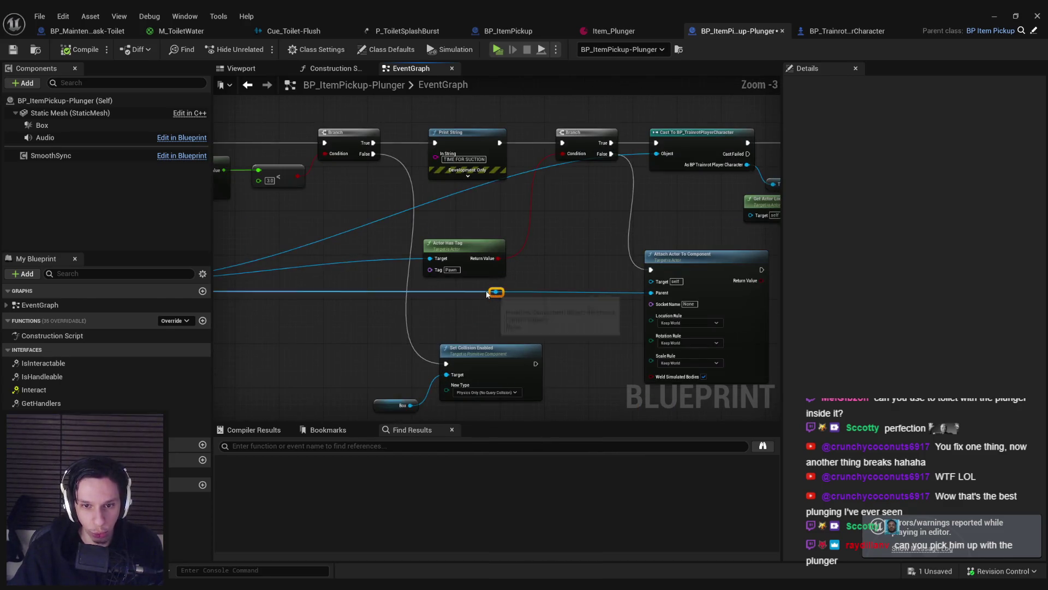
drag(402, 322, 664, 273)
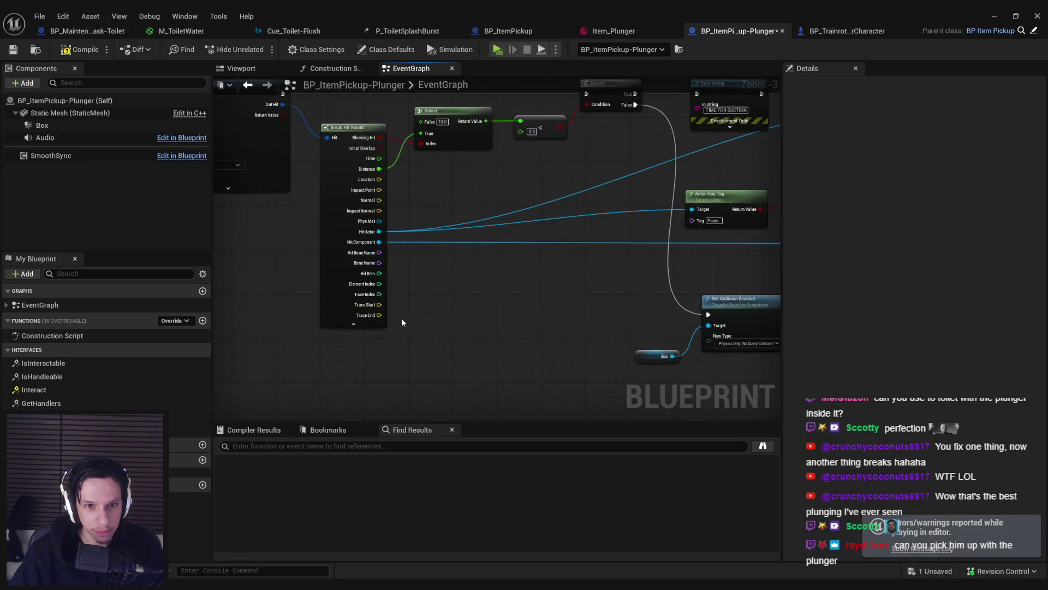
click(354, 323)
mouse_move(356, 185)
mouse_down()
mouse_move(219, 245)
mouse_move(289, 208)
mouse_move(391, 251)
mouse_up()
Step: Look over the Break Hit Result, Find Closest Bone and Attach nodes, then return to Lvl_ThirdPerson
click(289, 207)
click(289, 207)
scroll(363, 265, down, 1)
scroll(477, 206, up, 2)
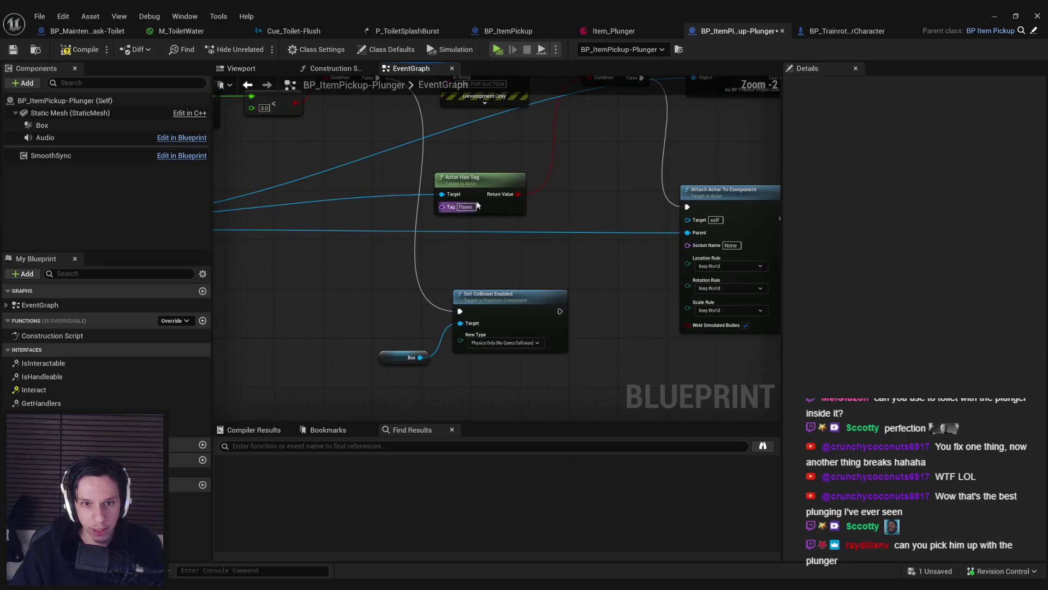
scroll(476, 213, down, 2)
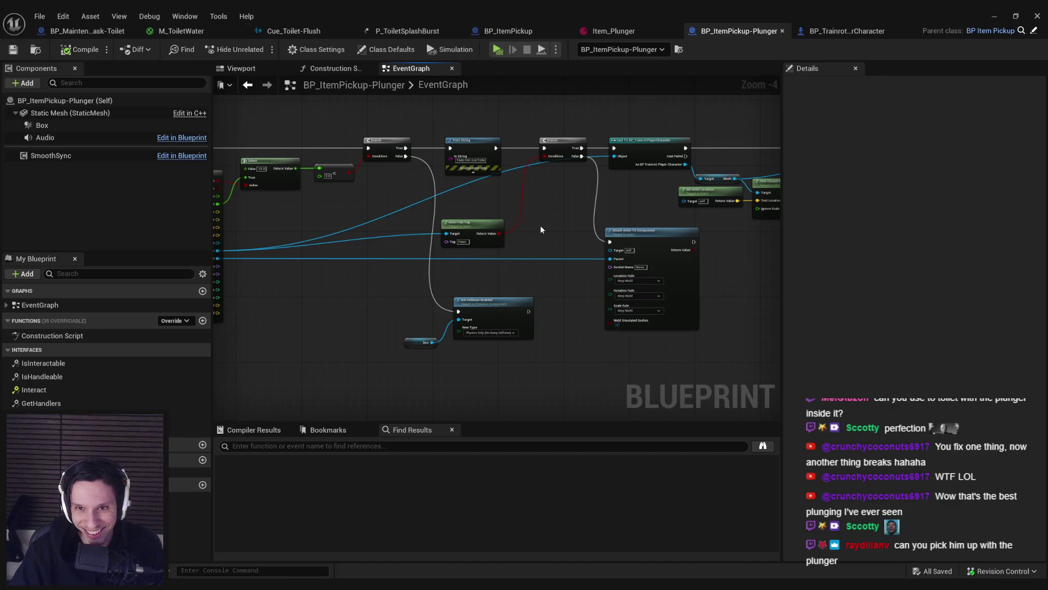
drag(540, 225, 466, 232)
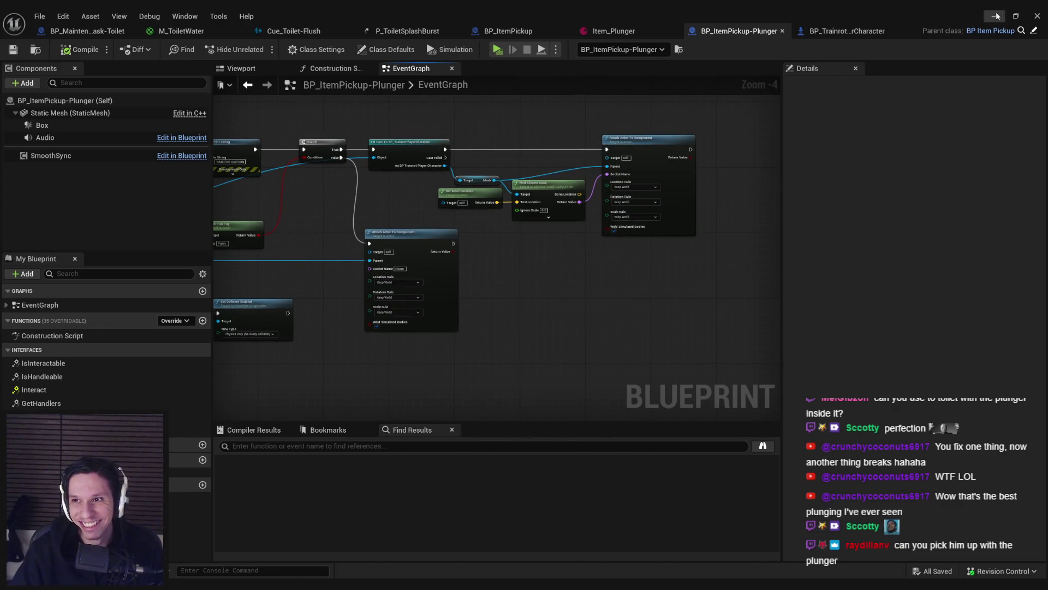
scroll(373, 221, down, 3)
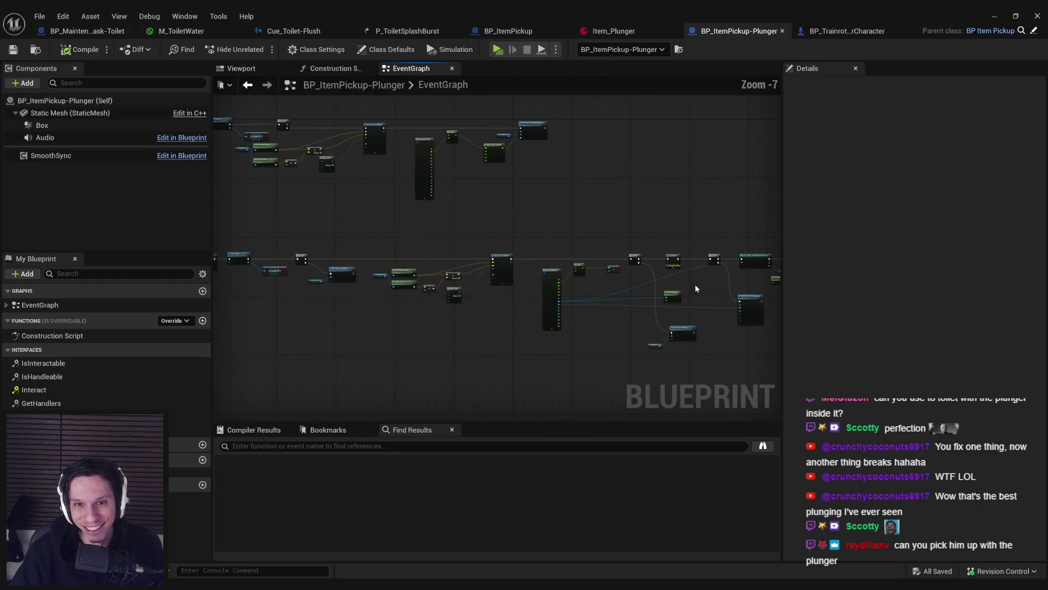
scroll(503, 293, up, 4)
scroll(599, 313, down, 2)
drag(599, 313, 337, 280)
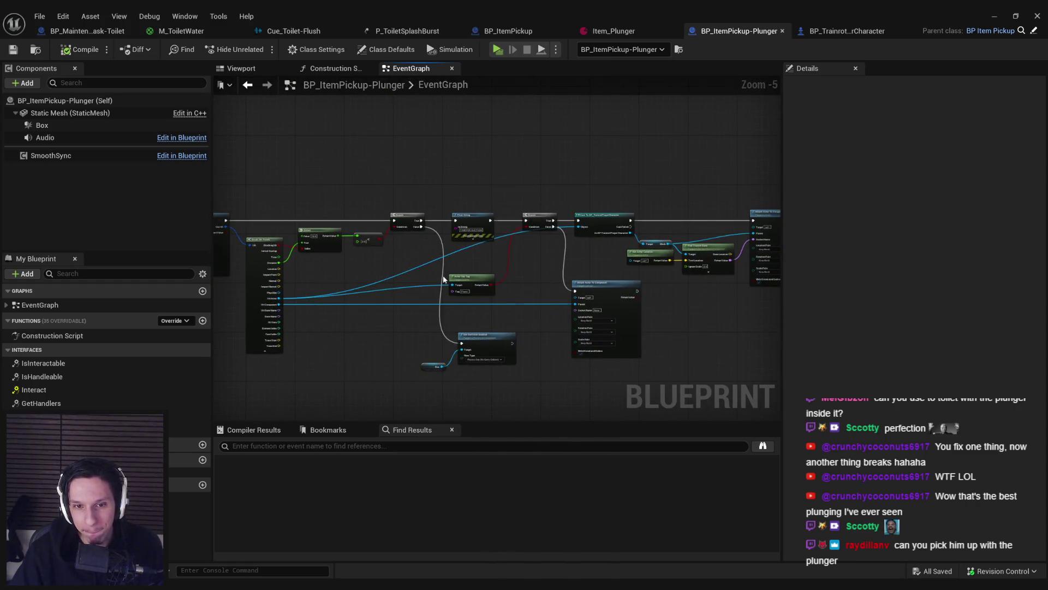
scroll(444, 279, up, 1)
key(alt+Tab)
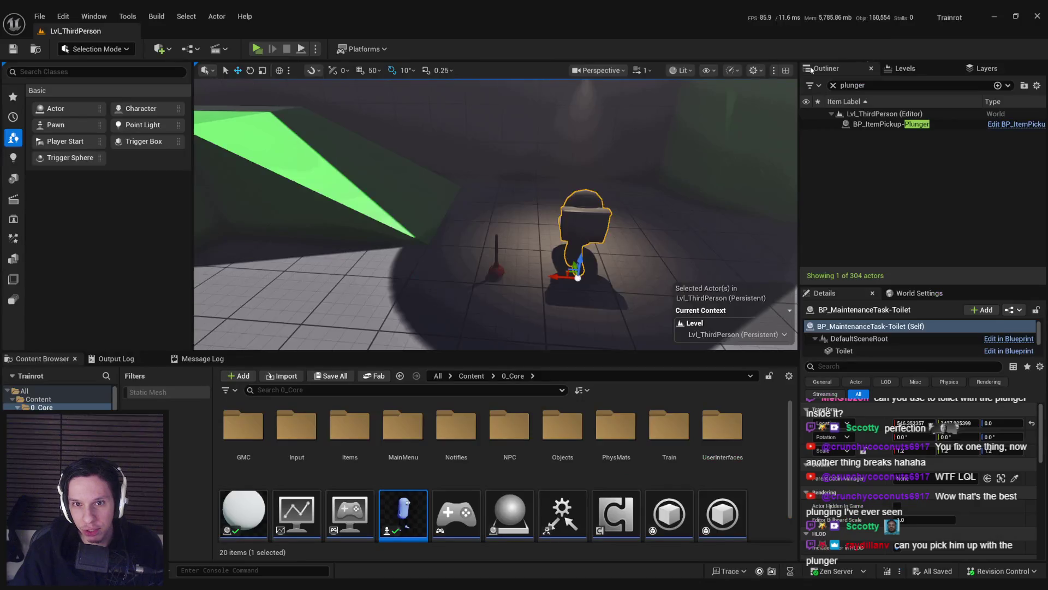
Step: Start a play test in the viewport, grab the plunger and walk toward the dark wall
drag(295, 109, 266, 77)
click(315, 49)
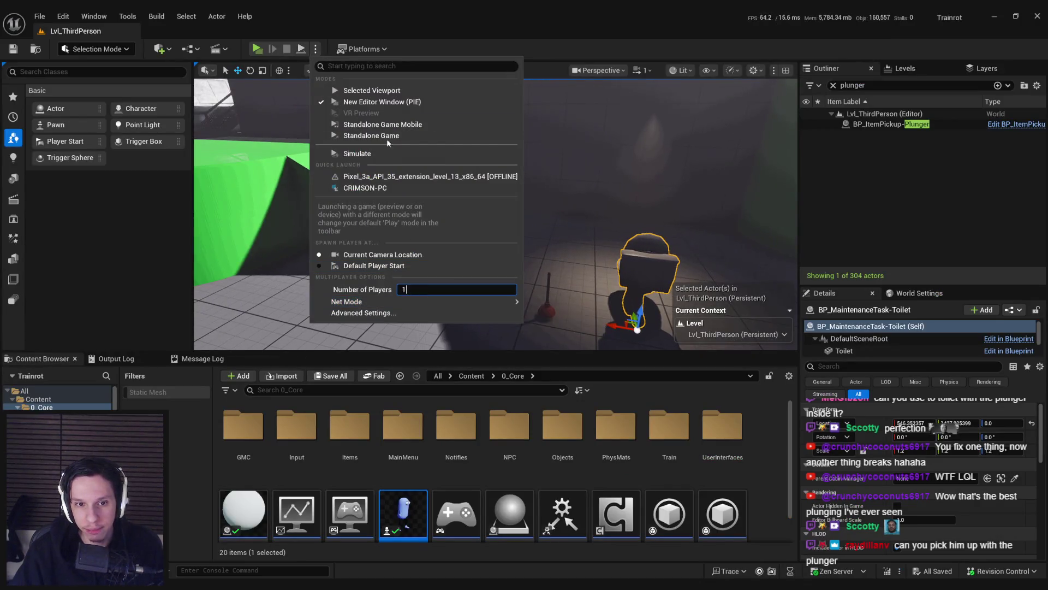
click(338, 87)
key(w)
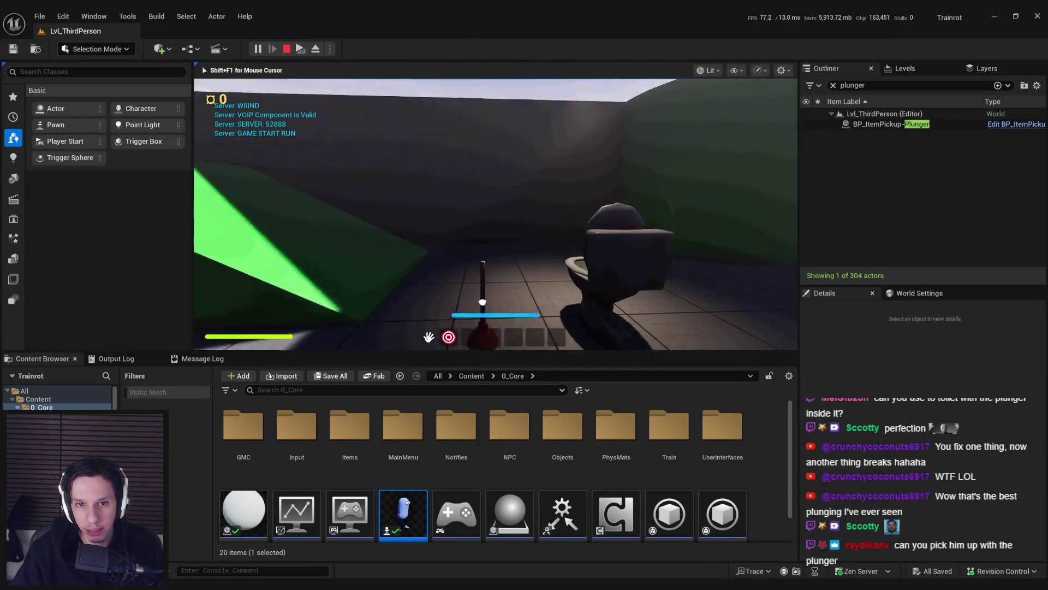
click(494, 230)
key(s)
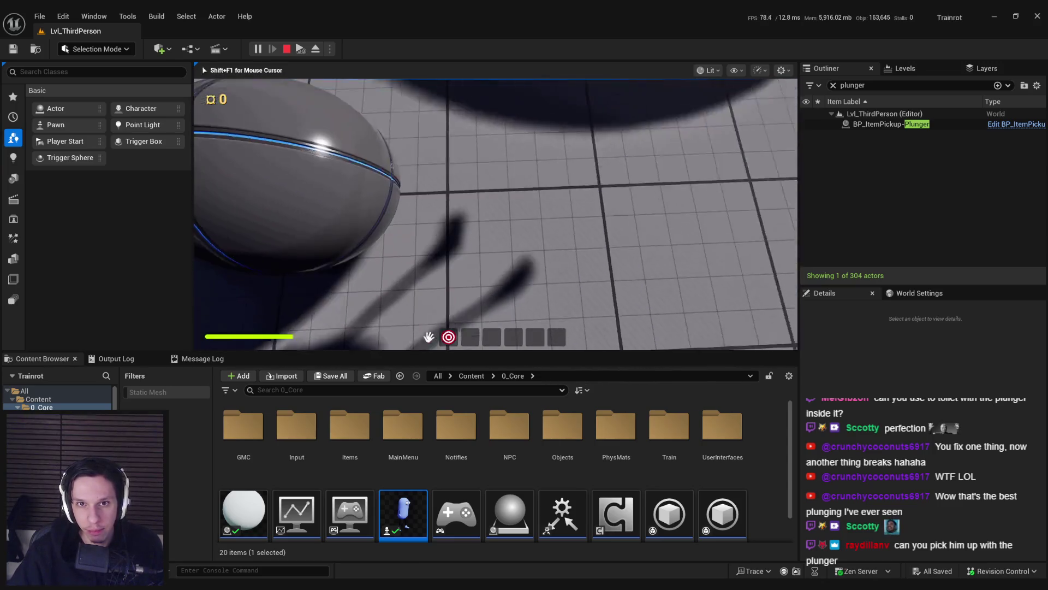
key(w)
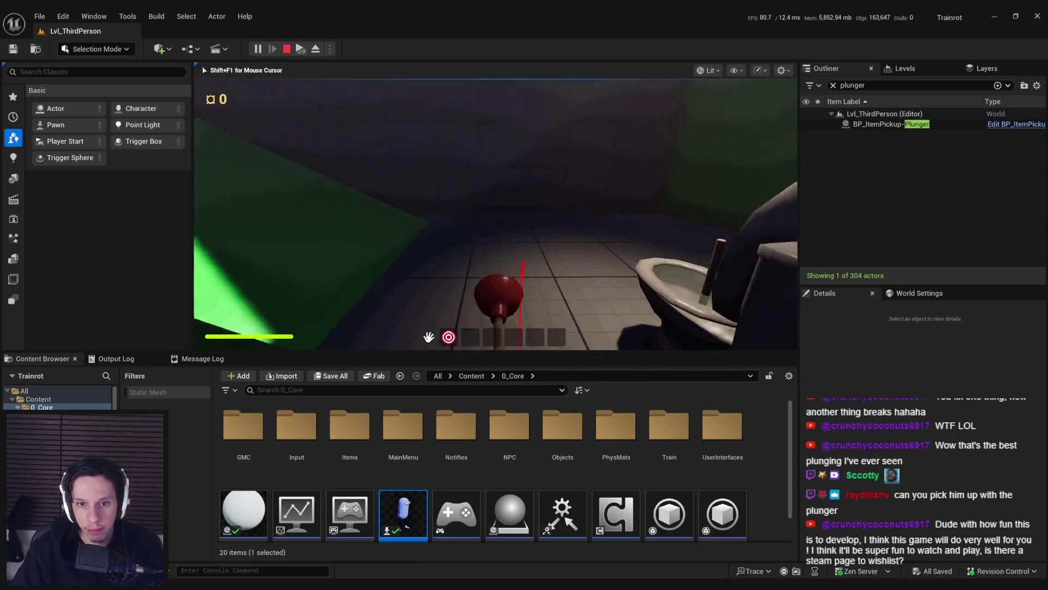
key(w)
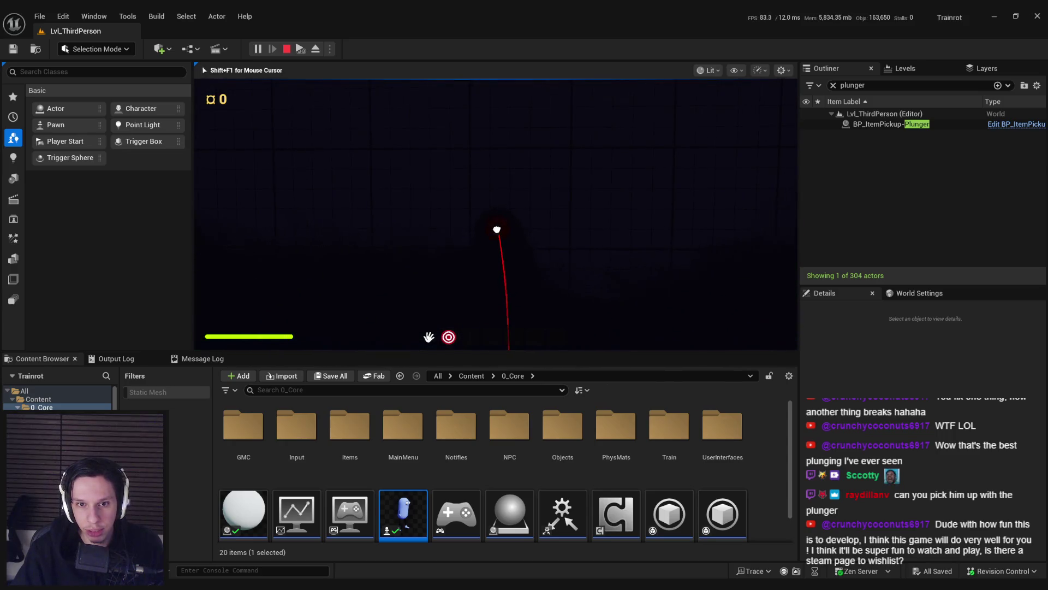
key(s)
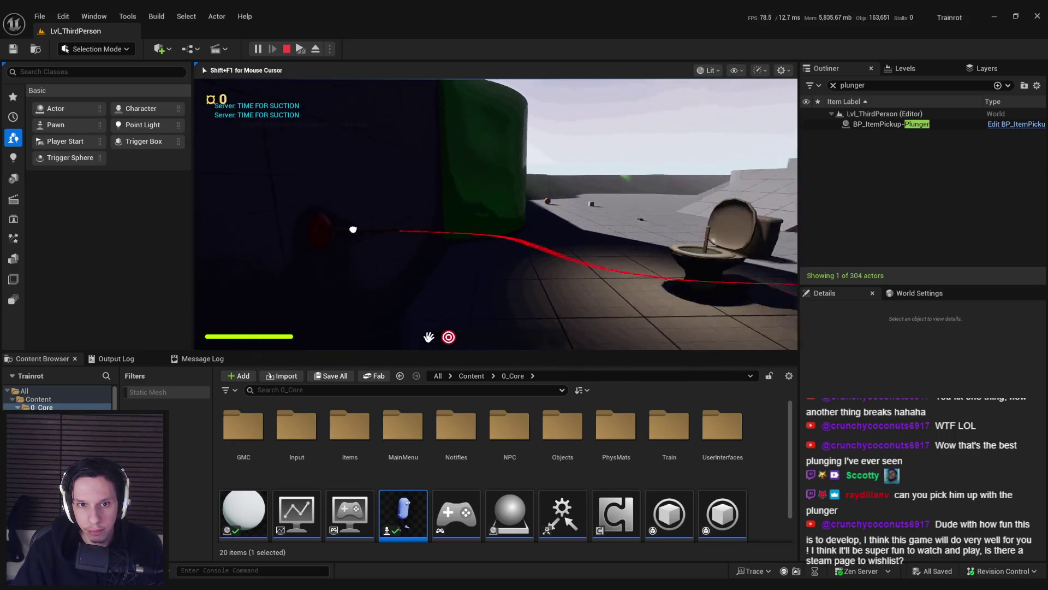
key(w)
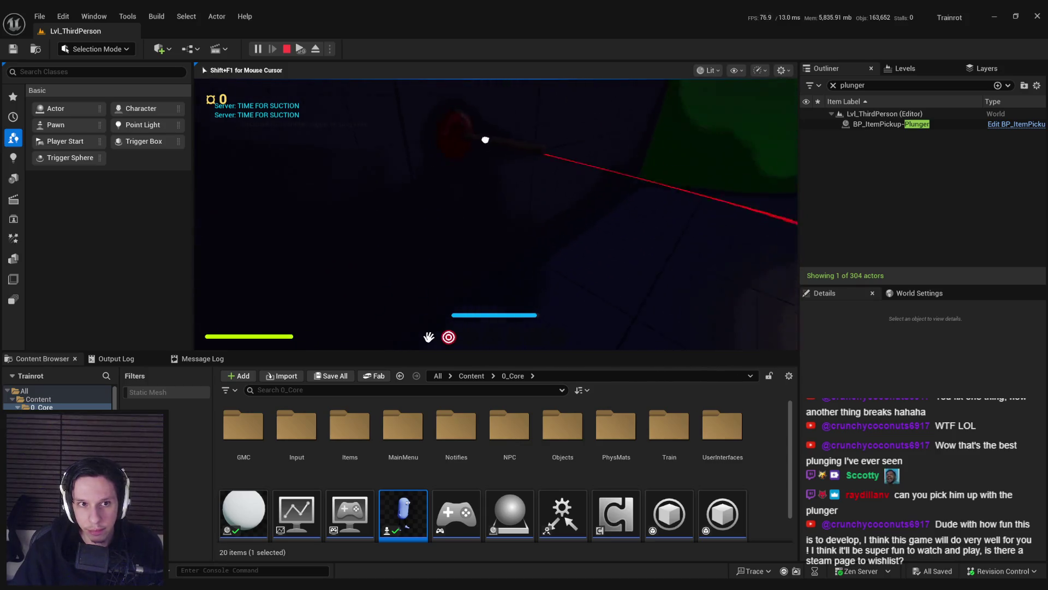
Step: Try suctioning the plunger onto the wall, then plunge the toilet until its health reaches 0.0
click(495, 214)
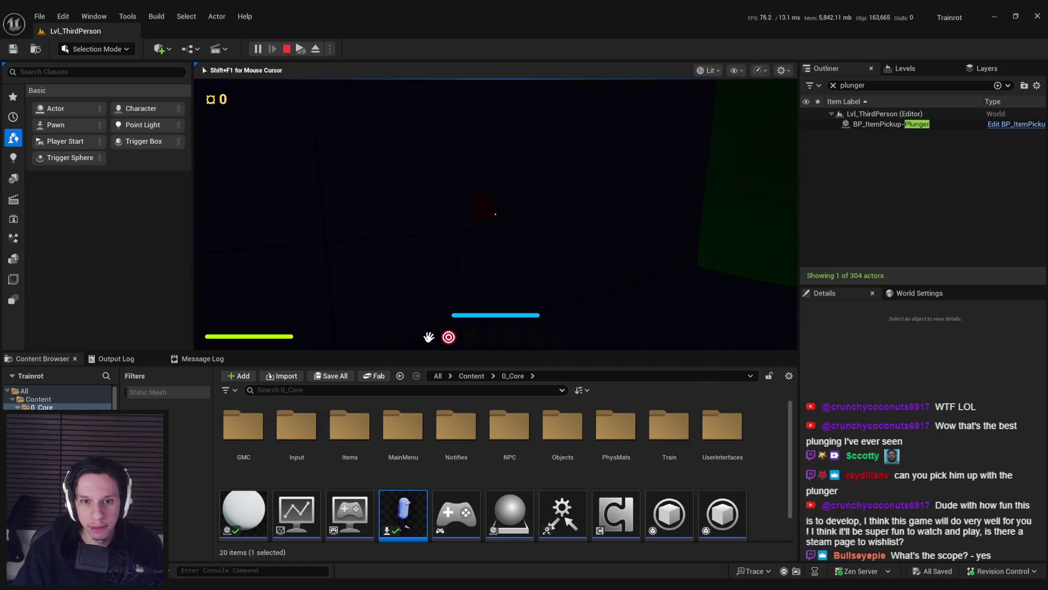
click(495, 214)
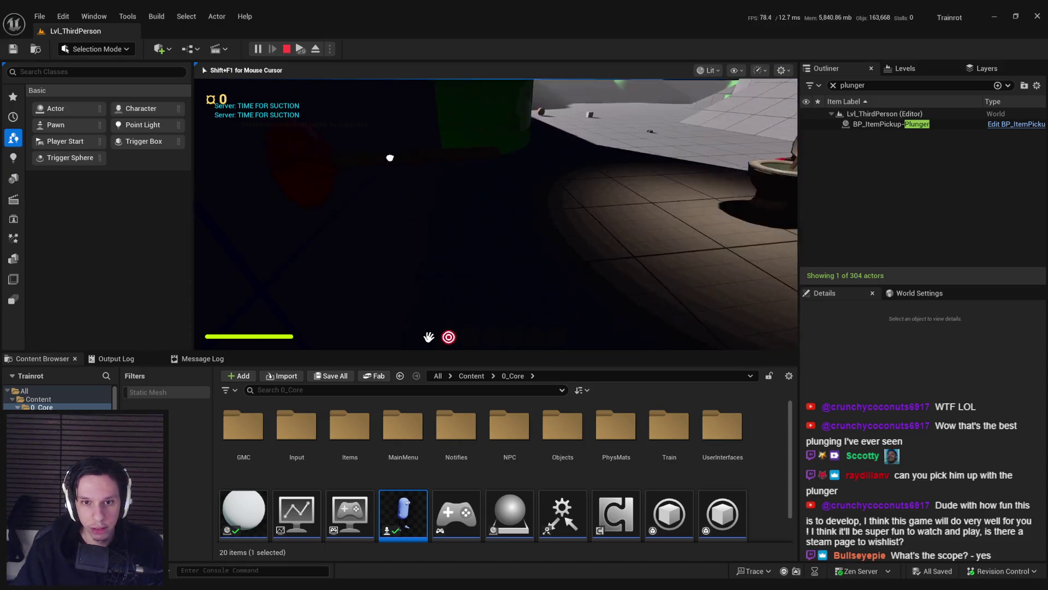
click(496, 214)
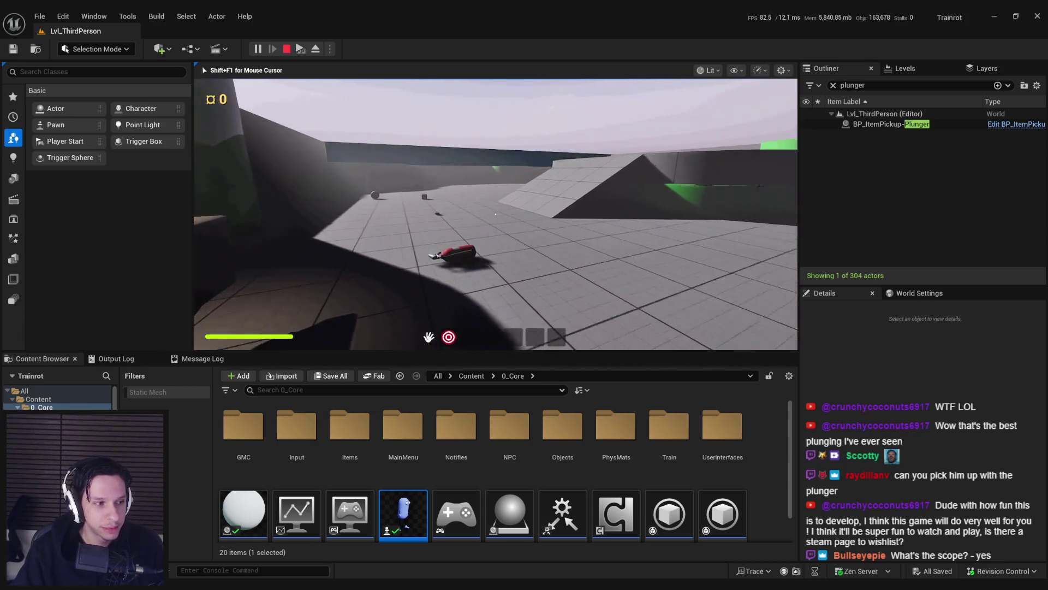
click(495, 214)
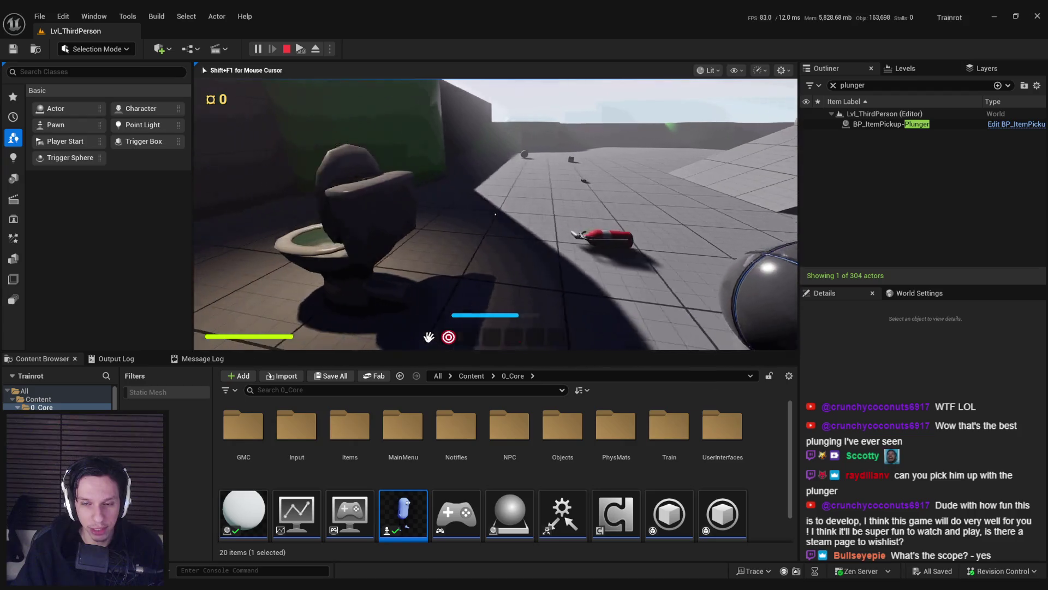
click(495, 231)
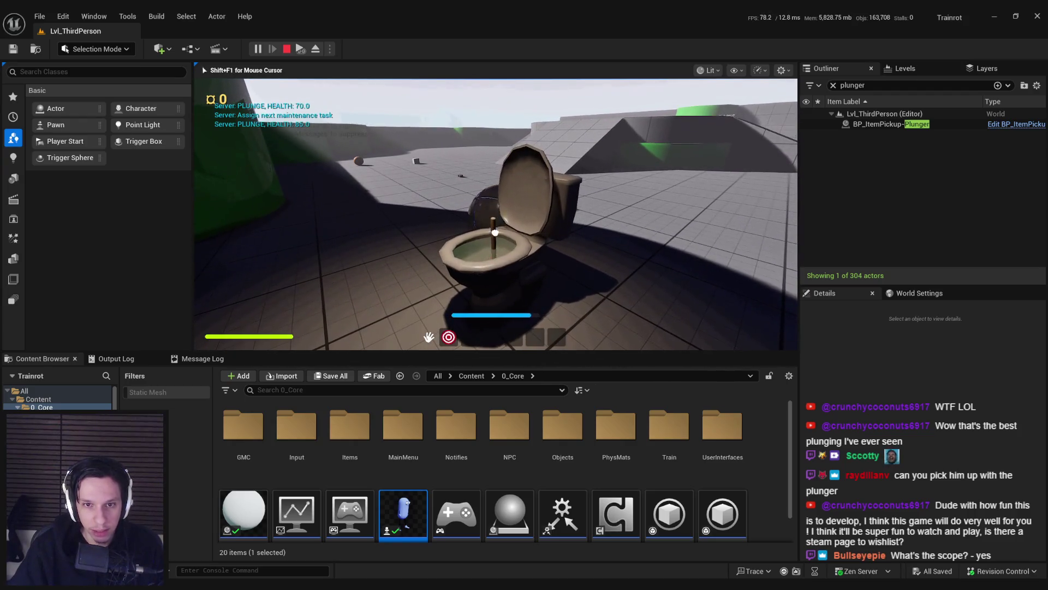
click(495, 214)
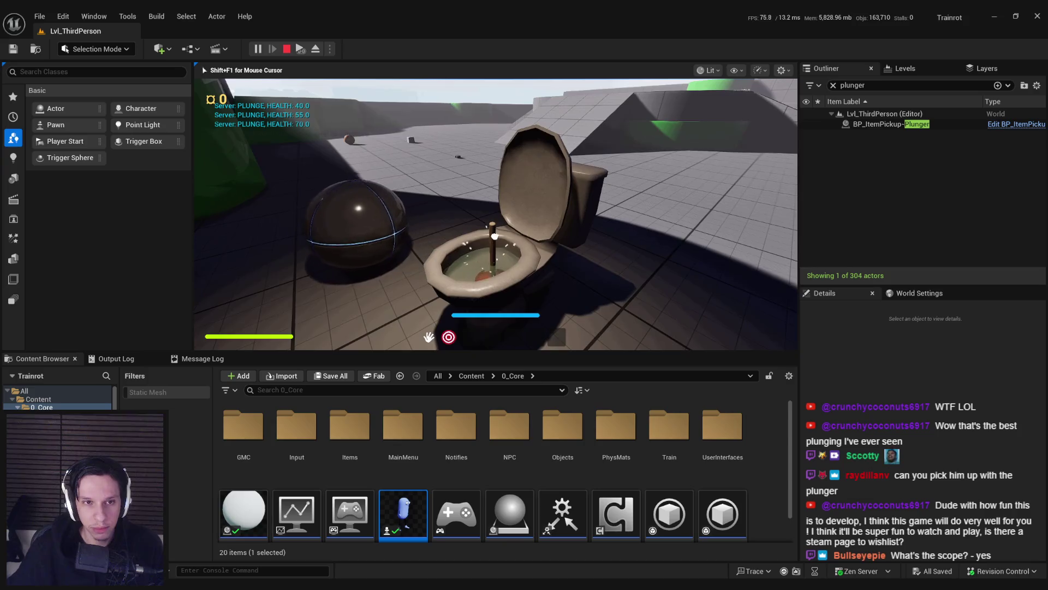
click(495, 233)
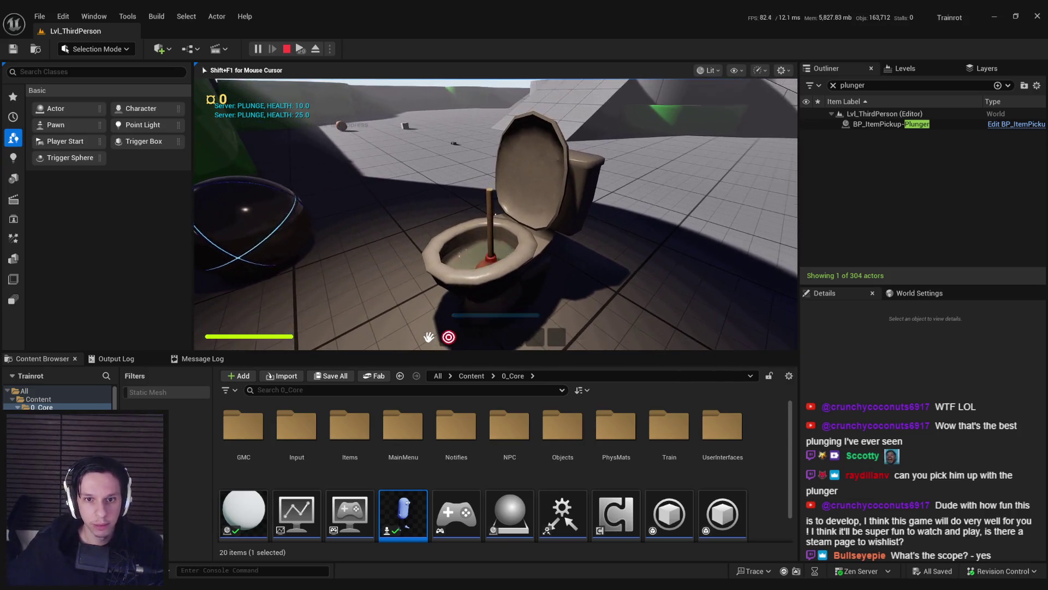
click(494, 234)
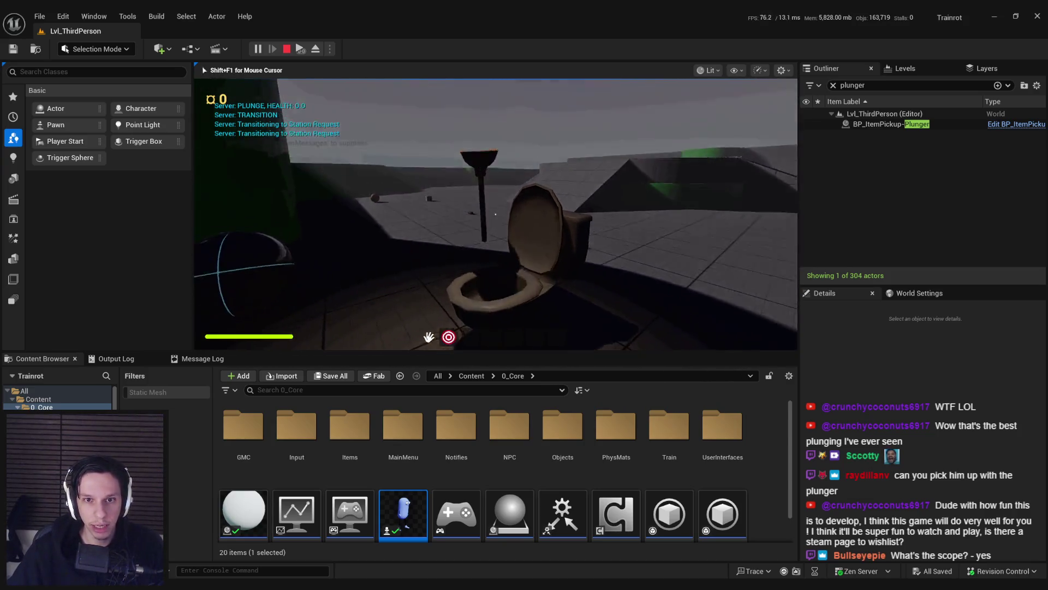
key(Escape)
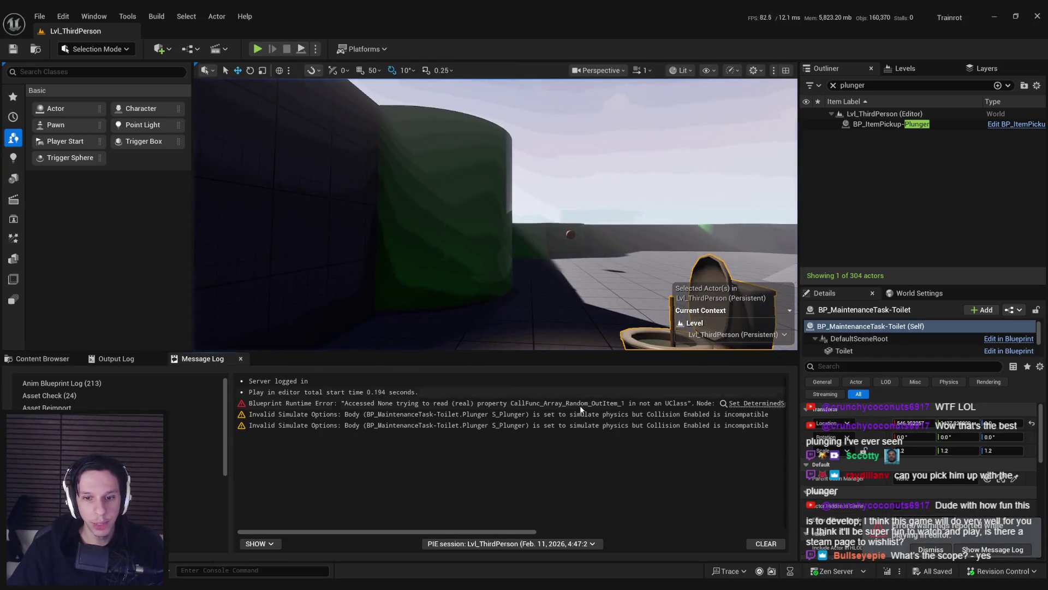
Step: Run a second brief play test, then return to the BP_ItemPickup-Plunger Blueprint graph
click(258, 49)
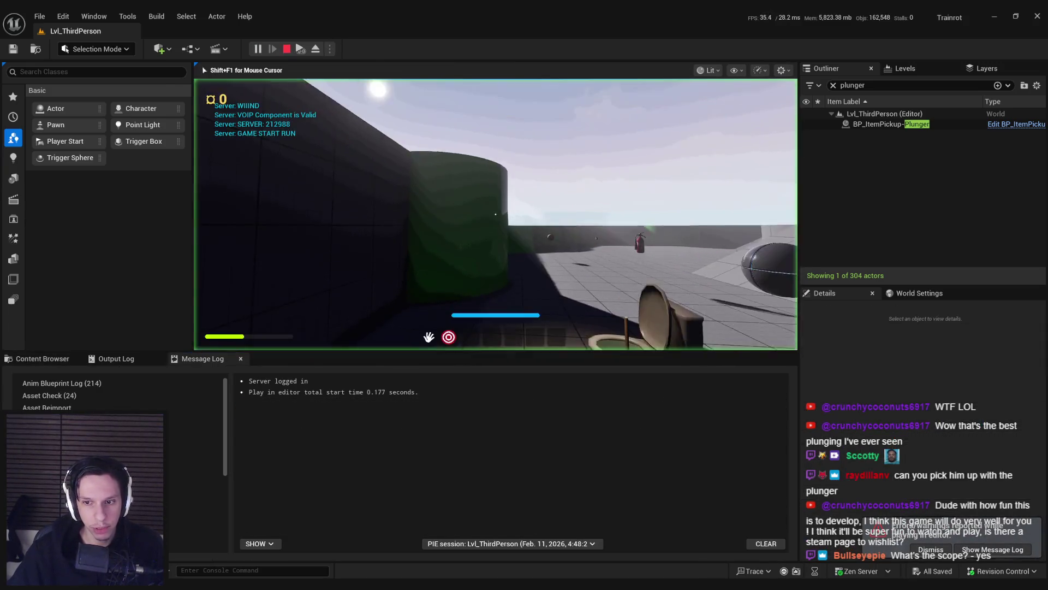
key(w)
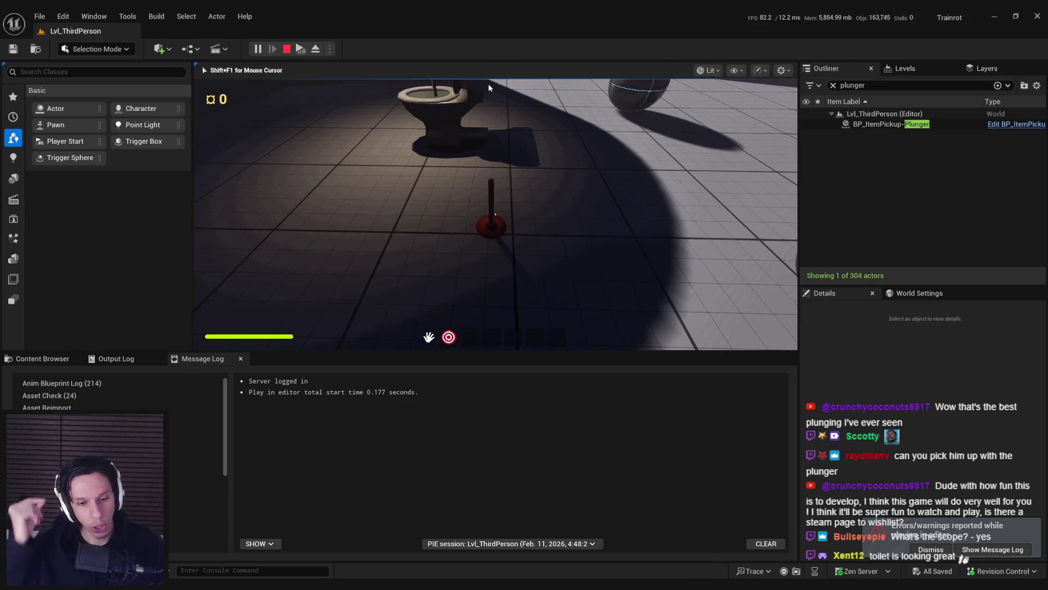
key(Escape)
key(alt+Tab)
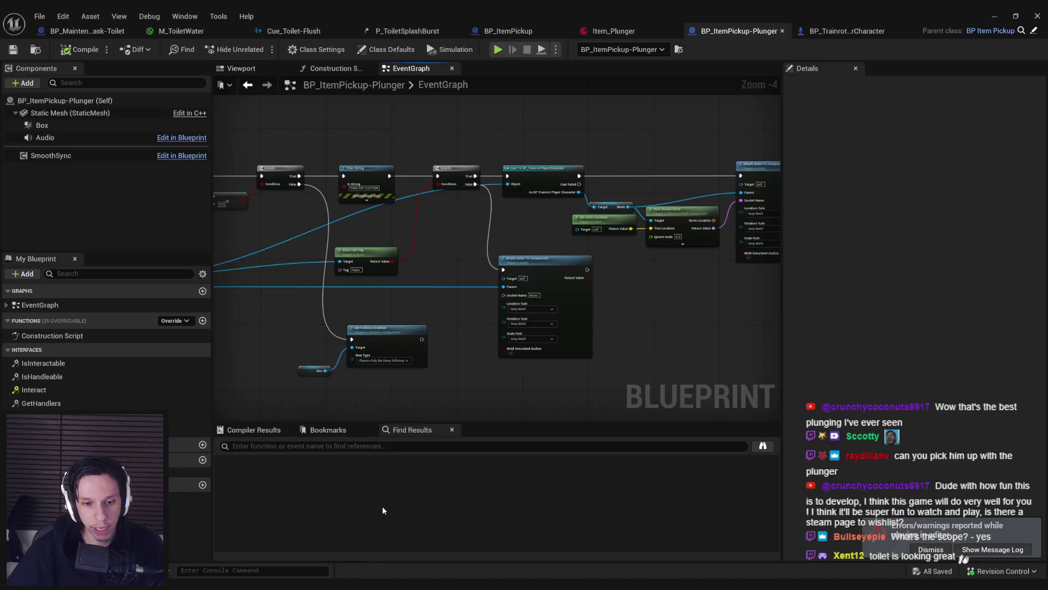
Step: Insert a reroute point on the Hit Actor wire into the Cast node and drag it into place
mouse_move(455, 303)
mouse_down()
mouse_move(498, 224)
mouse_move(541, 228)
mouse_move(451, 302)
mouse_move(423, 306)
mouse_up()
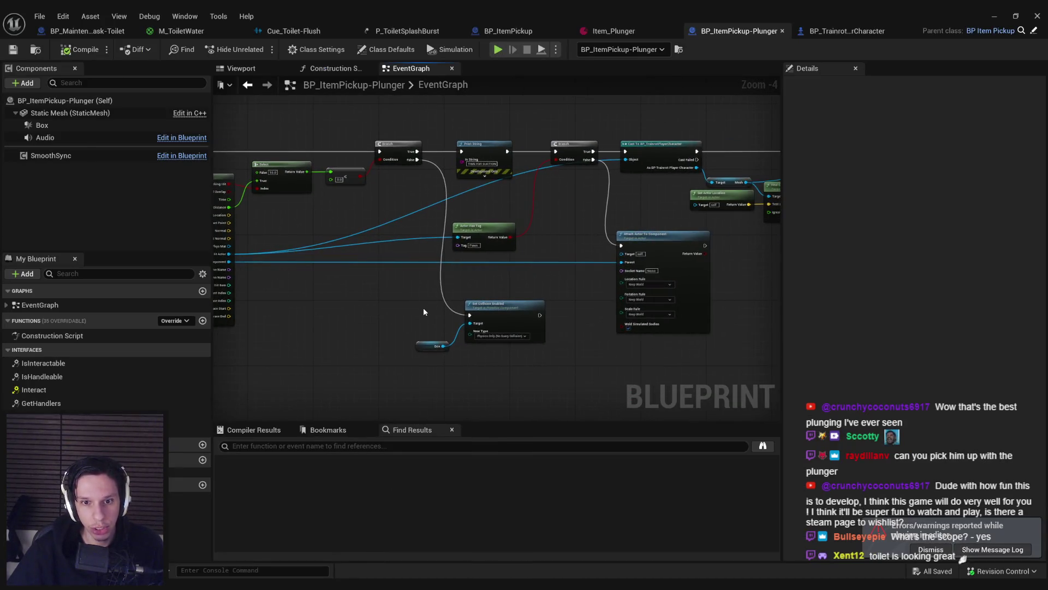
scroll(424, 307, up, 1)
scroll(441, 302, down, 1)
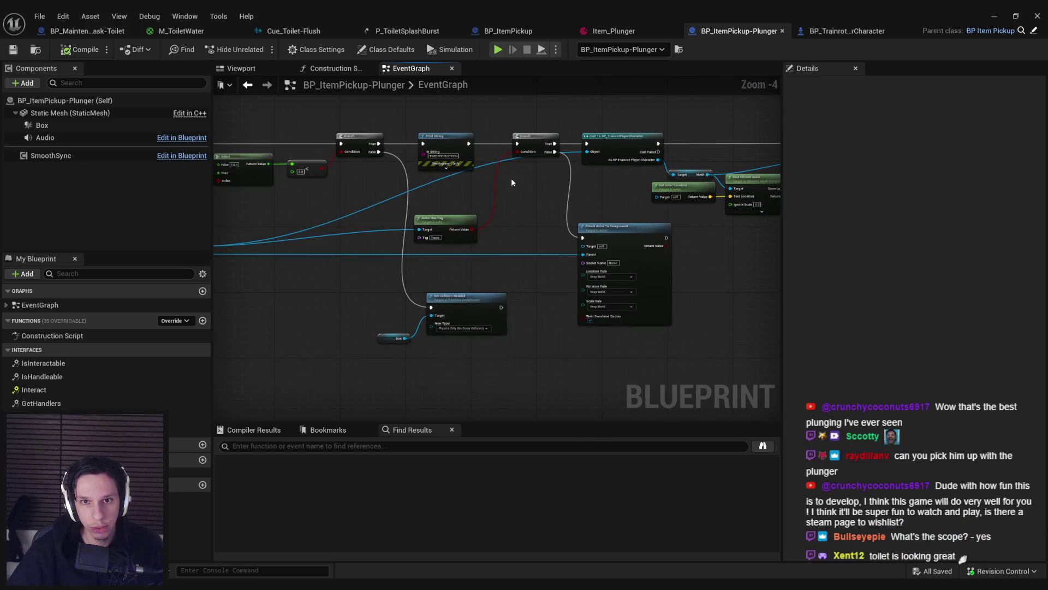
drag(511, 181, 375, 201)
mouse_move(776, 241)
mouse_down()
mouse_move(730, 253)
mouse_move(588, 139)
mouse_move(323, 116)
mouse_up()
mouse_move(401, 149)
mouse_down()
mouse_move(453, 158)
mouse_move(328, 152)
mouse_up()
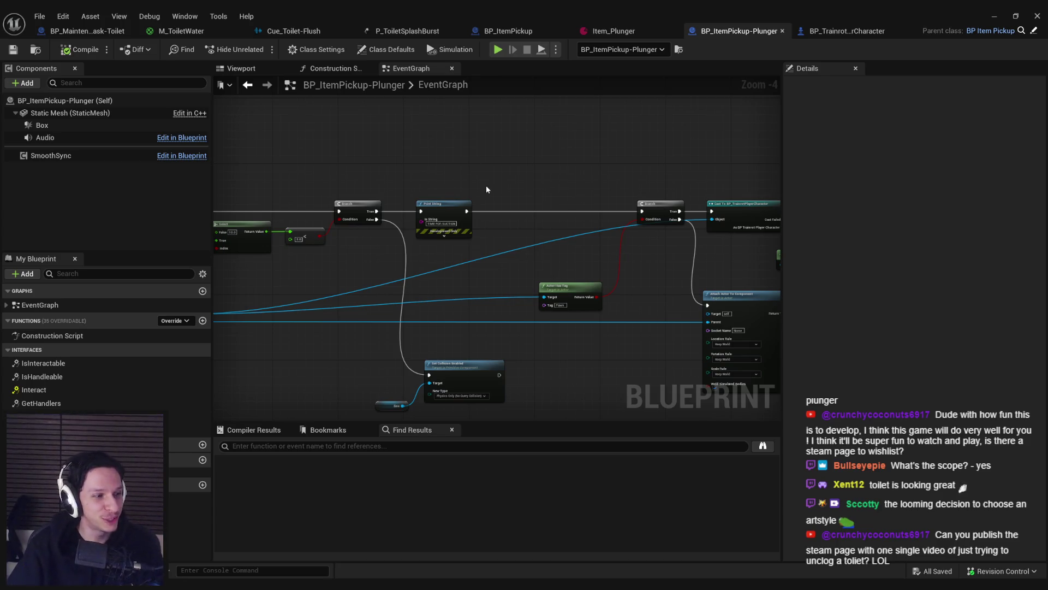
mouse_move(565, 265)
mouse_down()
mouse_move(509, 236)
mouse_move(514, 243)
mouse_move(431, 284)
mouse_move(616, 326)
mouse_move(630, 253)
mouse_move(525, 260)
mouse_up()
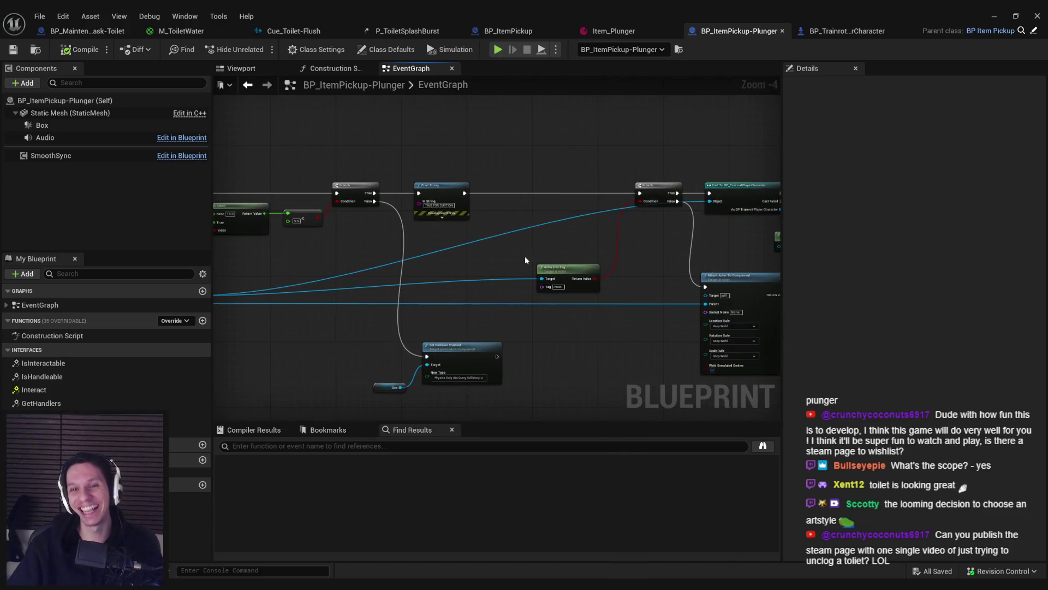
double_click(477, 242)
mouse_move(477, 241)
mouse_down()
mouse_move(575, 303)
mouse_move(625, 283)
mouse_move(731, 287)
mouse_up()
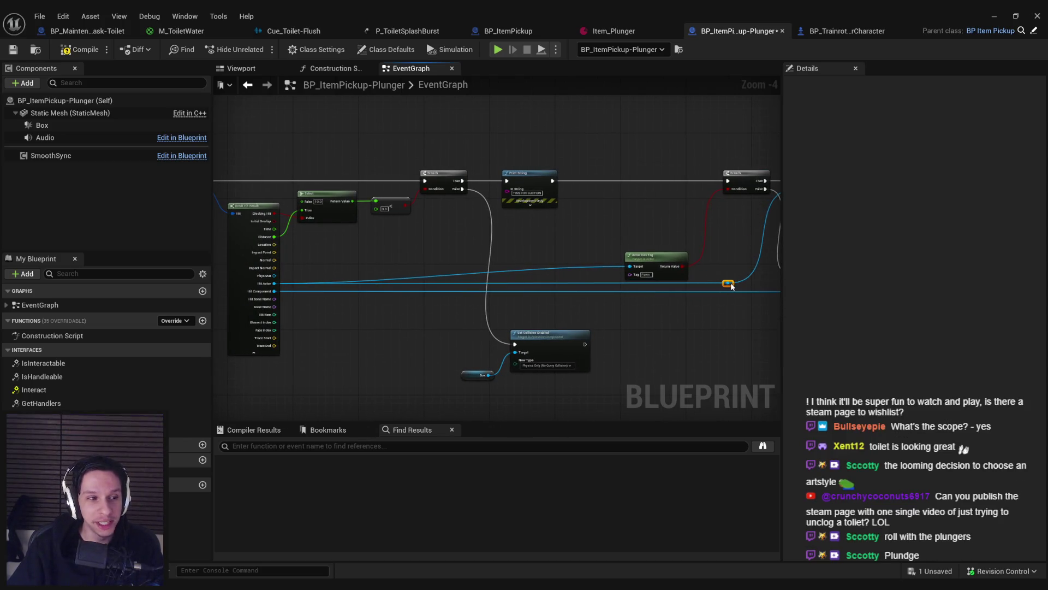
Step: Move the Actor Has Tag node, route its Target through a new reroute knot, and save
mouse_move(662, 272)
mouse_down()
mouse_move(641, 227)
mouse_move(684, 262)
mouse_move(519, 262)
mouse_move(469, 283)
mouse_move(432, 281)
mouse_up()
drag(235, 140, 740, 360)
mouse_move(546, 243)
mouse_down()
mouse_move(476, 264)
mouse_move(566, 283)
mouse_move(703, 363)
mouse_move(558, 338)
mouse_move(589, 258)
mouse_up()
scroll(558, 338, up, 4)
double_click(543, 306)
scroll(468, 260, down, 4)
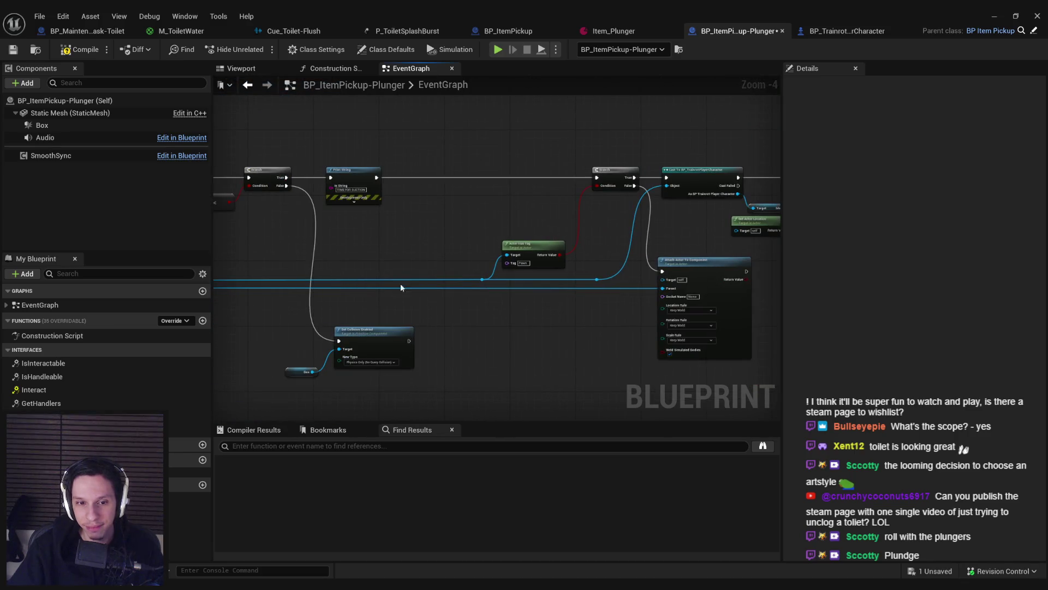
drag(400, 284, 621, 324)
drag(574, 222, 459, 248)
scroll(459, 248, up, 3)
scroll(458, 248, down, 3)
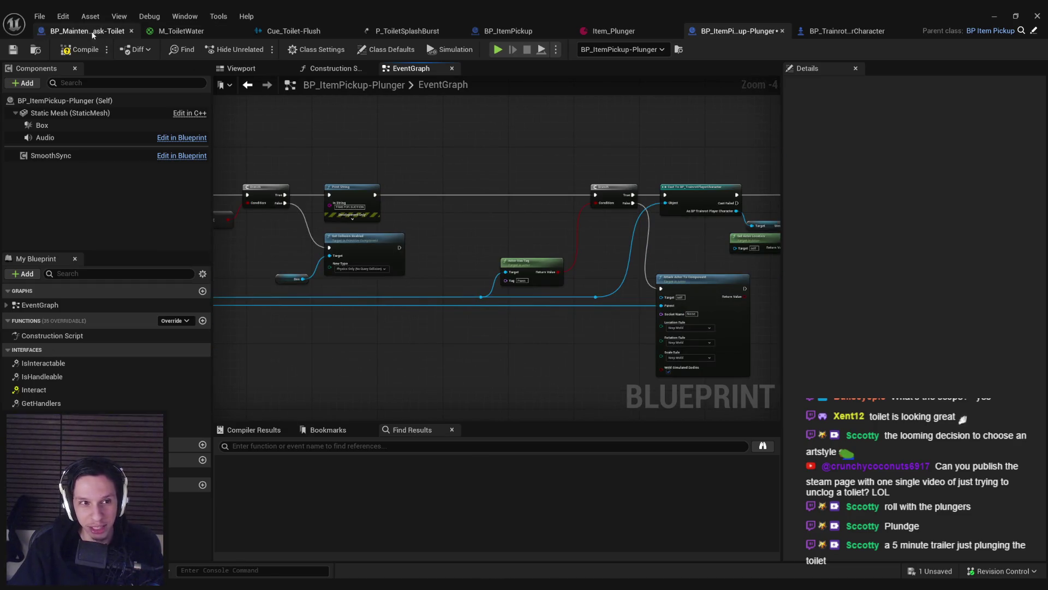
click(13, 50)
Step: Line up the Cast node with Attach Actor To Component and save the Blueprint
scroll(441, 216, up, 2)
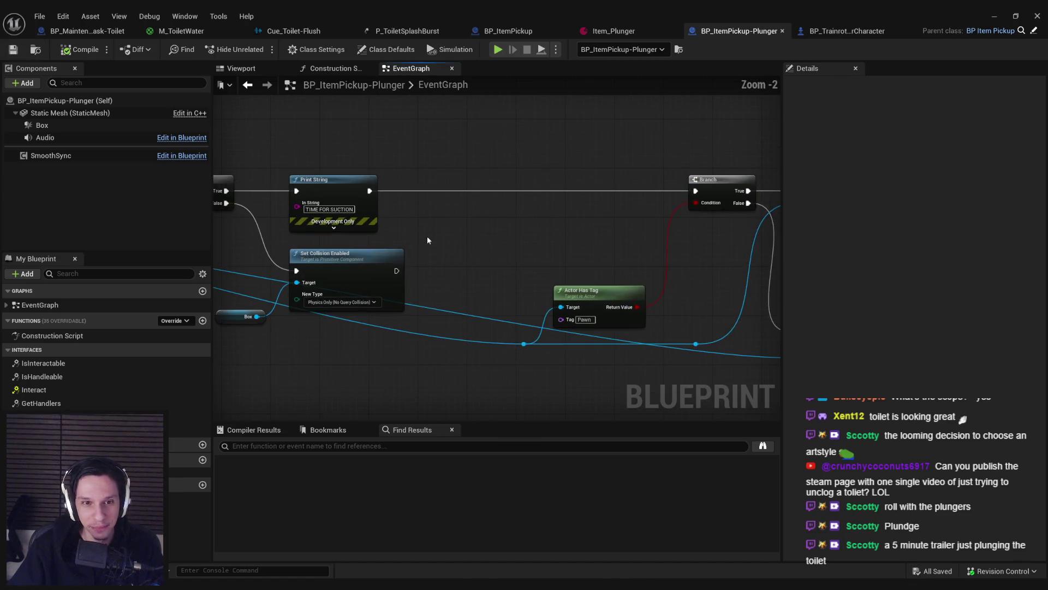
scroll(428, 240, down, 1)
mouse_move(575, 244)
mouse_down()
mouse_move(390, 222)
mouse_move(400, 225)
mouse_up()
scroll(553, 267, up, 1)
scroll(589, 293, down, 2)
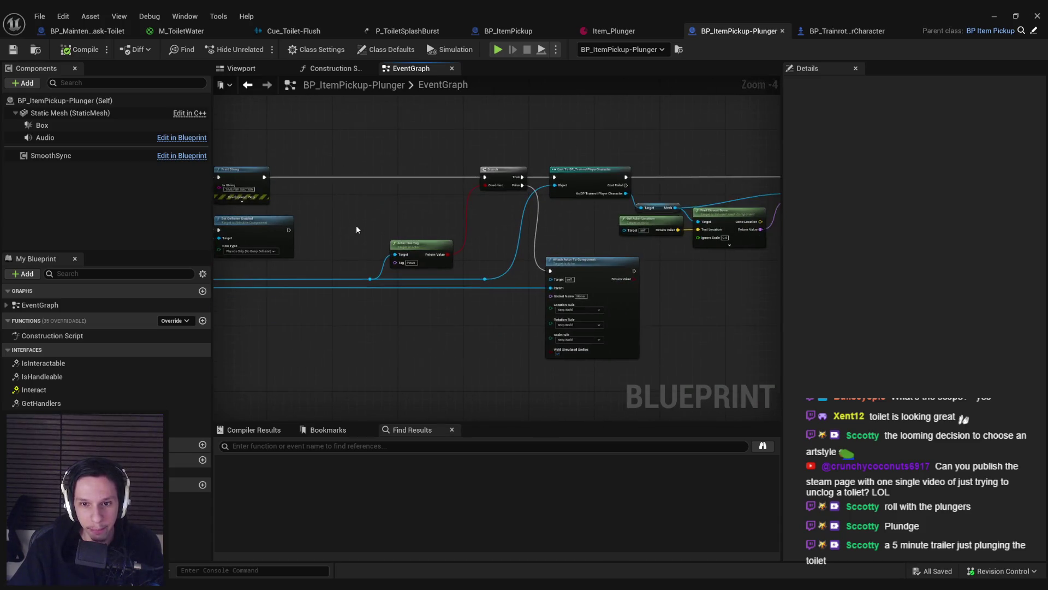
scroll(356, 225, up, 1)
click(690, 285)
ctrl+click(653, 155)
key(shift+a)
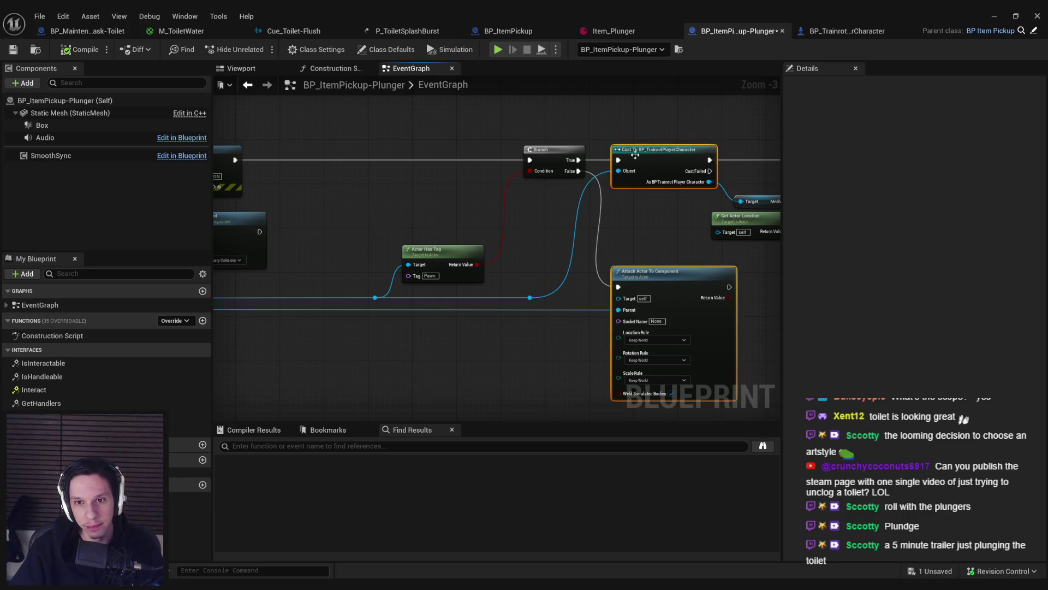
click(628, 201)
drag(272, 215, 451, 223)
key(ctrl+s)
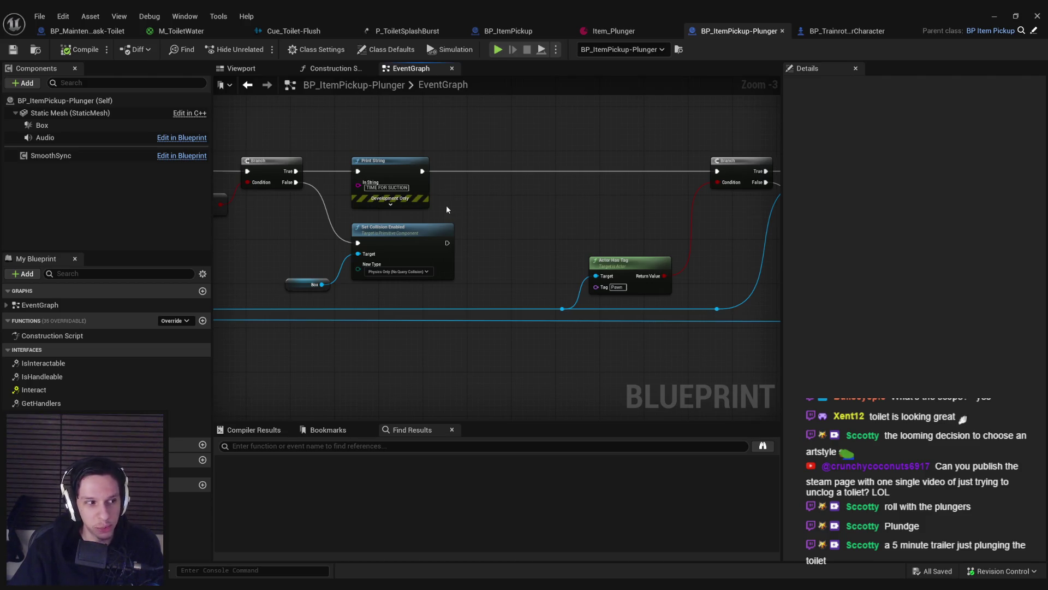
scroll(448, 180, up, 3)
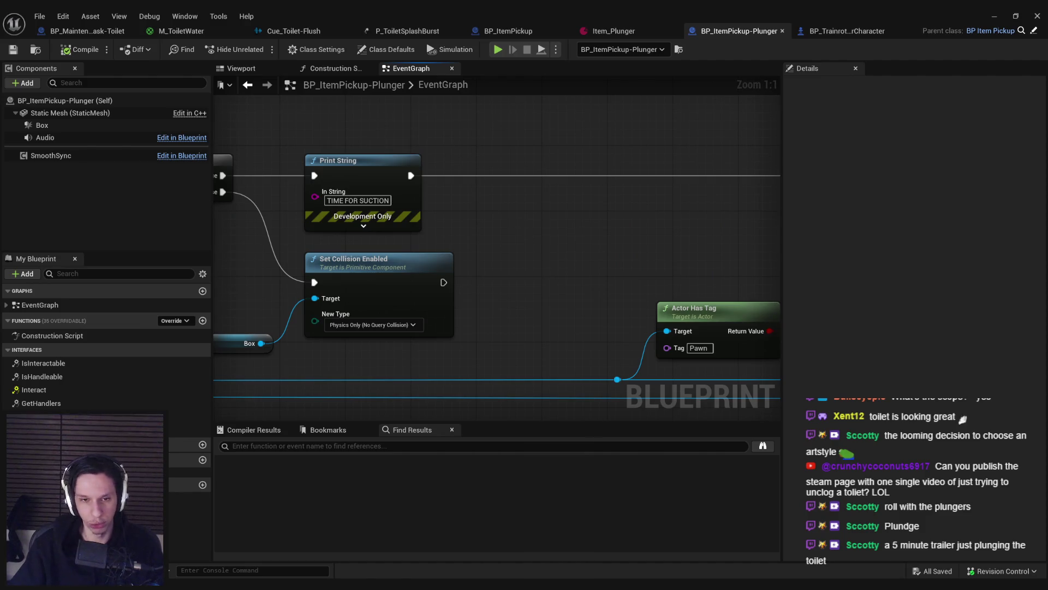
scroll(500, 205, down, 2)
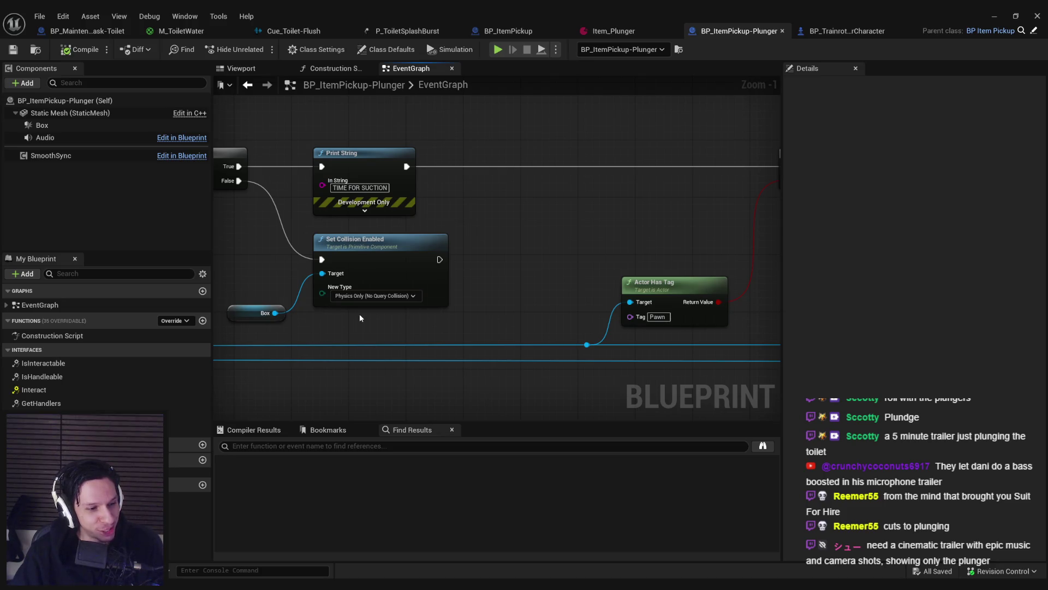
drag(388, 309, 399, 259)
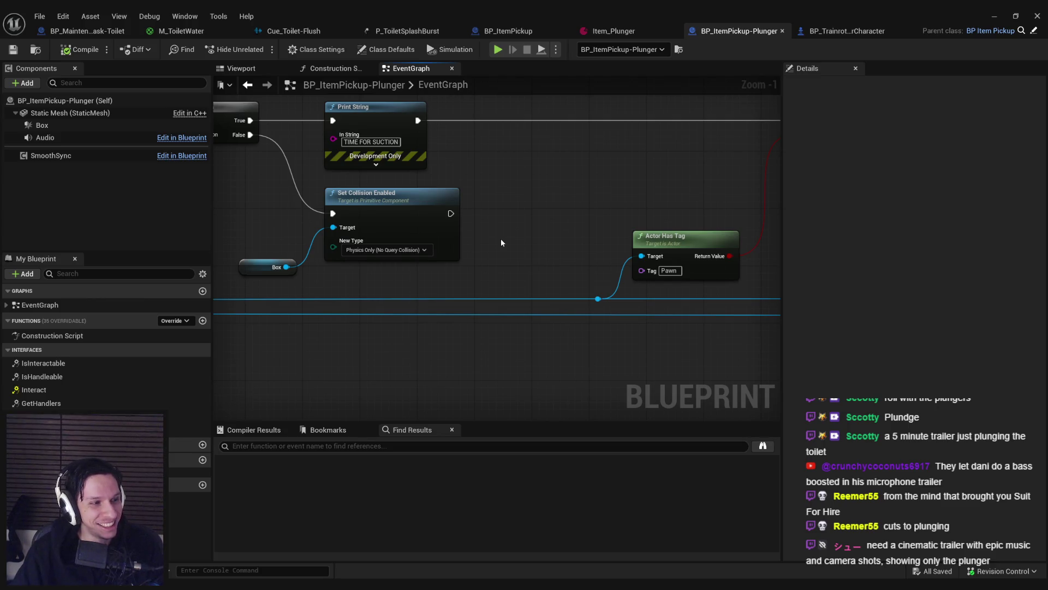
scroll(501, 242, down, 2)
mouse_move(453, 268)
mouse_down()
mouse_move(447, 255)
mouse_move(555, 269)
mouse_up()
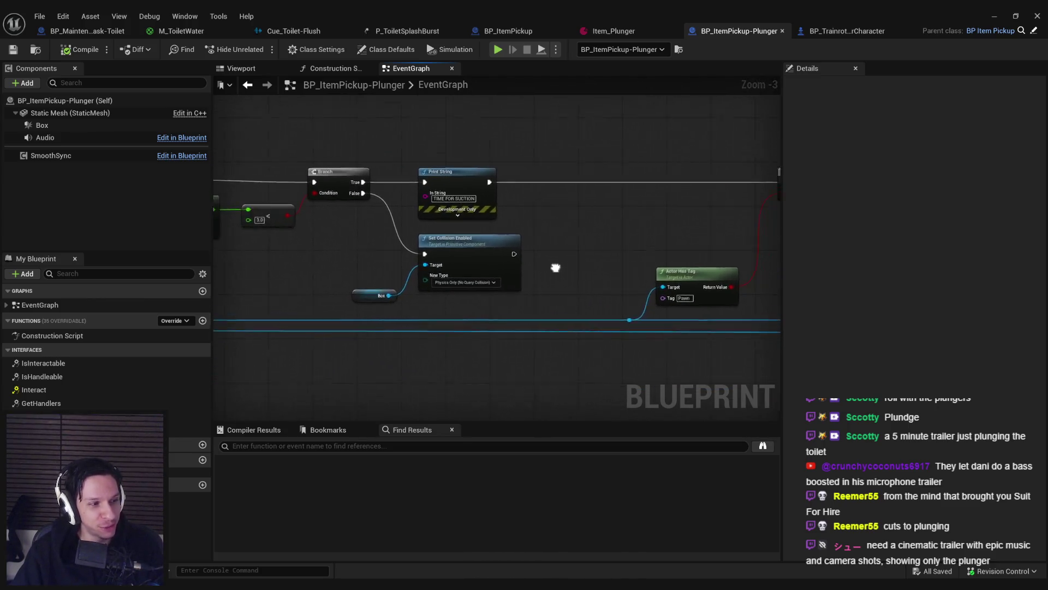
scroll(475, 281, up, 2)
scroll(468, 277, down, 1)
mouse_move(465, 273)
mouse_down()
mouse_move(468, 260)
mouse_move(493, 265)
mouse_up()
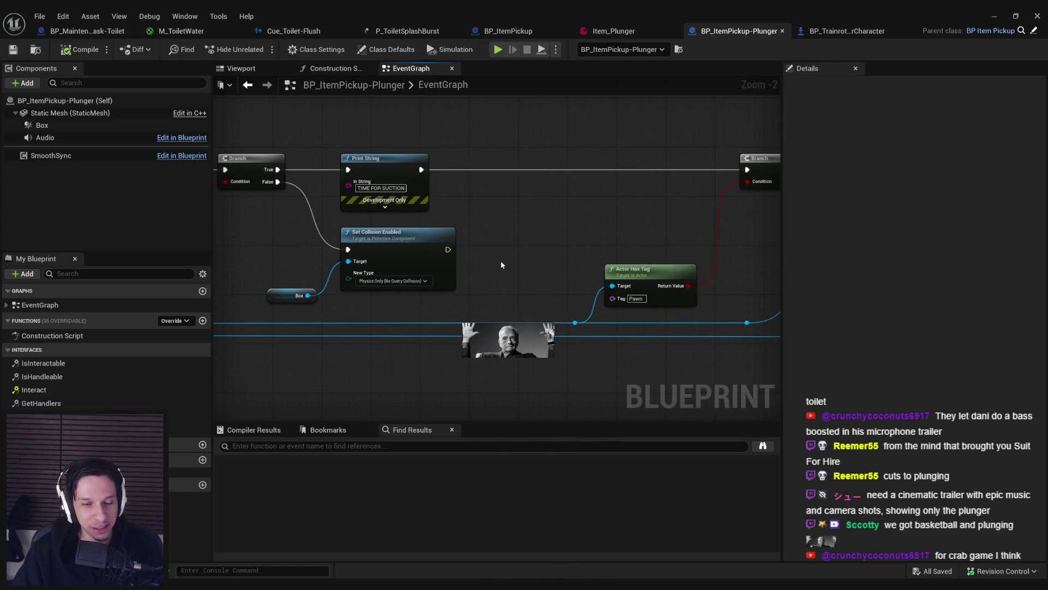
click(915, 530)
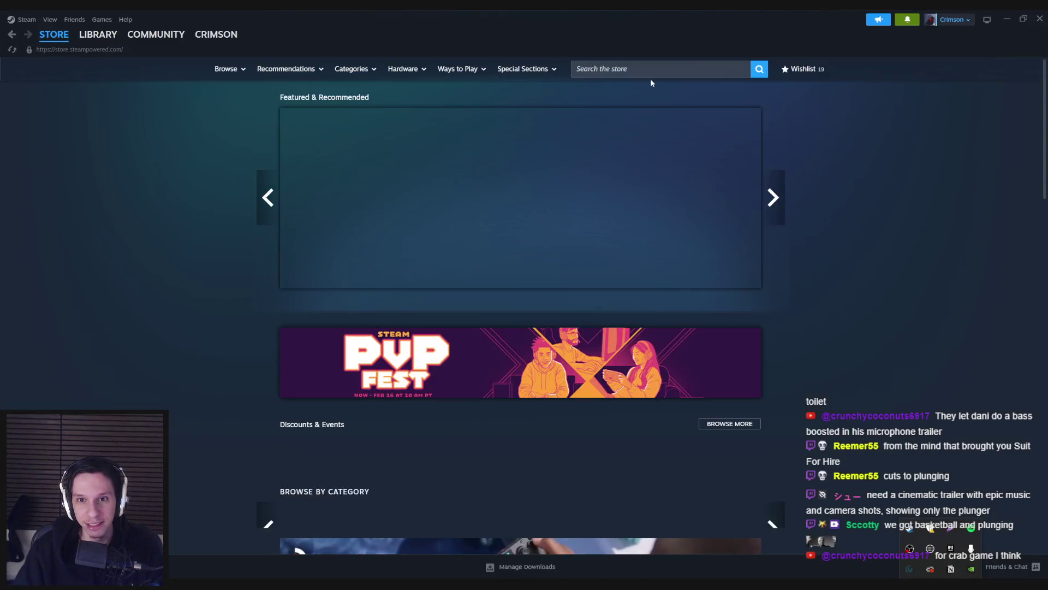
click(634, 69)
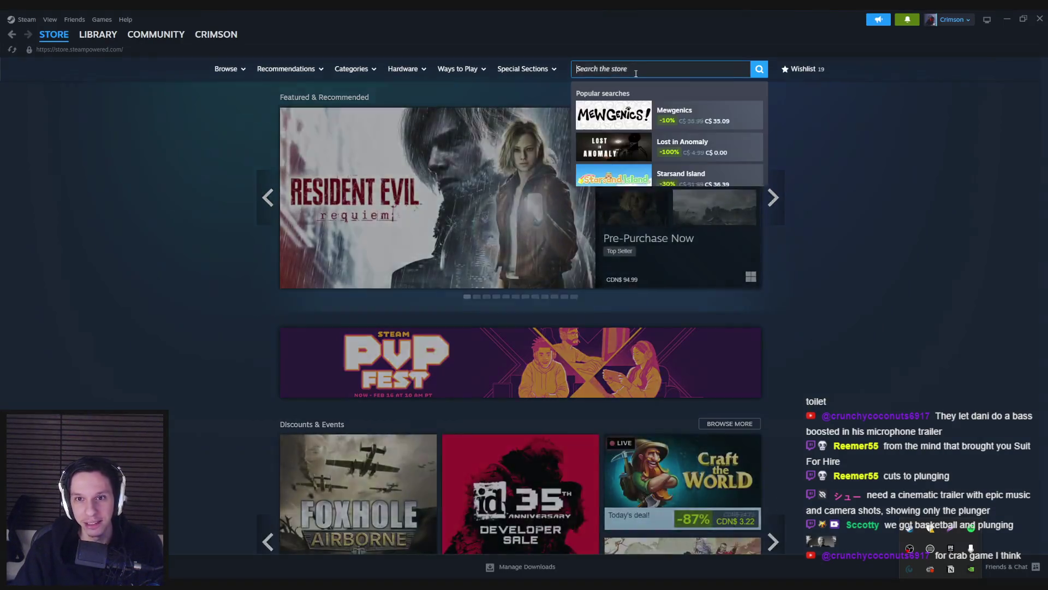
text(crab game)
click(672, 125)
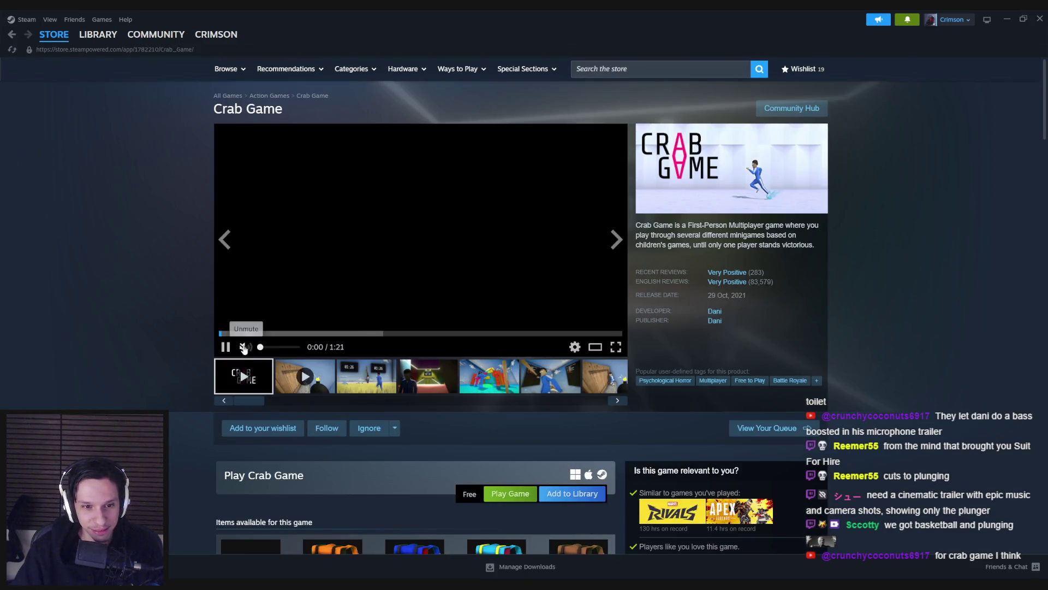
click(265, 348)
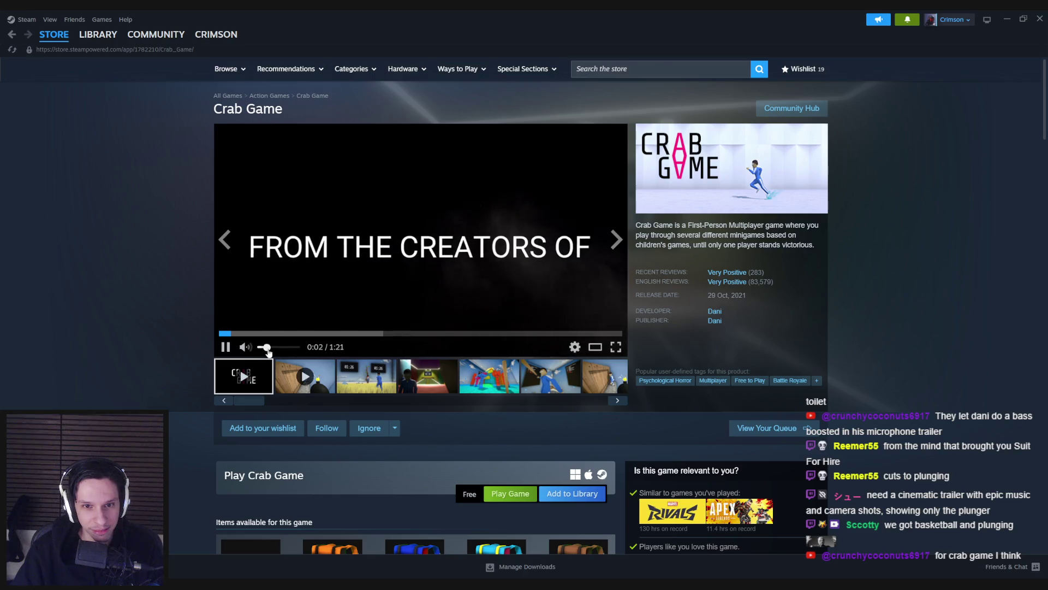
click(226, 347)
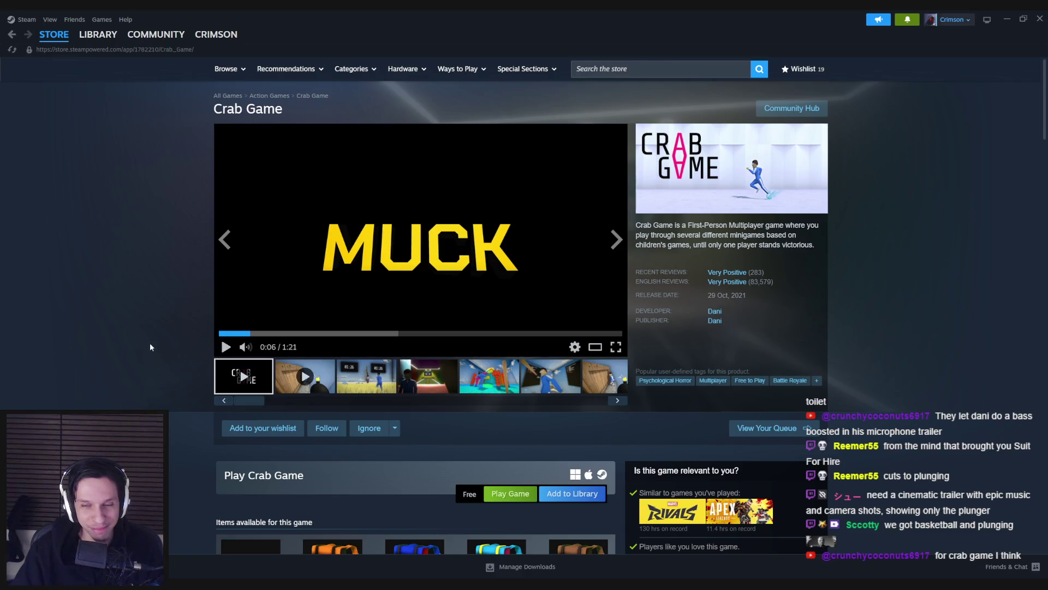
click(382, 268)
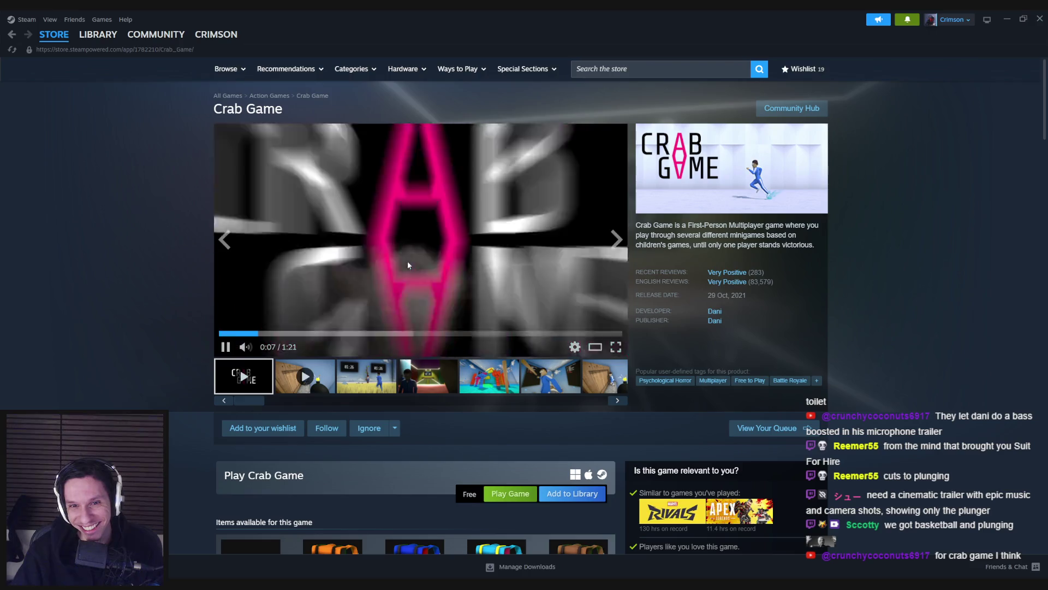
key(space)
key(alt+Tab)
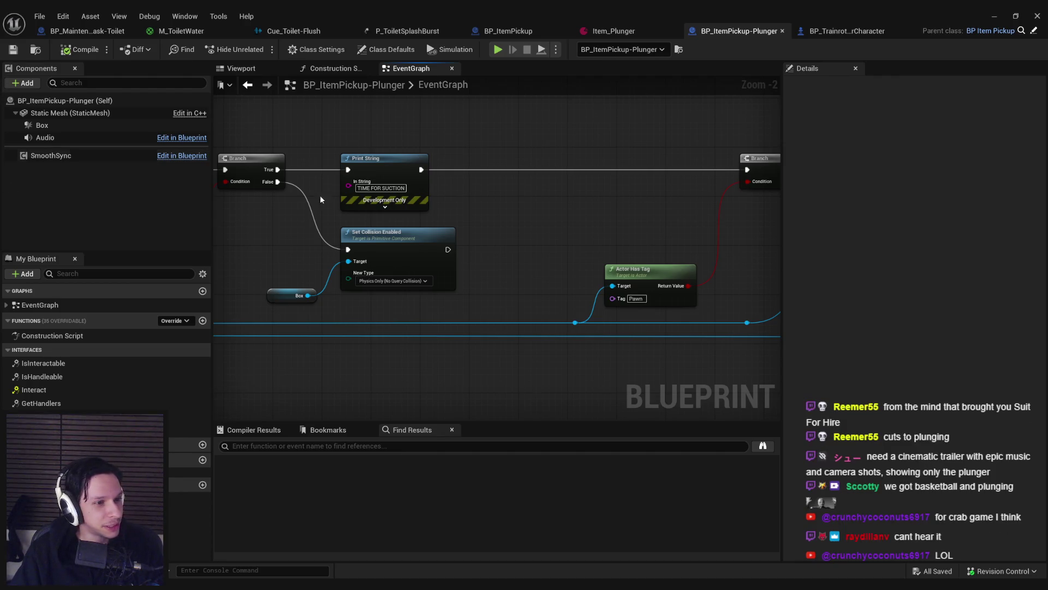
Step: Glance at the hidden system tray apps, then bring the Crab Game Steam store page forward
drag(321, 199, 306, 184)
click(919, 584)
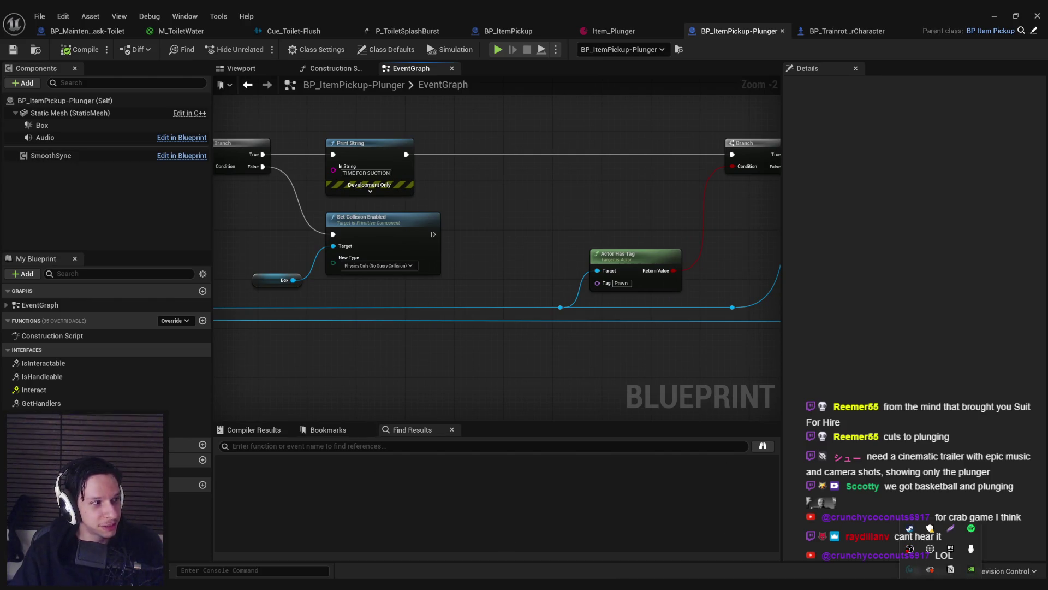
key(Escape)
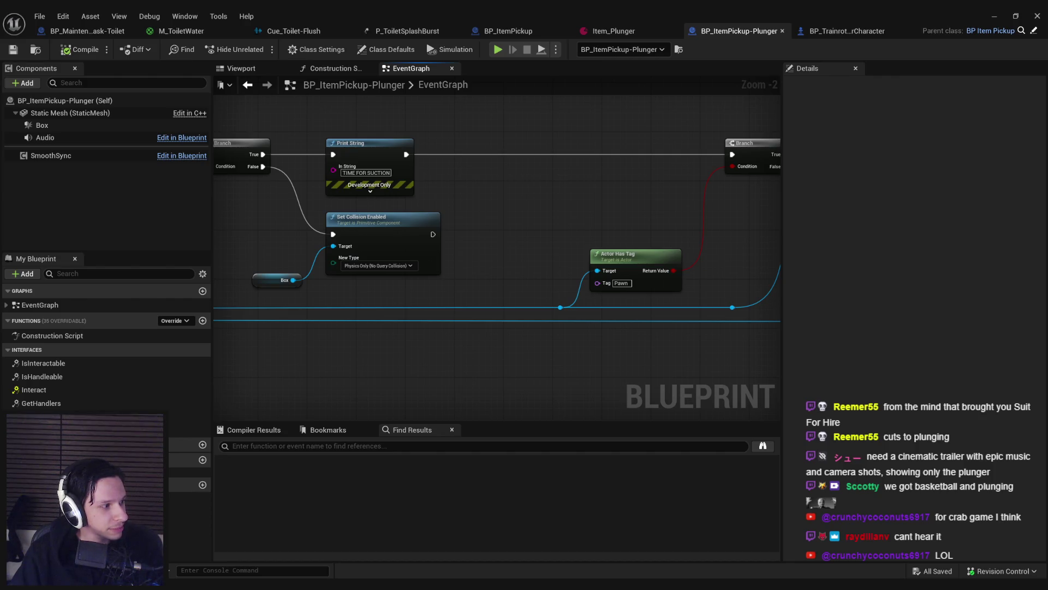
key(alt+Tab)
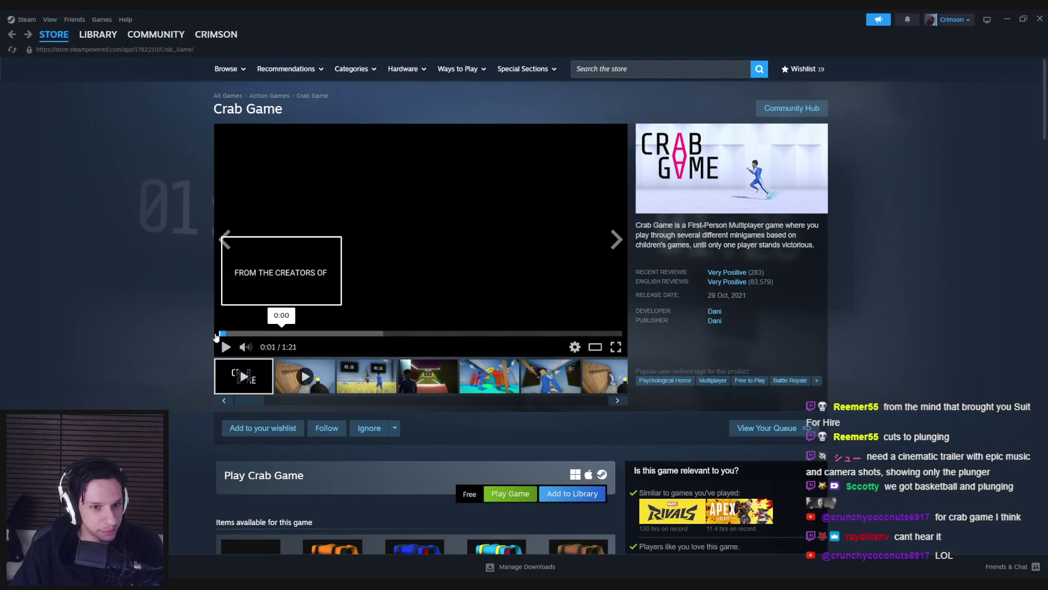
Step: Rewind, play and pause the Crab Game trailer, then briefly switch to Unreal
click(217, 334)
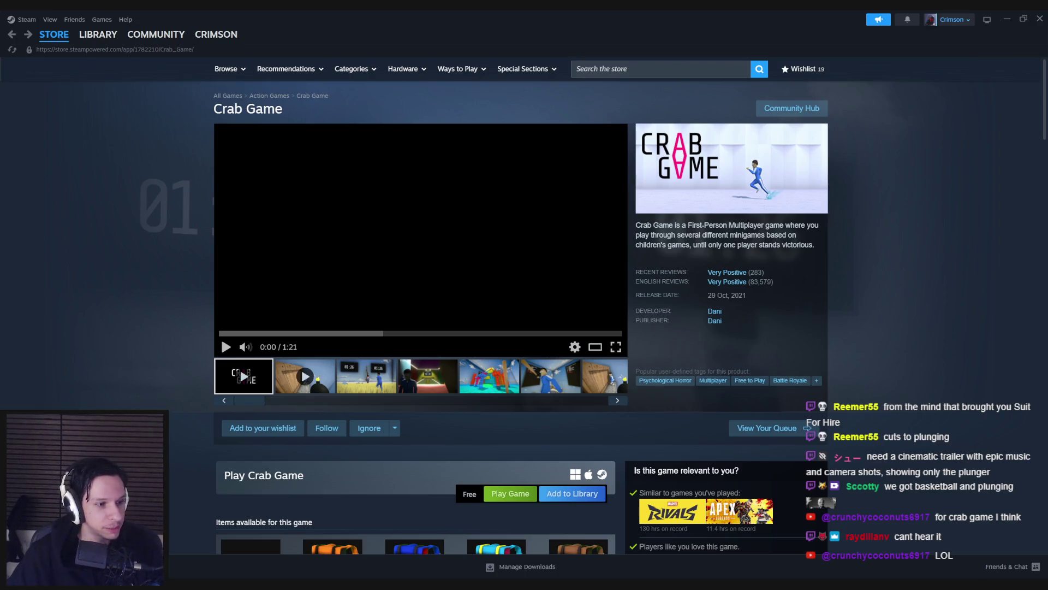
click(366, 226)
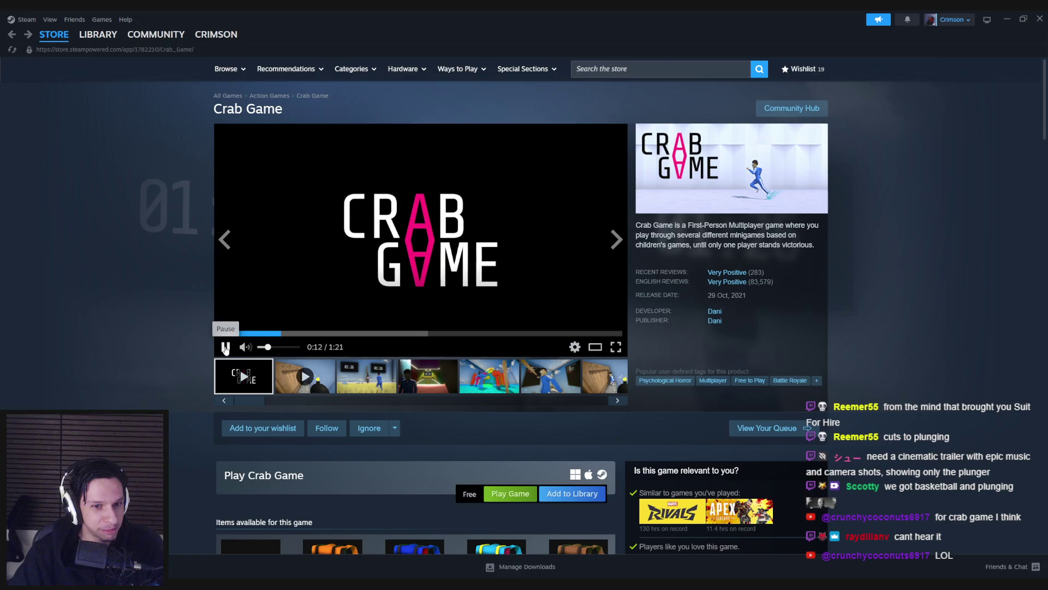
click(225, 347)
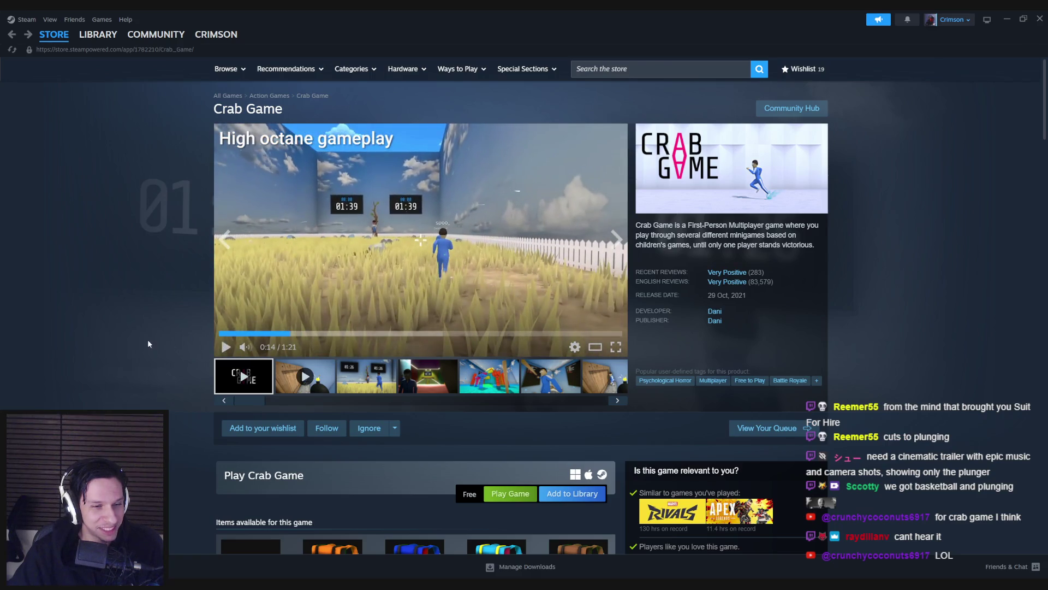
key(alt+Tab)
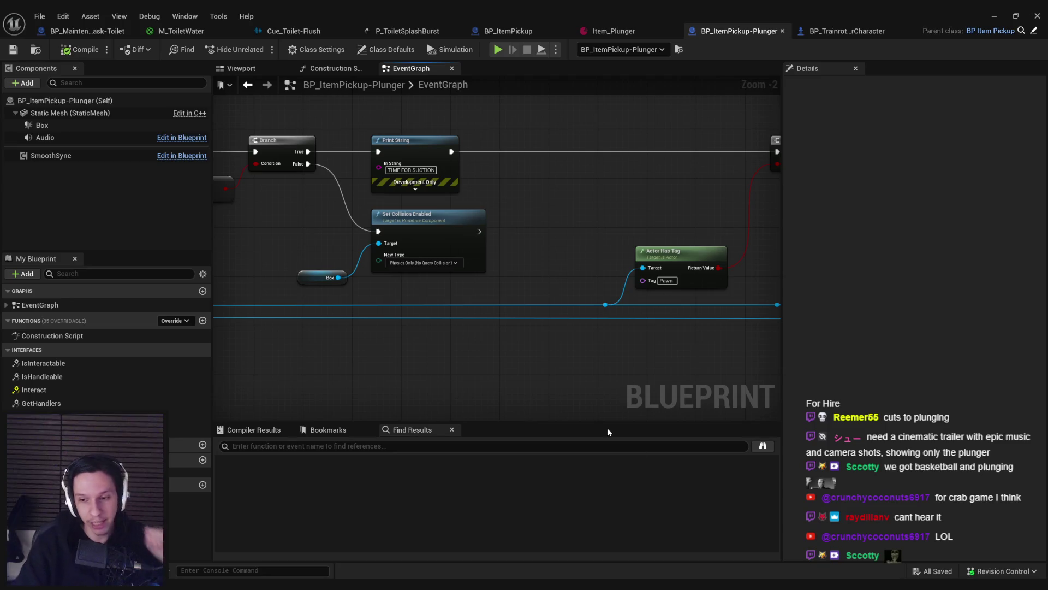
Step: Reload the Crab Game store page, pause the trailer and flip through several screenshots
click(910, 530)
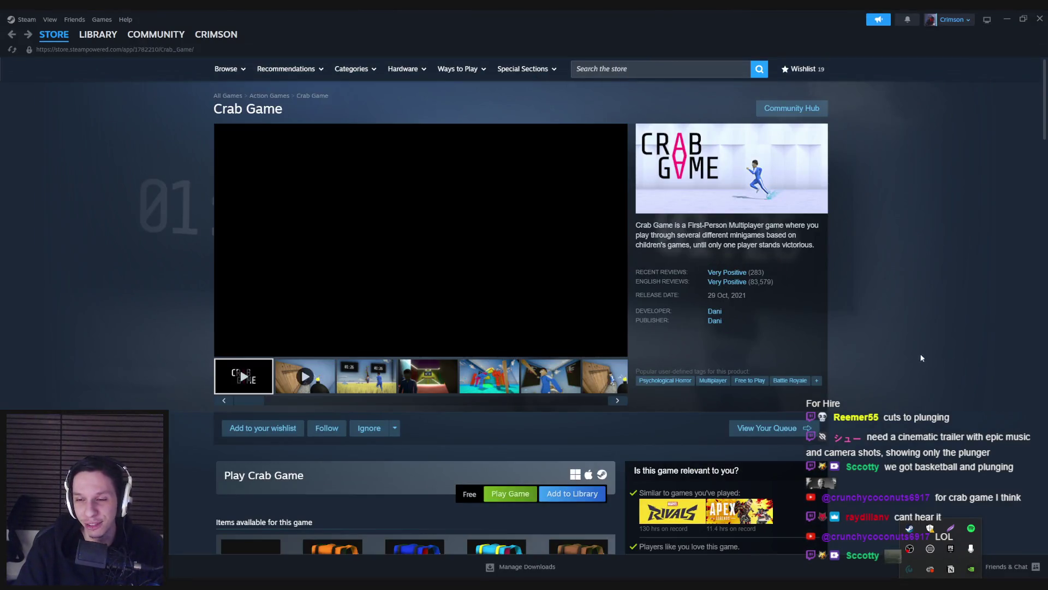
right_click(823, 288)
click(841, 329)
click(398, 284)
click(501, 379)
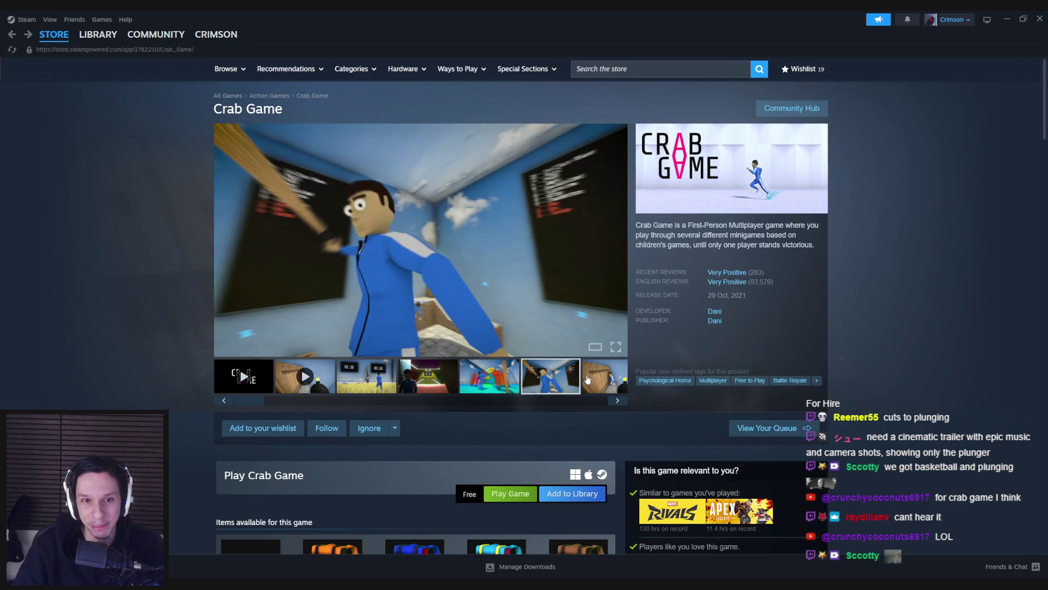
click(494, 385)
click(487, 383)
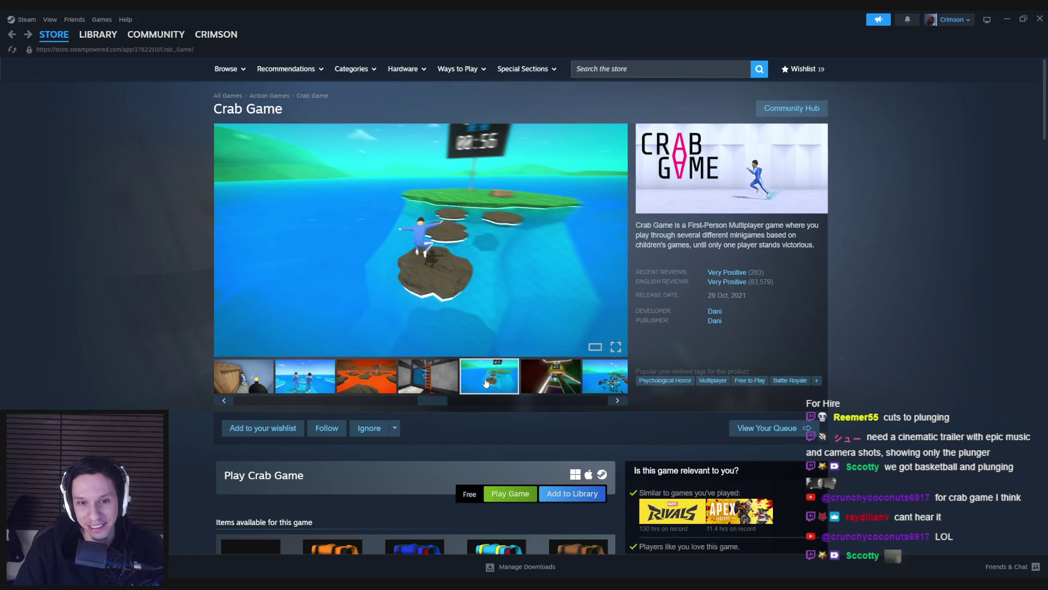
click(455, 382)
Step: View the developer's other games, go back, browse the Steam front page, then return to Unreal
click(714, 312)
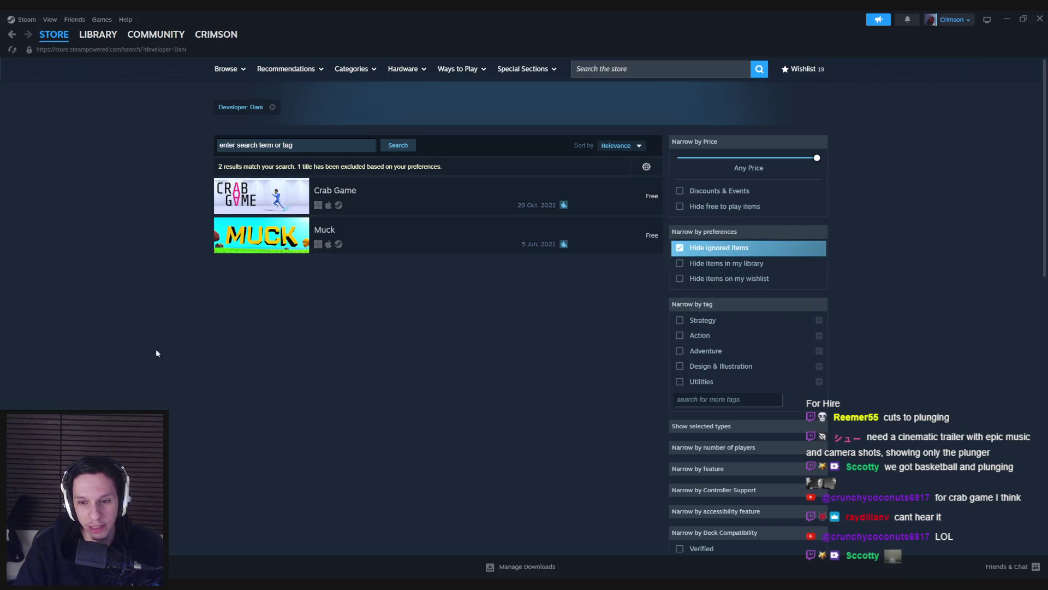
key(alt+Left)
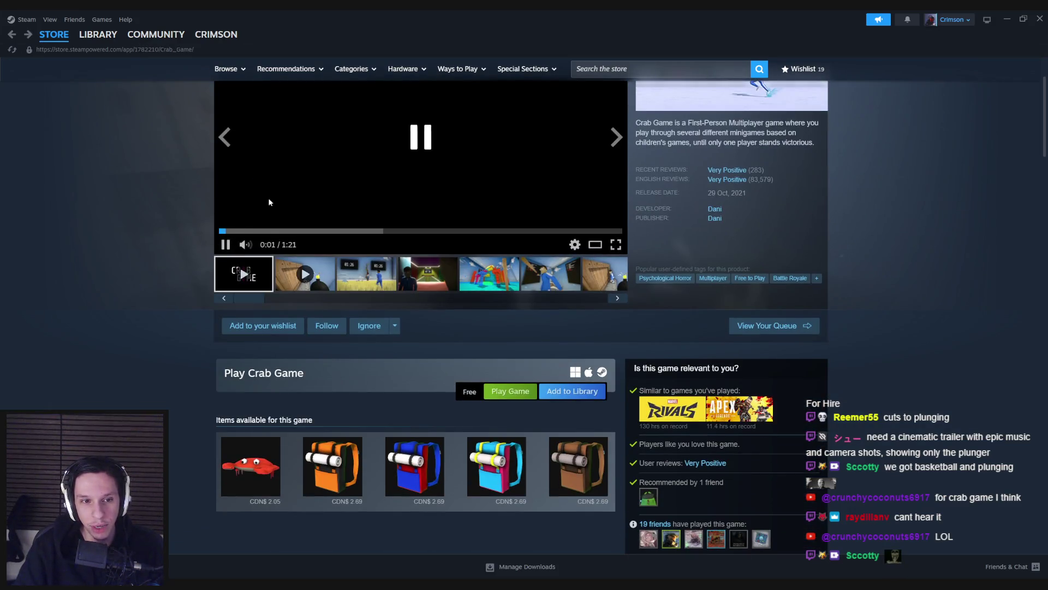
scroll(152, 325, down, 4)
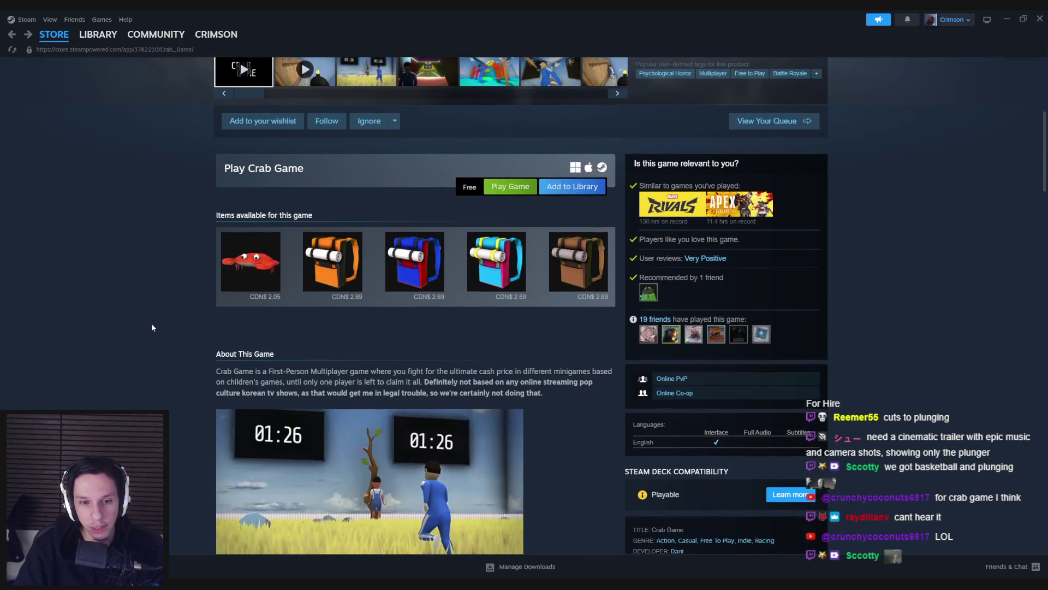
scroll(152, 322, down, 3)
scroll(146, 333, up, 9)
click(61, 43)
scroll(196, 258, down, 5)
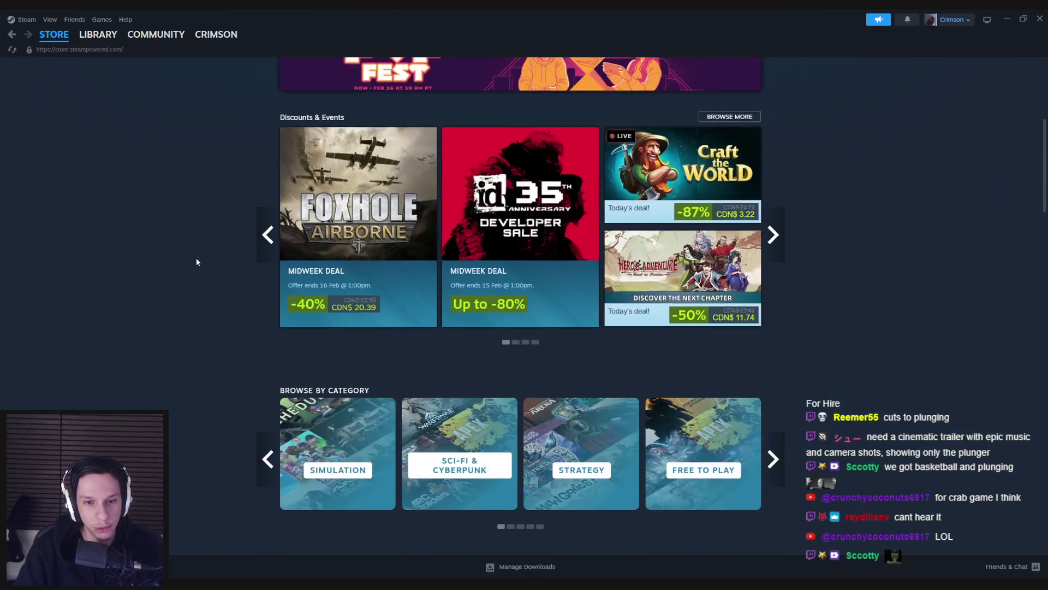
scroll(196, 262, down, 8)
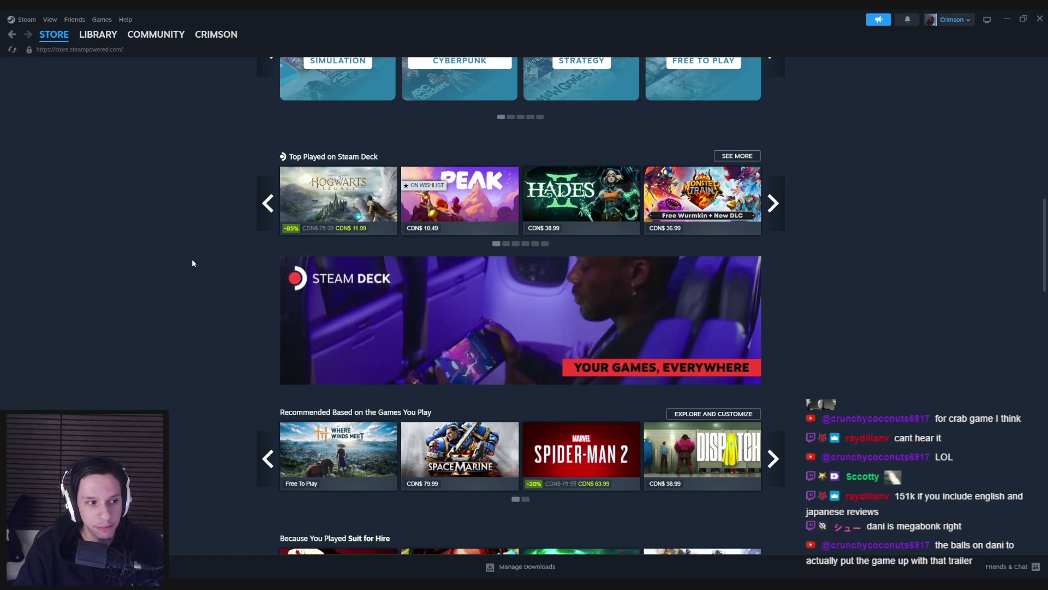
key(alt+Tab)
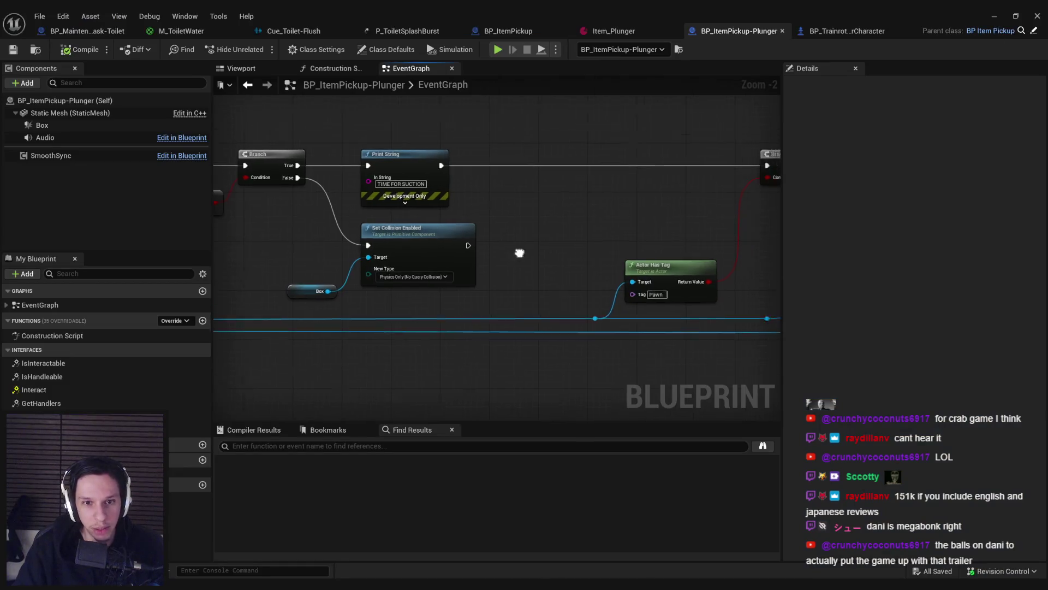
Step: Clear the node selection and compile the plunger Blueprint without errors
scroll(509, 274, up, 1)
drag(328, 281, 415, 306)
click(532, 223)
click(65, 50)
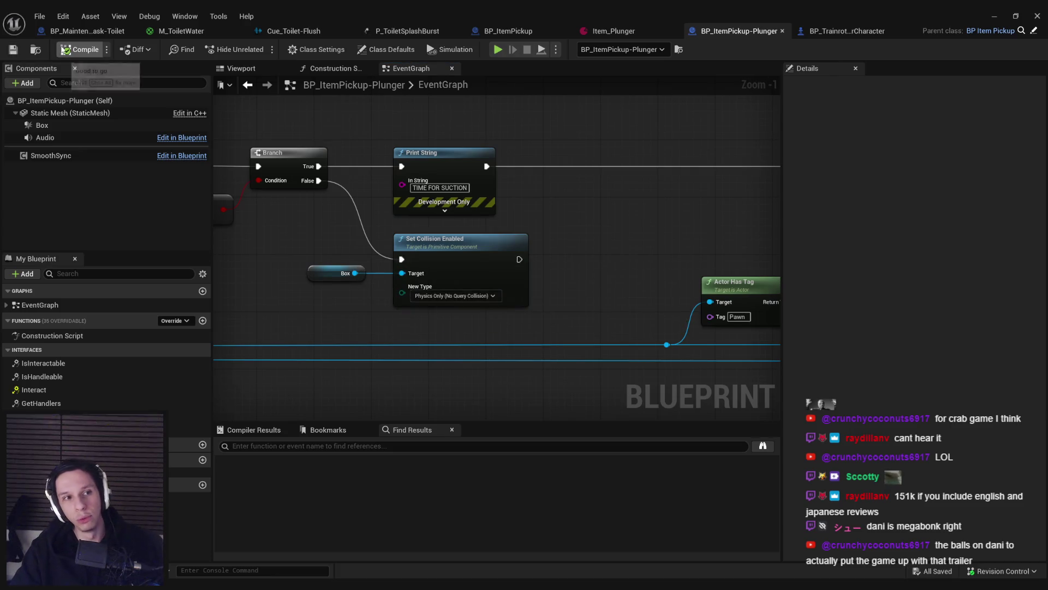
scroll(430, 204, down, 3)
scroll(427, 223, up, 3)
scroll(378, 214, down, 2)
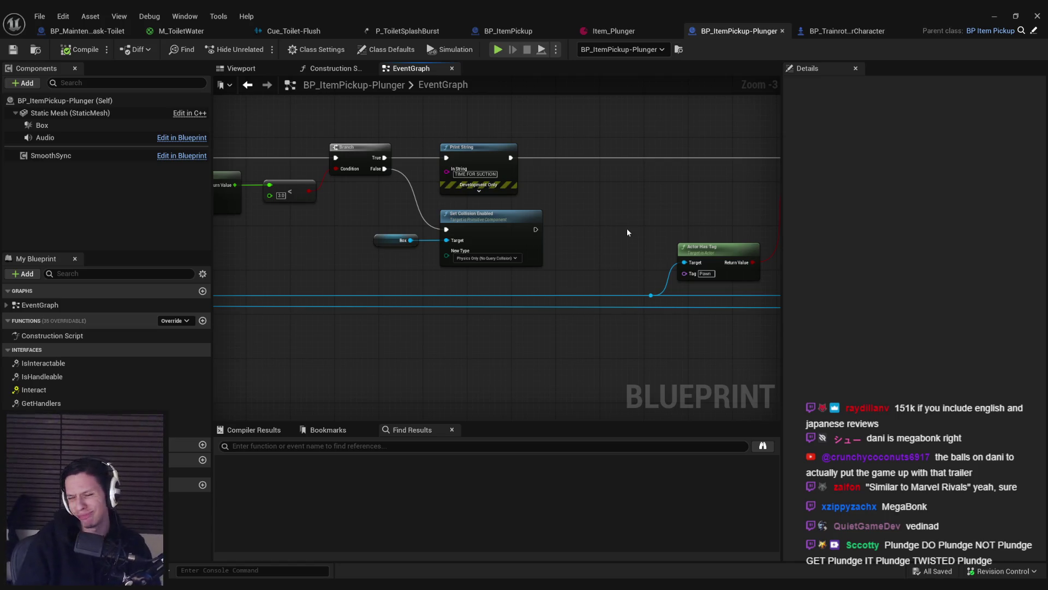
Step: Add a new Boolean variable, NewVar, under Variables in My Blueprint
mouse_move(601, 230)
mouse_down()
mouse_move(538, 261)
mouse_move(311, 264)
mouse_move(456, 259)
mouse_up()
scroll(426, 262, down, 1)
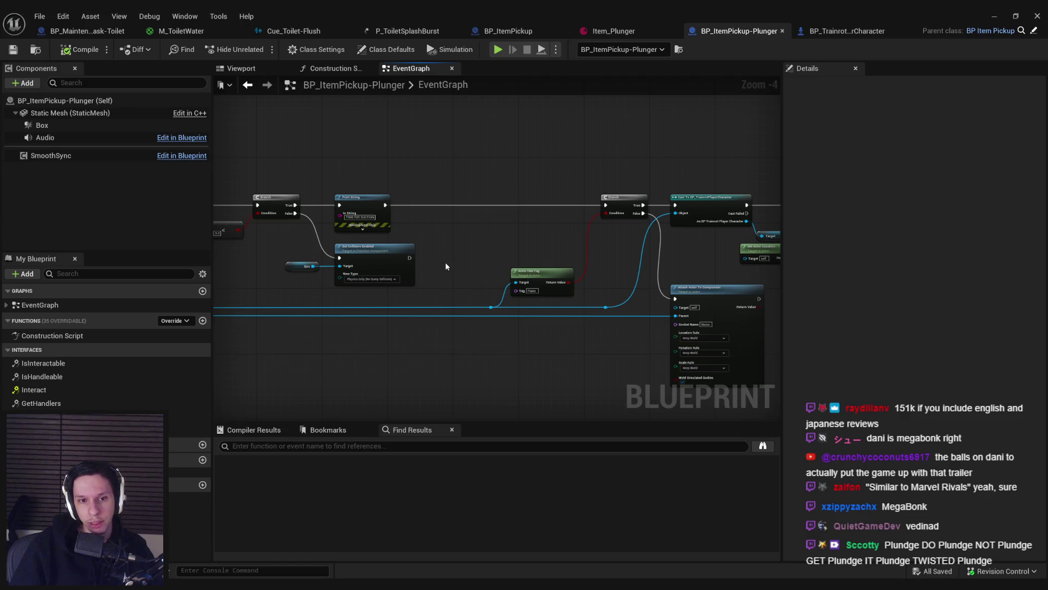
scroll(446, 266, up, 2)
click(203, 485)
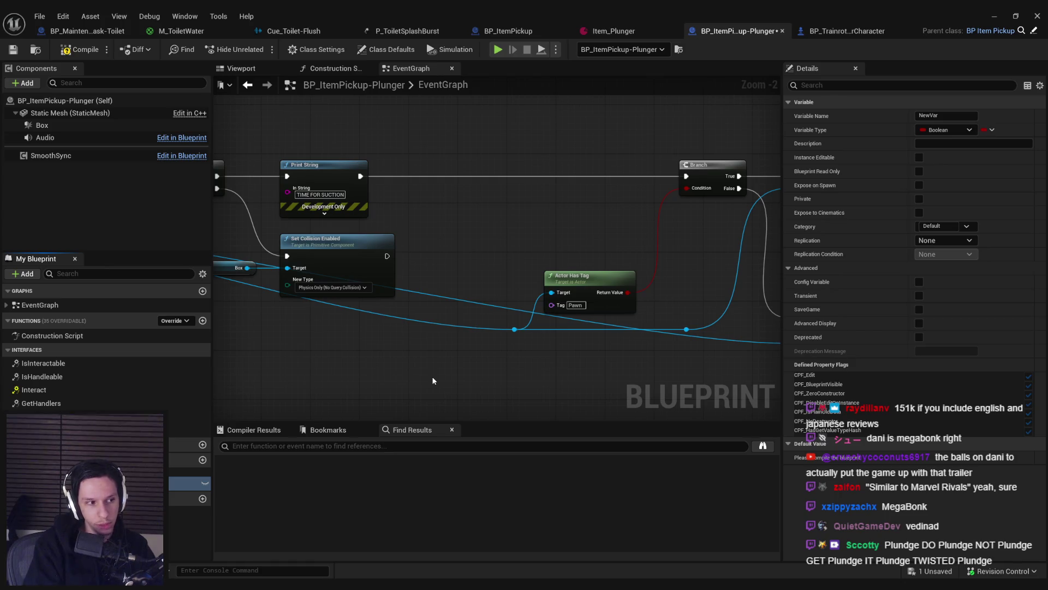
Step: Name the variable Suctioned, compile, add a Set Suctioned (true) node wired into the Branch, and save
key(Return)
click(72, 53)
mouse_move(186, 483)
mouse_down()
mouse_move(450, 275)
mouse_move(508, 187)
mouse_move(391, 188)
mouse_move(361, 176)
mouse_up()
click(519, 202)
click(529, 188)
drag(550, 176, 686, 176)
click(562, 227)
click(13, 50)
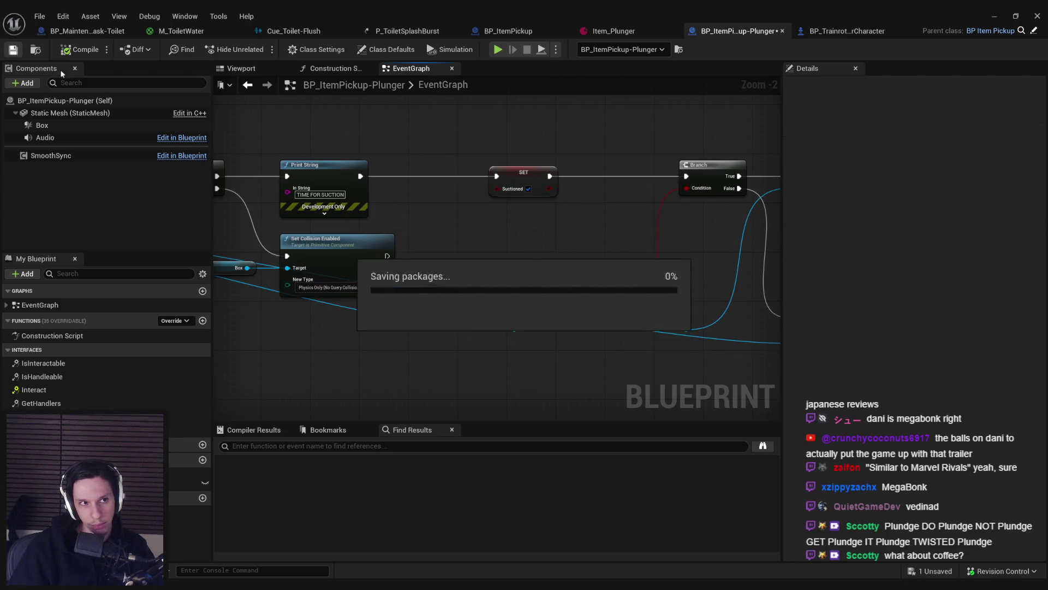
scroll(525, 247, down, 1)
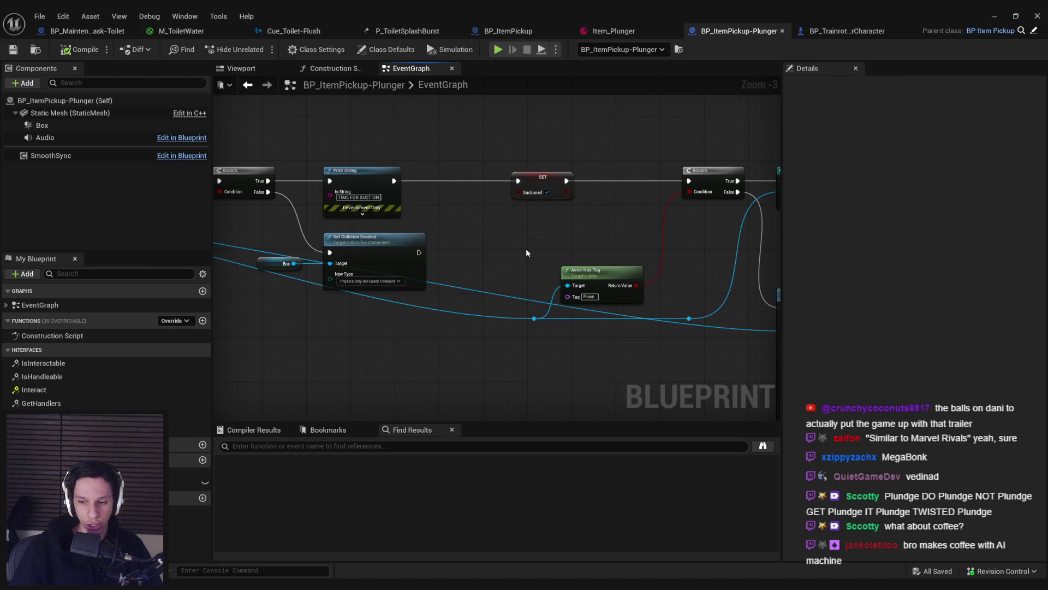
scroll(546, 275, down, 2)
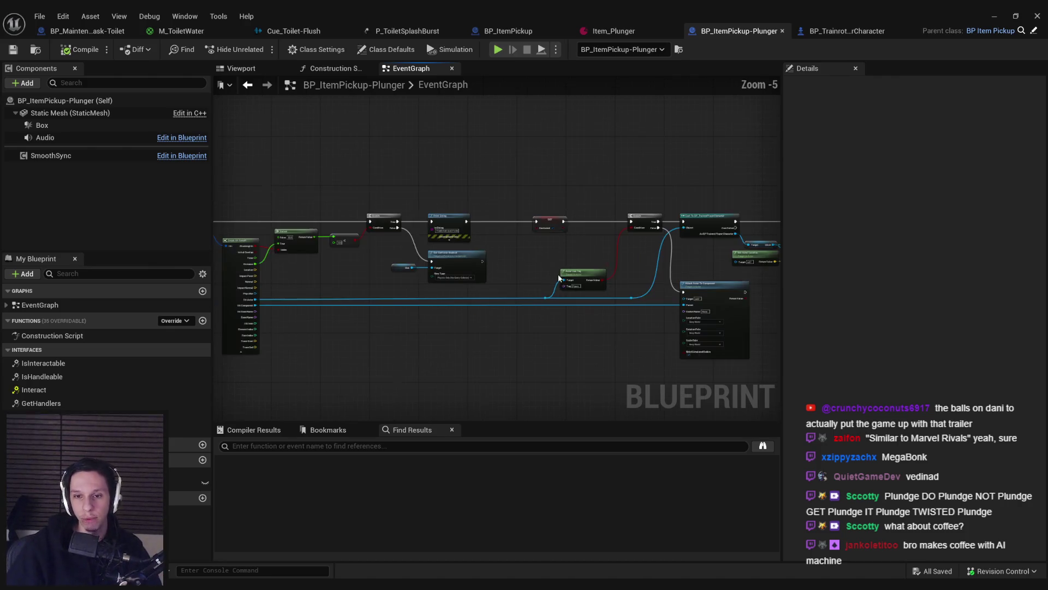
scroll(540, 306, up, 1)
scroll(519, 225, down, 1)
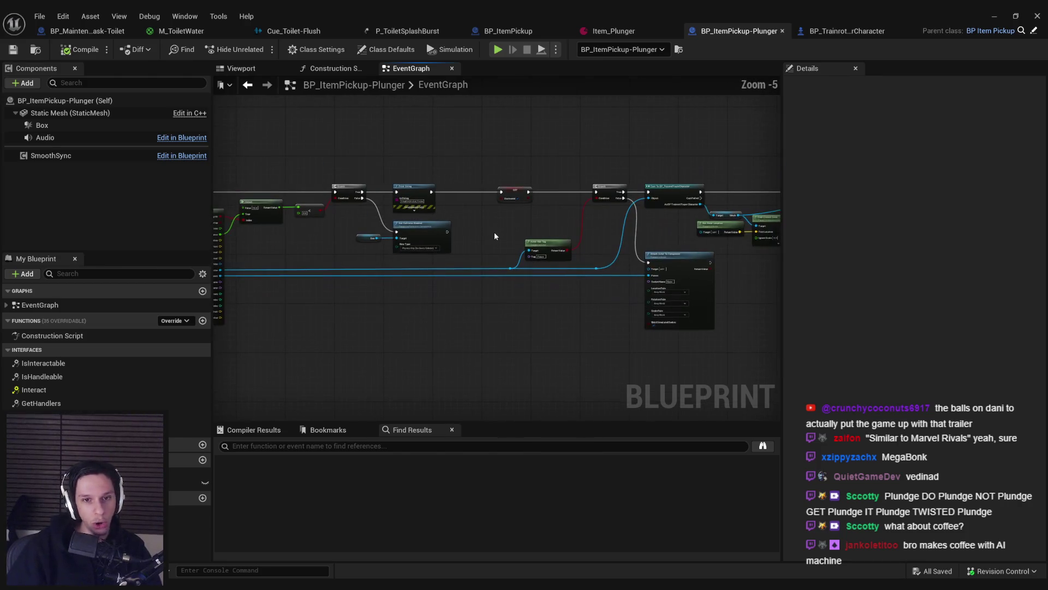
scroll(494, 232, up, 1)
scroll(464, 229, up, 1)
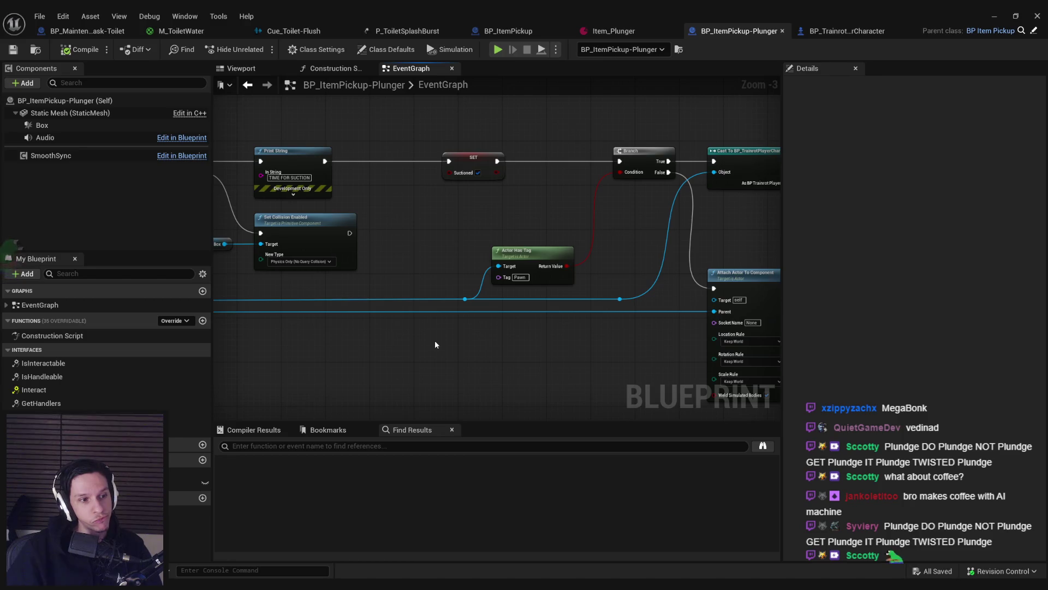
scroll(424, 248, down, 1)
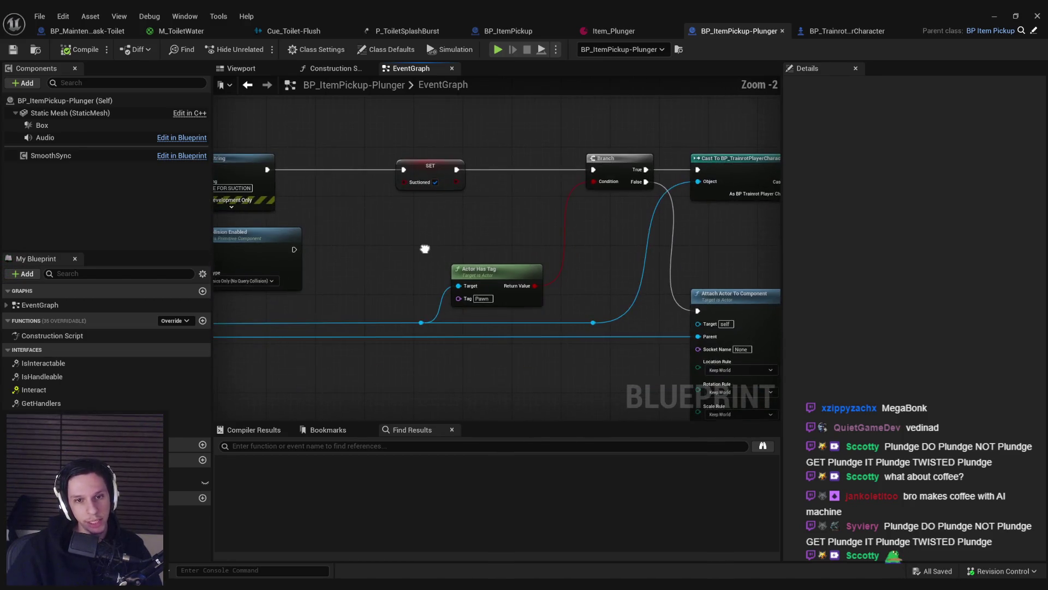
drag(395, 254, 538, 340)
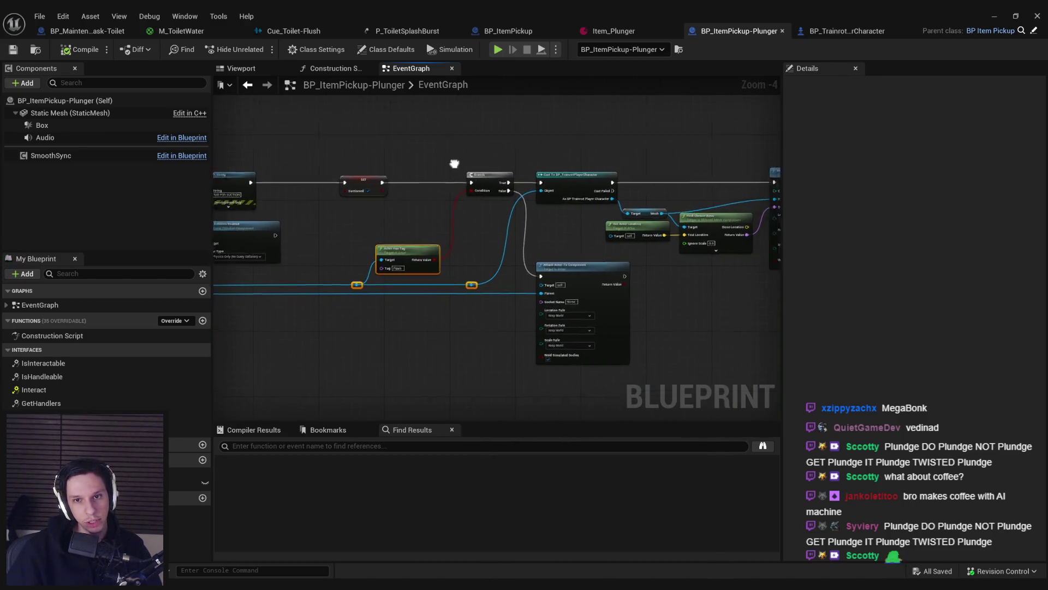
scroll(459, 167, down, 1)
drag(376, 146, 693, 322)
scroll(413, 212, up, 3)
click(556, 236)
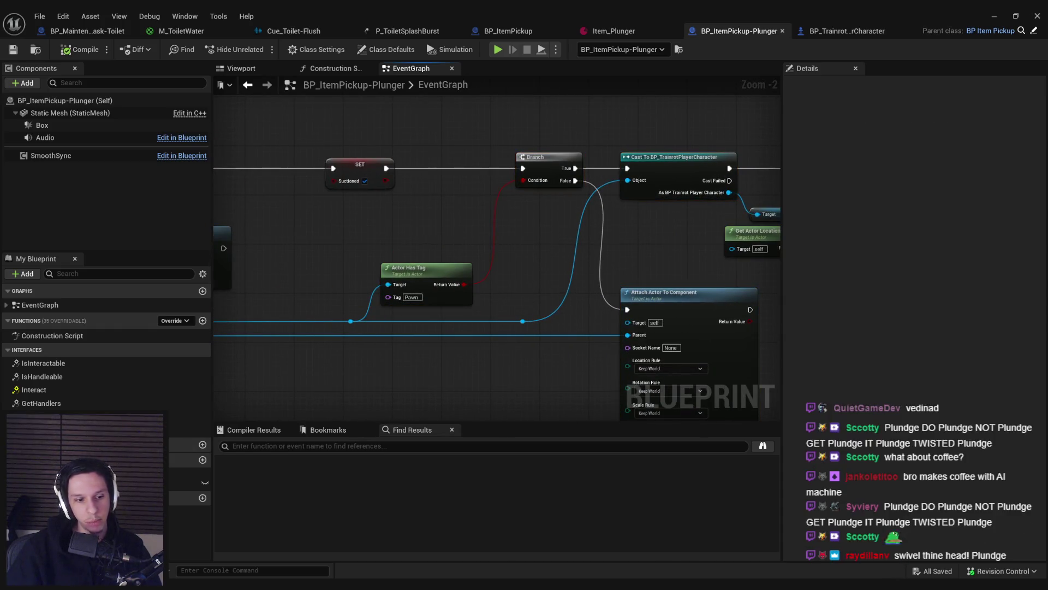
click(194, 585)
click(194, 585)
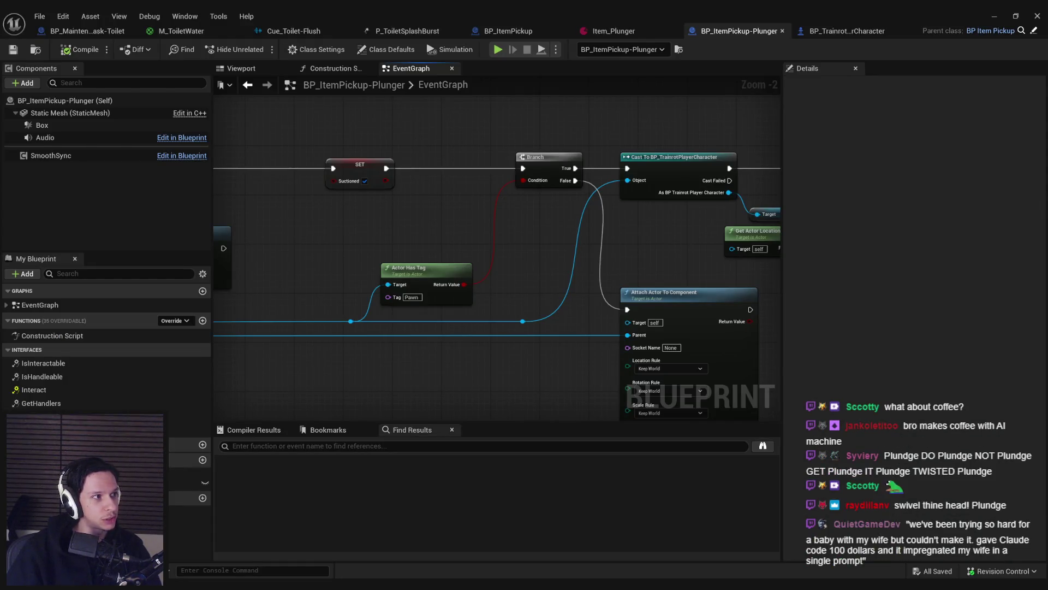
mouse_move(180, 584)
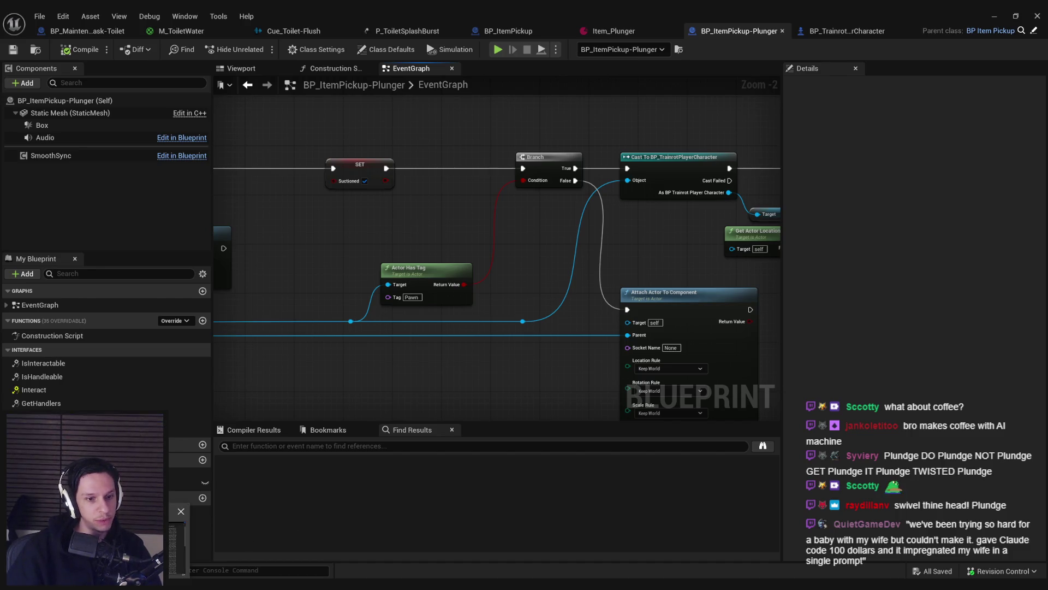
right_click(82, 584)
Step: Open and minimize File Explorer, then maximize Media Player and play the bomba gameplay clip
click(82, 551)
click(82, 584)
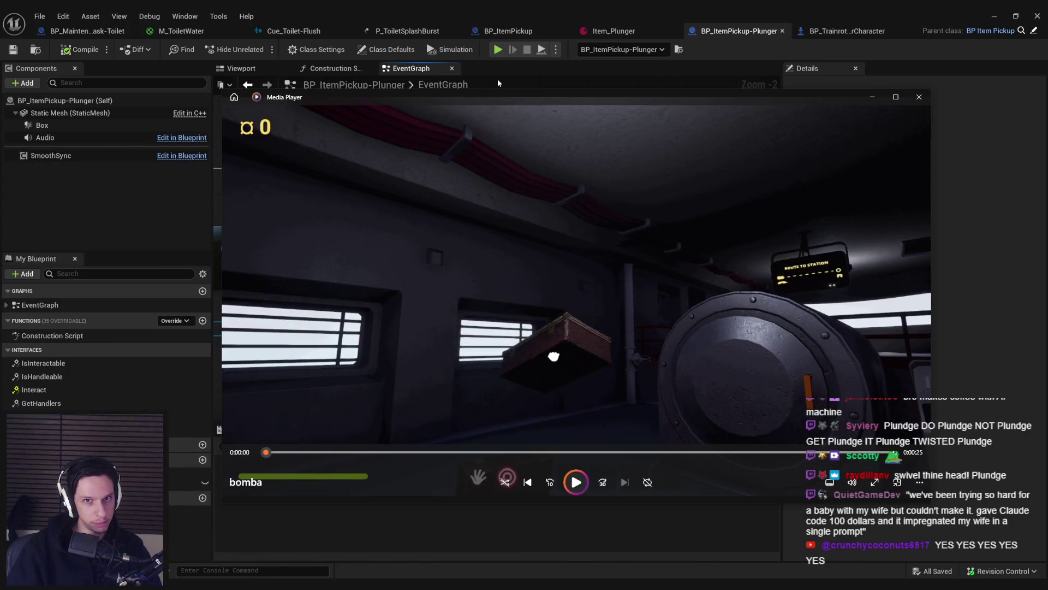
double_click(496, 99)
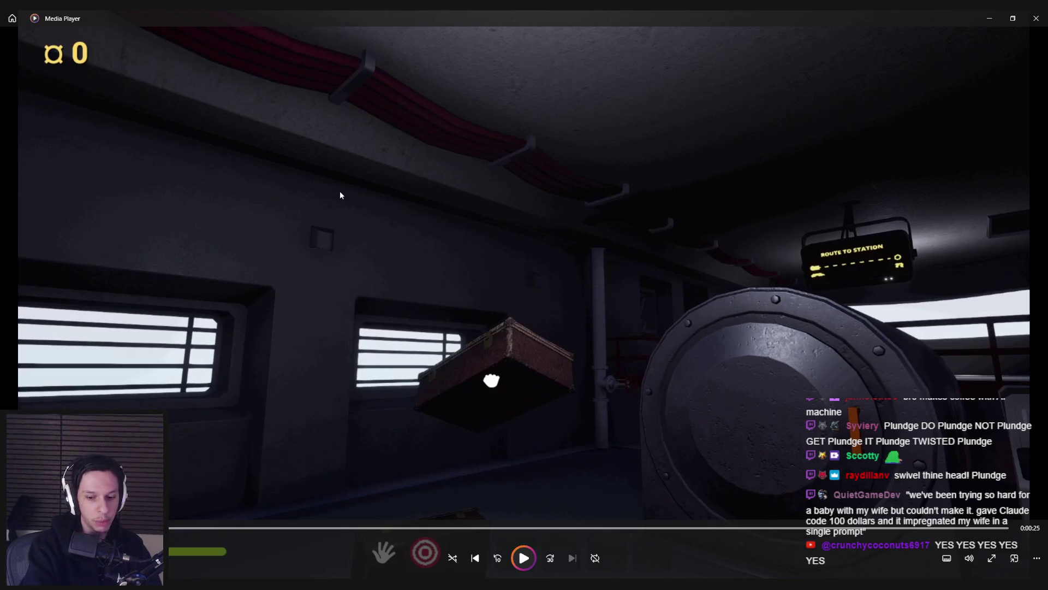
click(523, 558)
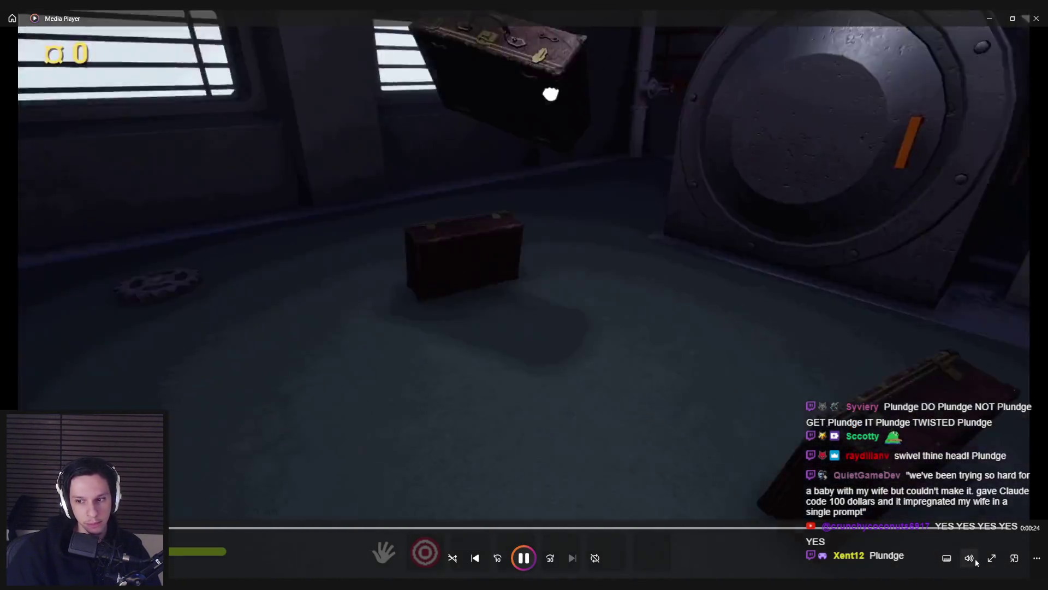
click(970, 558)
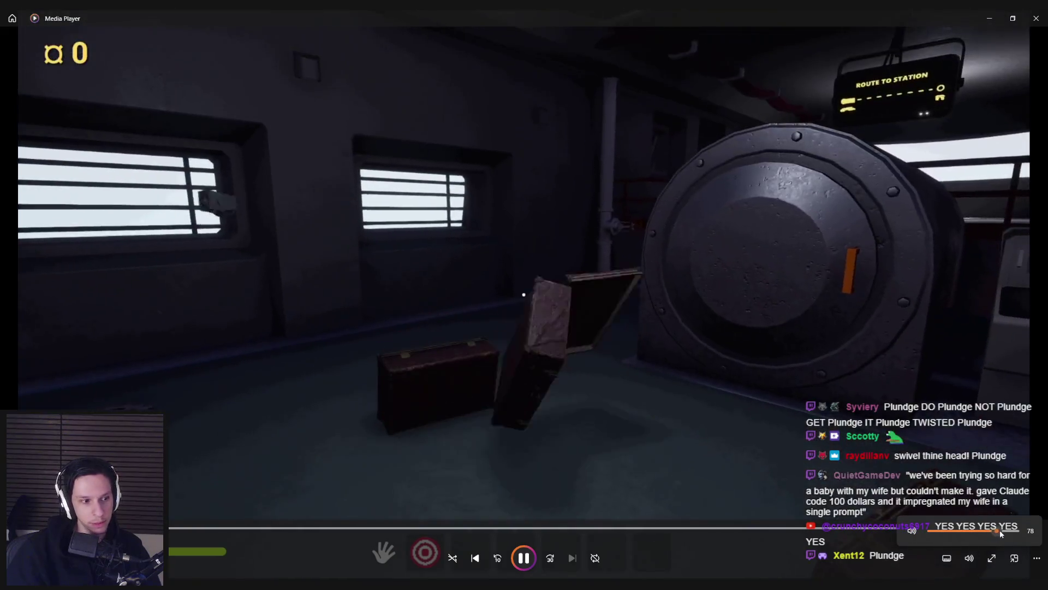
scroll(1000, 530, down, 1)
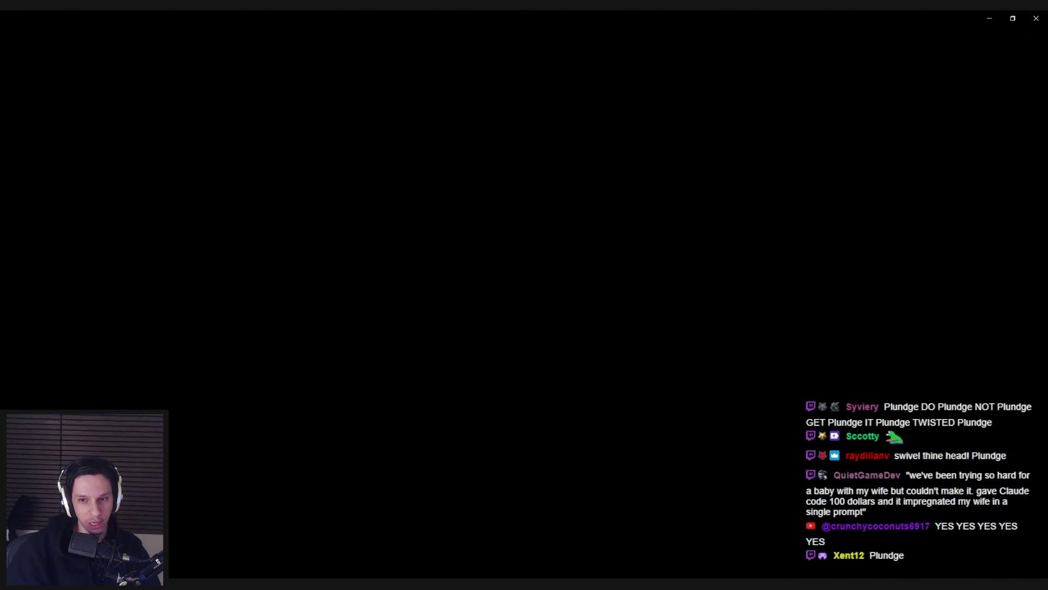
Step: Pause the clip and close Media Player
click(459, 441)
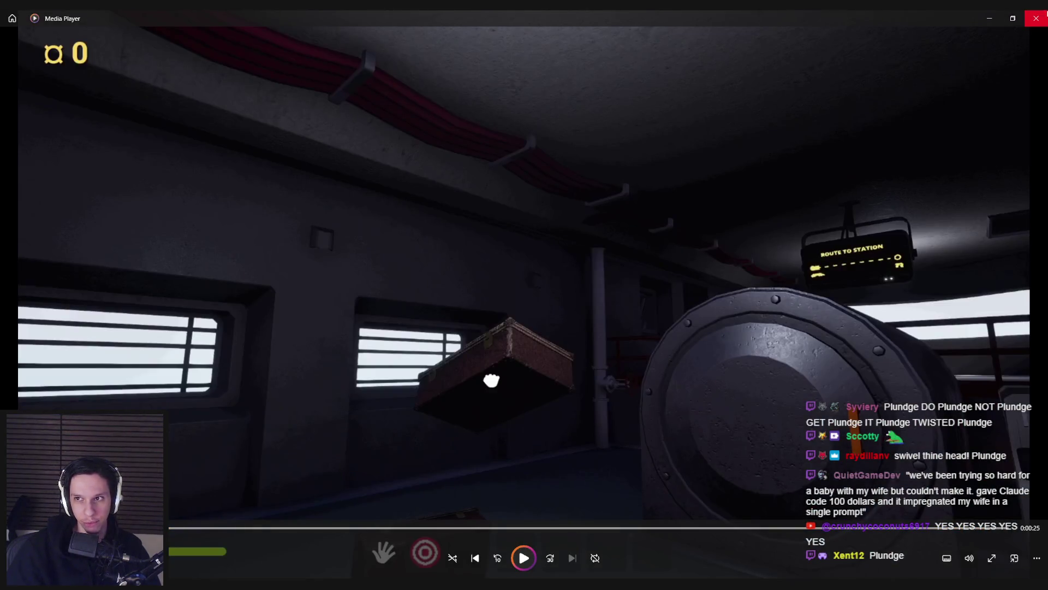
click(1036, 18)
scroll(552, 357, down, 3)
scroll(549, 353, up, 1)
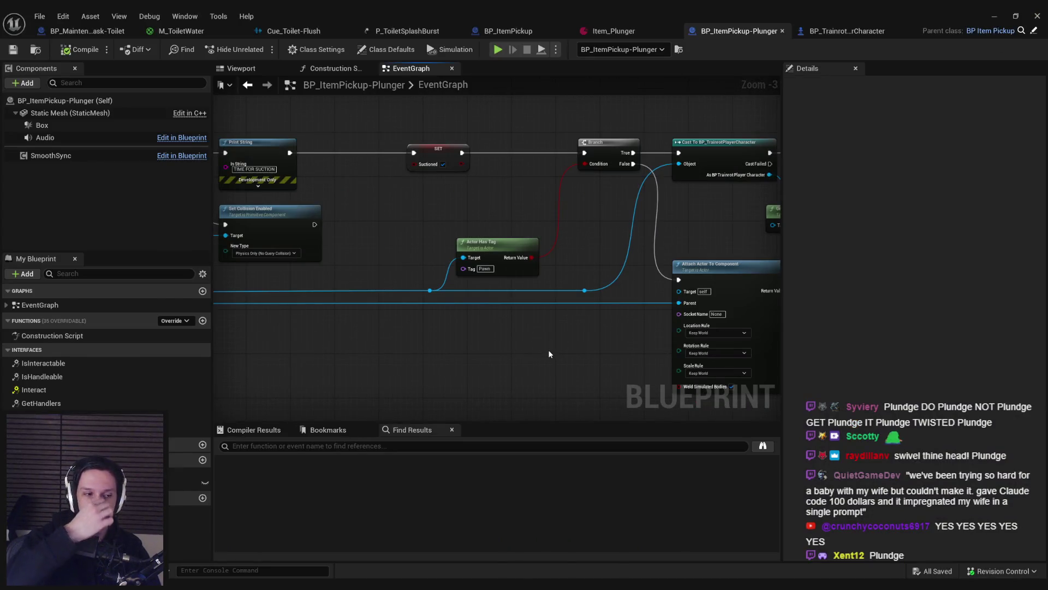
Step: Nudge Get Actor Location down and straighten the Mesh getter wire into Attach's Parent input
drag(299, 397, 274, 395)
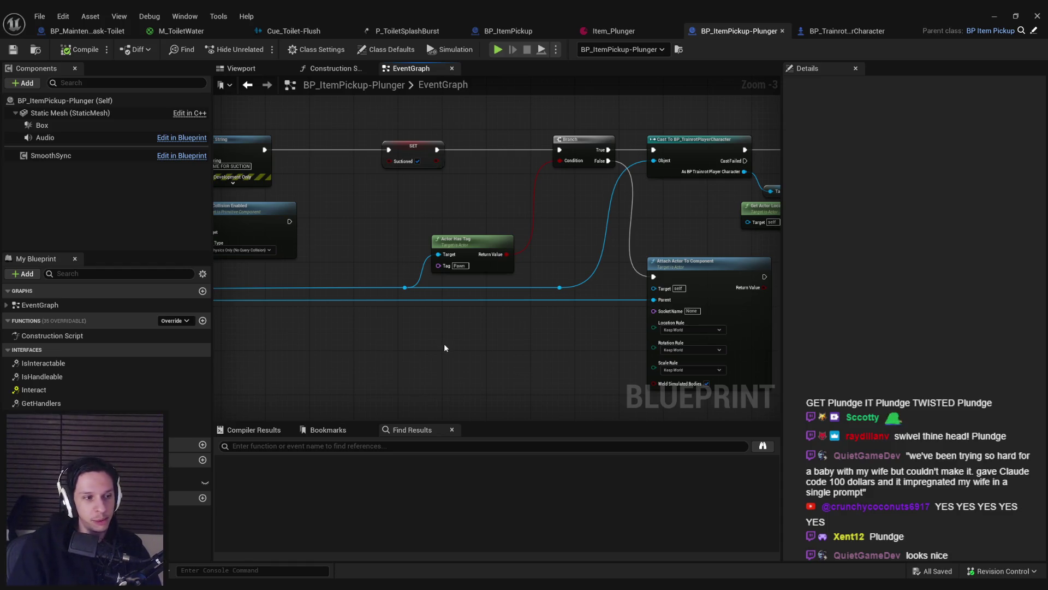
scroll(450, 348, up, 2)
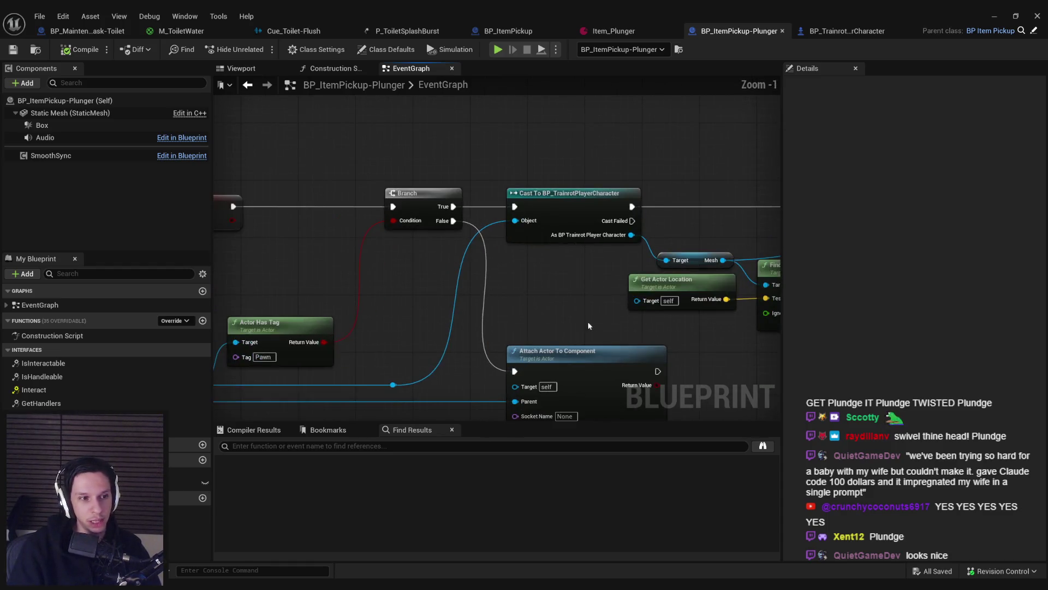
scroll(588, 325, down, 4)
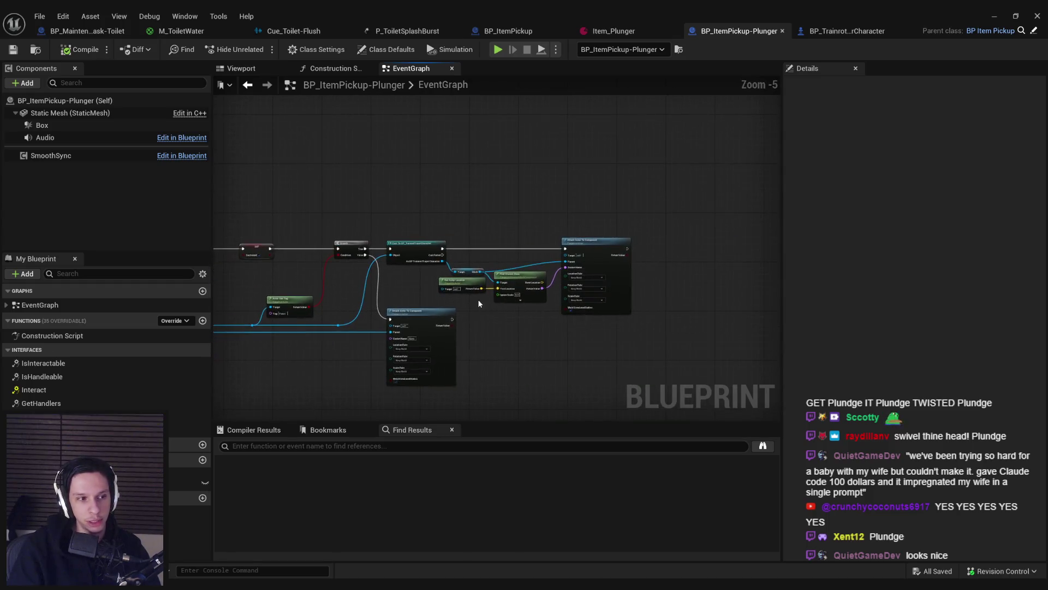
scroll(444, 300, up, 5)
scroll(546, 311, down, 3)
scroll(568, 311, up, 2)
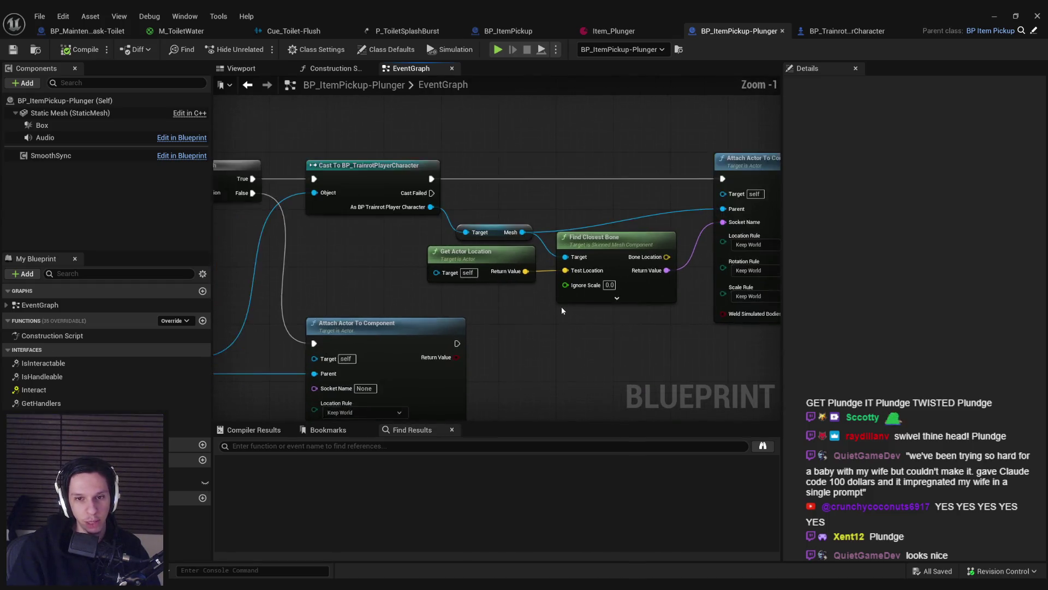
scroll(561, 310, up, 1)
drag(454, 243, 454, 251)
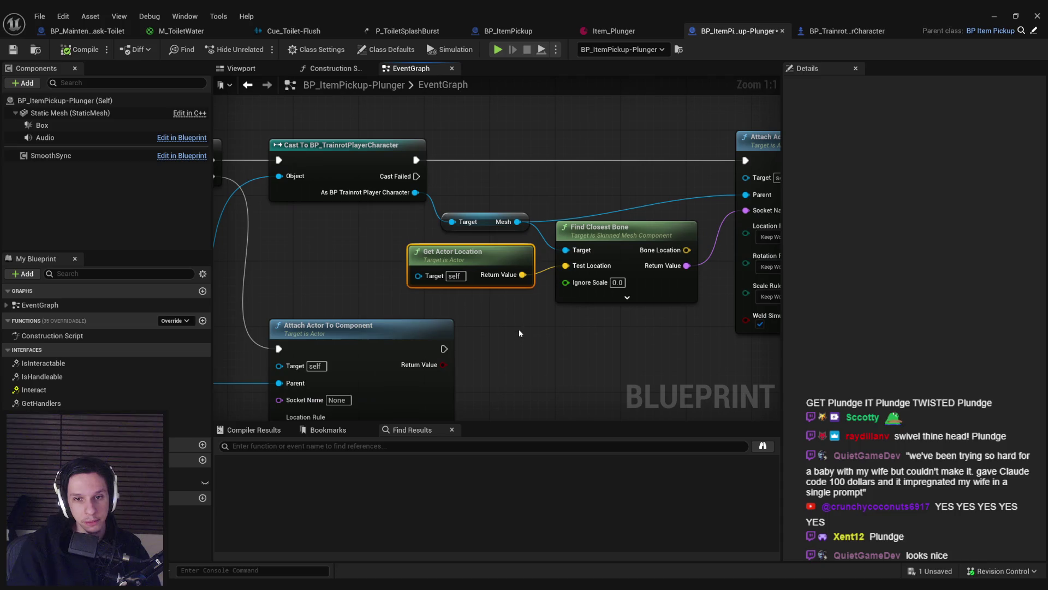
click(490, 223)
ctrl+click(735, 211)
key(q)
click(583, 369)
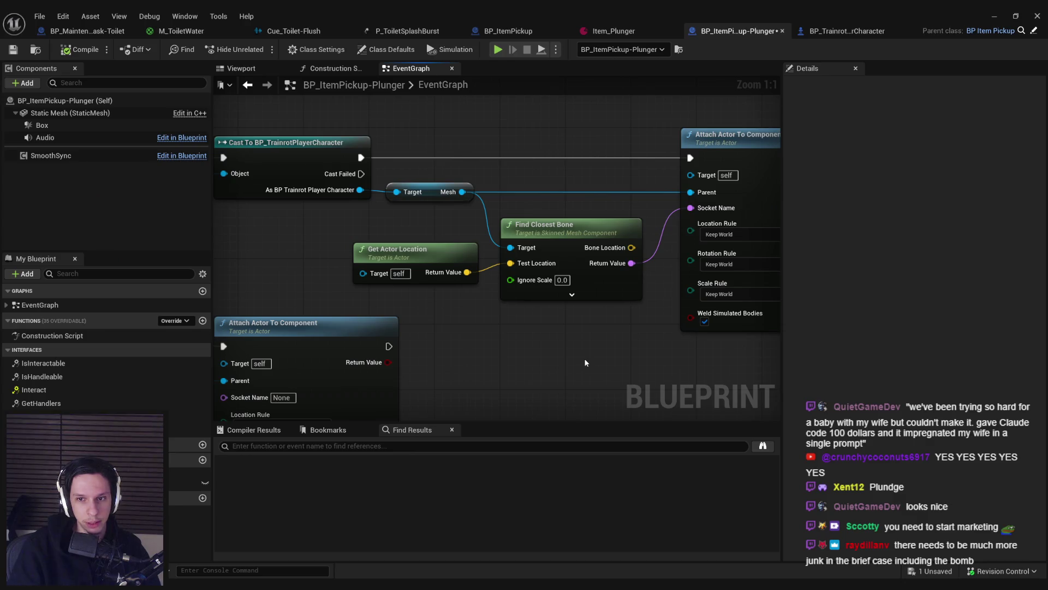
Step: Review the Branch, Set Suctioned and Find Closest Bone nodes, then minimize the Blueprint editor
scroll(378, 313, down, 2)
drag(378, 313, 566, 230)
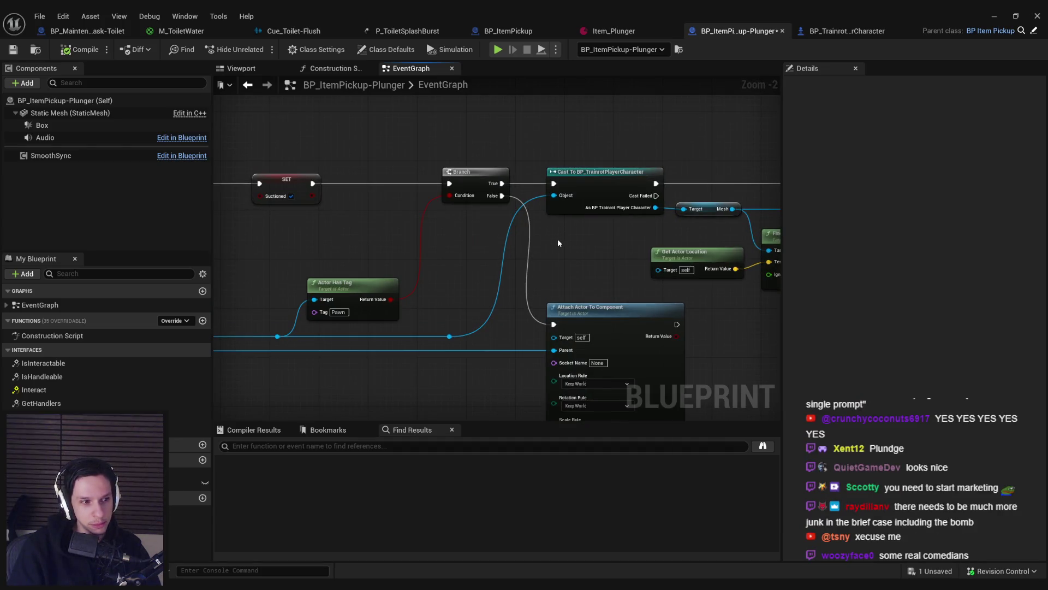
scroll(588, 274, down, 2)
scroll(721, 254, up, 2)
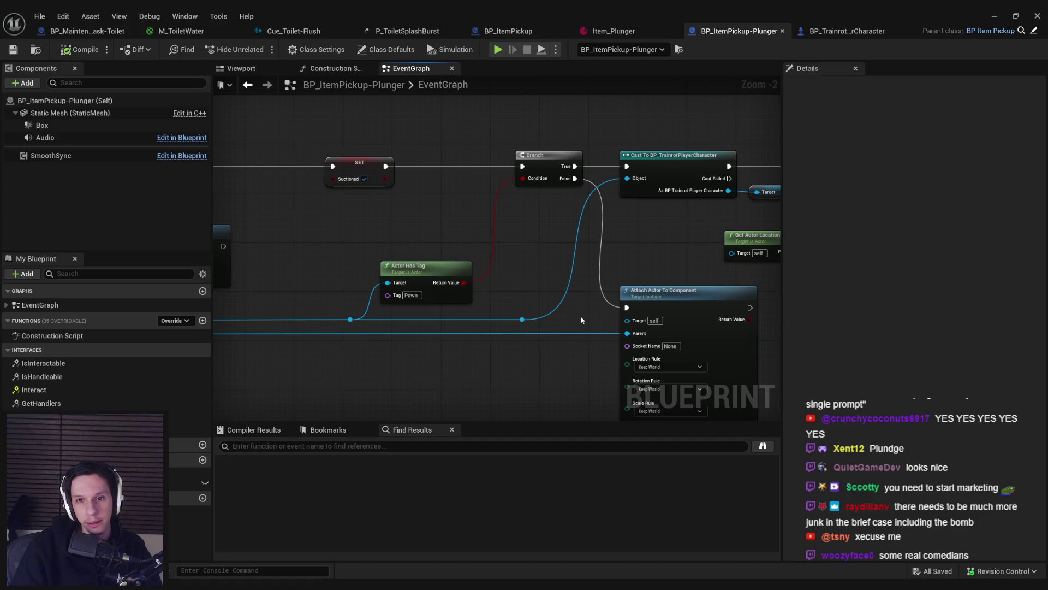
mouse_move(660, 269)
mouse_down()
mouse_move(525, 276)
mouse_move(496, 237)
mouse_move(756, 244)
mouse_move(721, 248)
mouse_move(744, 273)
mouse_up()
scroll(525, 275, down, 2)
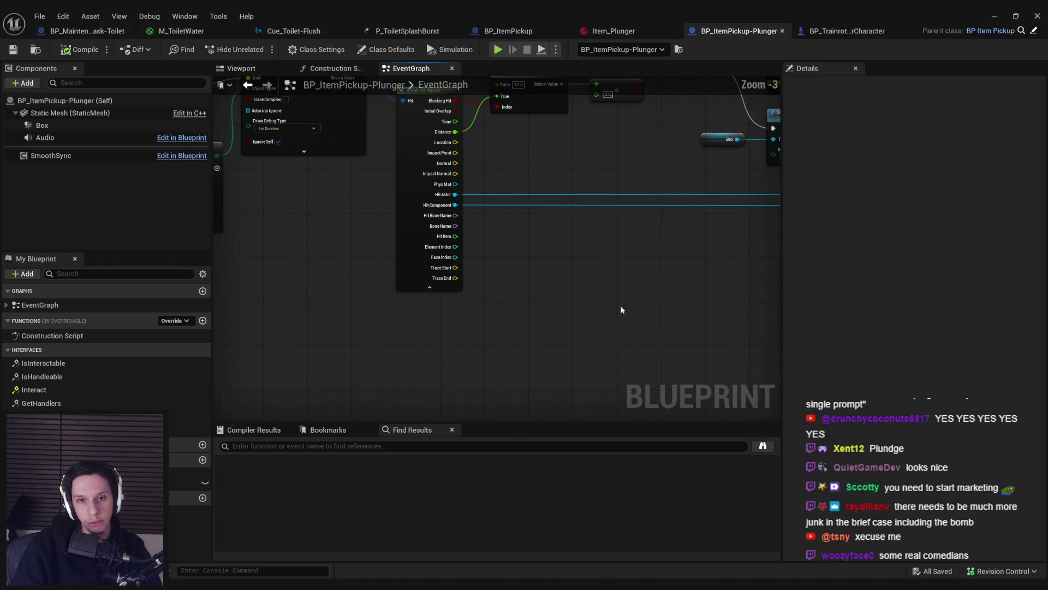
scroll(559, 362, up, 1)
drag(610, 344, 565, 350)
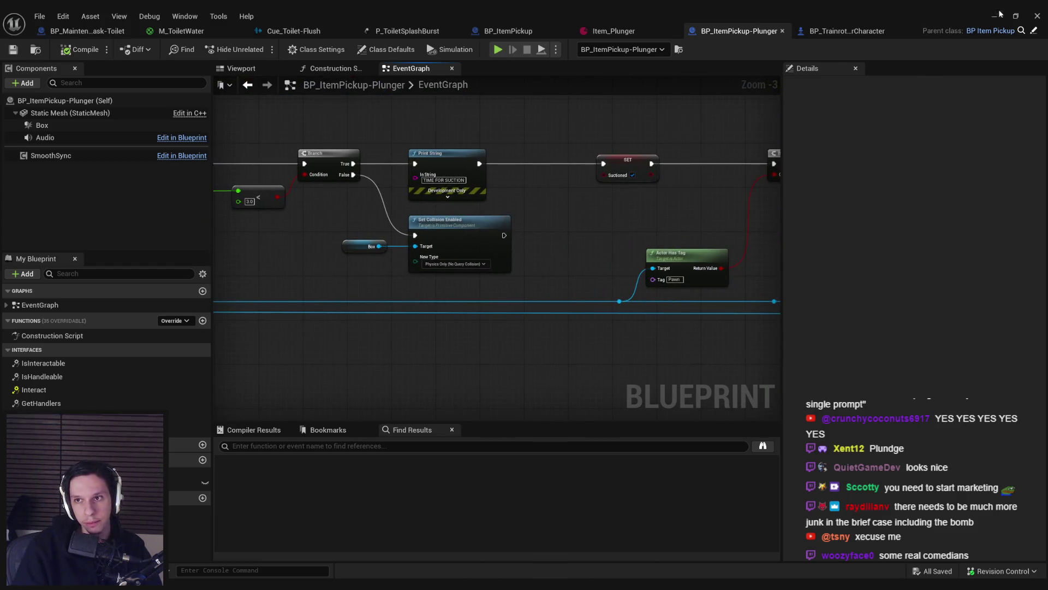
click(999, 14)
Step: Start a fullscreen play session and plunge the toilet until its health drops to 0
key(alt+p)
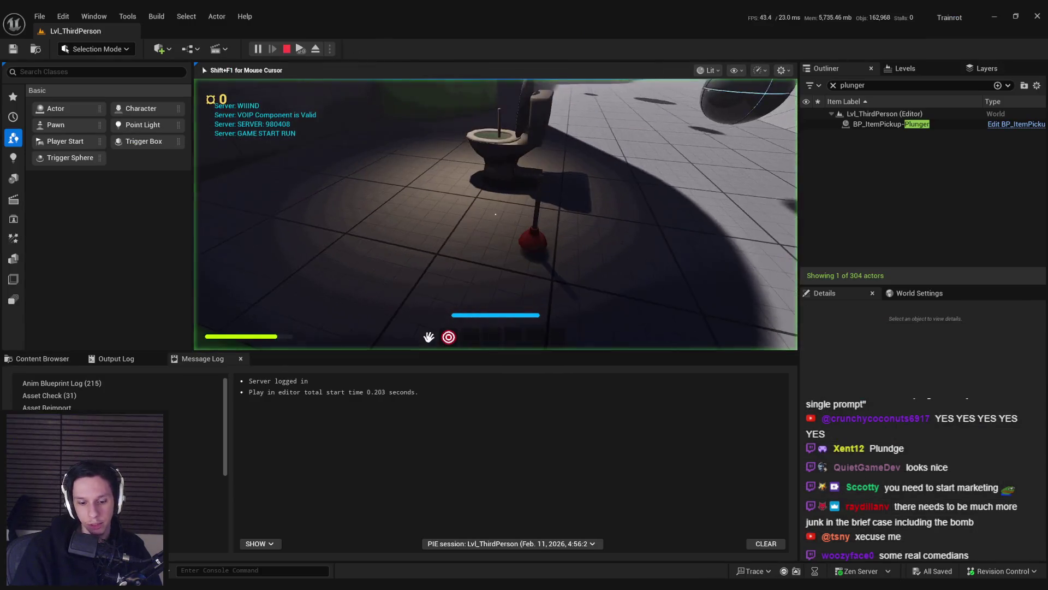
key(F11)
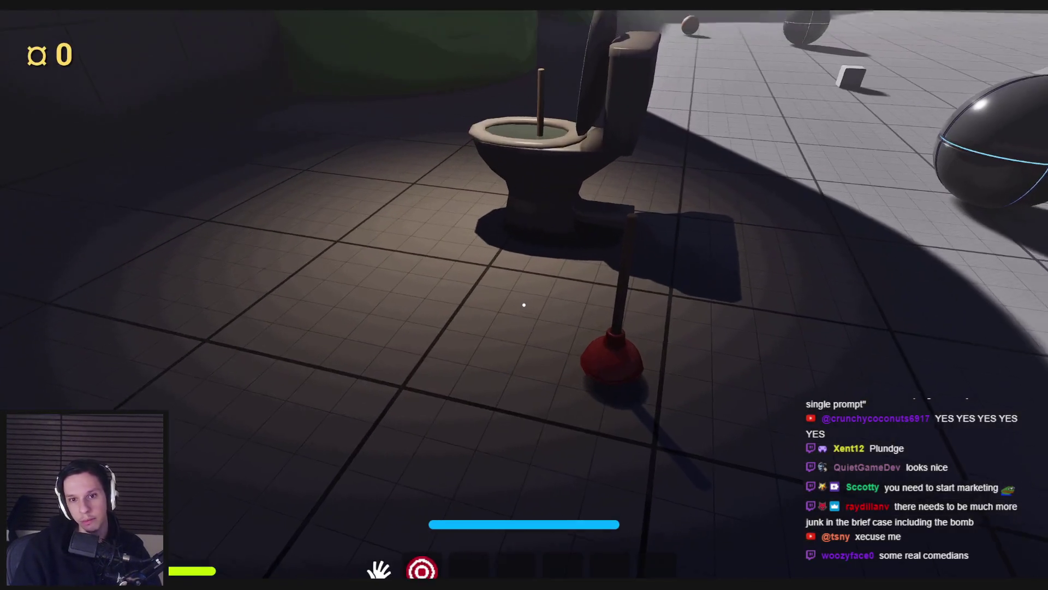
key(w)
click(524, 305)
click(525, 304)
click(524, 303)
click(525, 303)
click(525, 301)
click(524, 300)
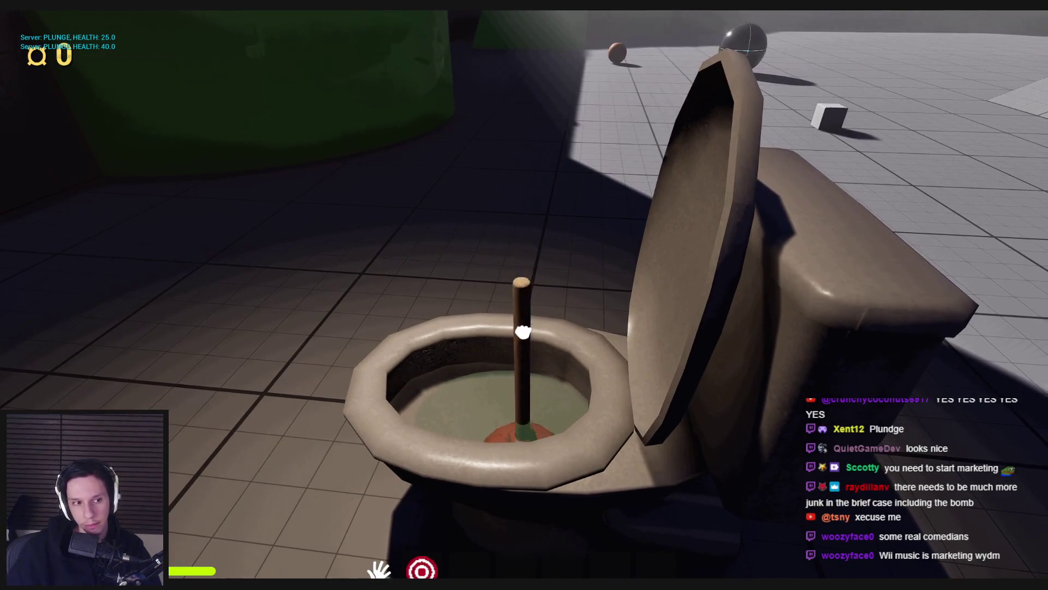
click(524, 300)
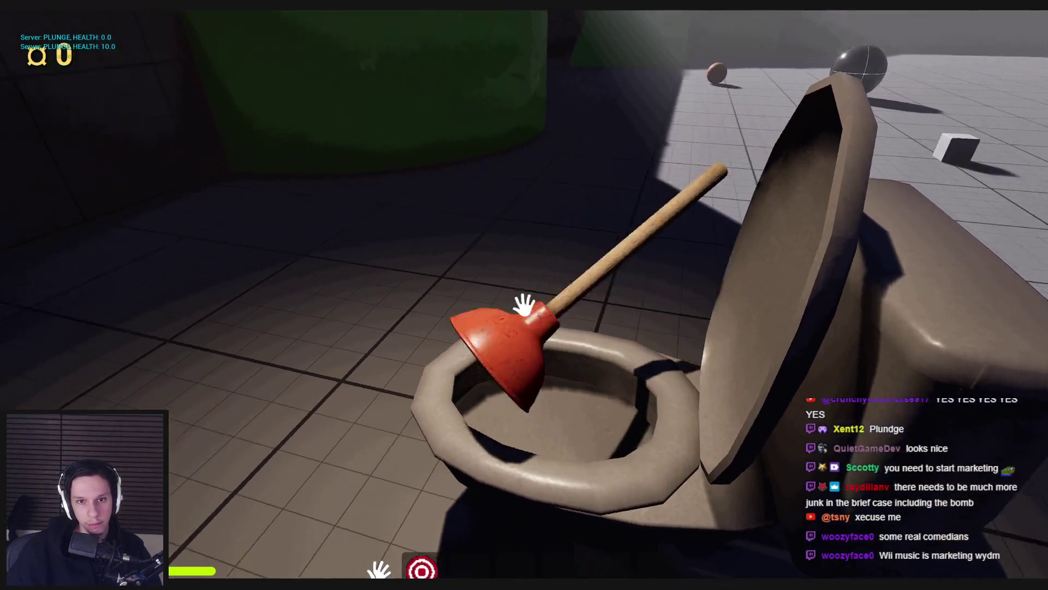
Step: Pull the plunger out of the drained bowl, drop it, then pick it up again
click(524, 301)
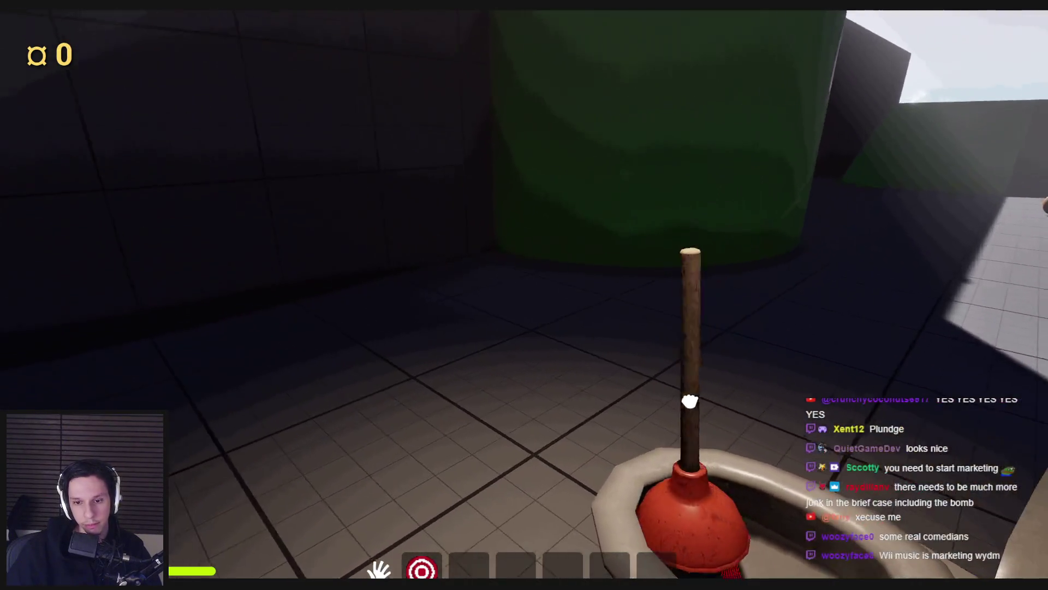
click(524, 304)
key(s)
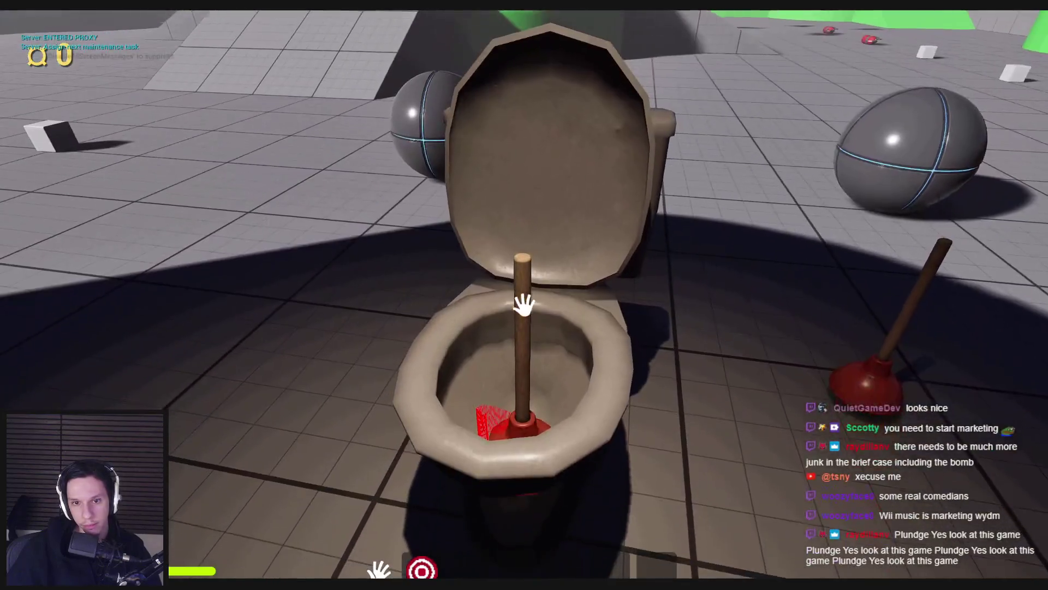
click(524, 303)
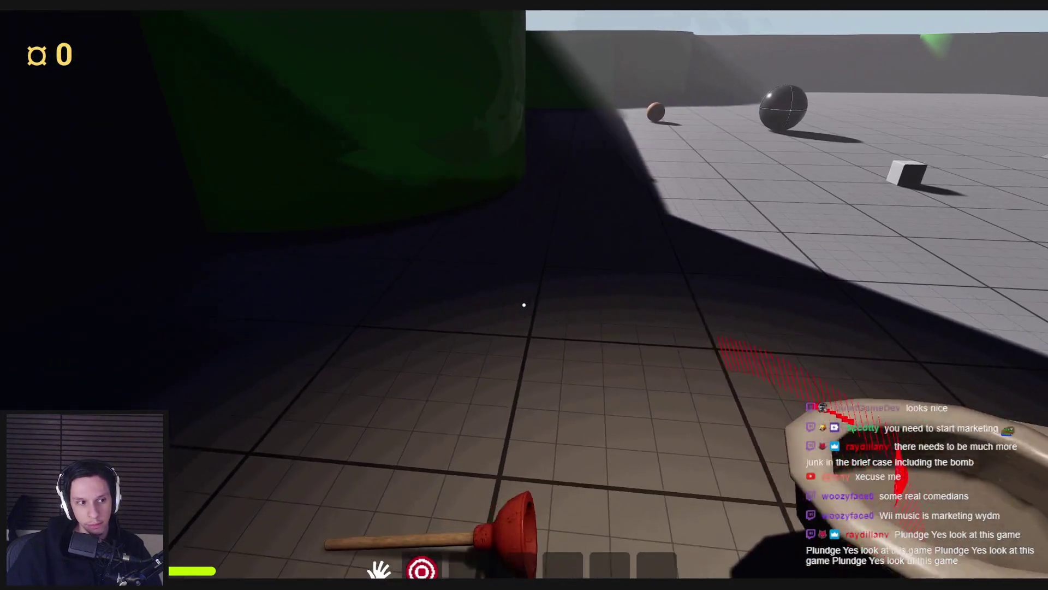
click(524, 305)
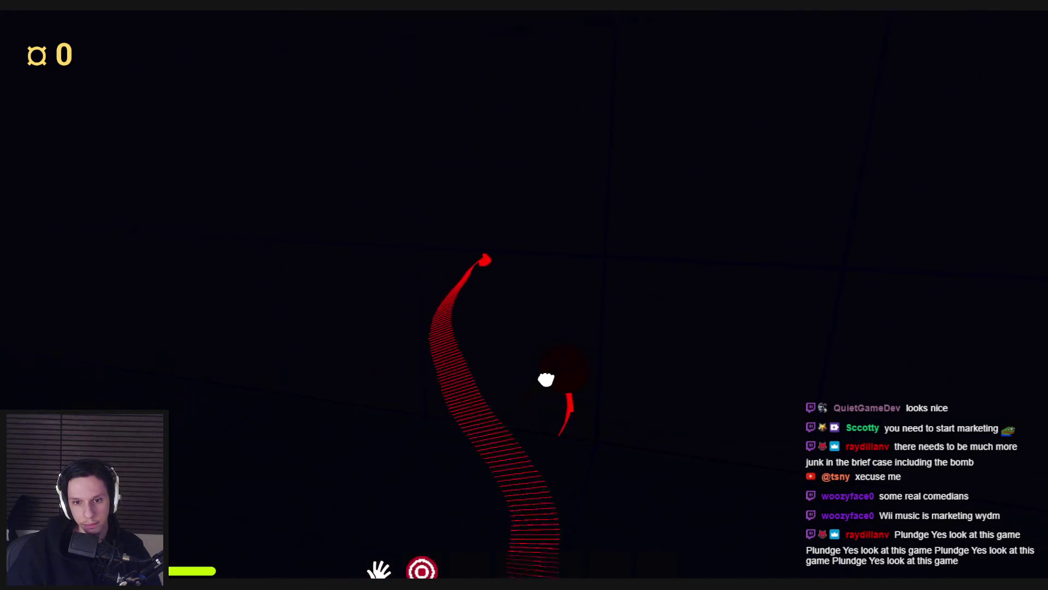
click(524, 304)
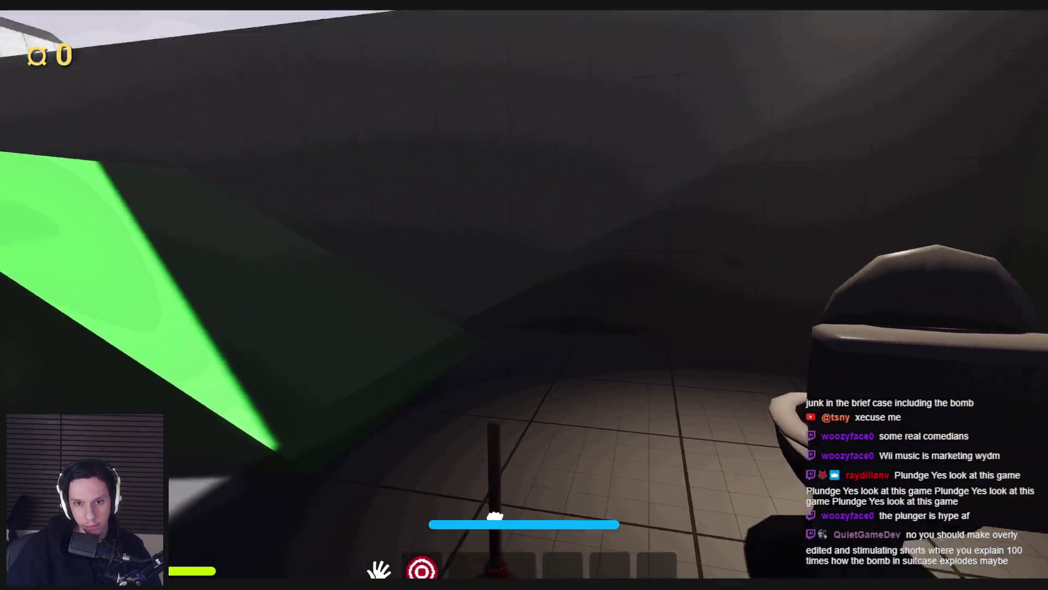
click(495, 516)
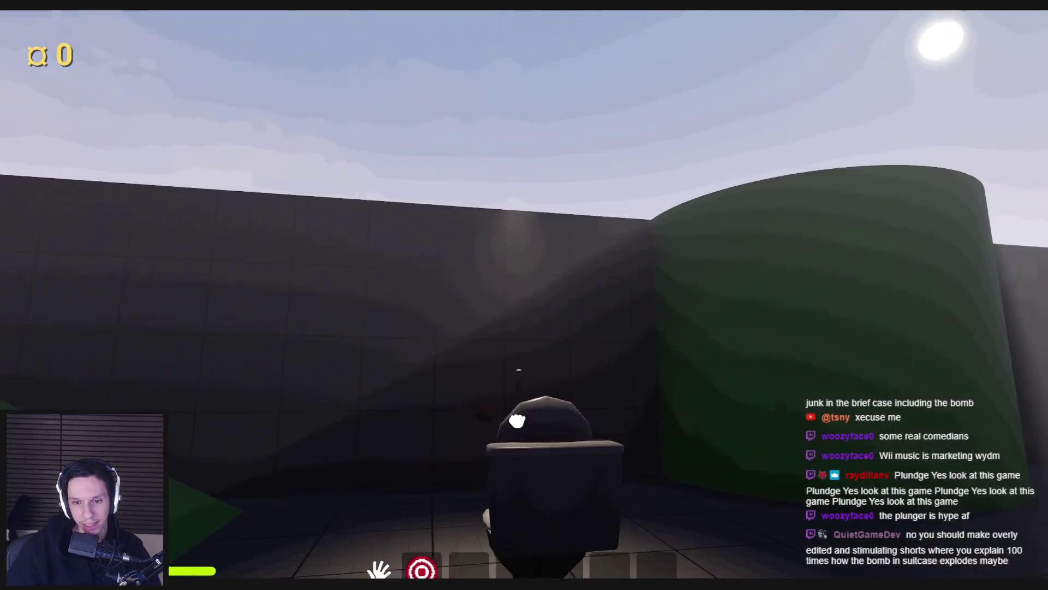
Step: Pick up the plunger from the floor and stick it onto the ceiling
key(w)
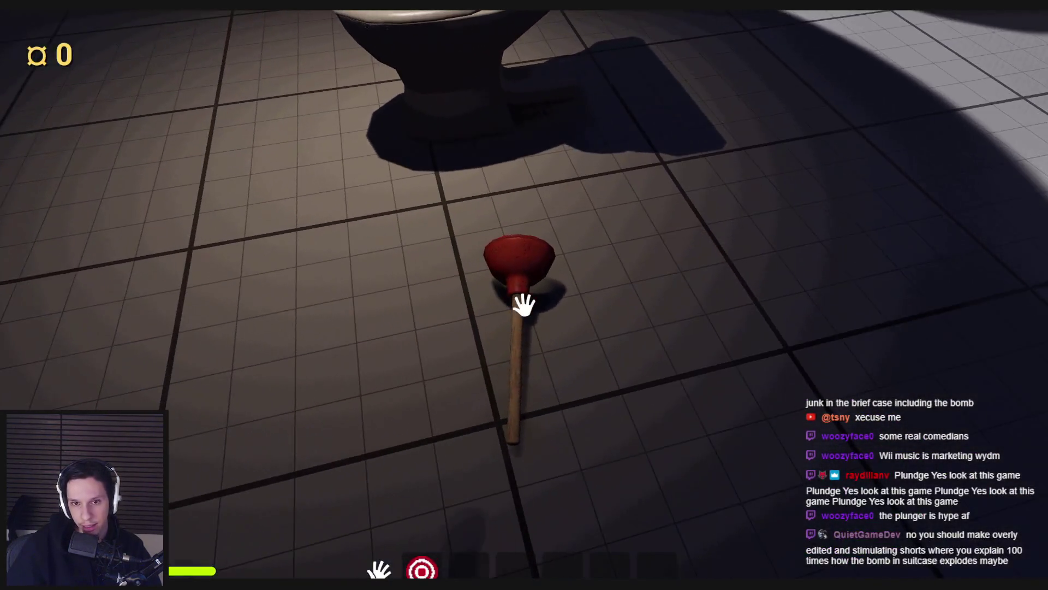
click(523, 304)
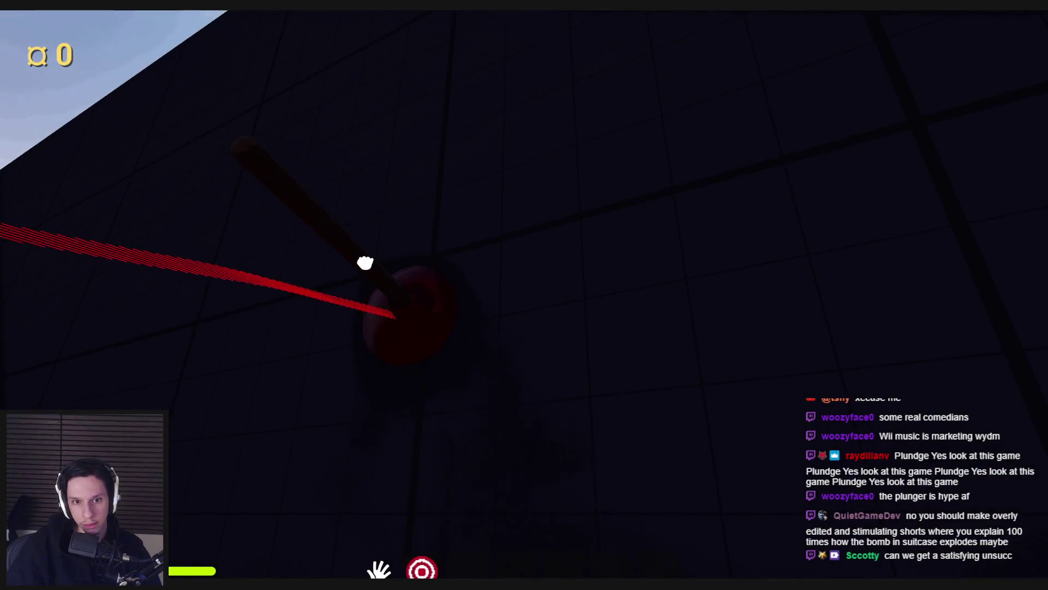
click(524, 305)
click(523, 305)
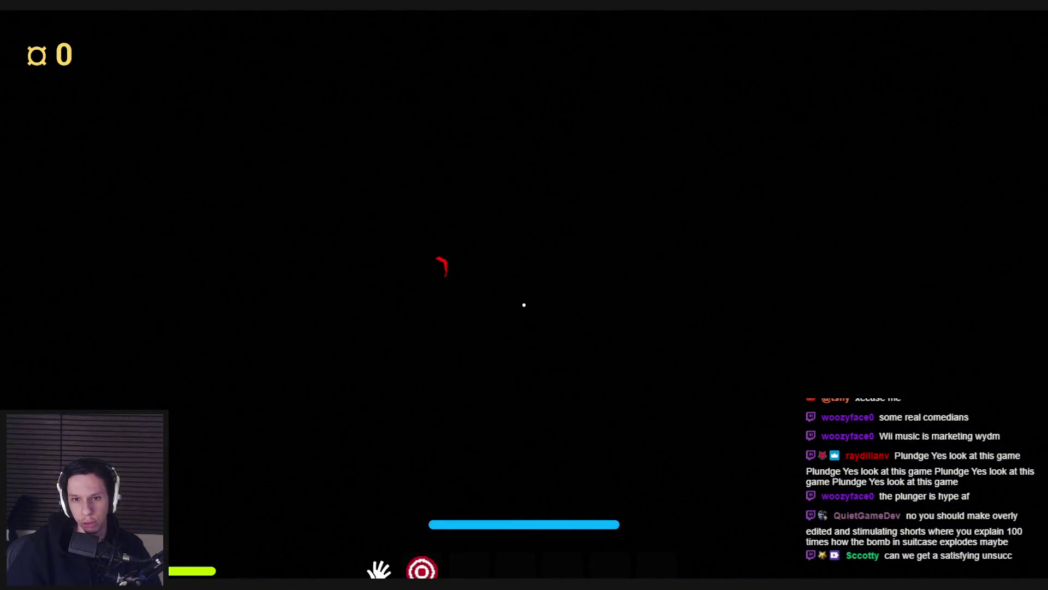
Step: End the play session, frame the toilet, and return to the plunger Blueprint editor
key(Escape)
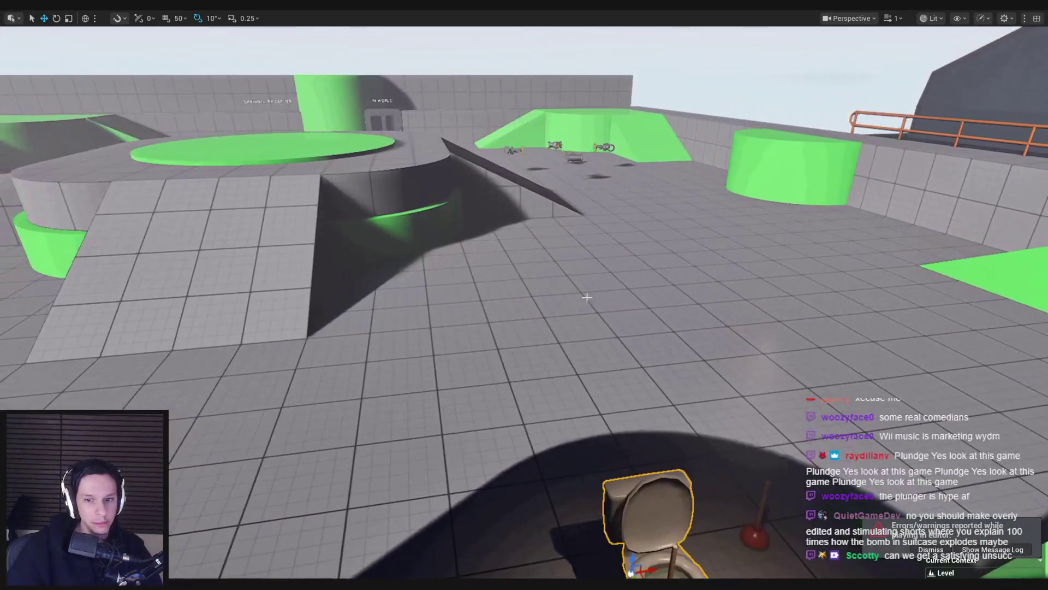
key(f)
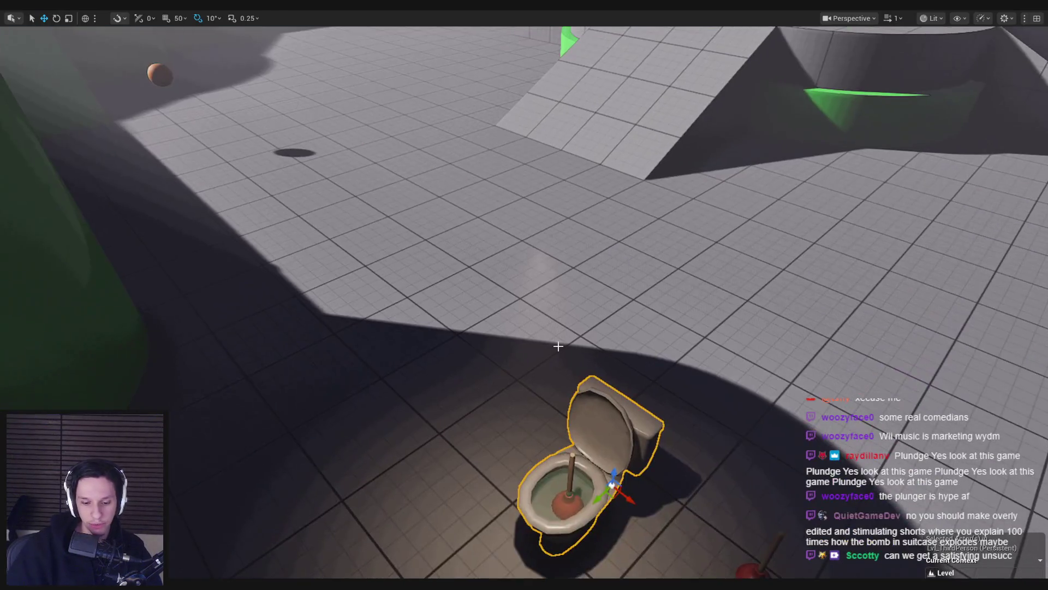
key(F11)
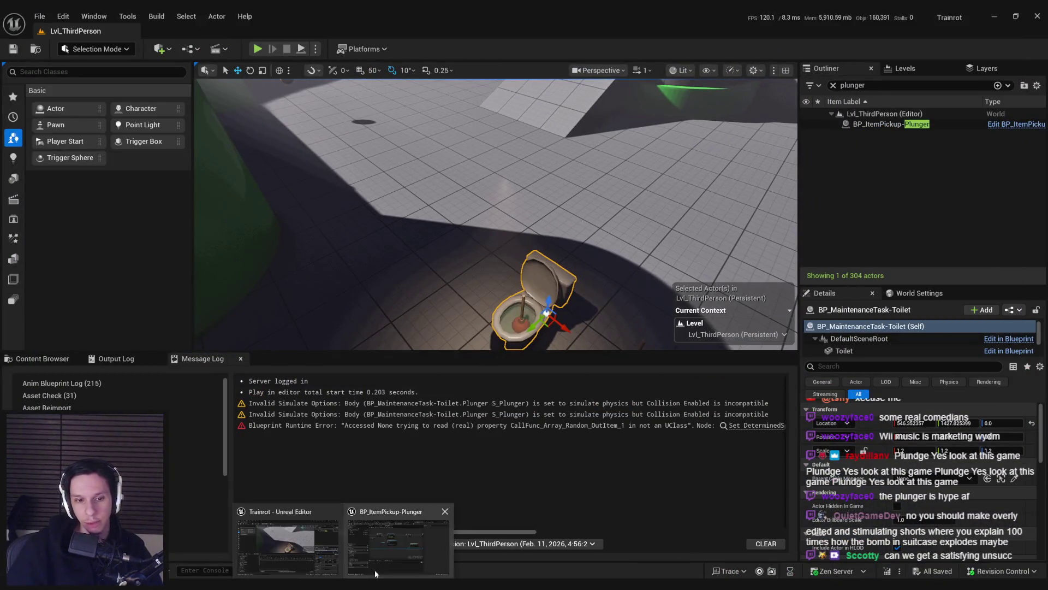
key(alt+Tab)
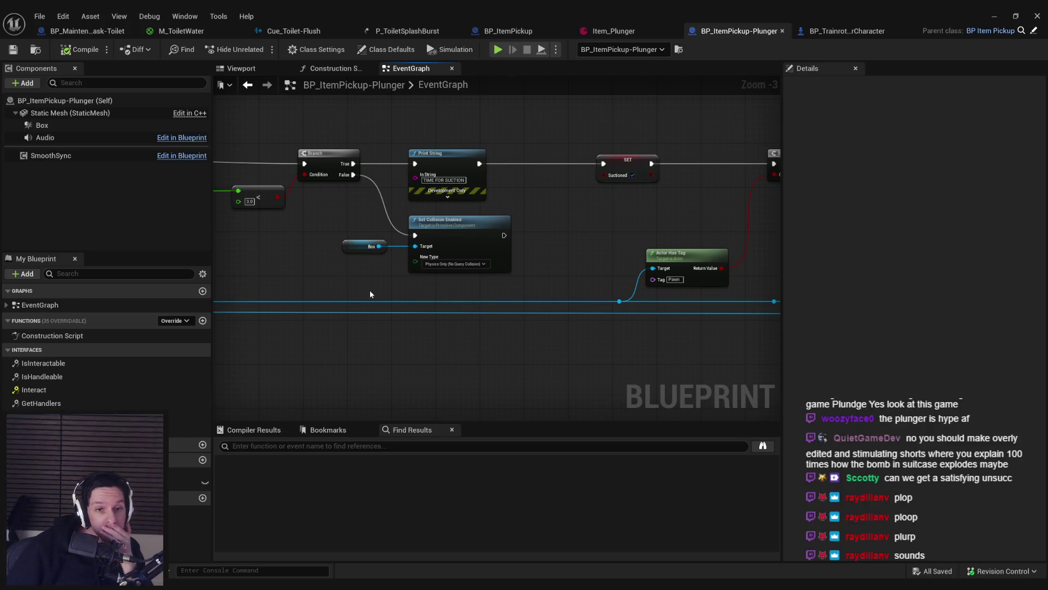
Step: Move the line trace node group upward to make room in the graph
scroll(370, 294, down, 6)
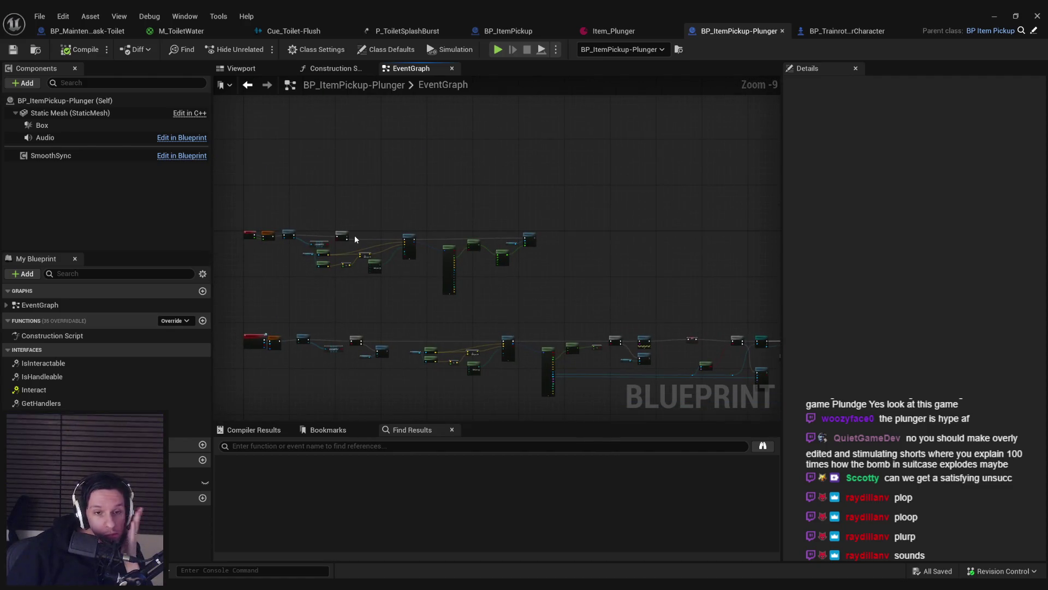
scroll(355, 239, up, 5)
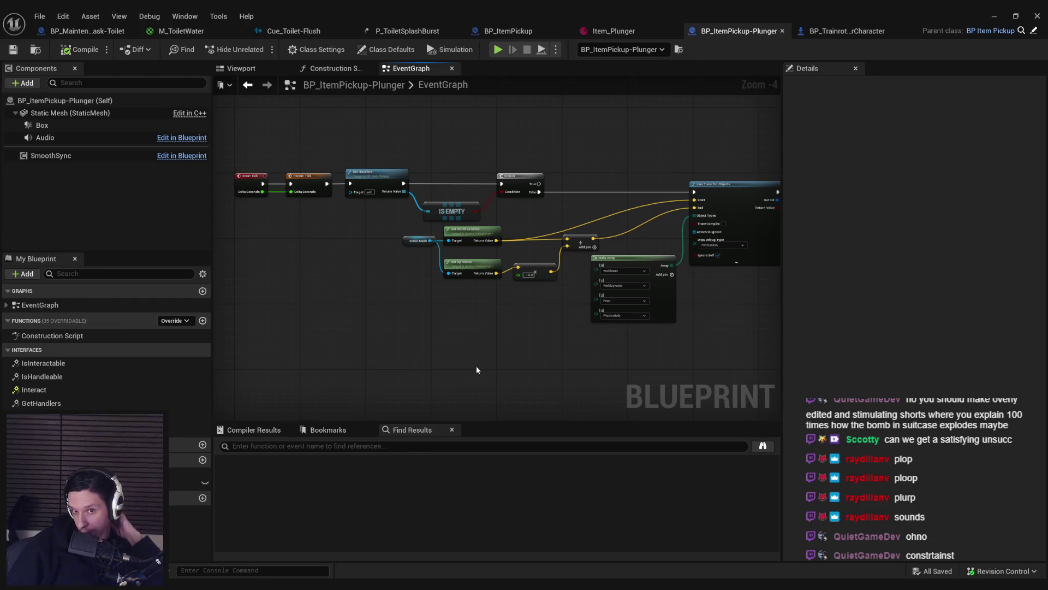
drag(466, 322, 368, 325)
drag(340, 253, 606, 306)
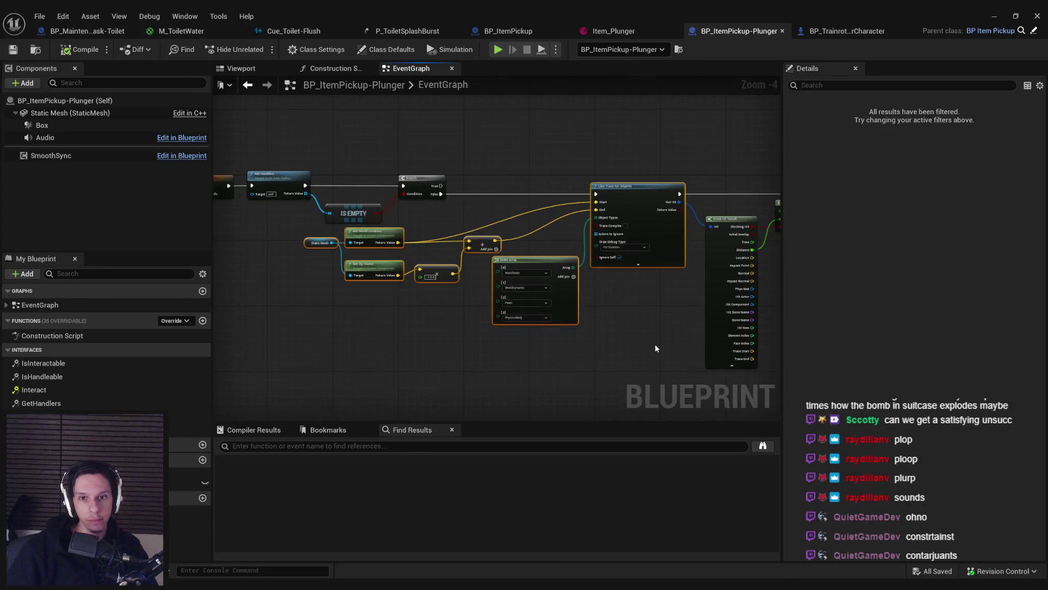
scroll(437, 150, down, 1)
scroll(679, 286, down, 2)
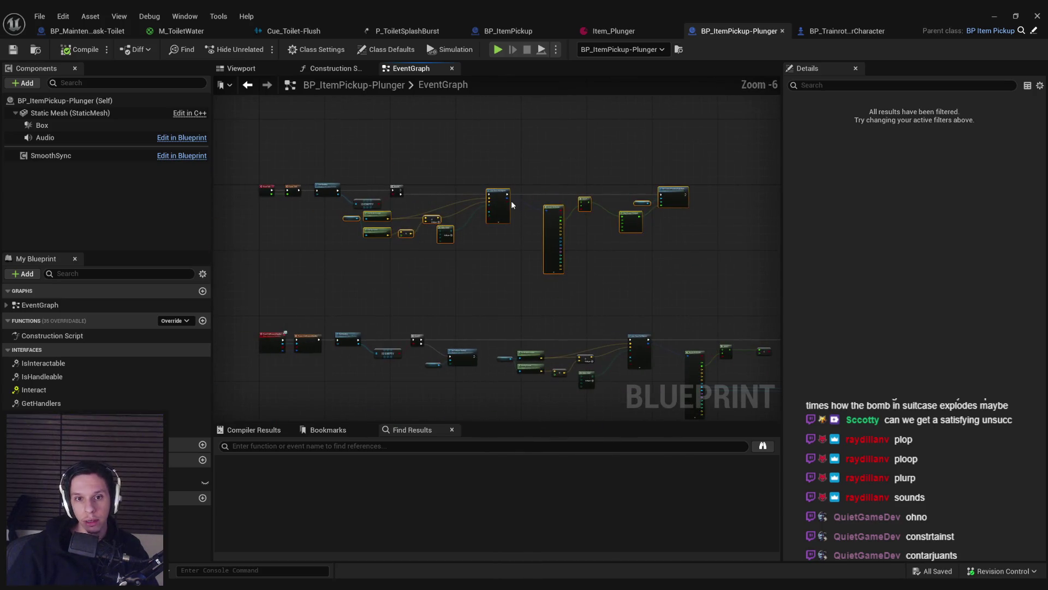
scroll(702, 198, up, 5)
scroll(700, 194, down, 2)
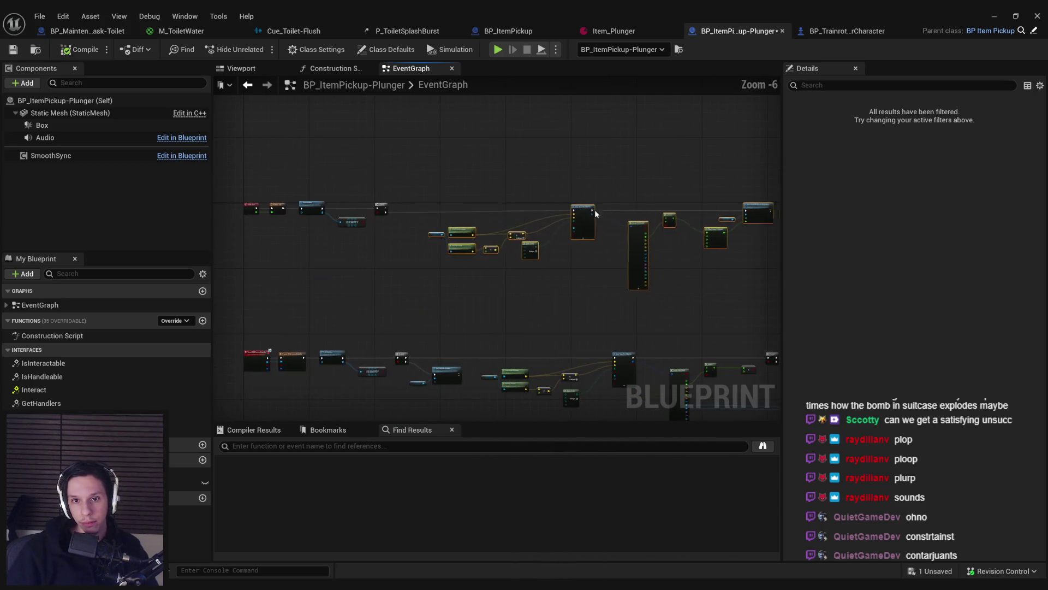
scroll(559, 205, down, 3)
scroll(385, 211, up, 4)
scroll(485, 250, down, 2)
mouse_move(486, 251)
mouse_down()
mouse_move(484, 152)
mouse_move(520, 146)
mouse_up()
click(435, 215)
scroll(377, 164, up, 4)
Step: Add a Branch on the first Branch's False output, conditioned on a Suctioned getter
text(branch)
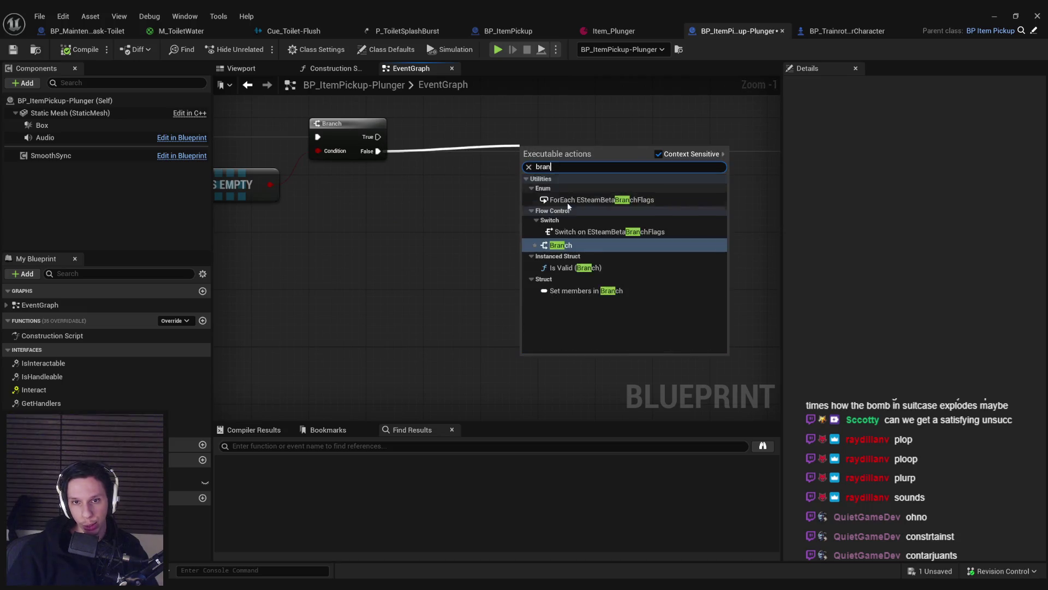
click(532, 239)
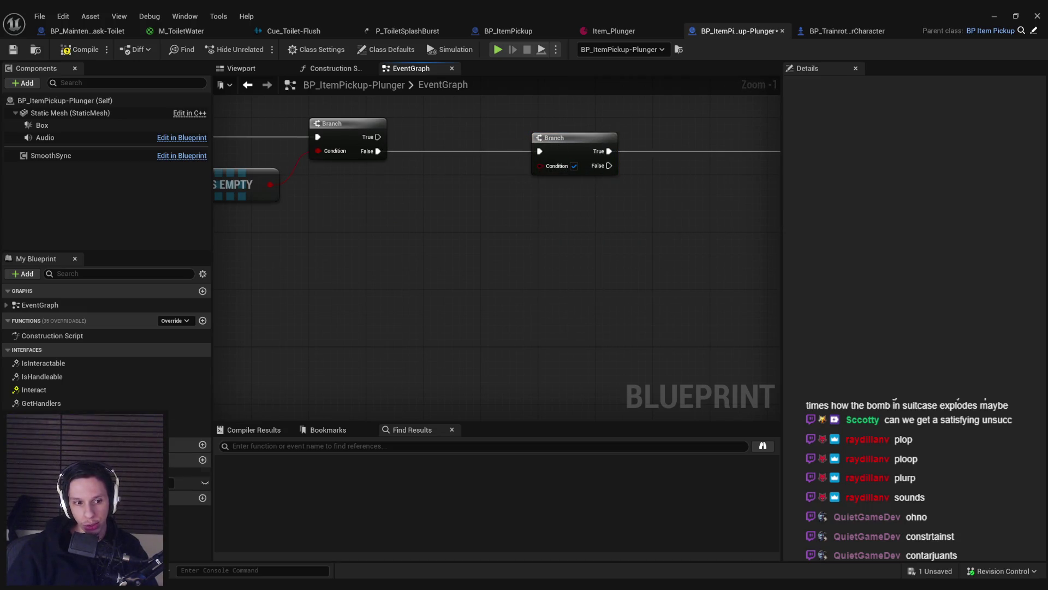
drag(188, 483, 475, 172)
drag(541, 163, 541, 164)
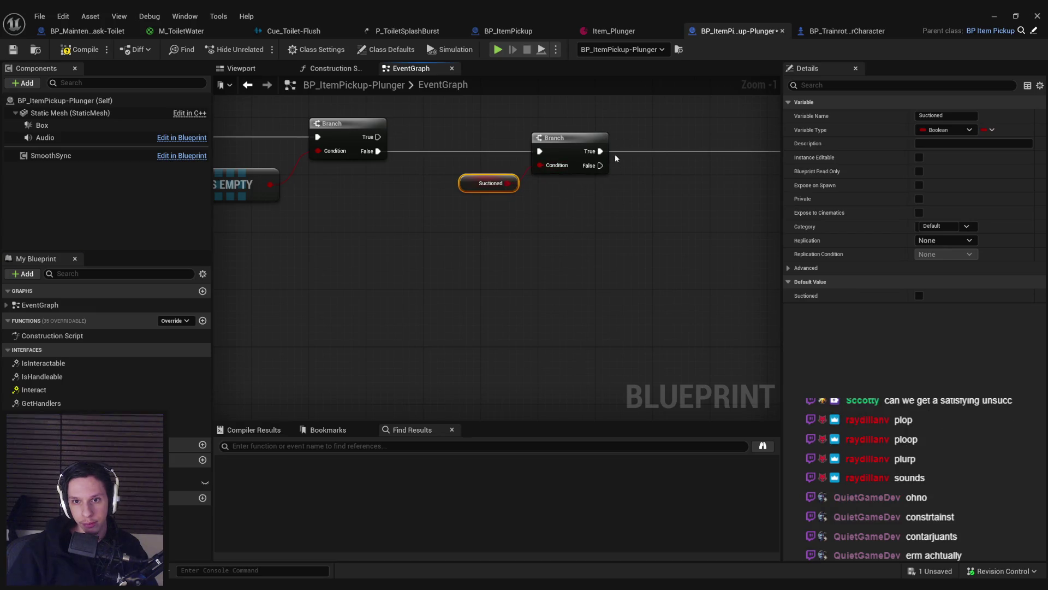
Step: Save the Blueprint and select the Suctioned variable to inspect its settings
scroll(339, 206, down, 6)
click(655, 252)
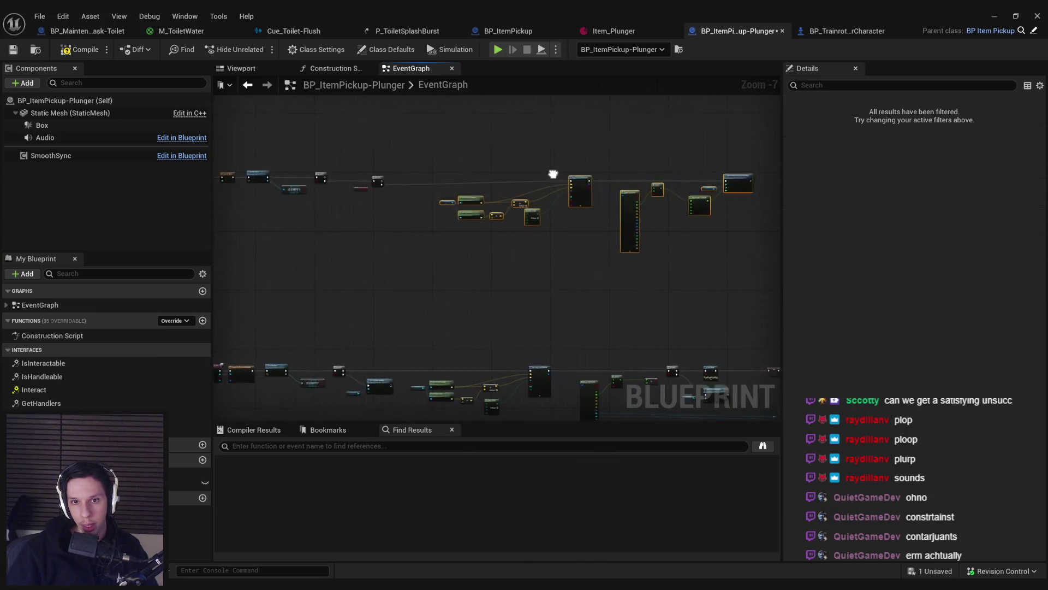
scroll(552, 173, up, 4)
scroll(556, 210, down, 1)
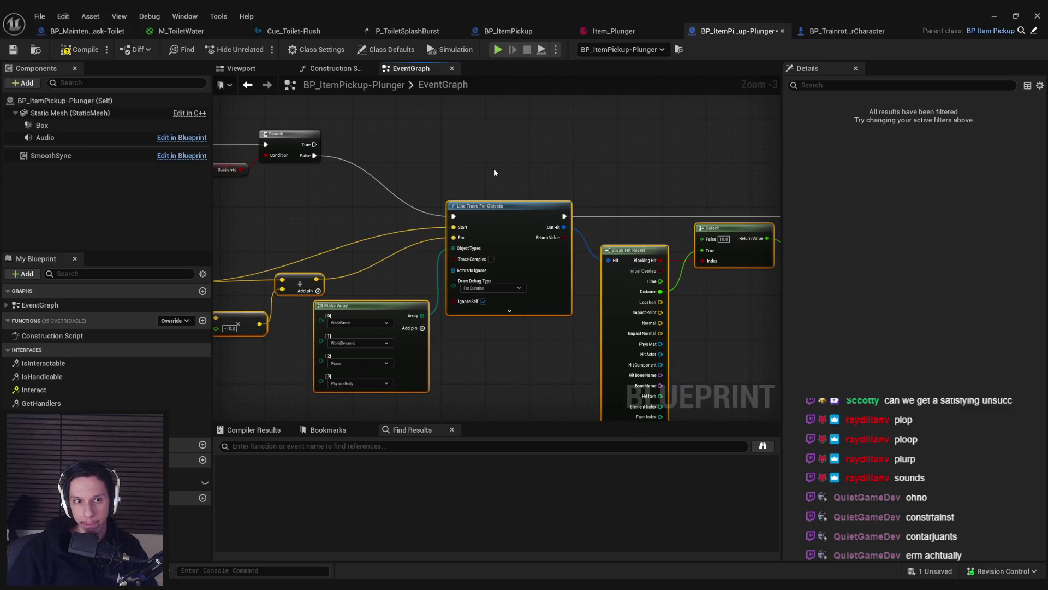
click(493, 168)
scroll(579, 183, down, 1)
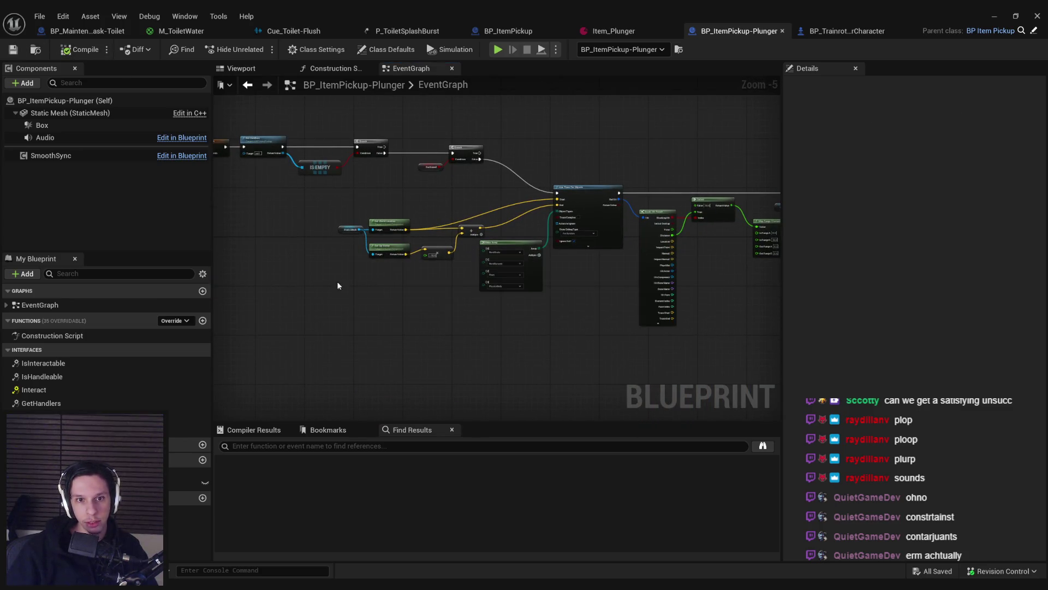
scroll(338, 285, down, 3)
click(186, 482)
Step: Change the Suctioned variable's type to Transform
scroll(598, 271, up, 4)
scroll(335, 299, up, 2)
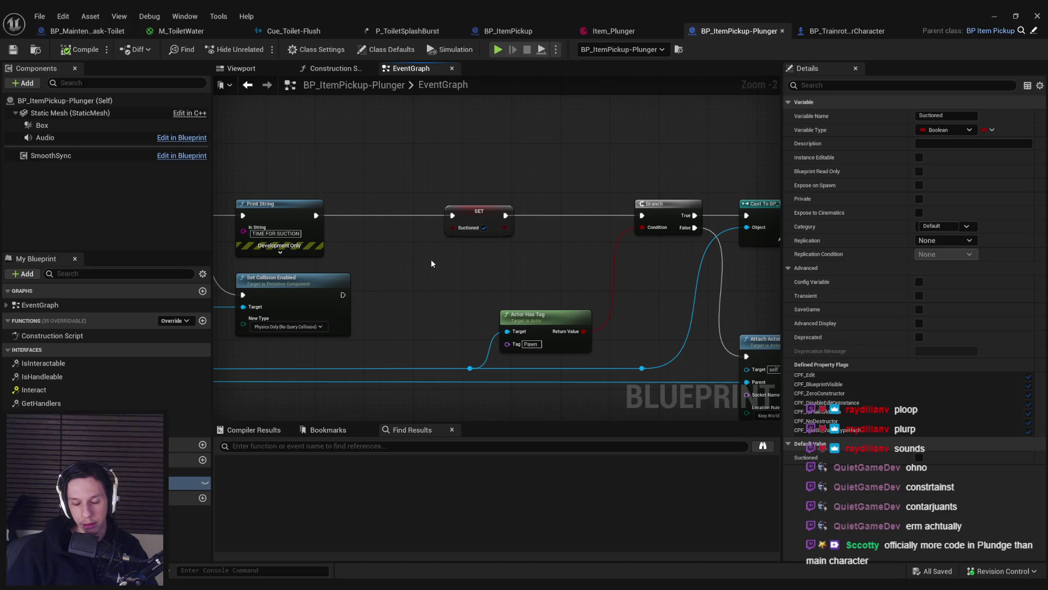
drag(431, 264, 433, 257)
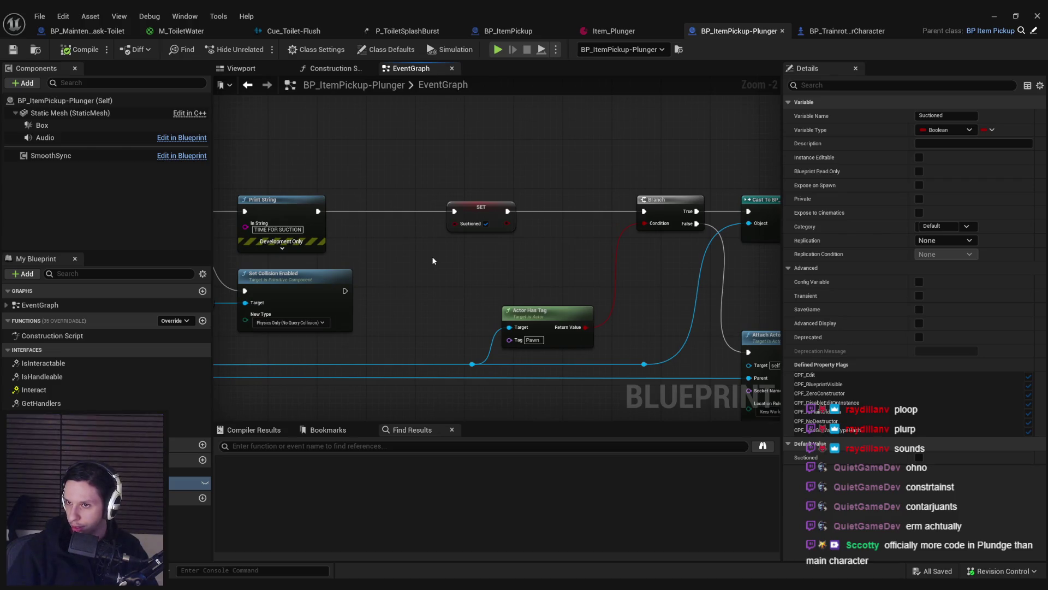
click(961, 131)
click(960, 131)
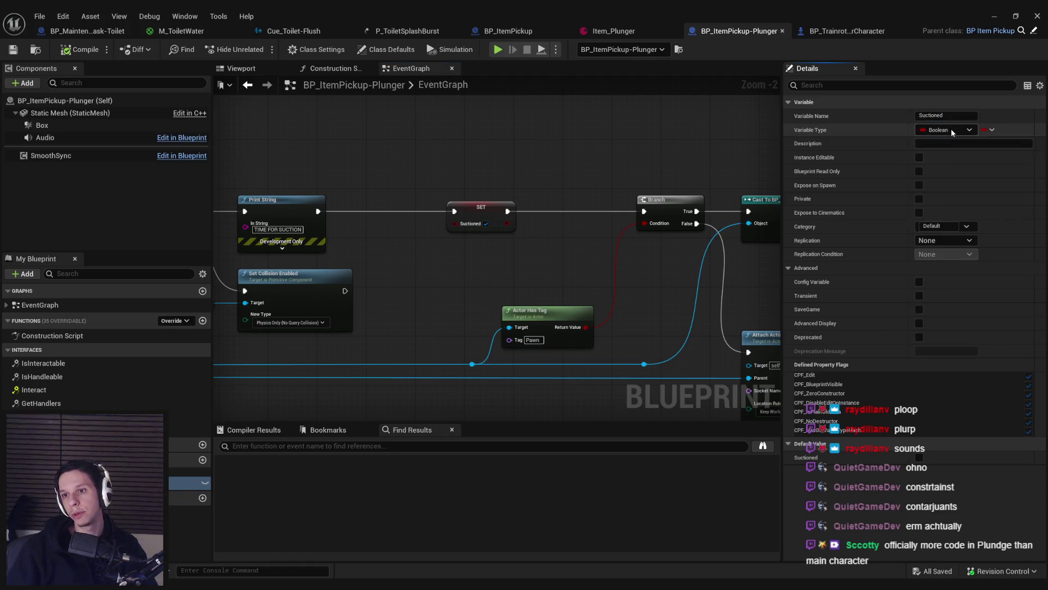
click(952, 133)
text(transform)
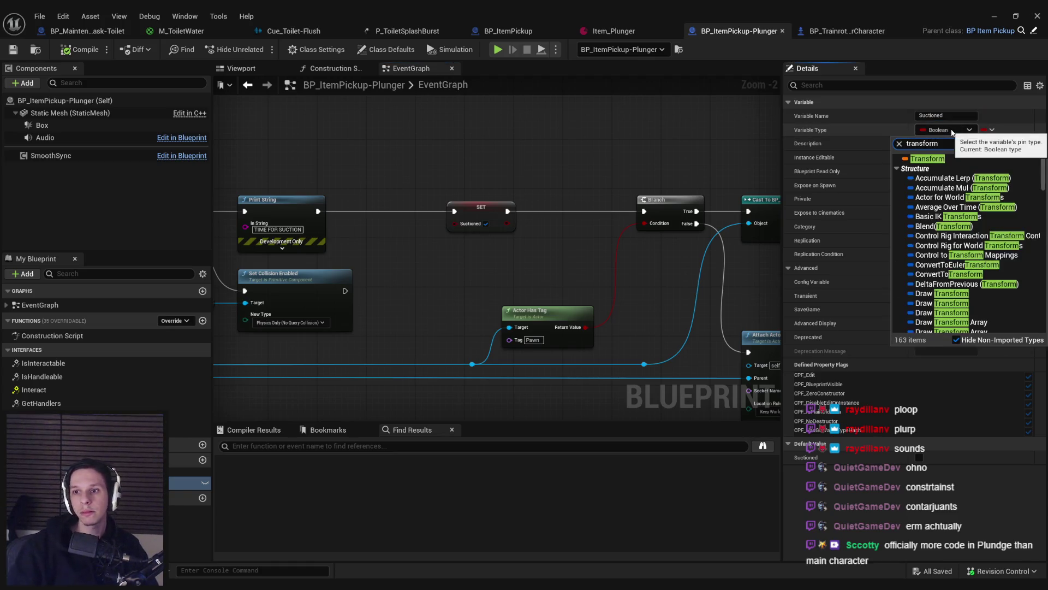
key(Return)
click(568, 322)
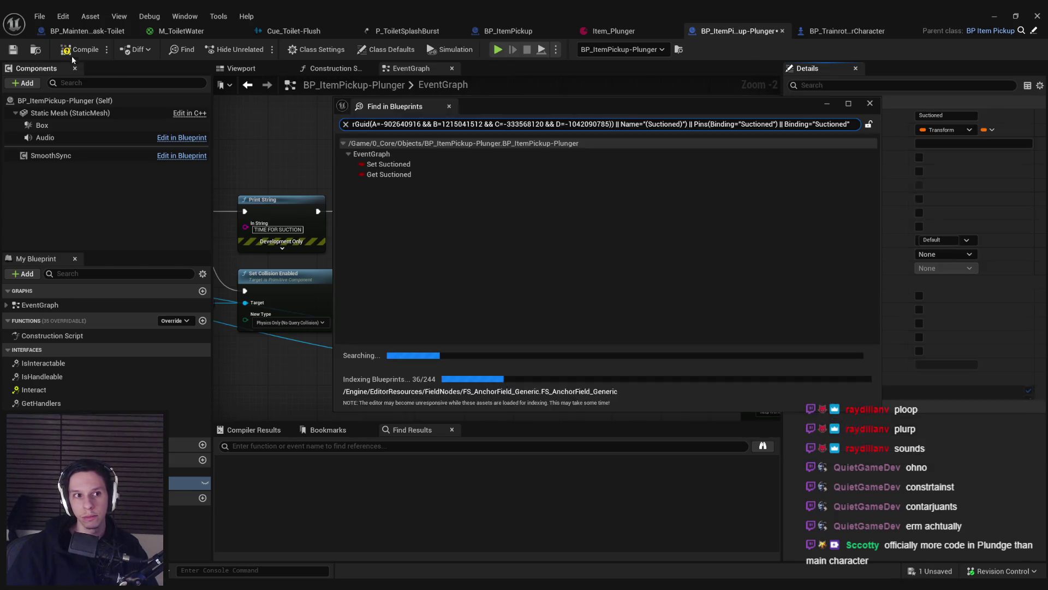
Step: Split the SET node's Suctioned pin into location, rotation and scale
click(422, 560)
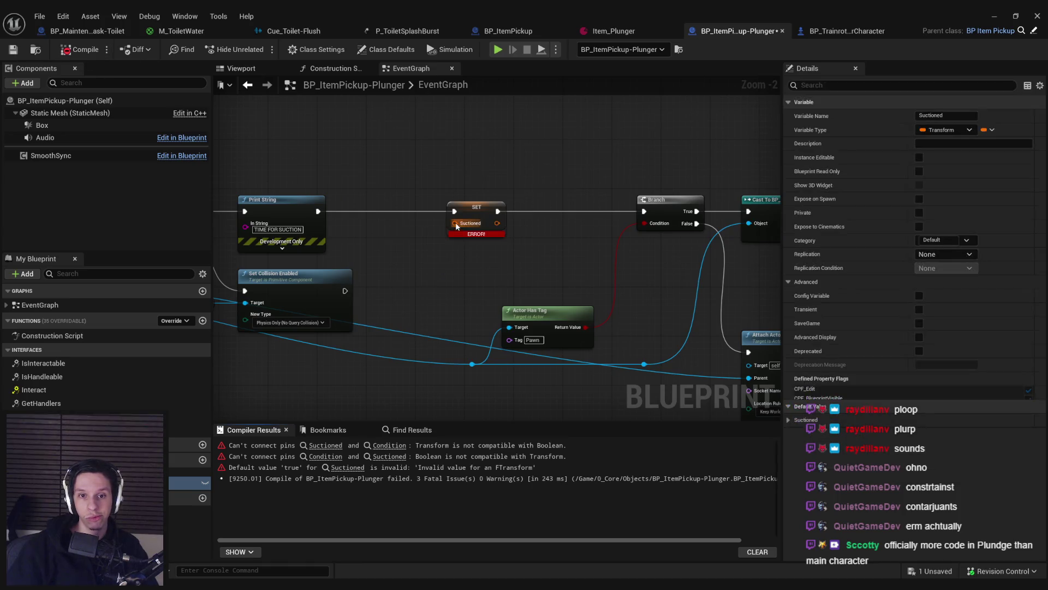
right_click(461, 223)
click(481, 255)
drag(460, 268, 358, 285)
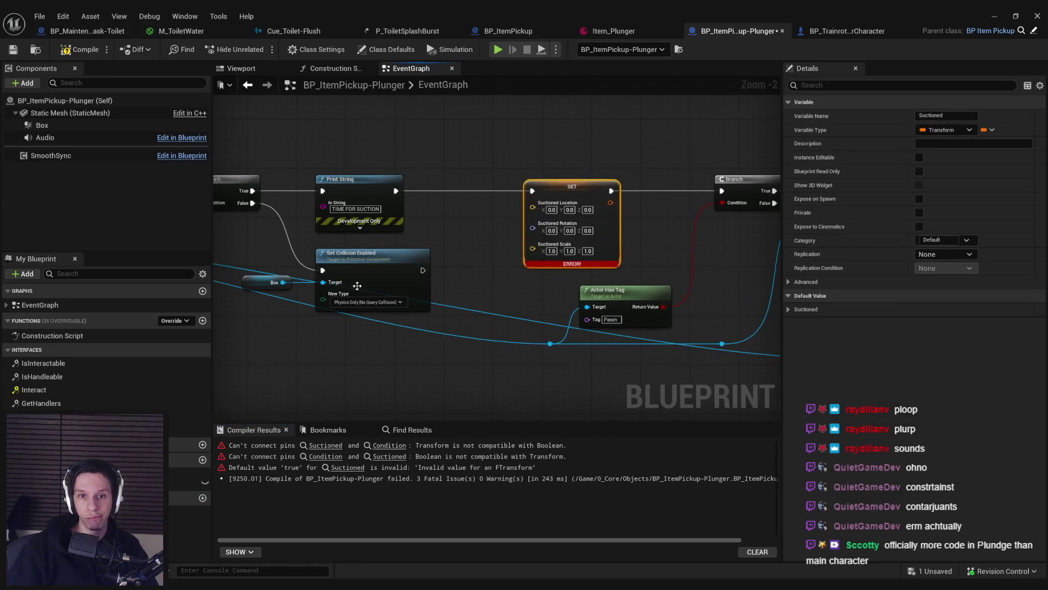
drag(523, 256, 614, 218)
scroll(494, 239, down, 2)
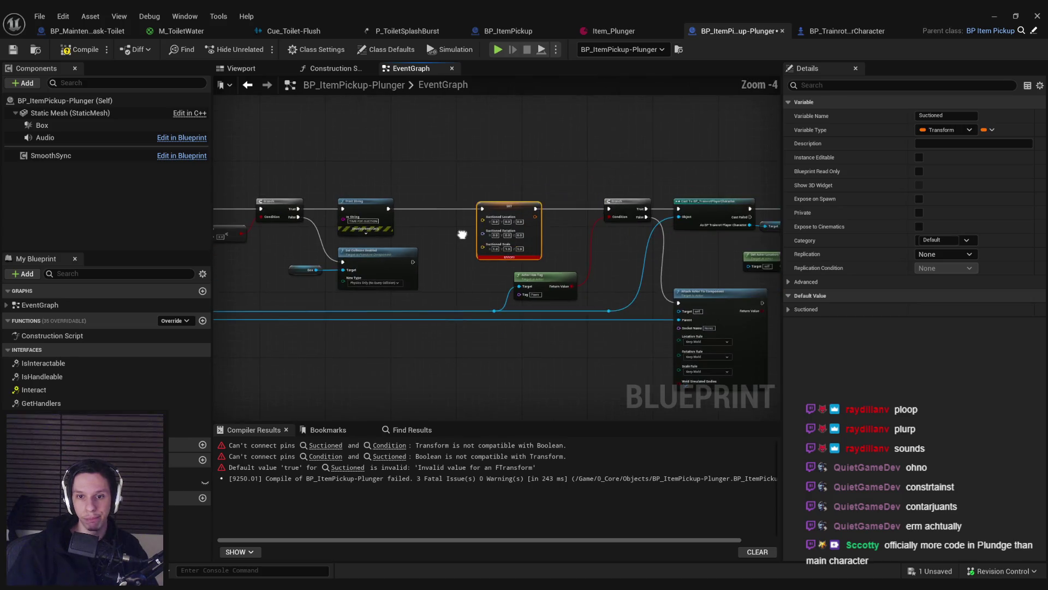
Step: Add Get Actor Location and wire it into the SET node's Suctioned Location pin
mouse_move(495, 264)
mouse_down()
mouse_move(602, 320)
mouse_move(462, 192)
mouse_move(431, 210)
mouse_up()
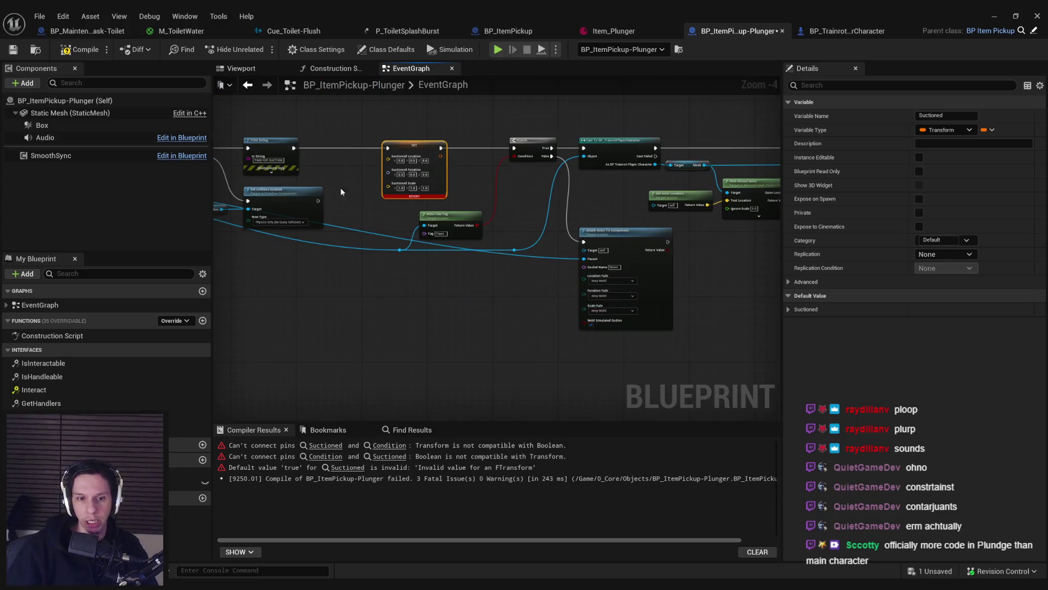
scroll(399, 257, up, 4)
drag(520, 208, 586, 209)
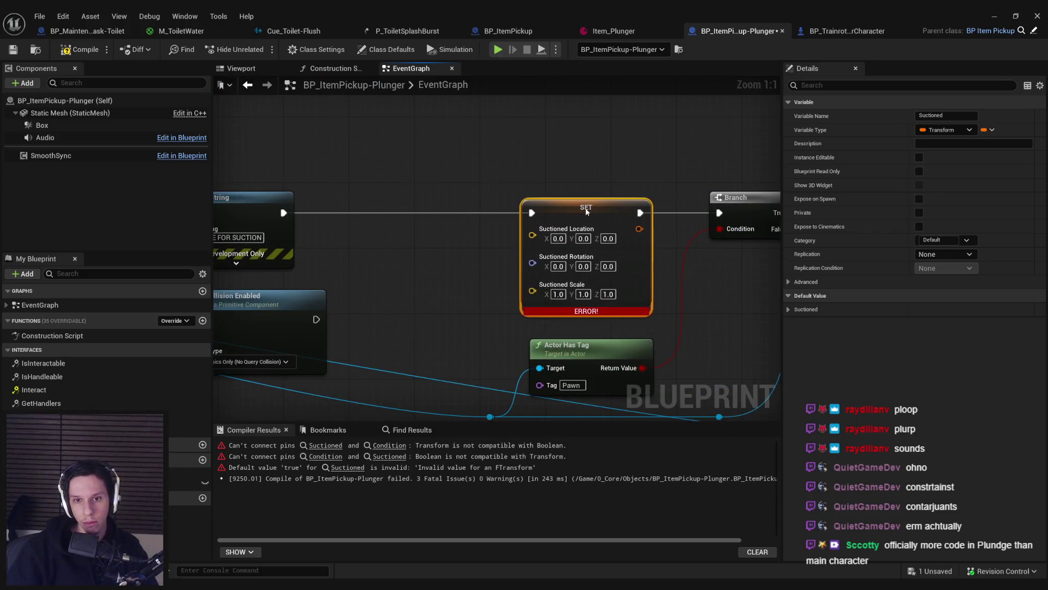
scroll(469, 273, down, 1)
click(475, 264)
scroll(478, 261, up, 1)
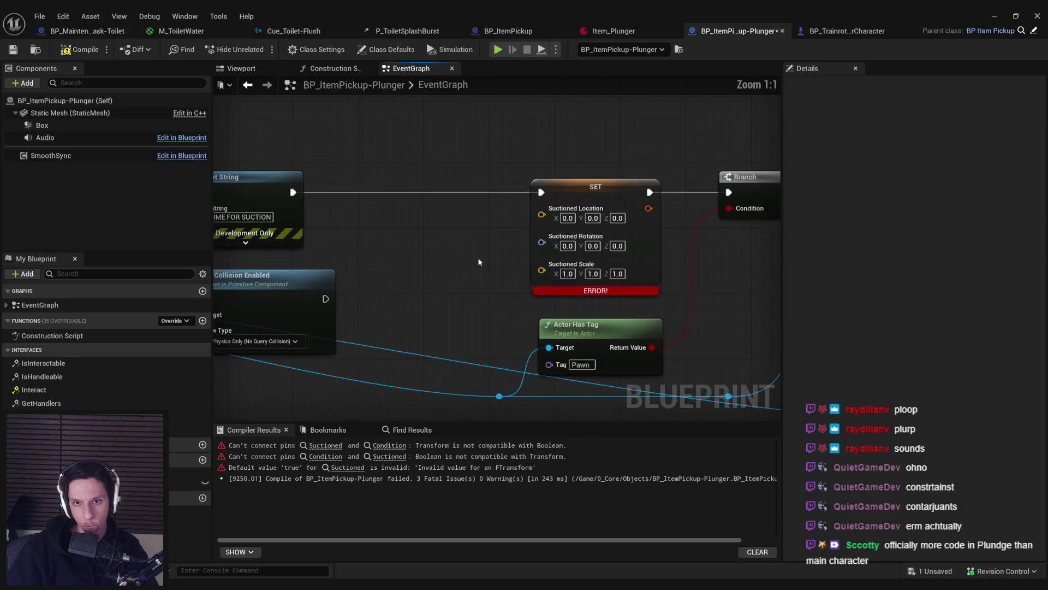
right_click(419, 245)
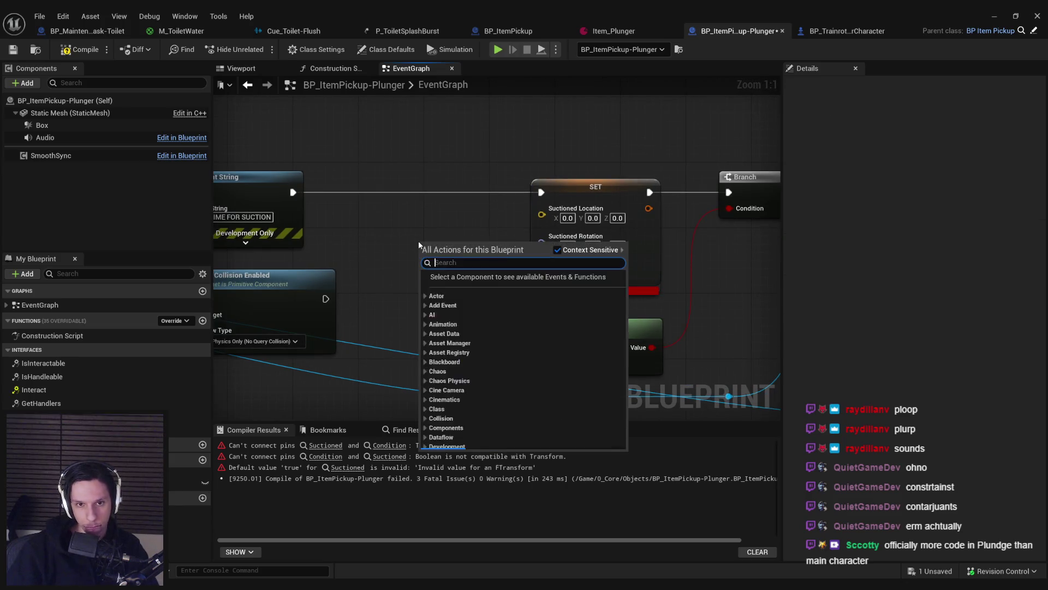
text(get actor location)
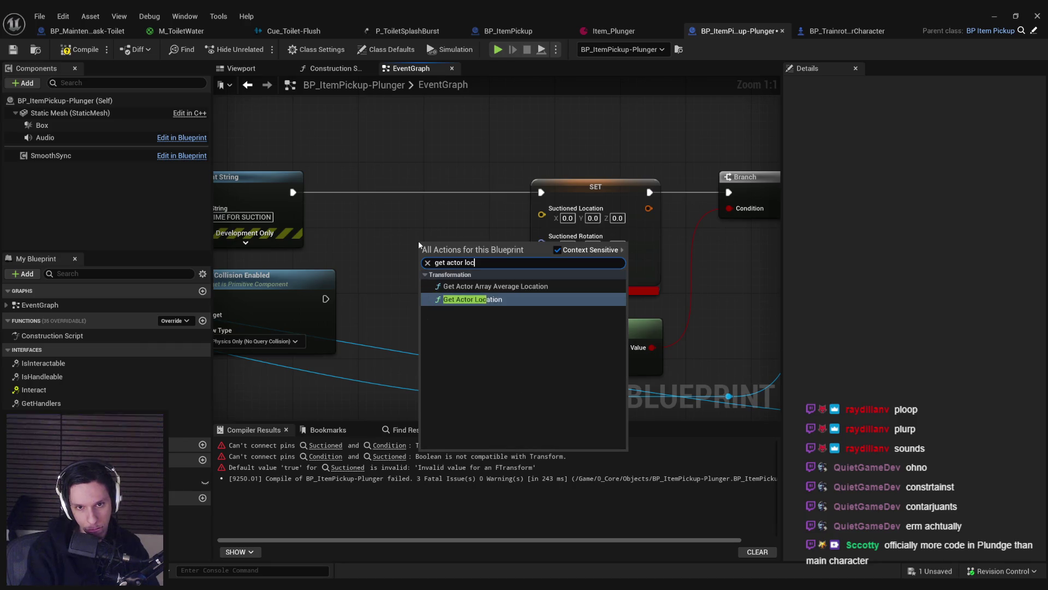
key(Return)
drag(438, 243, 405, 227)
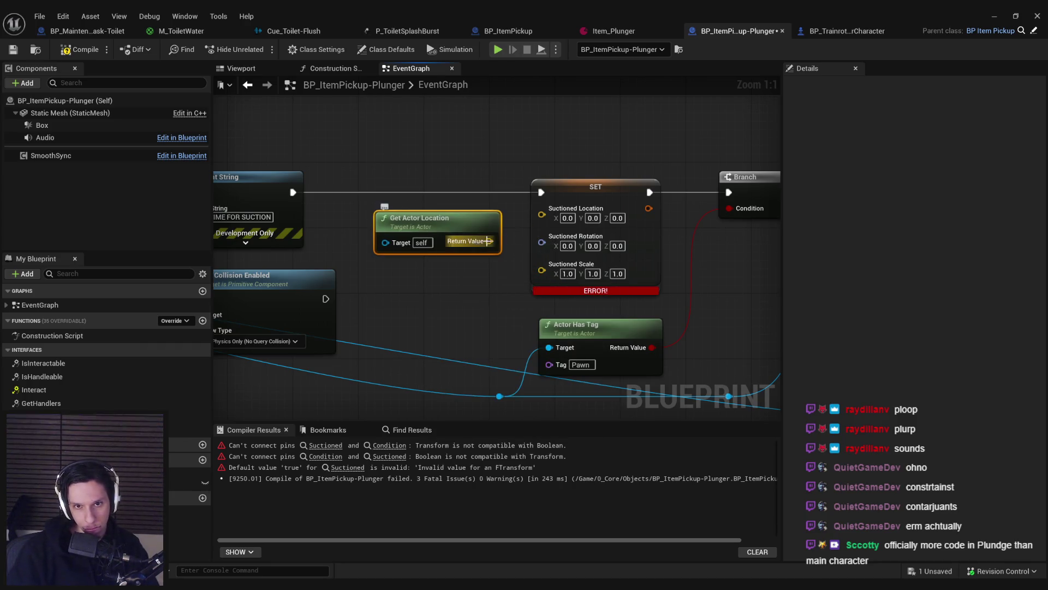
right_click(540, 214)
drag(530, 213, 471, 243)
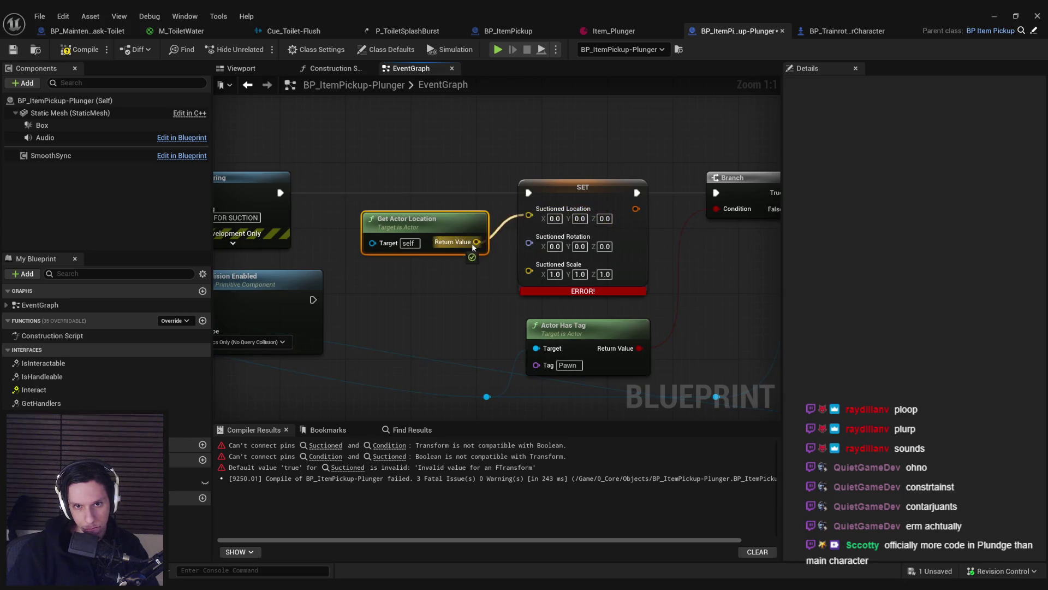
Step: Add Get Actor Rotation, wire it into Suctioned Rotation, then jump to the Suctioned error
right_click(363, 284)
text(get actor rotatio)
key(Return)
mouse_move(434, 289)
mouse_down()
mouse_move(433, 277)
mouse_move(537, 236)
mouse_up()
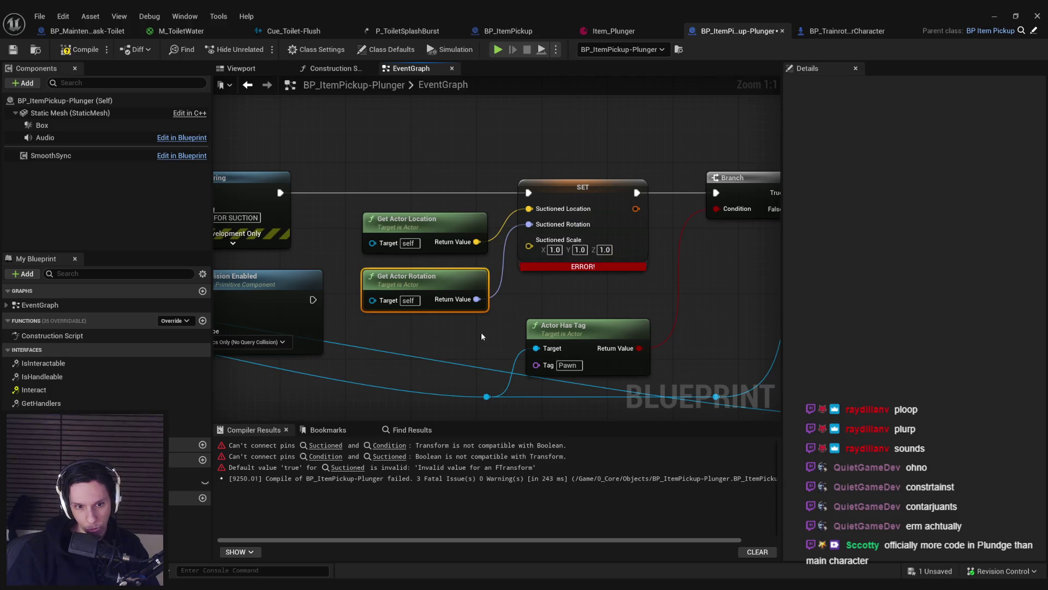
click(325, 445)
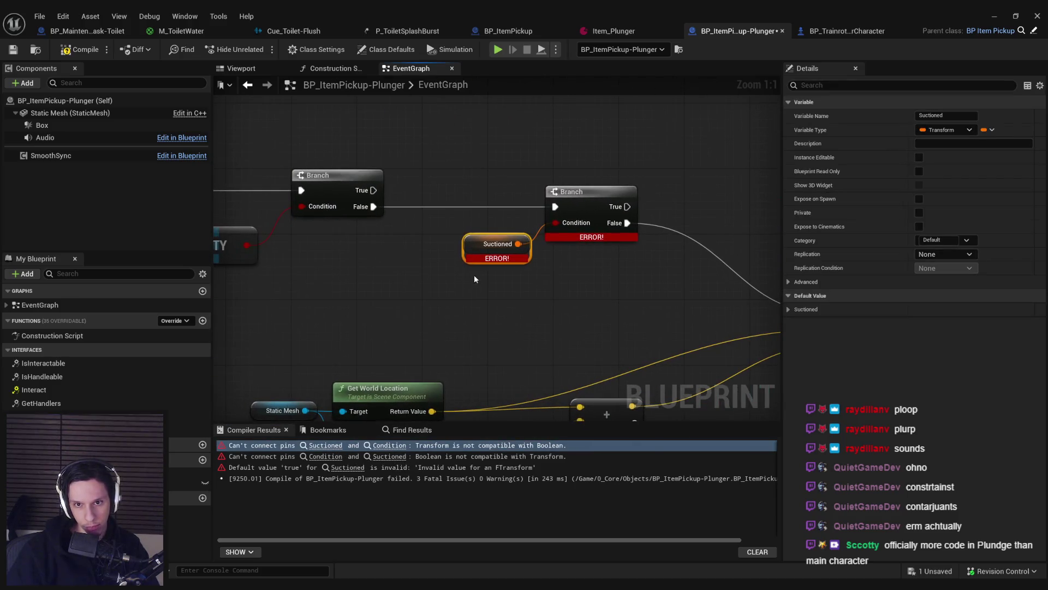
Step: Split the Suctioned getter and feed a Not Equal (Vector) test of its location into the second Branch
mouse_move(497, 243)
mouse_down()
mouse_move(324, 283)
mouse_move(407, 280)
mouse_up()
right_click(344, 284)
click(382, 330)
text(!)
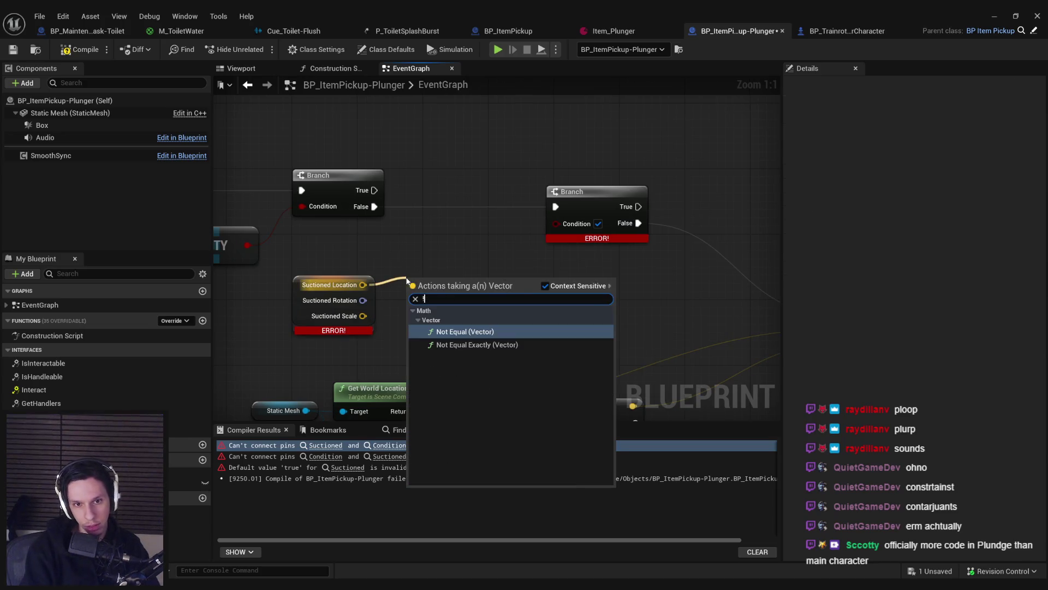
key(BackSpace)
text(==)
key(Return)
drag(538, 303, 556, 223)
Step: Tidy the Suctioned and comparison nodes and compile the Blueprint
click(589, 213)
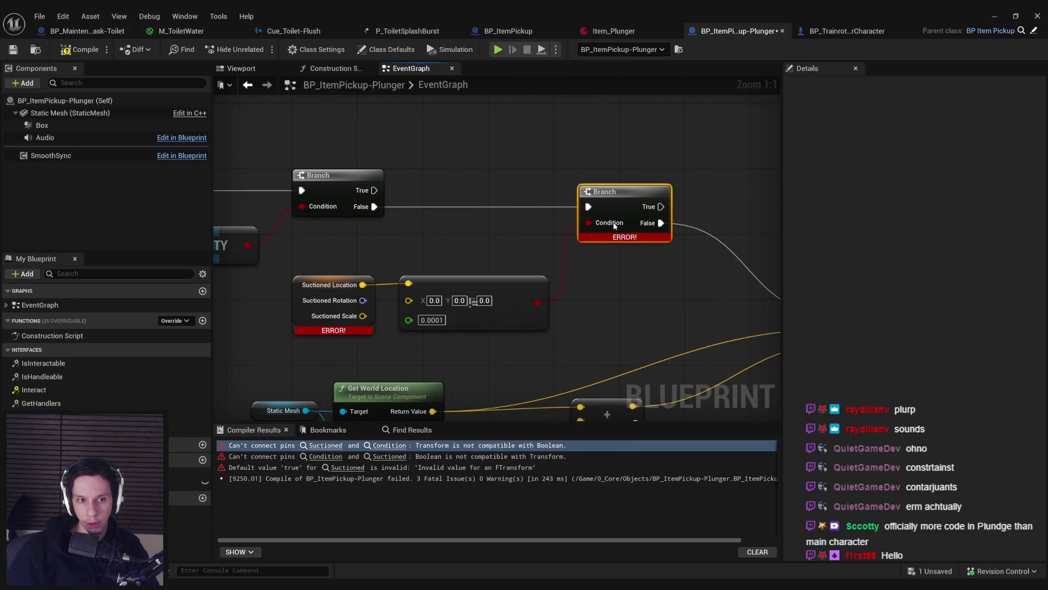
scroll(585, 240, down, 2)
mouse_move(398, 240)
mouse_down()
mouse_move(490, 265)
mouse_move(490, 240)
mouse_up()
click(503, 276)
click(79, 50)
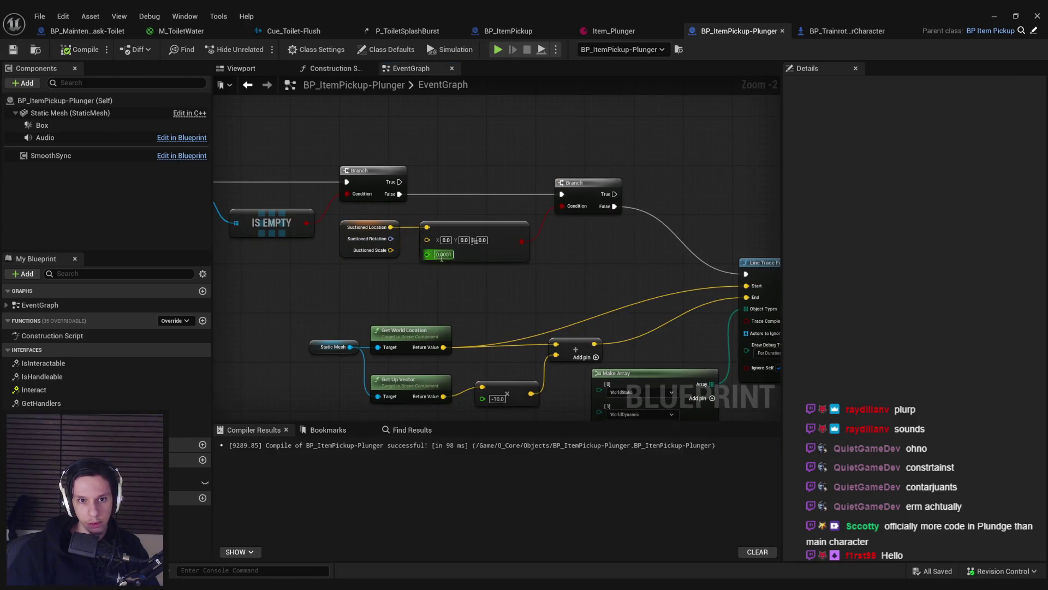
Step: Inspect the Suctioned variable's settings and default value, and look over the Plunger graph
scroll(596, 273, down, 1)
mouse_move(596, 273)
mouse_down()
mouse_move(391, 267)
mouse_move(505, 258)
mouse_up()
click(328, 229)
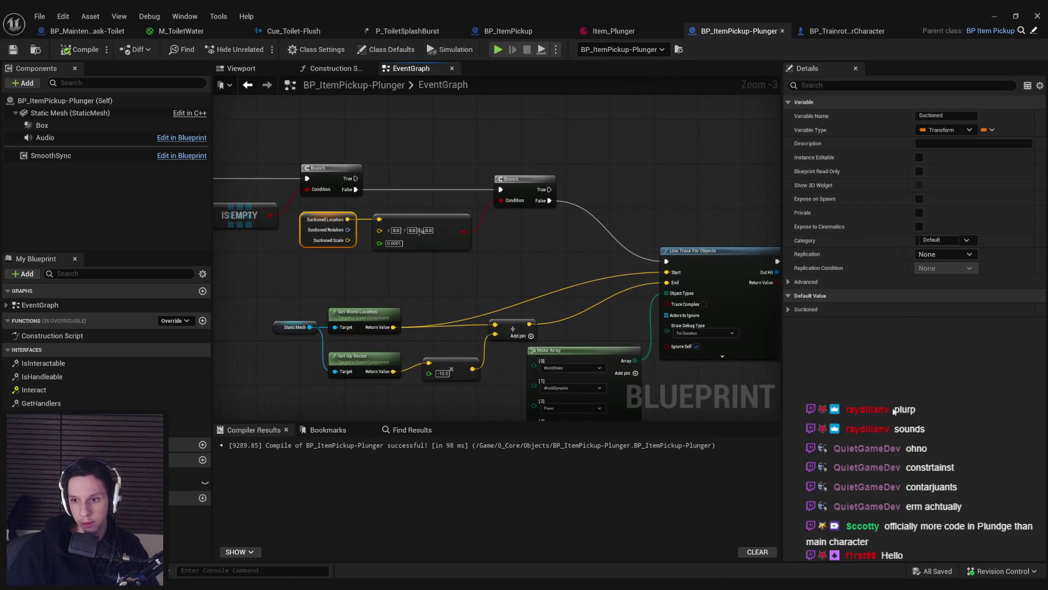
click(791, 309)
click(493, 280)
click(320, 243)
click(310, 256)
scroll(437, 206, down, 8)
scroll(527, 277, up, 5)
drag(505, 261, 461, 172)
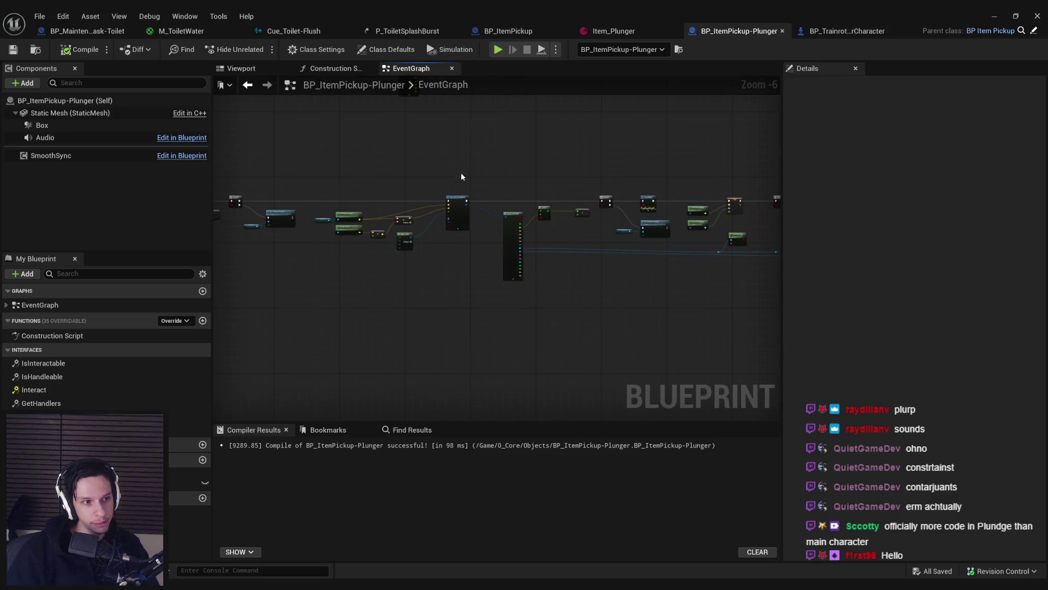
scroll(580, 244, up, 2)
scroll(538, 277, down, 8)
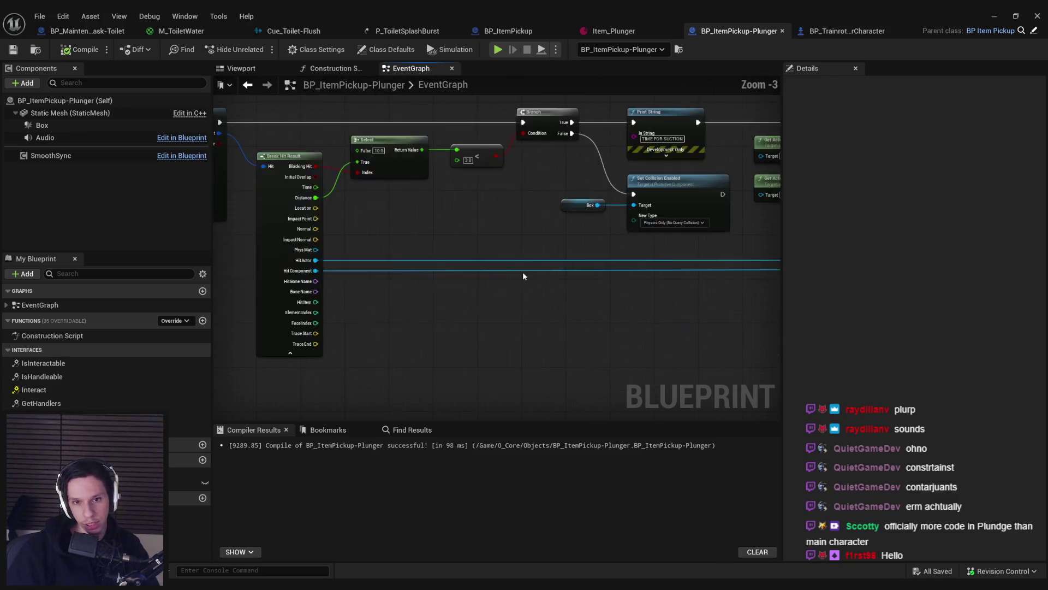
drag(543, 326, 564, 296)
scroll(564, 296, up, 6)
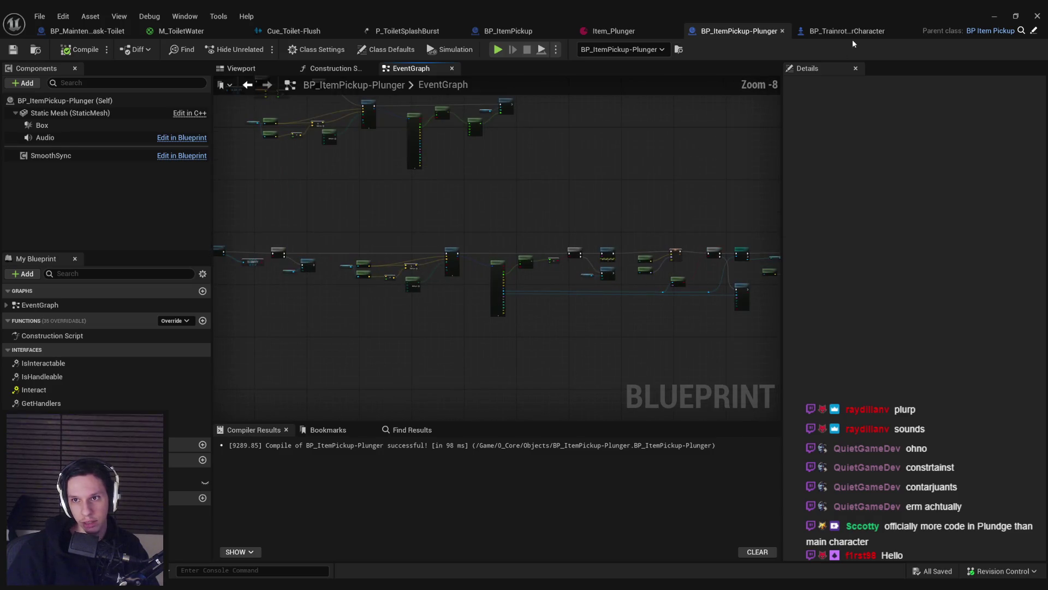
Step: Look over the player character Blueprint's graph, then return to the Plunger Blueprint
click(847, 32)
scroll(560, 278, down, 4)
mouse_move(438, 339)
mouse_down()
mouse_move(421, 240)
mouse_move(492, 273)
mouse_move(546, 219)
mouse_move(600, 328)
mouse_move(748, 389)
mouse_move(546, 327)
mouse_move(402, 434)
mouse_up()
click(735, 31)
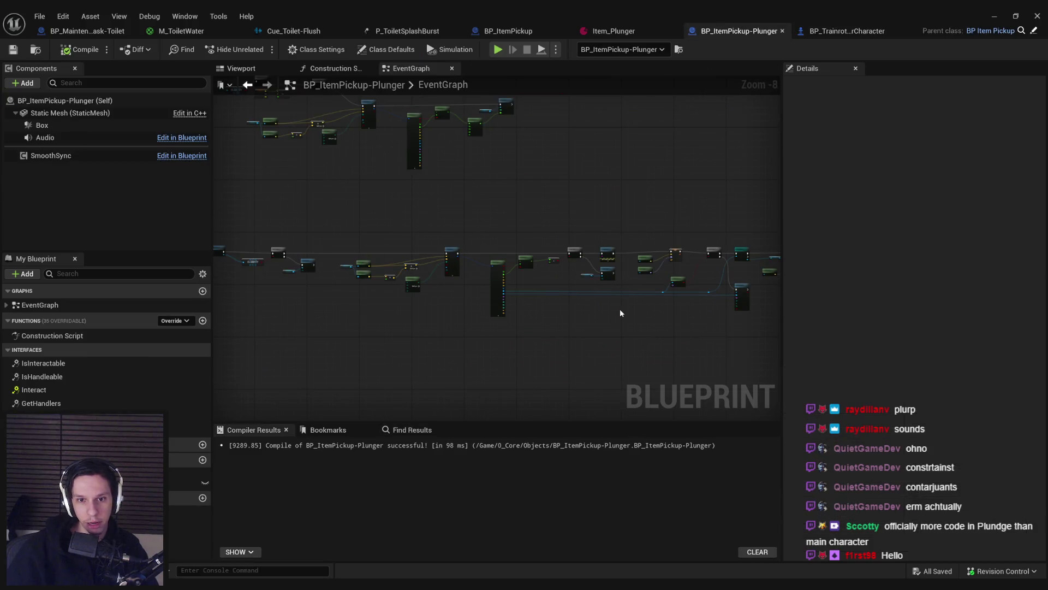
scroll(524, 211, up, 6)
scroll(519, 229, down, 5)
scroll(510, 244, up, 5)
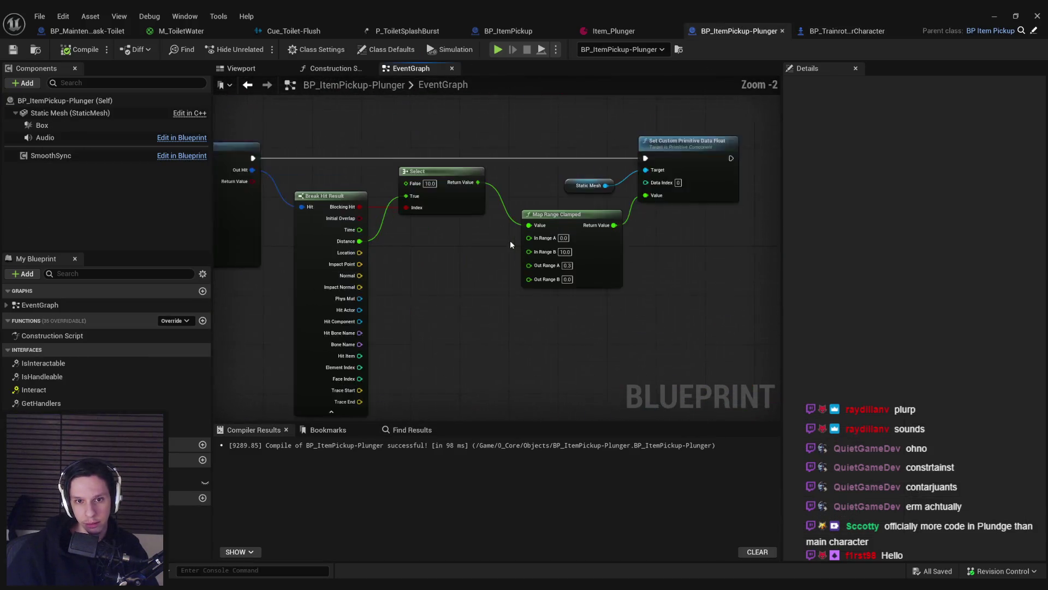
scroll(507, 284, down, 1)
scroll(506, 322, down, 1)
scroll(498, 321, up, 1)
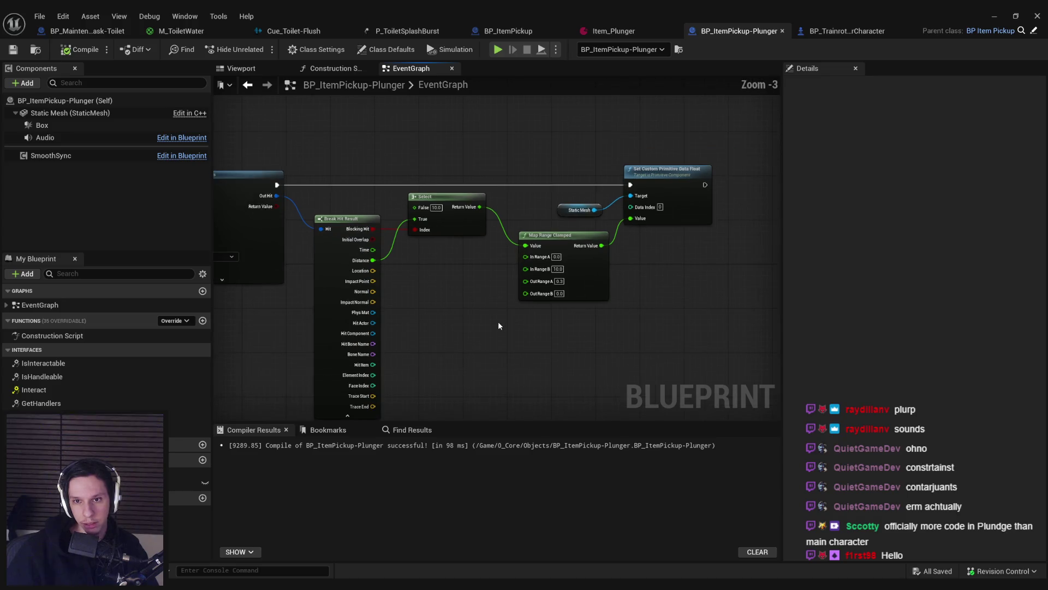
scroll(498, 326, down, 3)
Step: Recompile the BP_ItemPickup-Plunger Blueprint and confirm it compiles successfully
mouse_move(365, 223)
mouse_down()
mouse_move(696, 271)
mouse_move(726, 300)
mouse_up()
scroll(655, 254, up, 3)
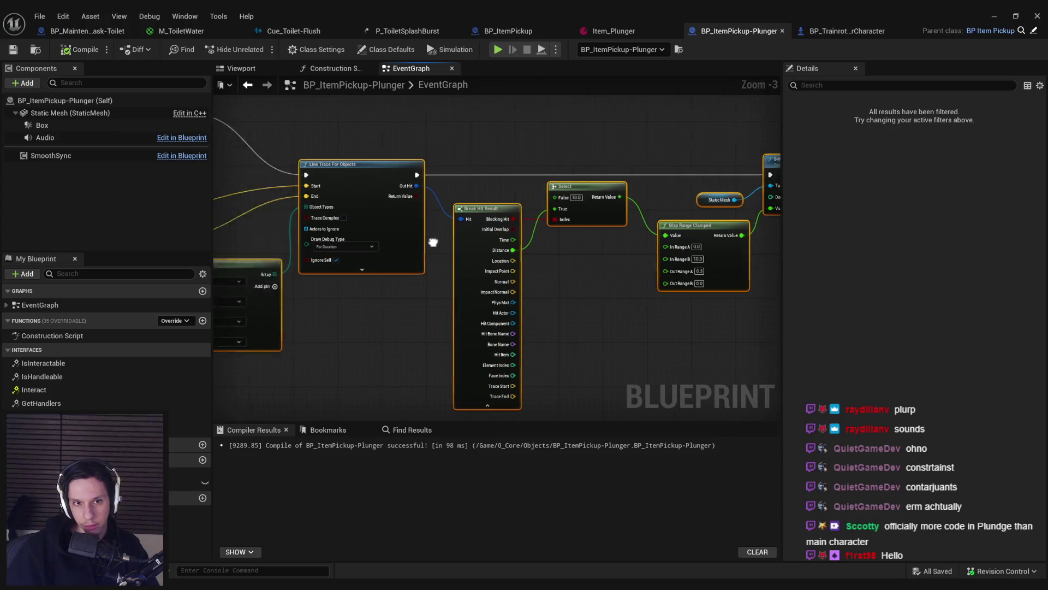
scroll(572, 243, down, 2)
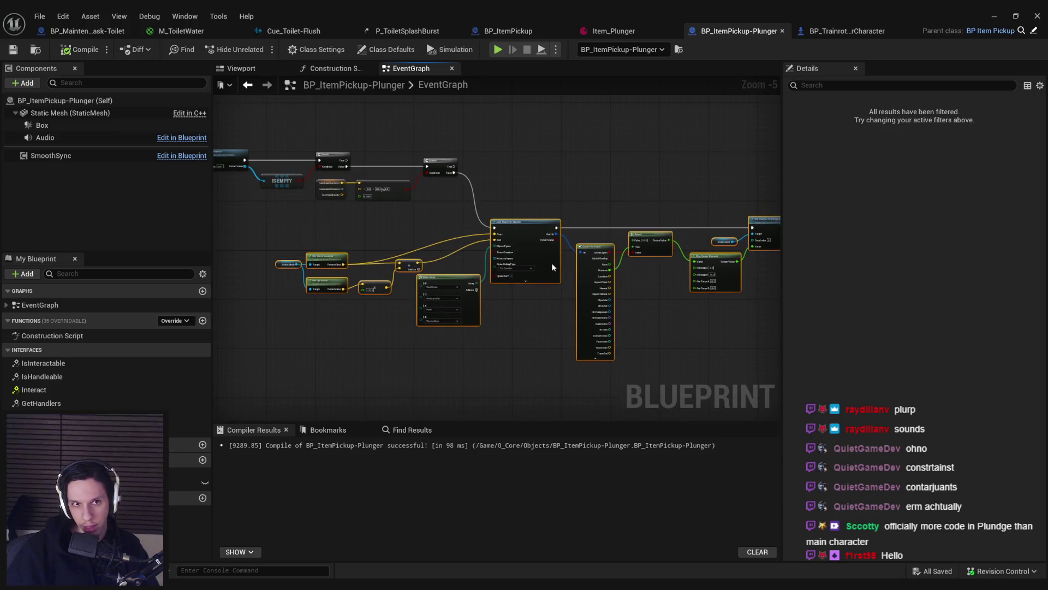
click(563, 317)
click(76, 53)
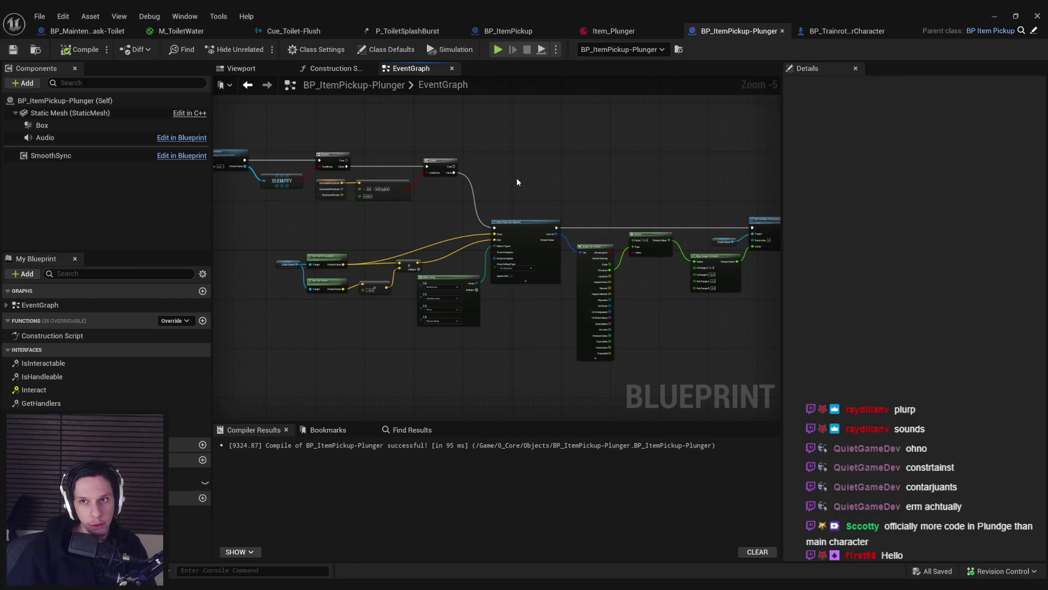
scroll(509, 200, up, 2)
scroll(492, 208, down, 1)
scroll(398, 220, up, 1)
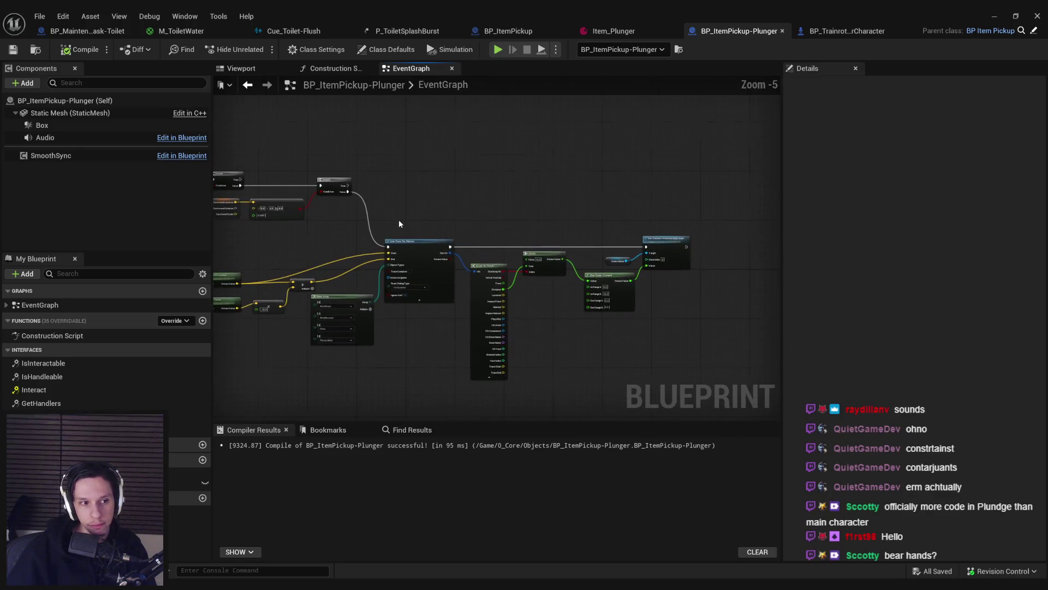
scroll(399, 224, down, 2)
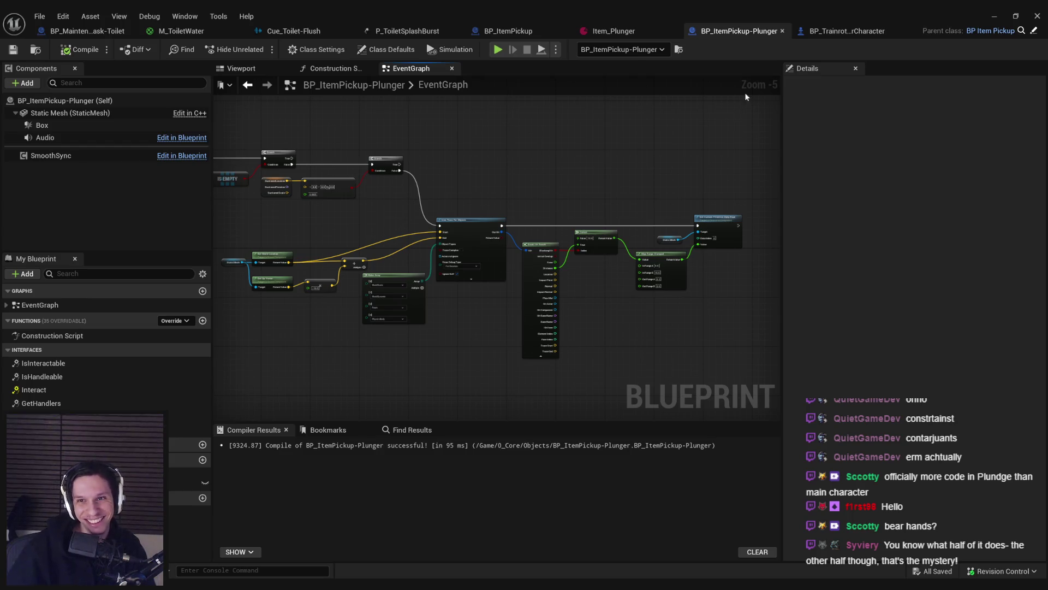
click(821, 34)
Step: Scroll through the BP_TrainrotPlayerCharacter button press actions, then go back to the Plunger Blueprint
scroll(464, 249, up, 10)
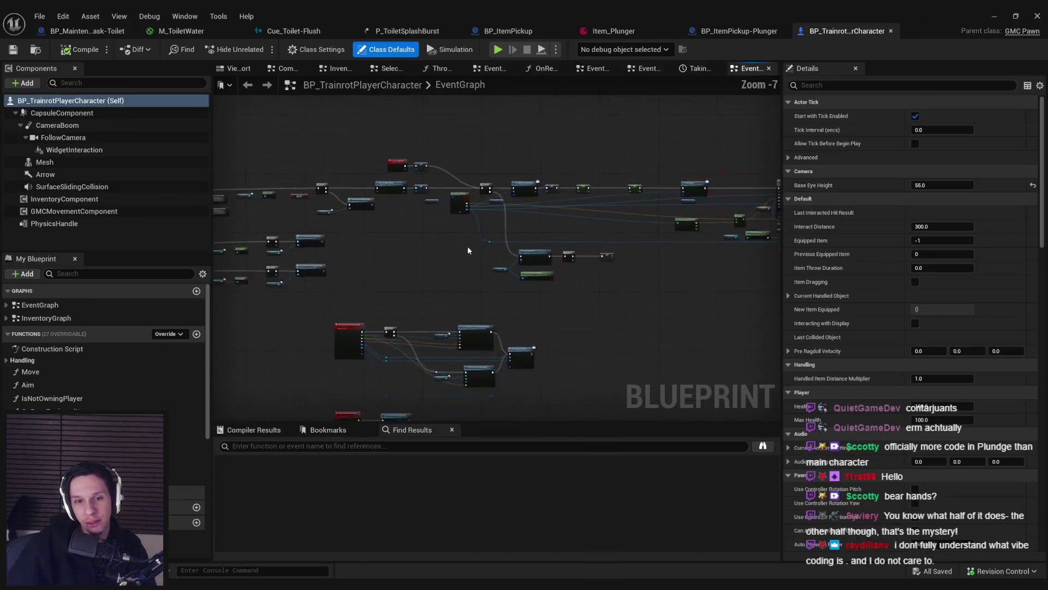
scroll(476, 249, down, 4)
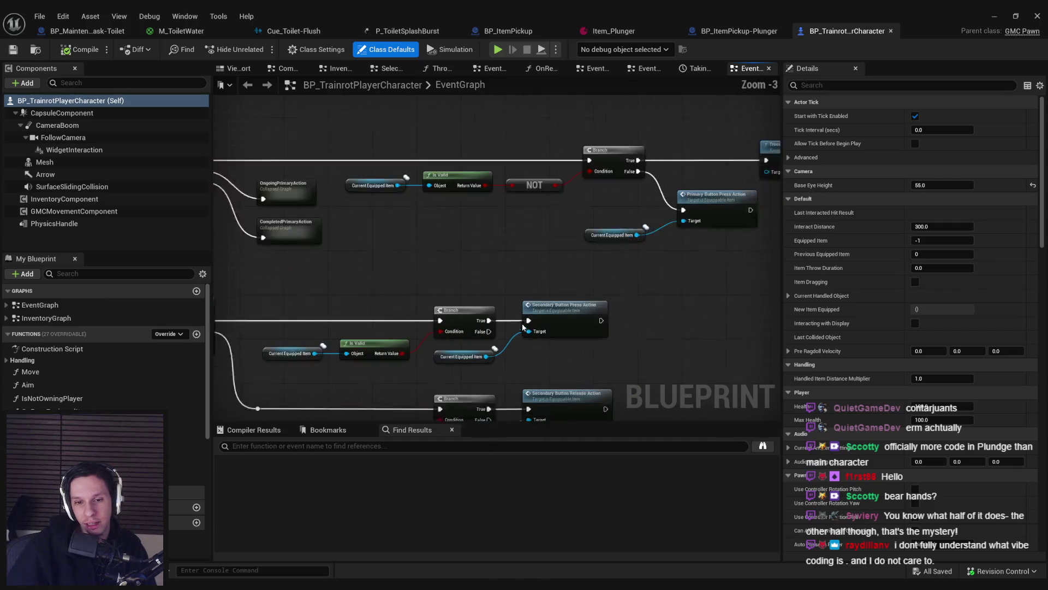
scroll(527, 270, down, 1)
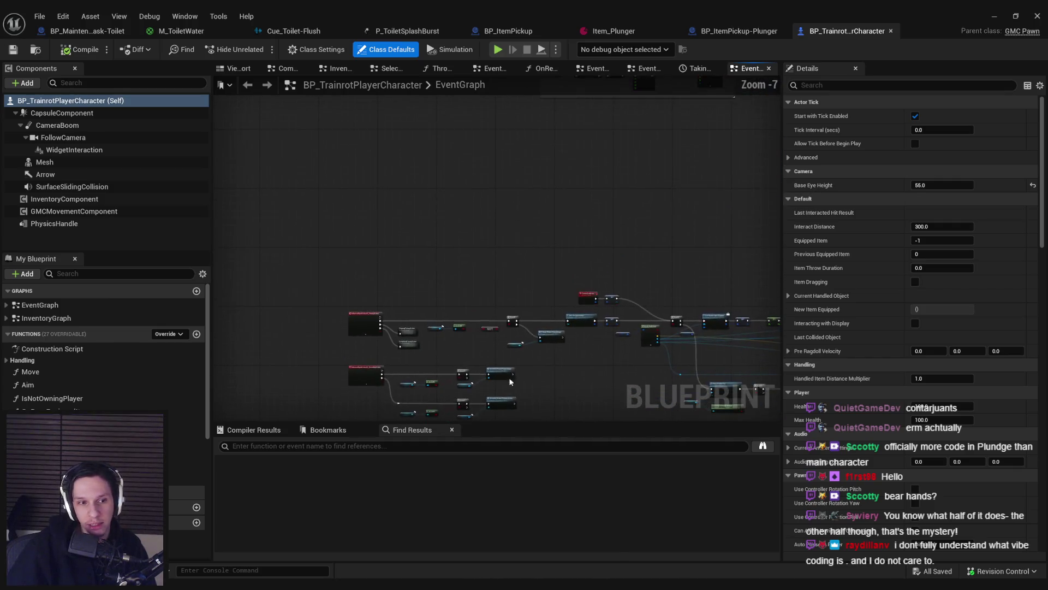
scroll(529, 277, down, 4)
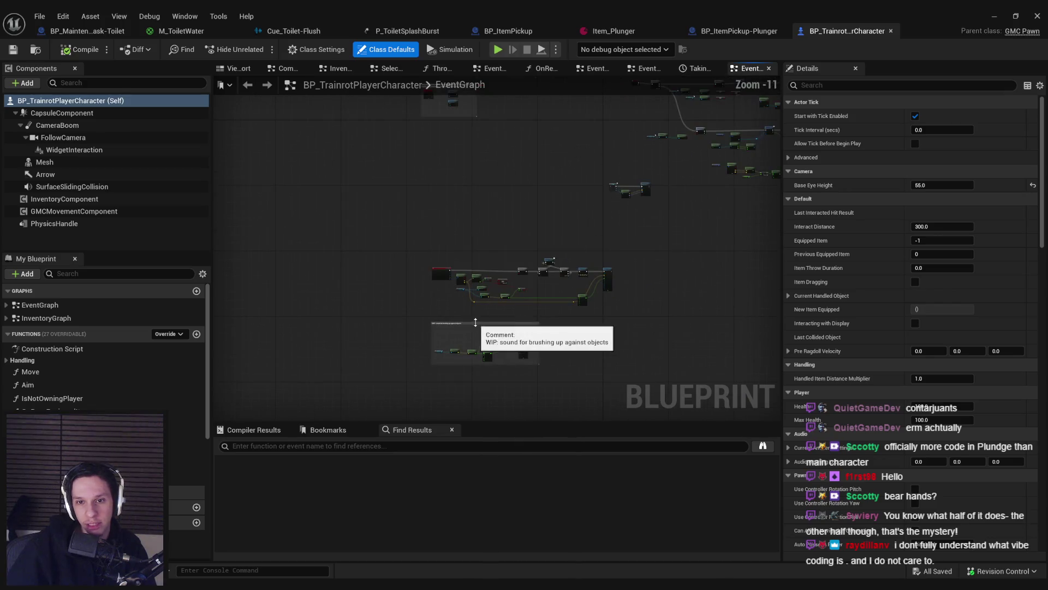
scroll(522, 211, up, 3)
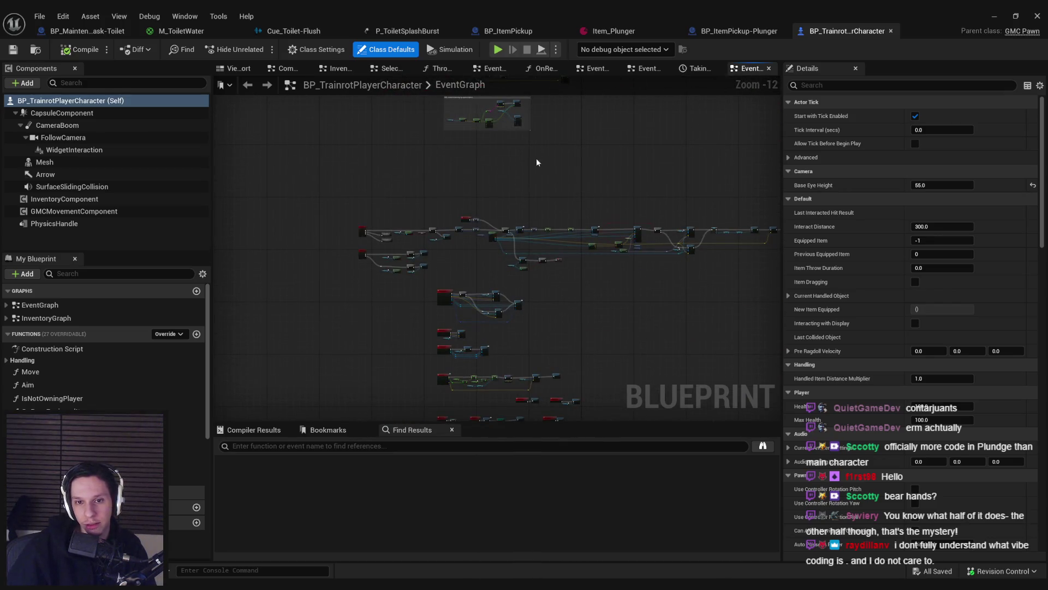
click(739, 32)
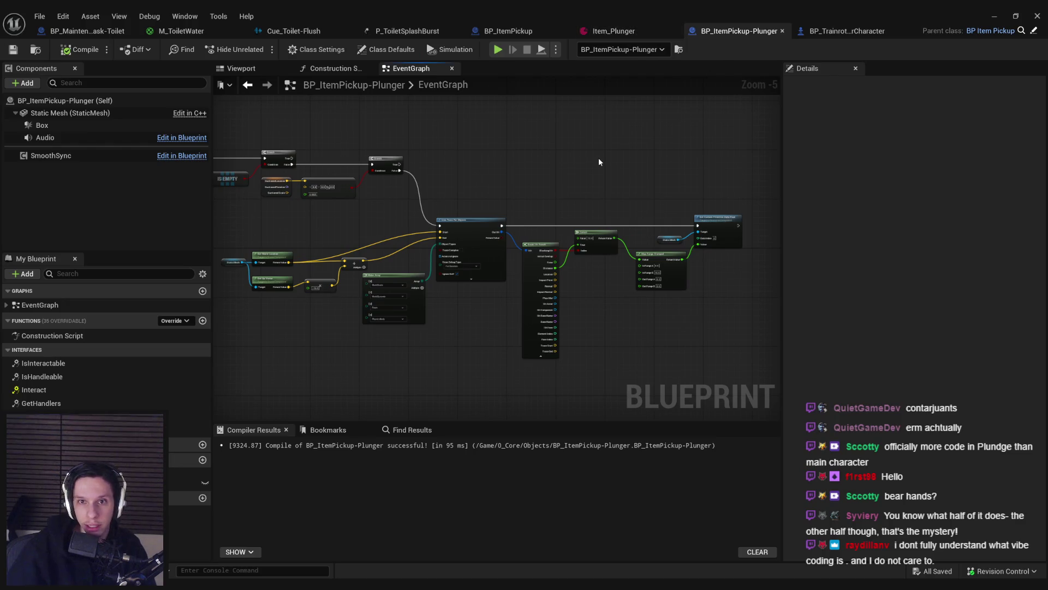
Step: Duplicate the Static Mesh and Set Custom Primitive Data Float nodes, wiring Branch True to the copy
scroll(449, 208, up, 1)
mouse_move(449, 207)
mouse_down()
mouse_move(453, 237)
mouse_move(529, 275)
mouse_move(328, 280)
mouse_move(477, 270)
mouse_up()
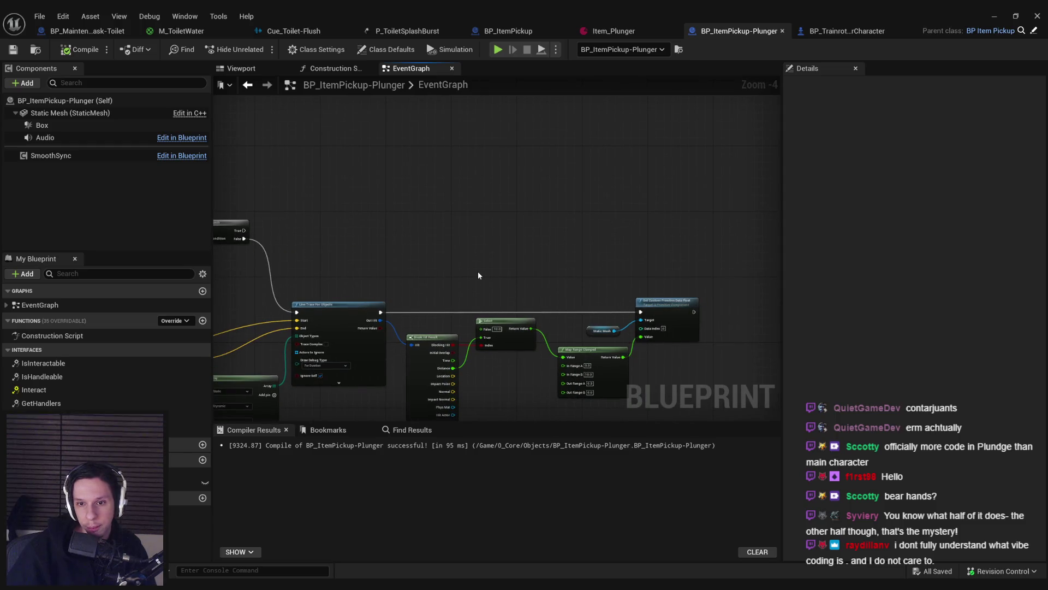
drag(600, 281, 676, 297)
key(ctrl+c)
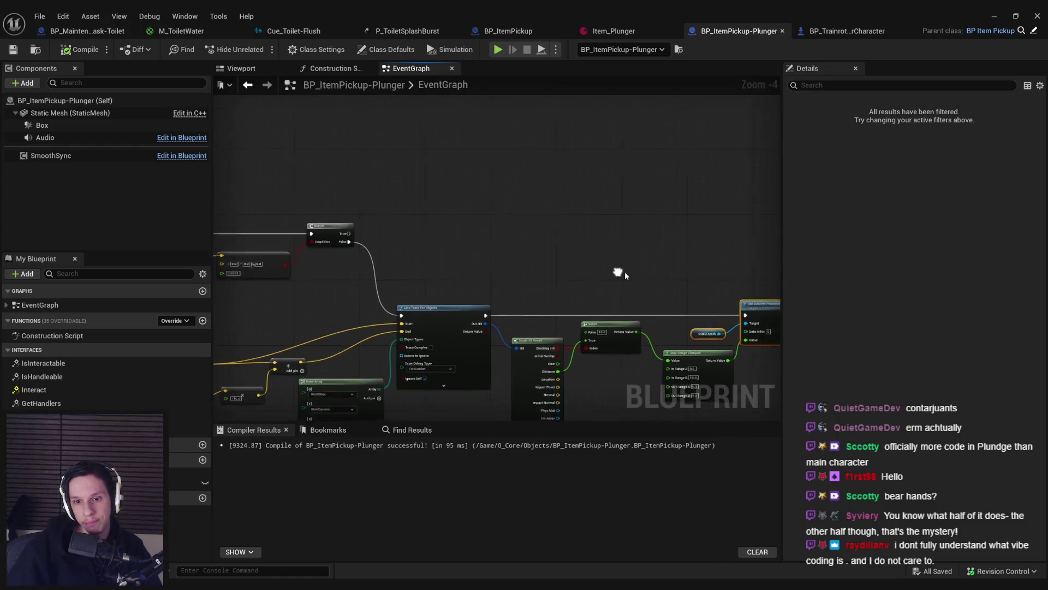
key(ctrl+v)
scroll(549, 207, up, 1)
mouse_move(269, 243)
mouse_down()
mouse_move(585, 232)
mouse_move(622, 244)
mouse_up()
Step: Add a reroute on the Branch True wire and raise it with the pasted nodes into place
click(655, 317)
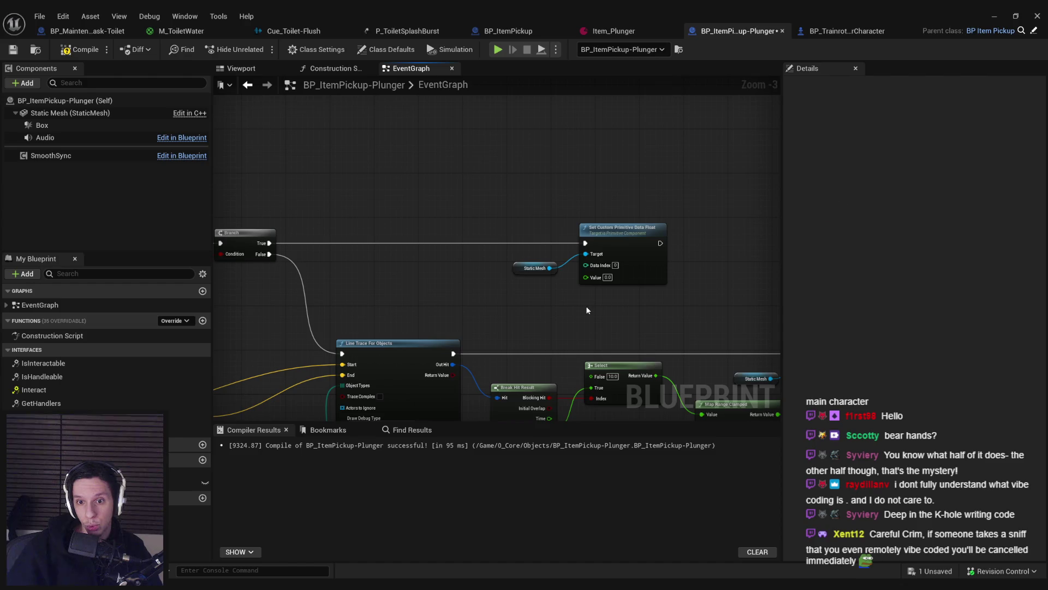
drag(609, 320, 517, 259)
mouse_move(595, 161)
mouse_down()
mouse_move(519, 200)
mouse_move(437, 221)
mouse_up()
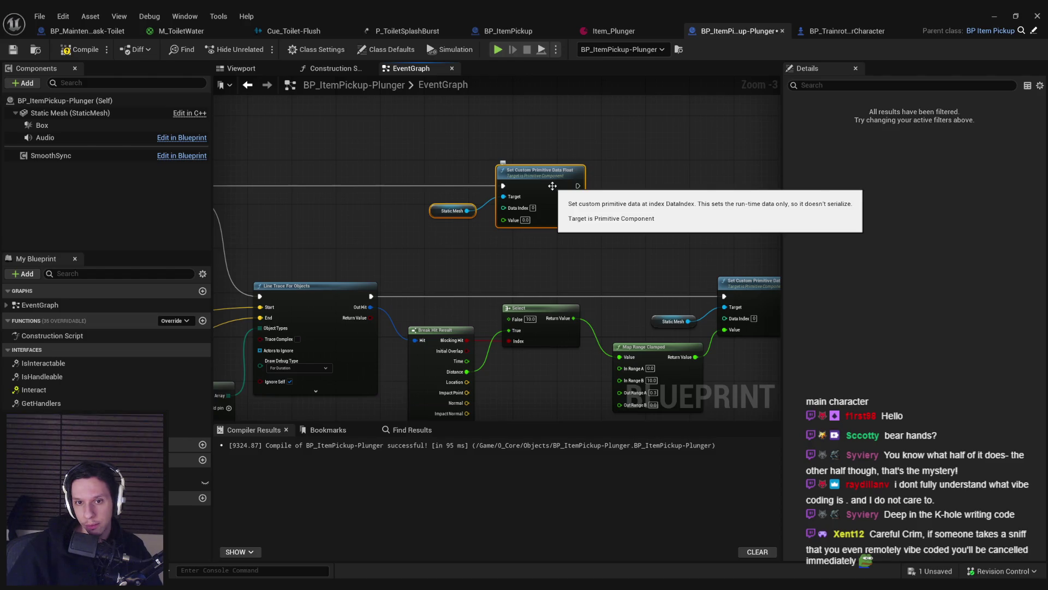
drag(337, 232, 581, 252)
double_click(492, 210)
drag(567, 205, 507, 218)
mouse_move(433, 205)
mouse_down()
mouse_move(706, 287)
mouse_move(641, 325)
mouse_up()
drag(666, 276, 667, 210)
Step: Compile the Plunger Blueprint and look over the Branch nodes
click(546, 232)
click(67, 57)
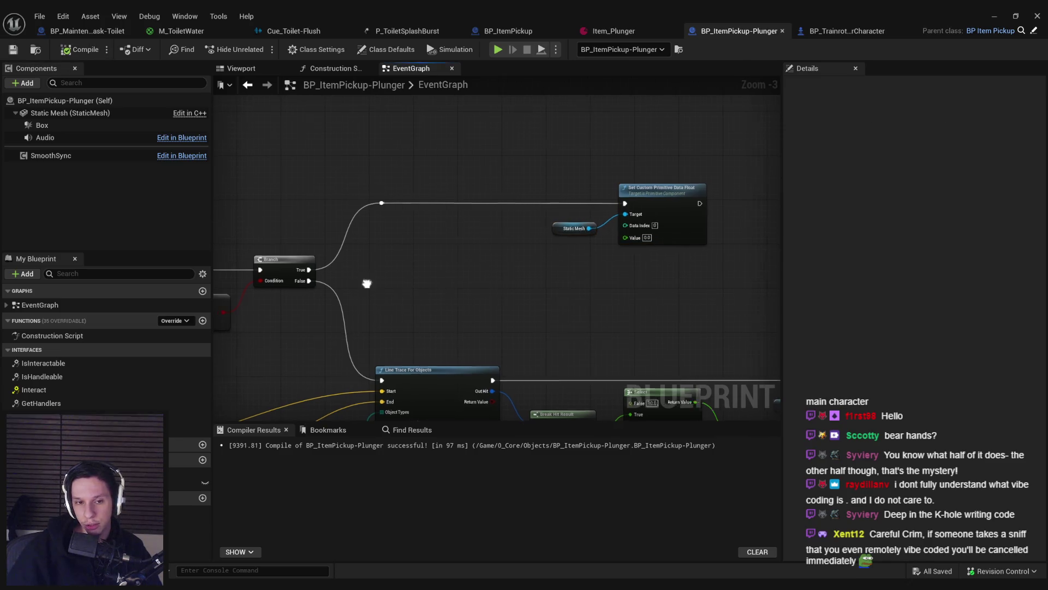
scroll(368, 281, down, 3)
scroll(467, 282, up, 5)
scroll(507, 270, down, 2)
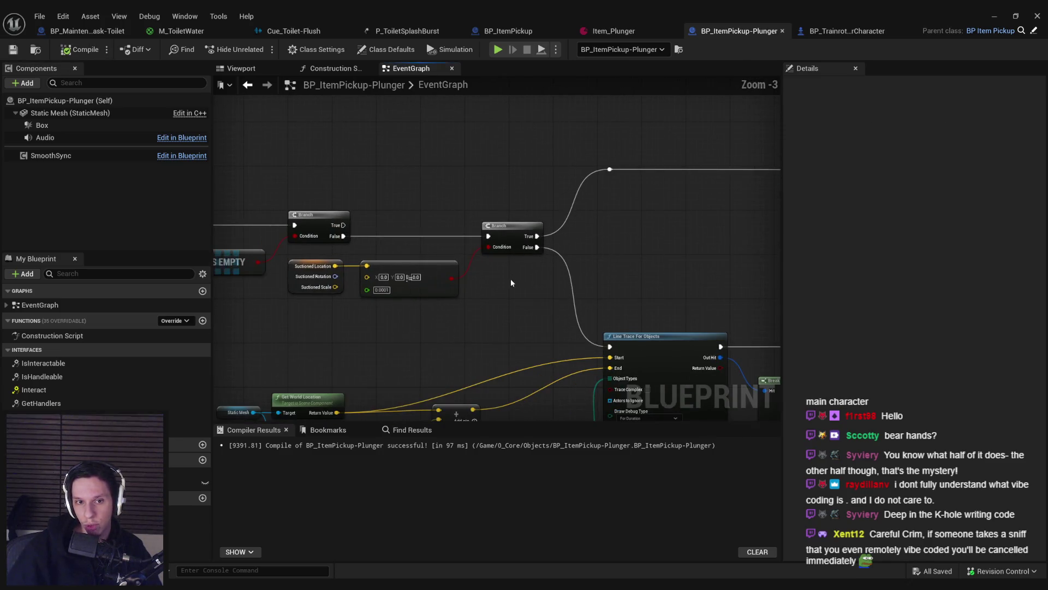
scroll(518, 218, up, 1)
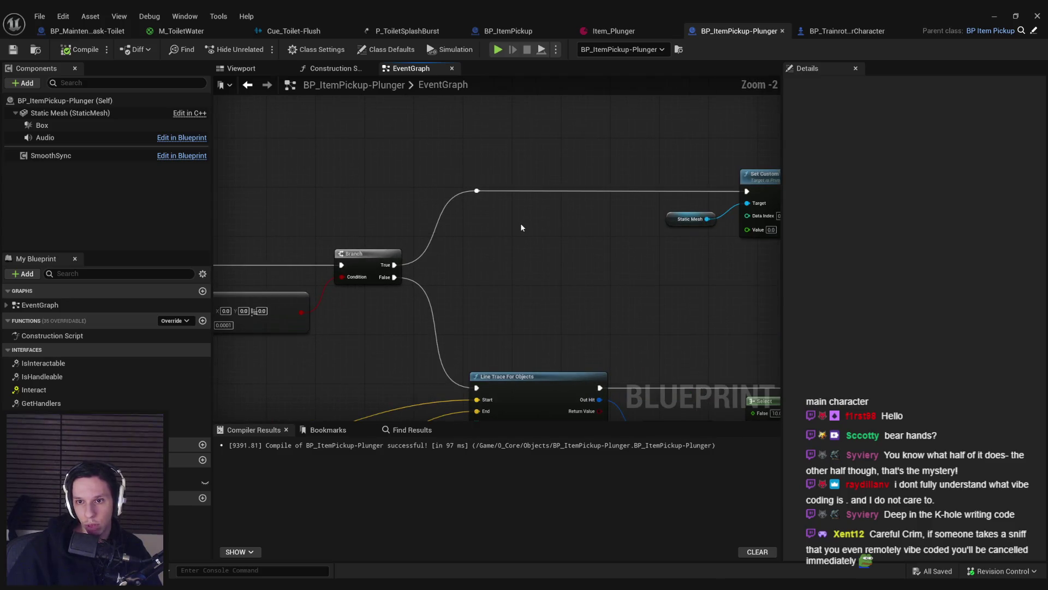
drag(522, 267, 467, 278)
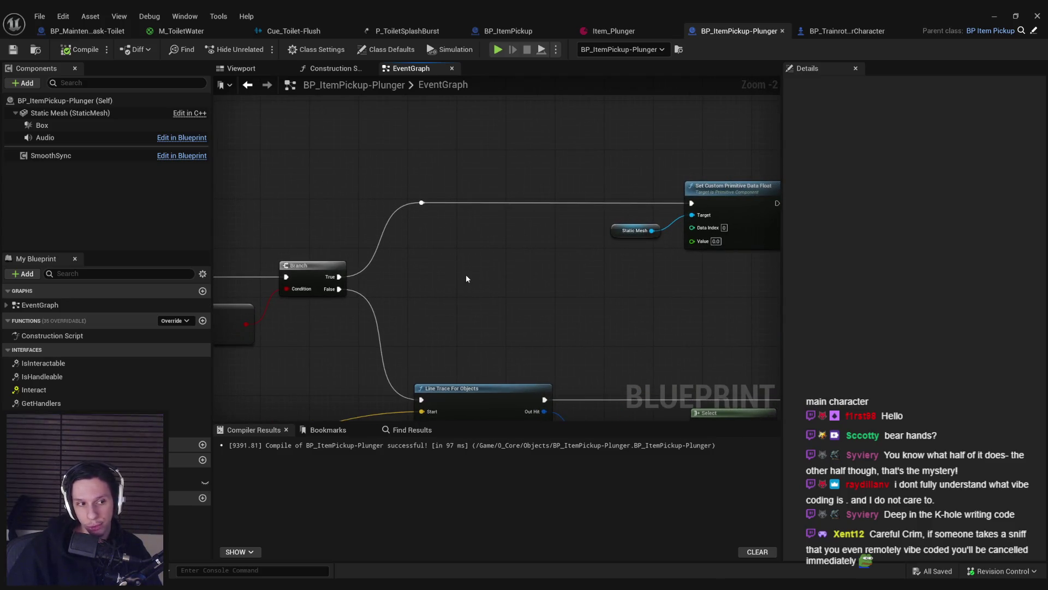
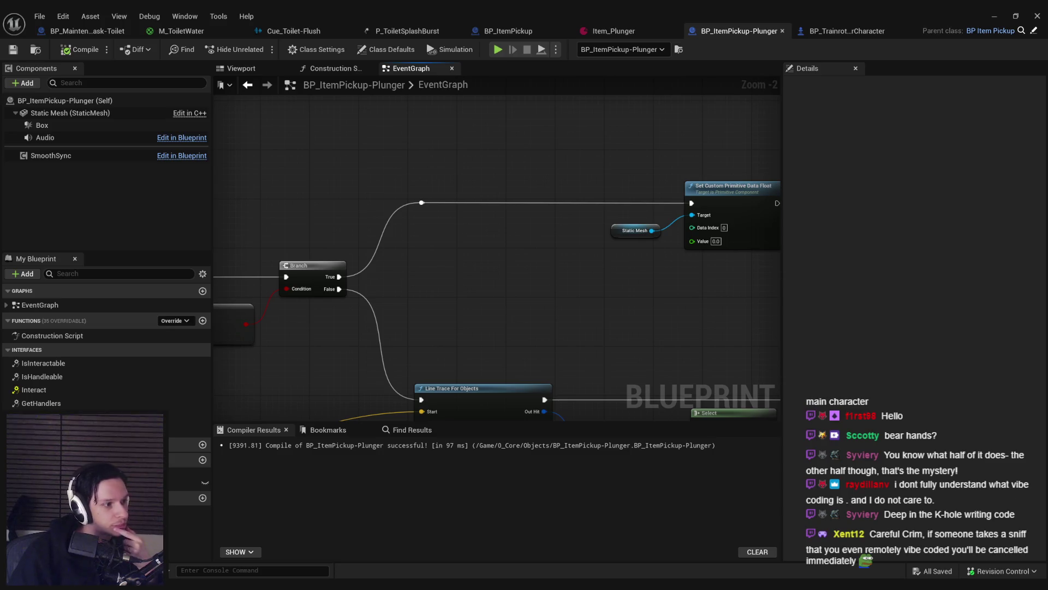
Step: In maximized Chrome, open an older 'new game begins (game dev)' replay from the channel's Live tab
key(alt+Tab)
double_click(520, 136)
scroll(384, 339, down, 5)
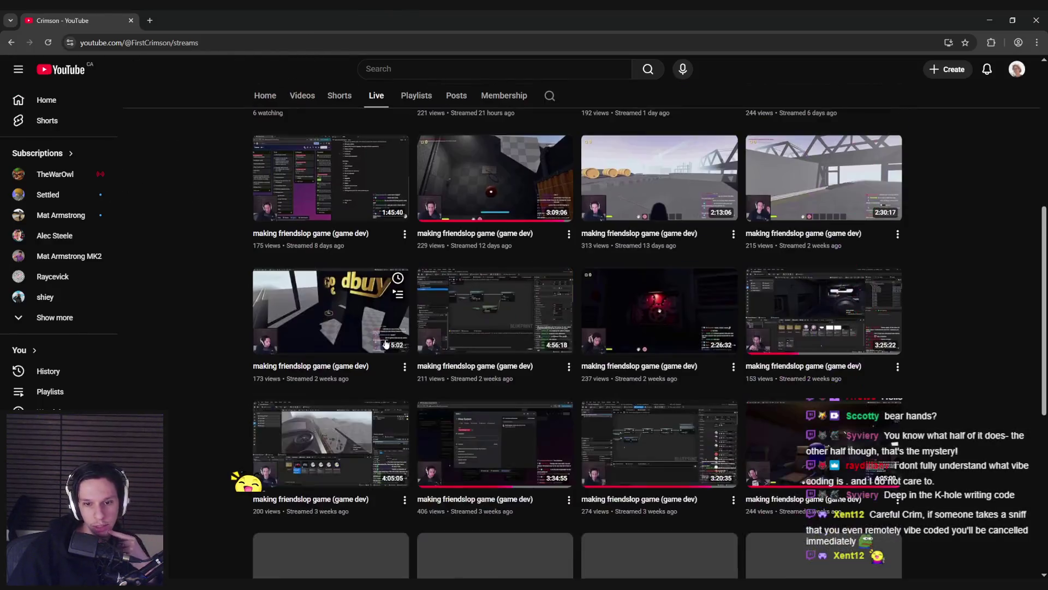
scroll(385, 343, down, 1)
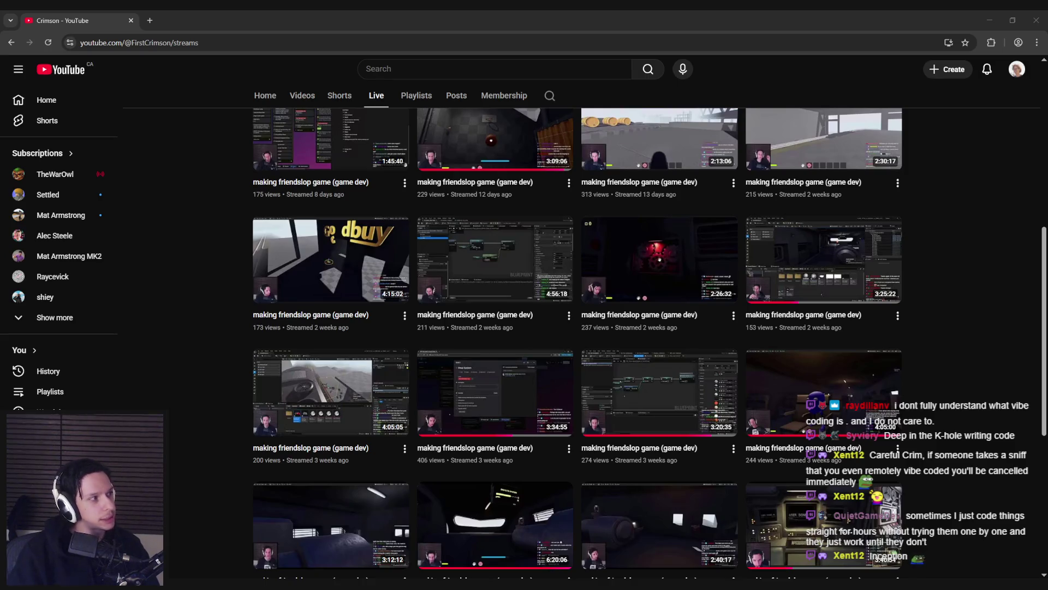
scroll(234, 285, down, 10)
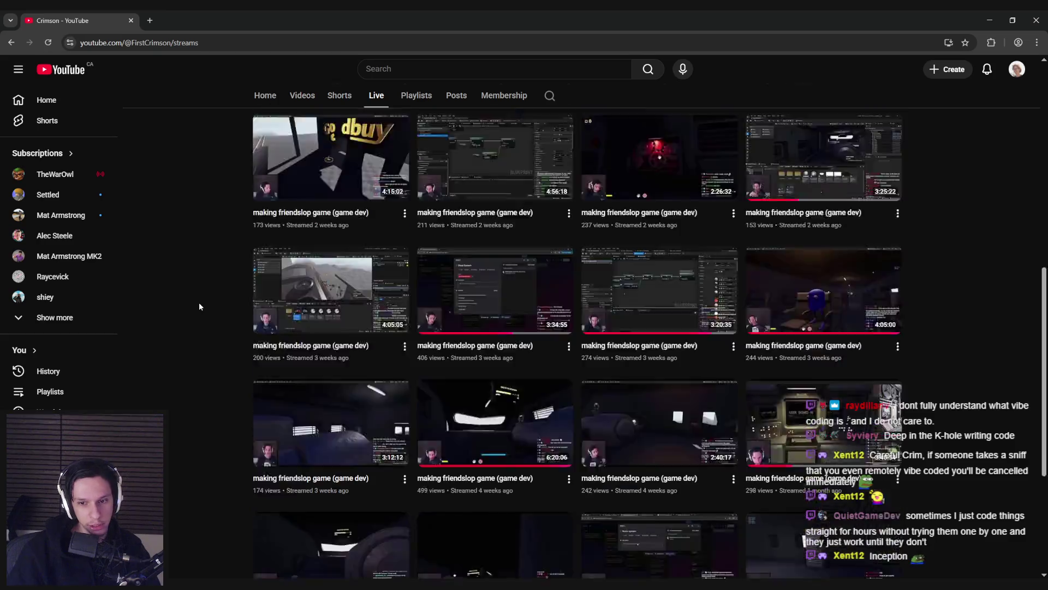
scroll(212, 298, down, 8)
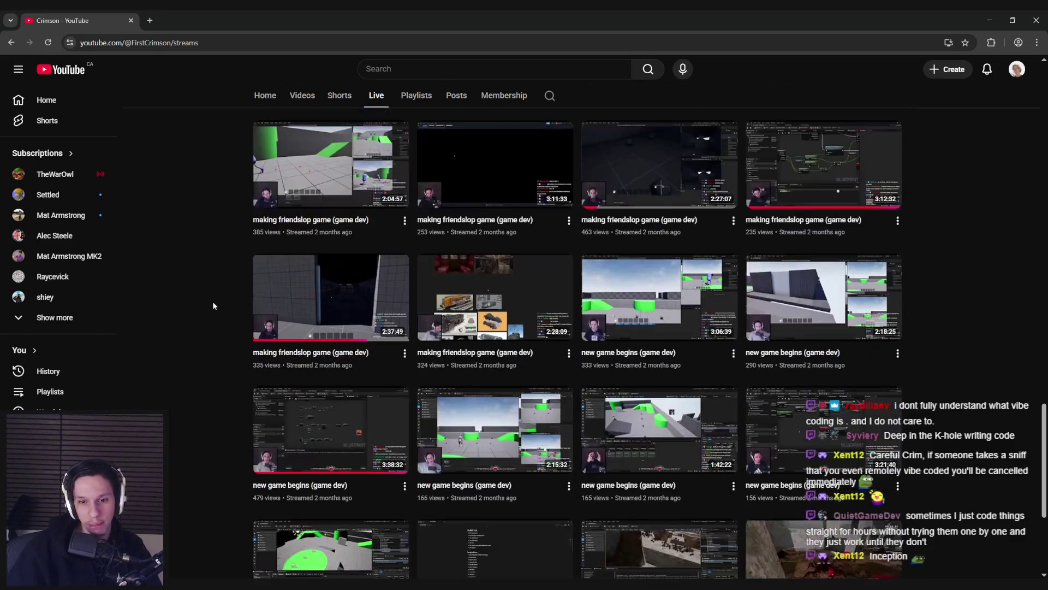
scroll(215, 358, up, 1)
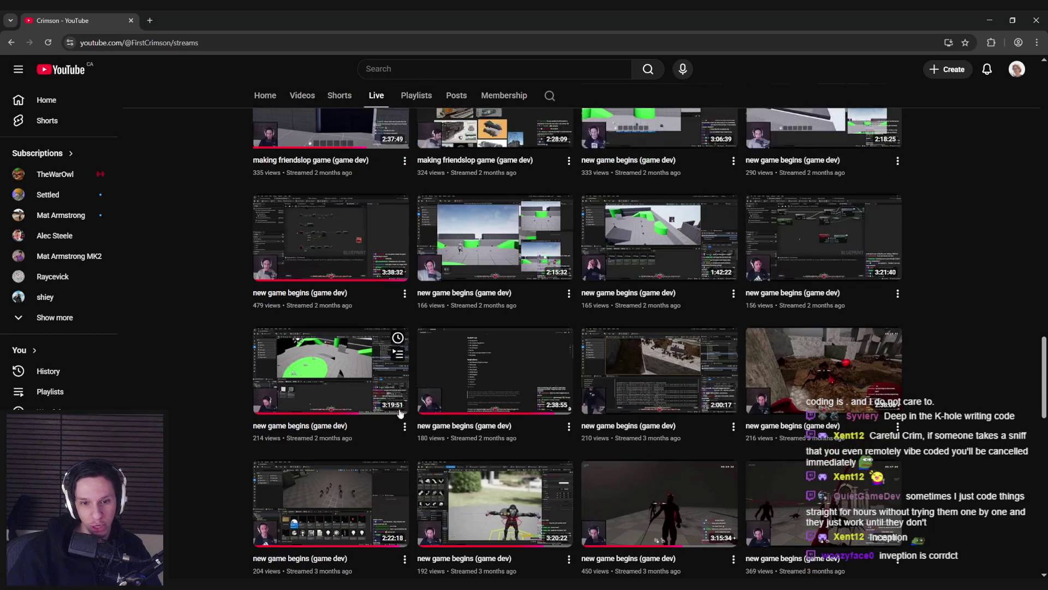
mouse_move(307, 382)
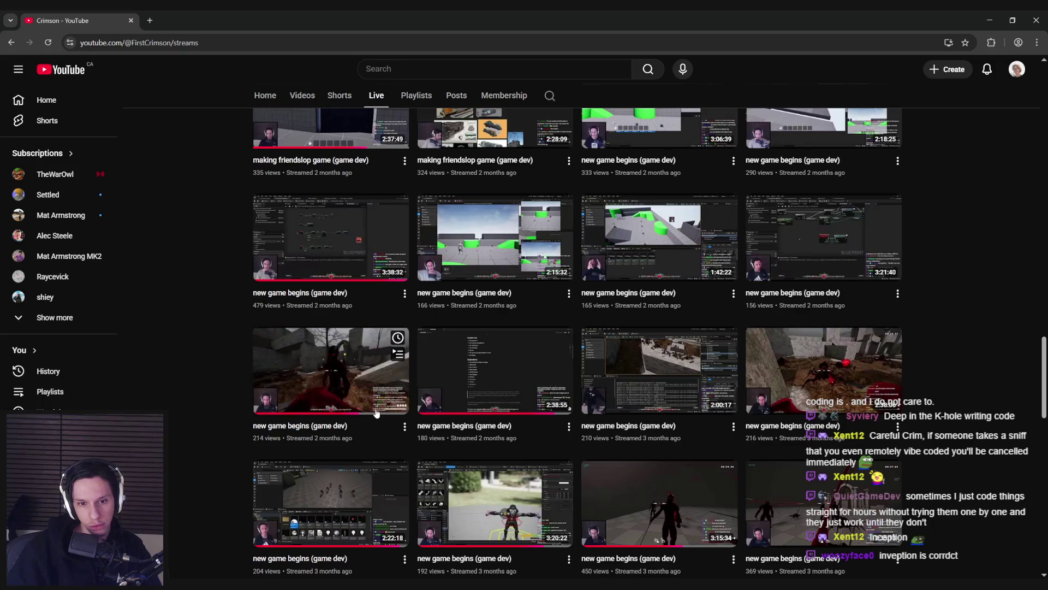
scroll(361, 416, up, 1)
mouse_move(787, 292)
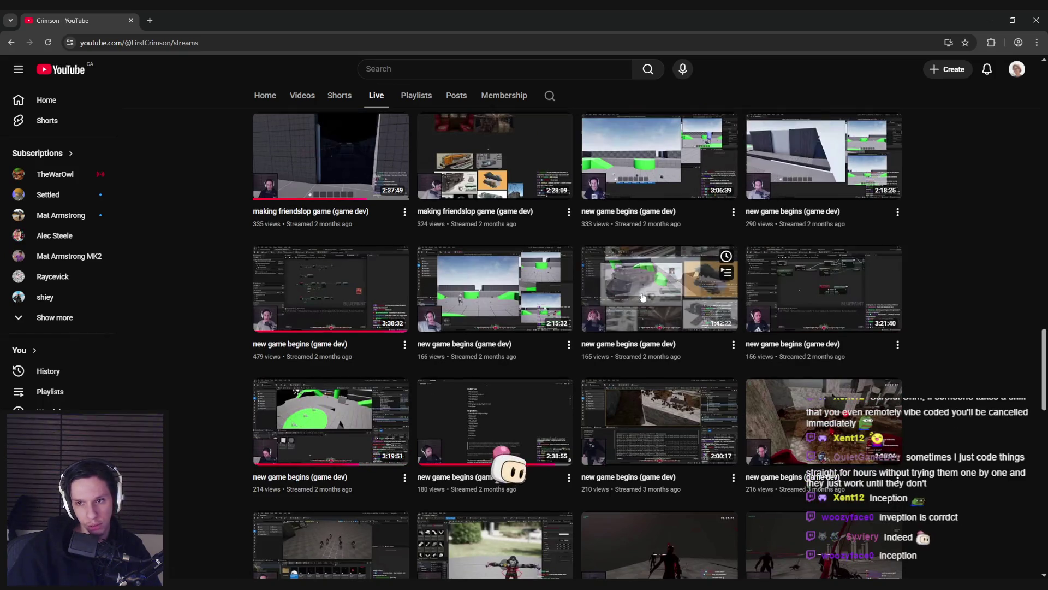
click(311, 432)
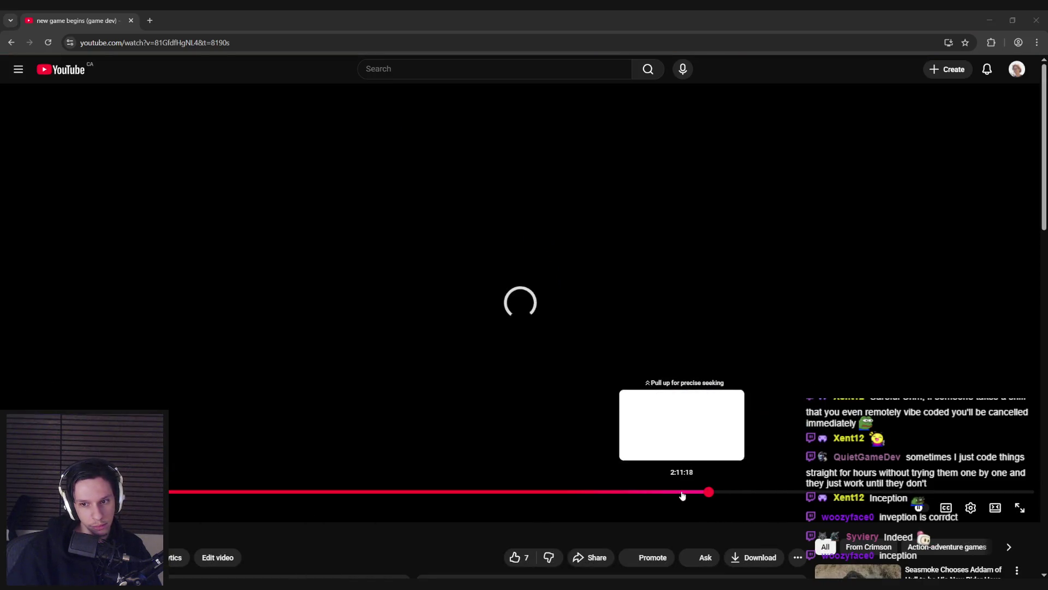
Step: Seek further ahead in the stream replay toward its blueprint footage
click(764, 493)
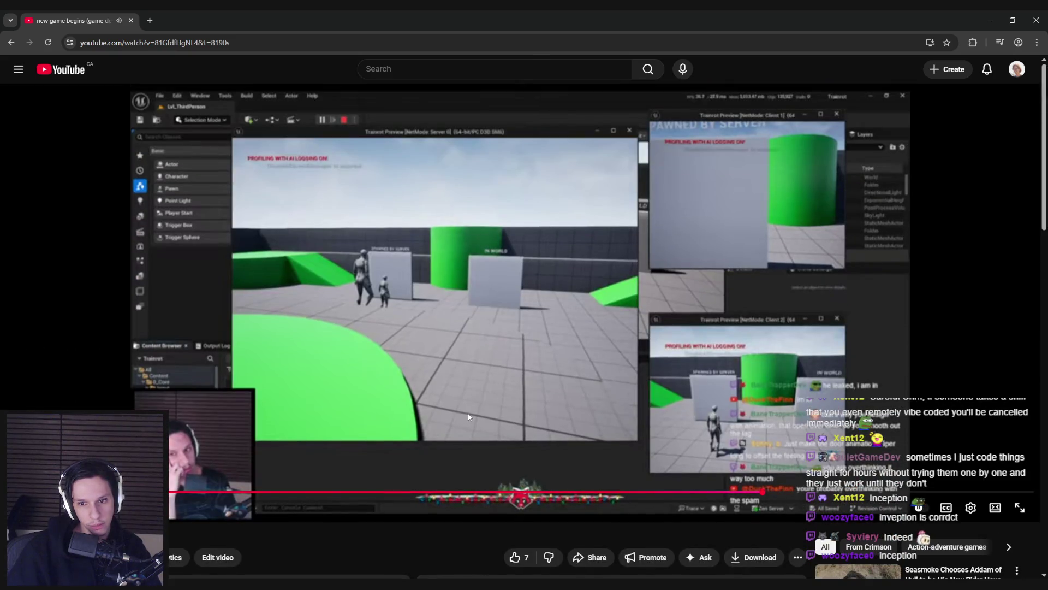
drag(790, 492, 884, 491)
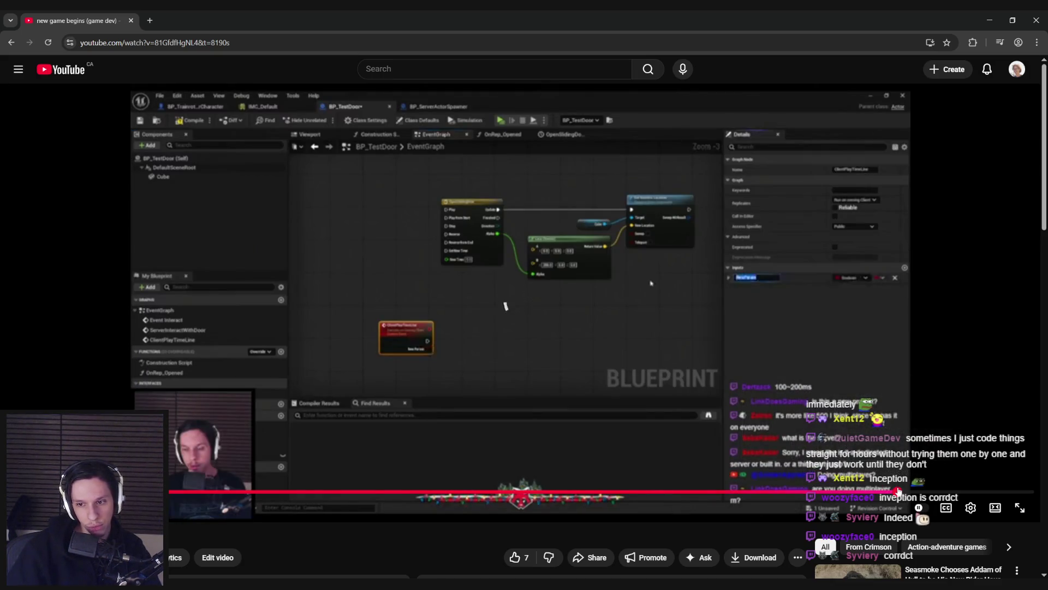
scroll(965, 463, down, 1)
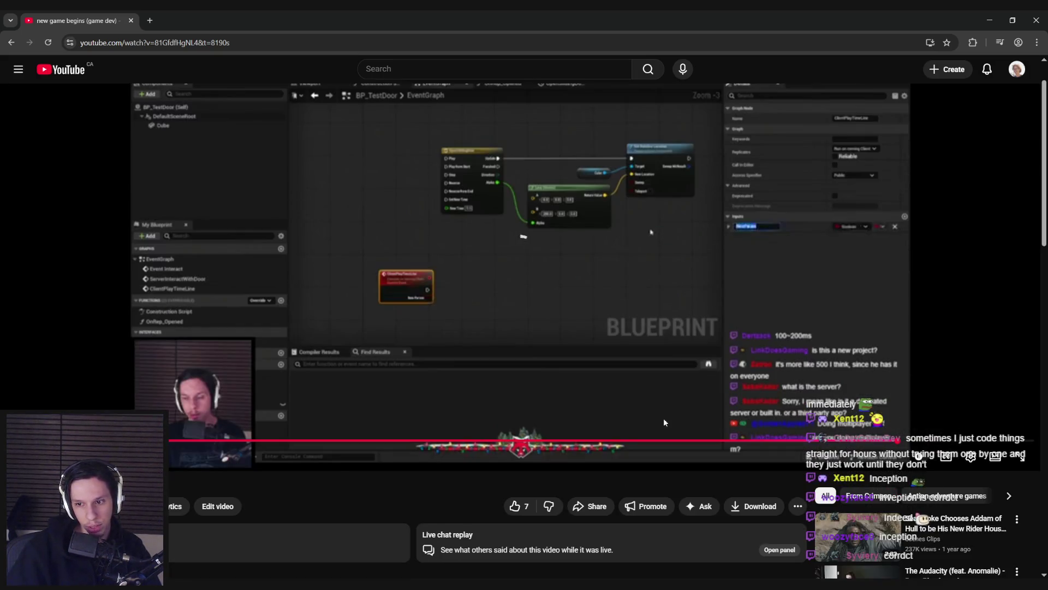
Step: Set the replay quality to 1440p60 and play it fullscreen
click(966, 461)
click(928, 421)
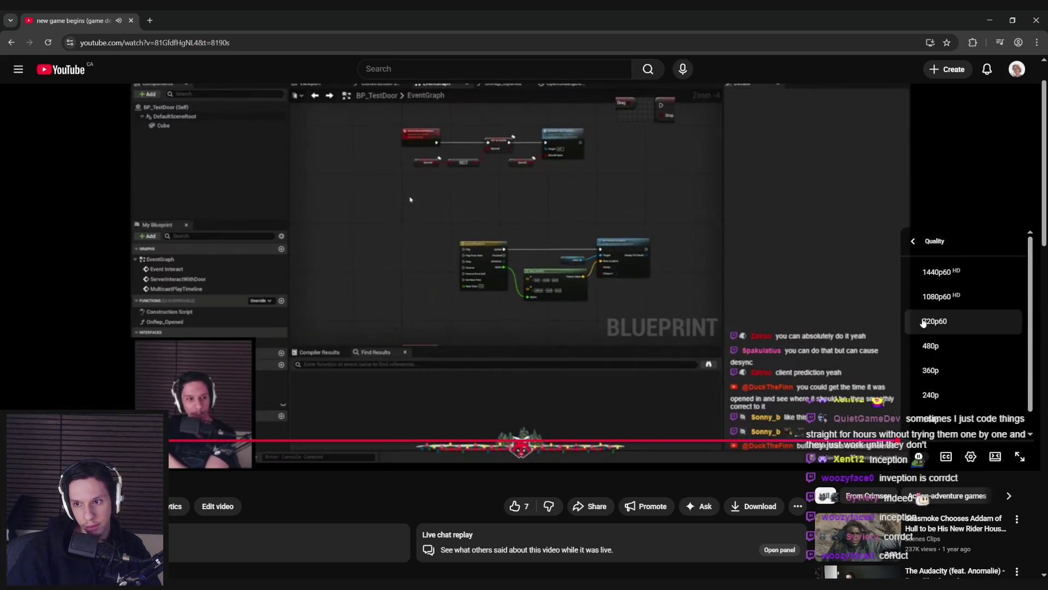
click(929, 274)
scroll(438, 390, up, 1)
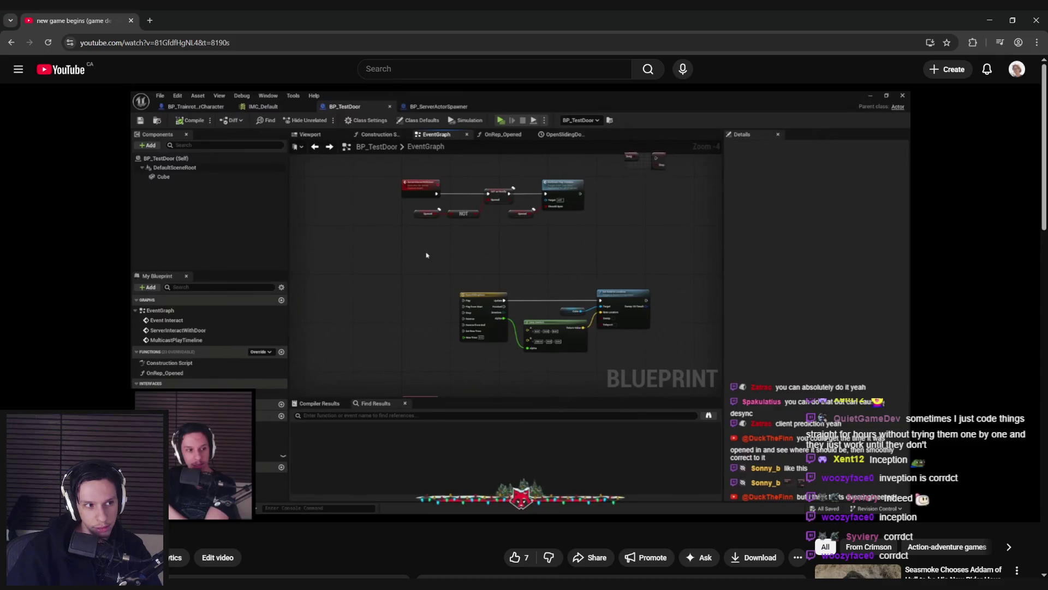
click(435, 391)
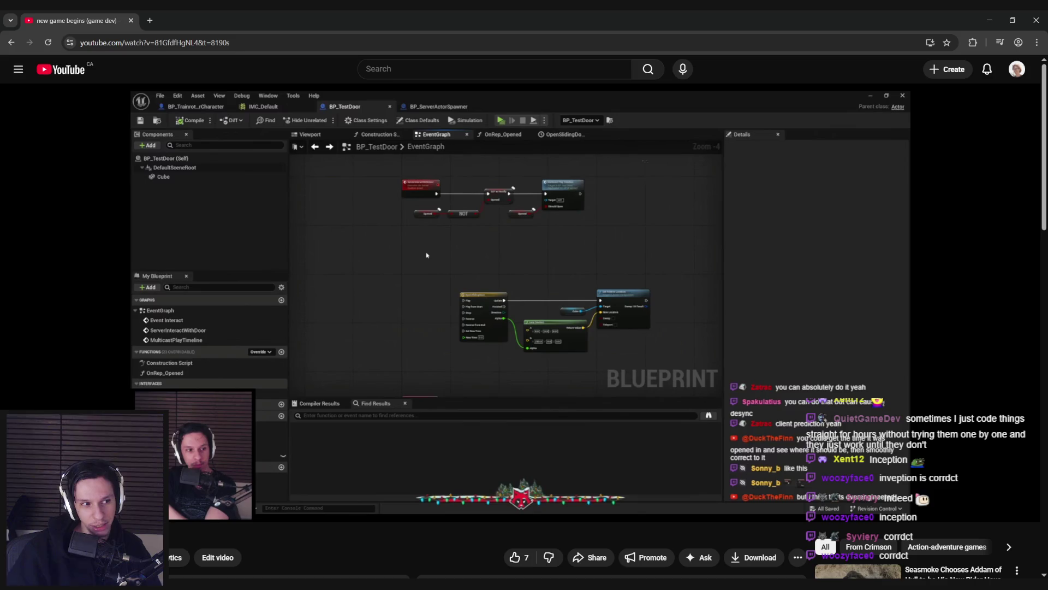
double_click(434, 388)
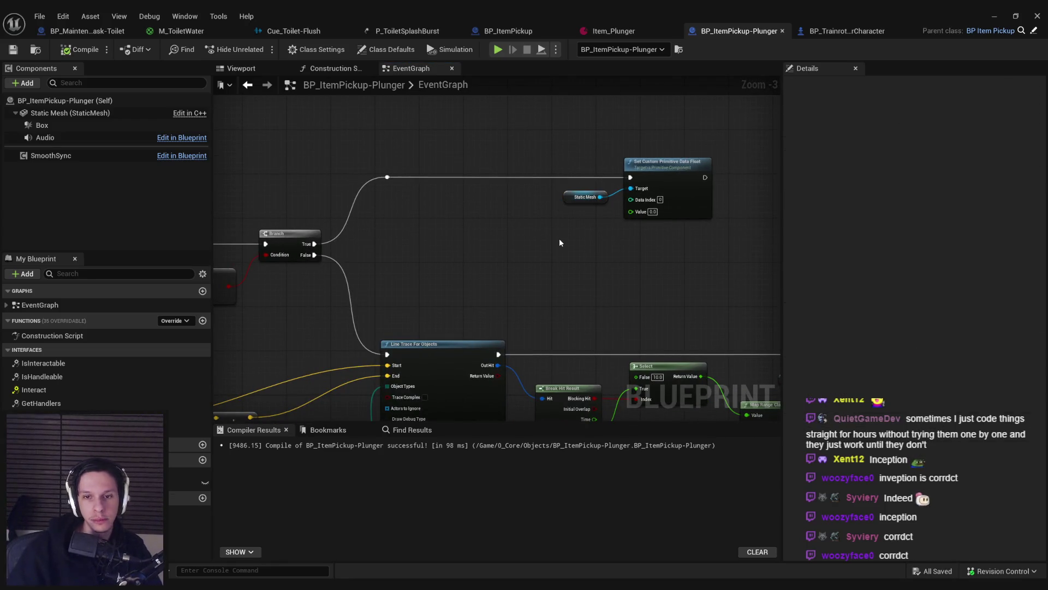
Step: Place a Suctioned getter by the Branch and connect a Distance (Vector) node to it
drag(186, 483, 512, 238)
mouse_move(289, 273)
mouse_down()
mouse_move(503, 277)
mouse_move(440, 238)
mouse_move(589, 243)
mouse_up()
scroll(502, 277, up, 5)
text(dista)
key(Return)
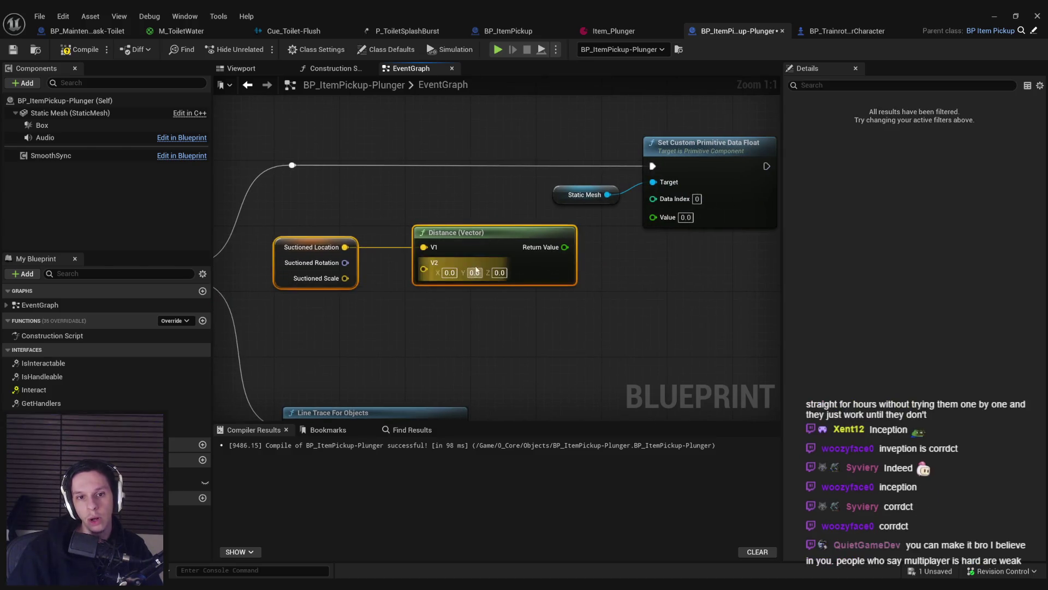
drag(487, 248, 504, 240)
click(472, 306)
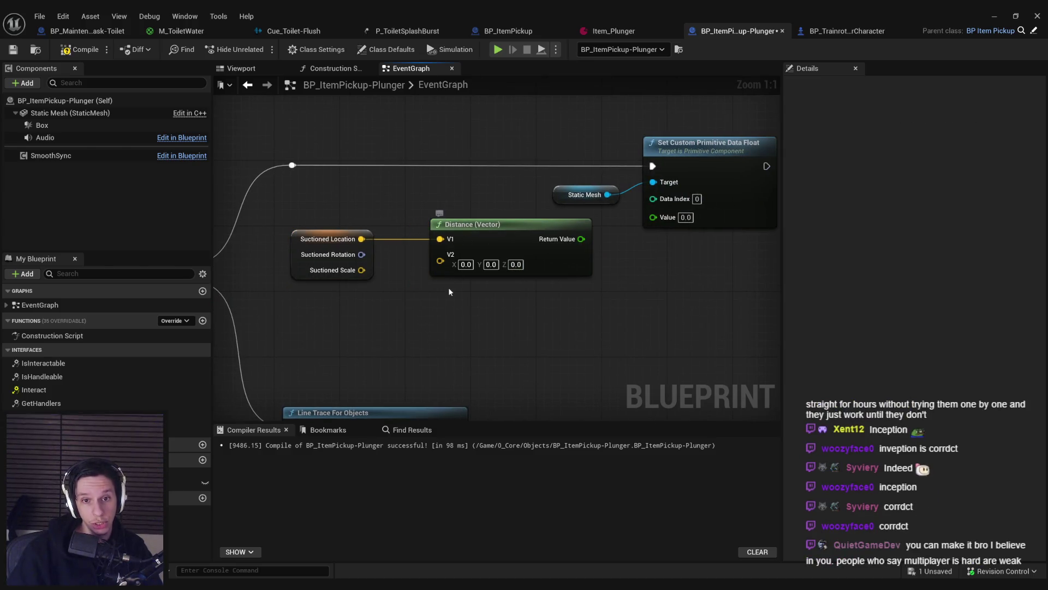
Step: Feed Get Actor Location into Distance's V2 and plug the distance into the float Value
right_click(401, 302)
text(ge)
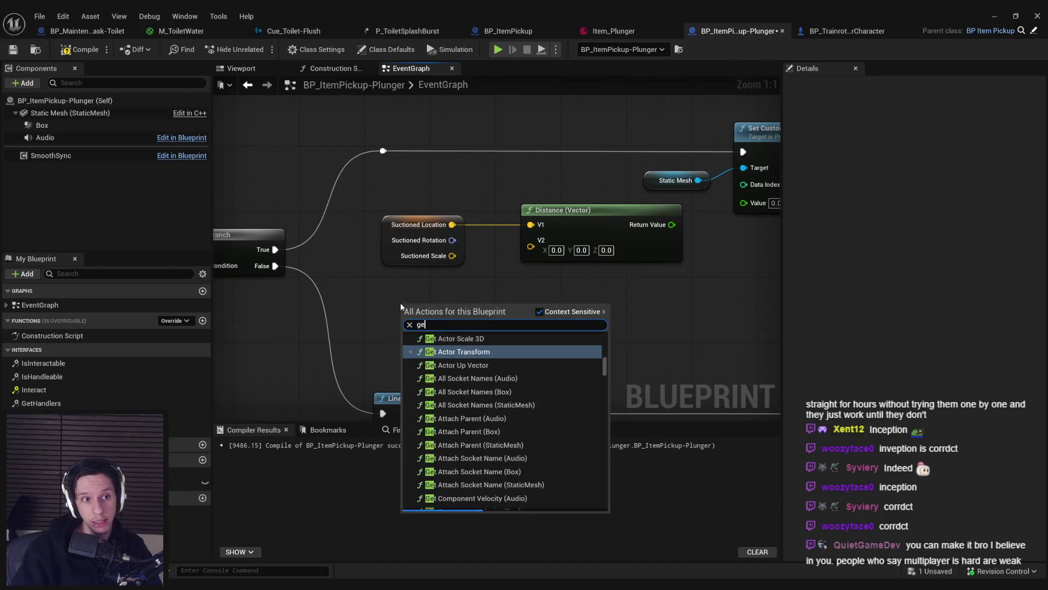
text(t actorlocation)
key(Return)
mouse_move(511, 331)
mouse_down()
mouse_move(540, 280)
mouse_move(531, 240)
mouse_up()
mouse_move(502, 312)
mouse_down()
mouse_move(486, 279)
mouse_move(488, 295)
mouse_up()
mouse_move(452, 233)
mouse_down()
mouse_move(614, 227)
mouse_move(593, 212)
mouse_up()
click(80, 50)
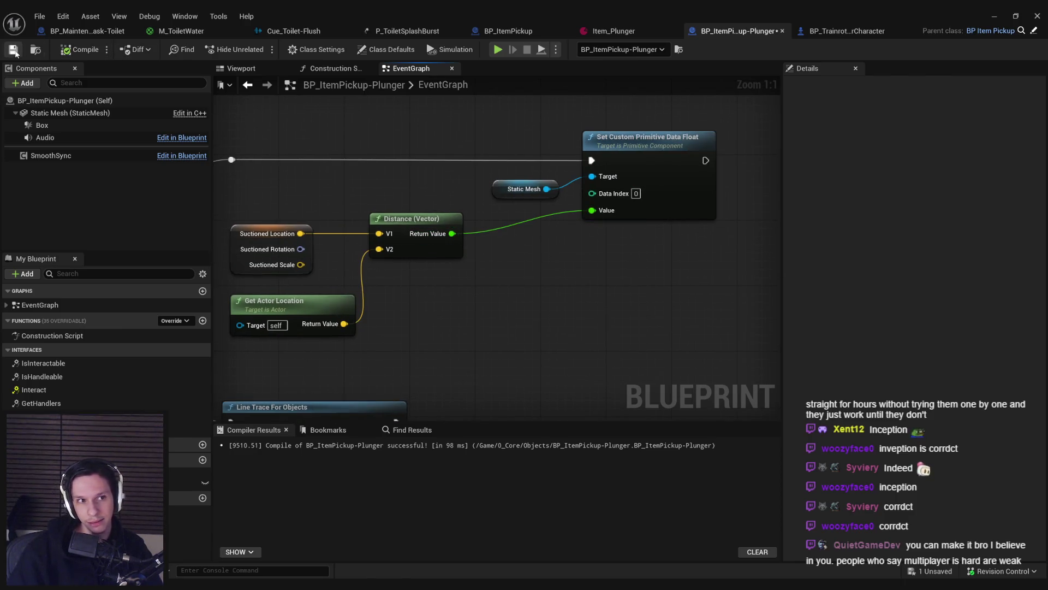
click(1016, 17)
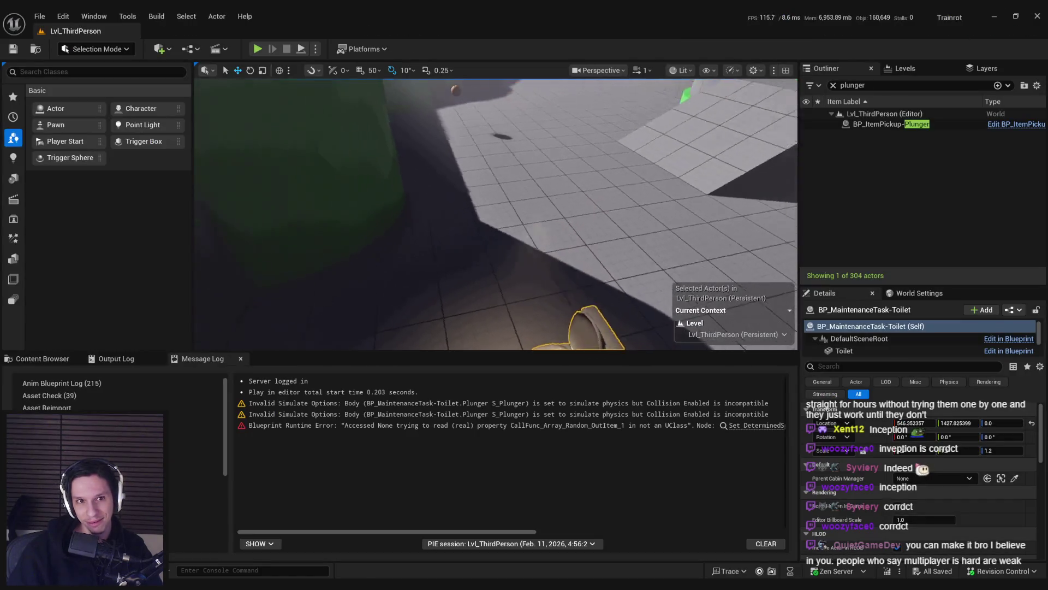
Step: Playtest the level fullscreen, picking up the plunger twice, then stop the session
click(265, 49)
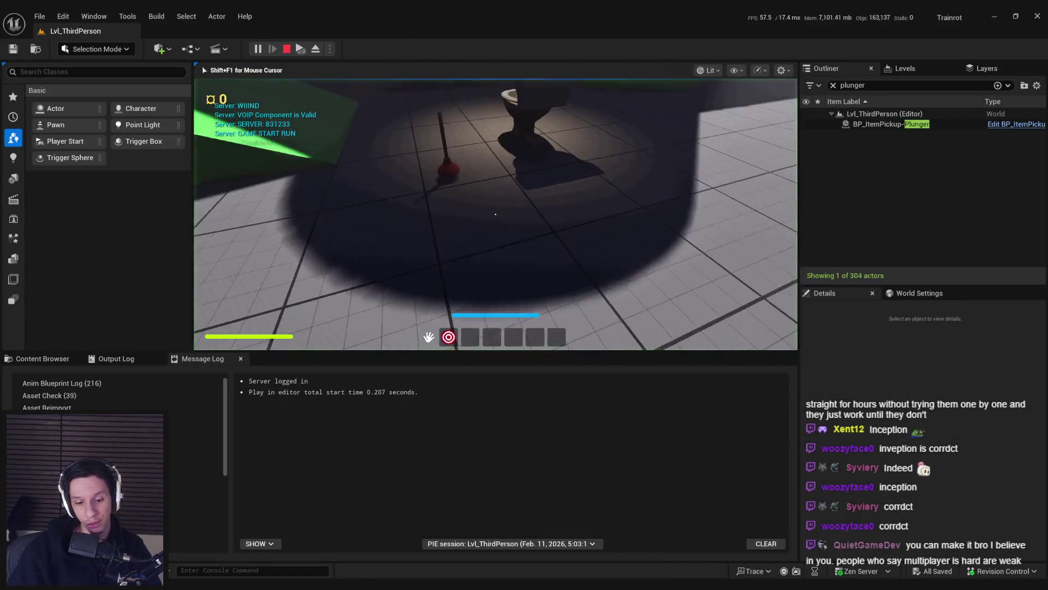
key(F11)
click(524, 295)
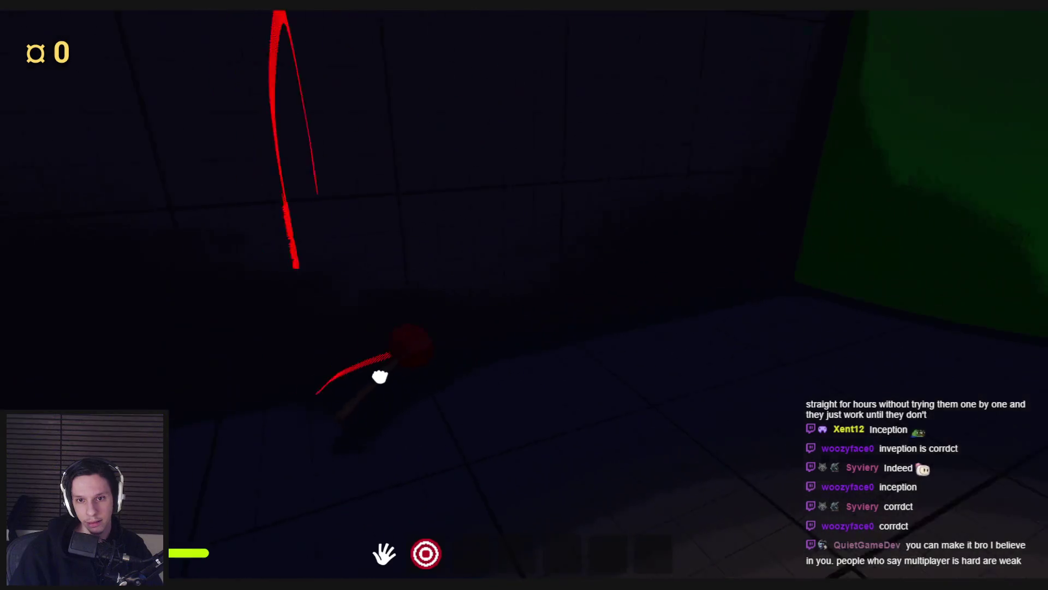
click(463, 380)
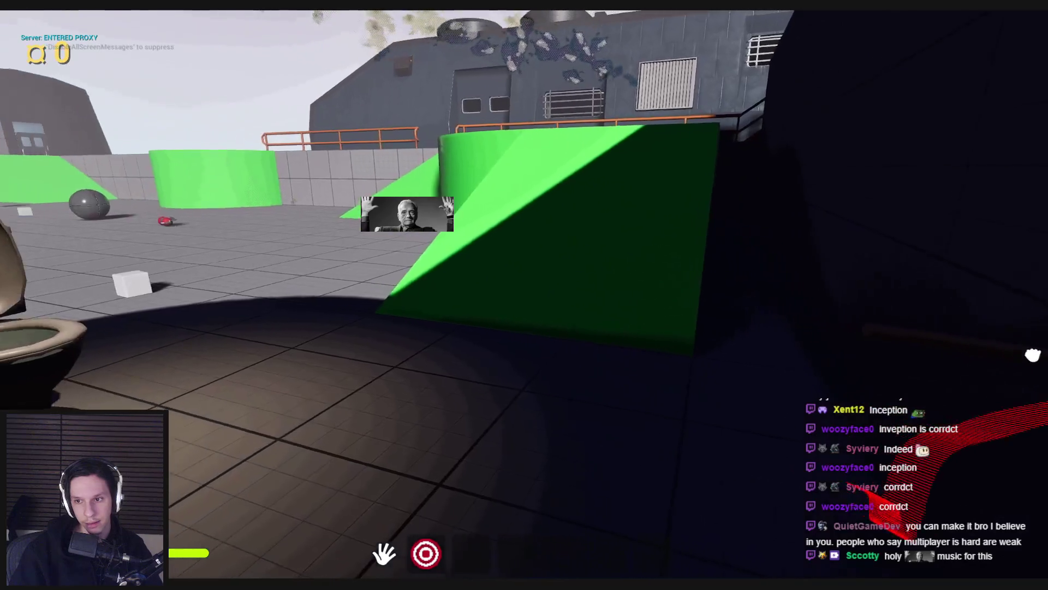
key(Escape)
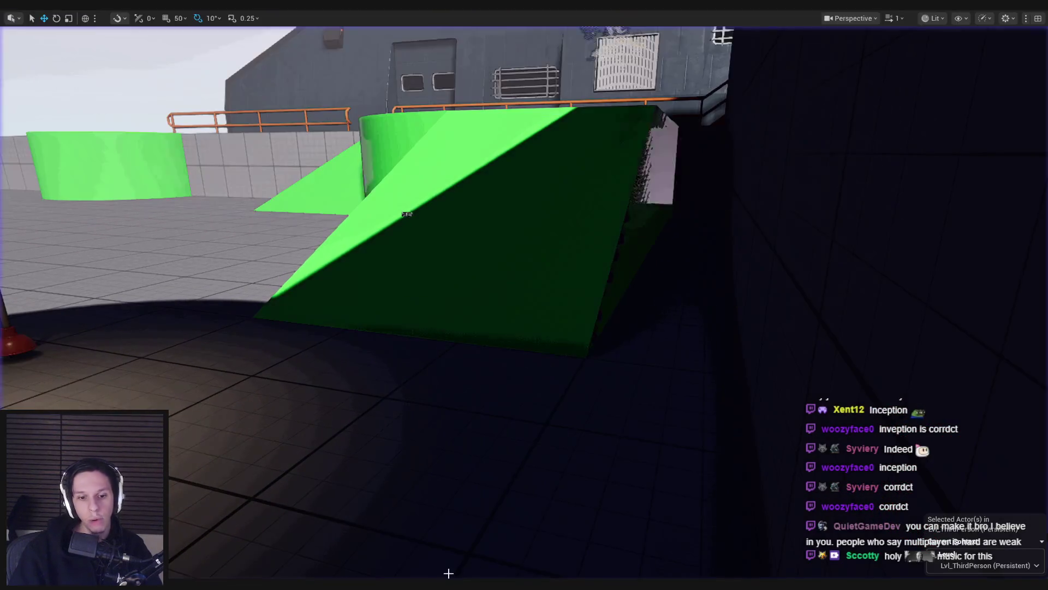
Step: Return to the plunger blueprint and zoom out to the Branch and Line Trace
mouse_move(371, 560)
click(388, 532)
scroll(567, 339, down, 2)
drag(568, 339, 679, 327)
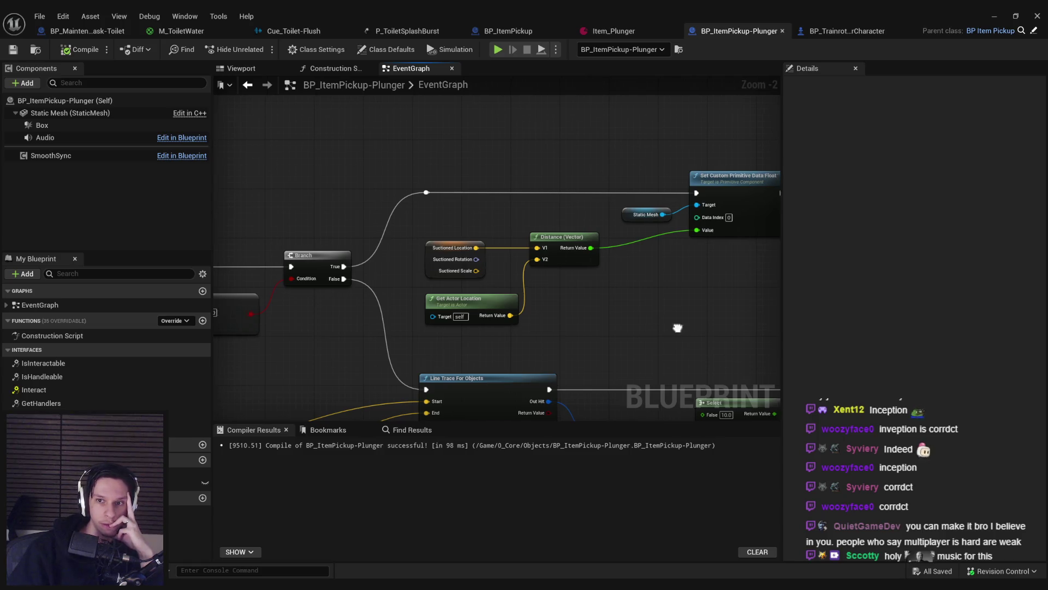
Step: Survey the graph around the new Distance (Vector) node and compile the plunger blueprint
drag(679, 331, 584, 330)
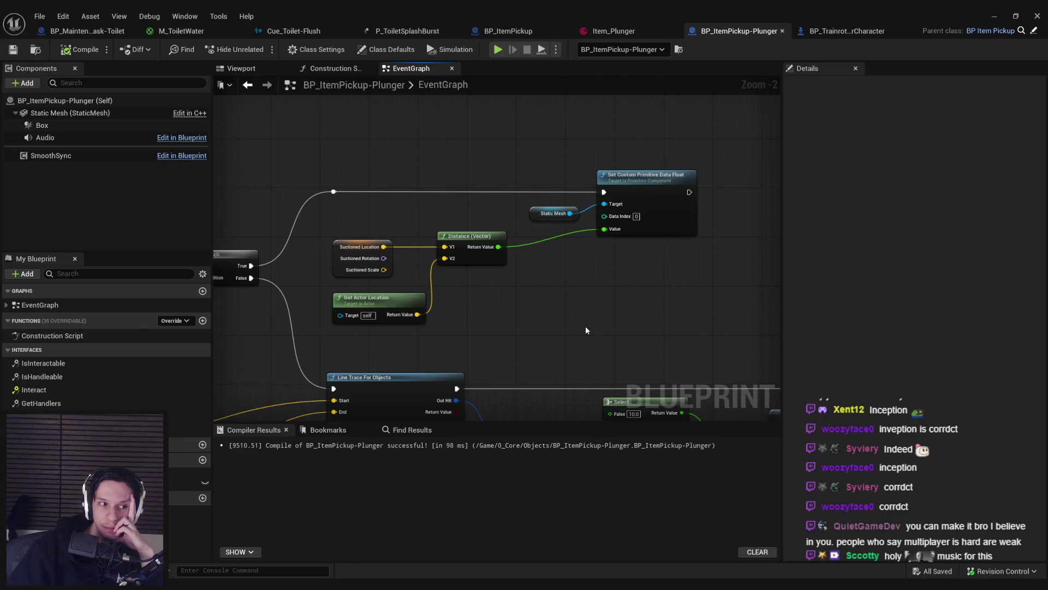
drag(586, 330, 574, 330)
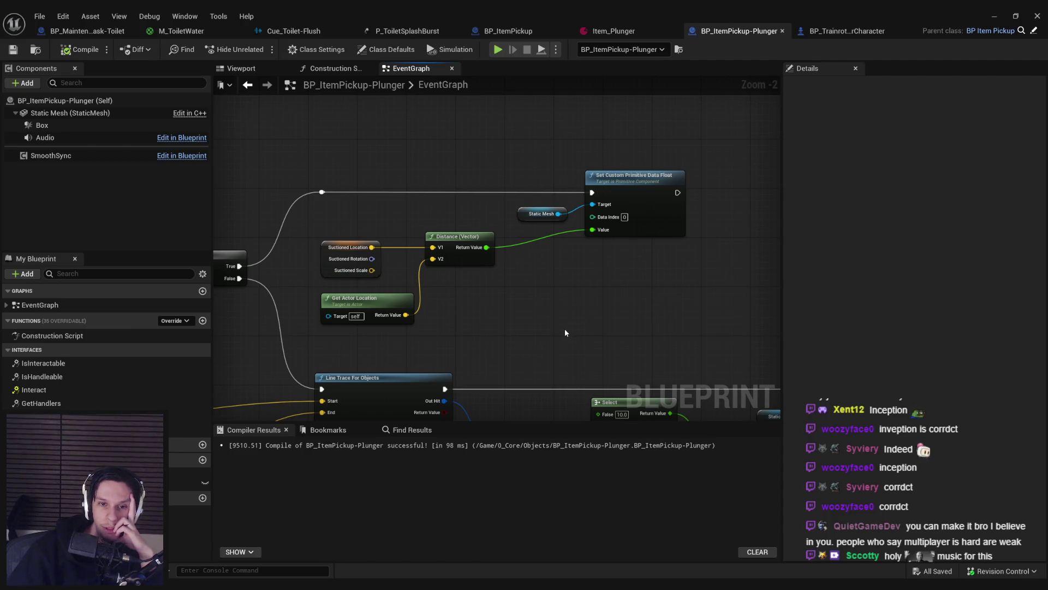
scroll(564, 331, down, 2)
mouse_move(600, 261)
mouse_down()
mouse_move(417, 300)
mouse_move(388, 236)
mouse_up()
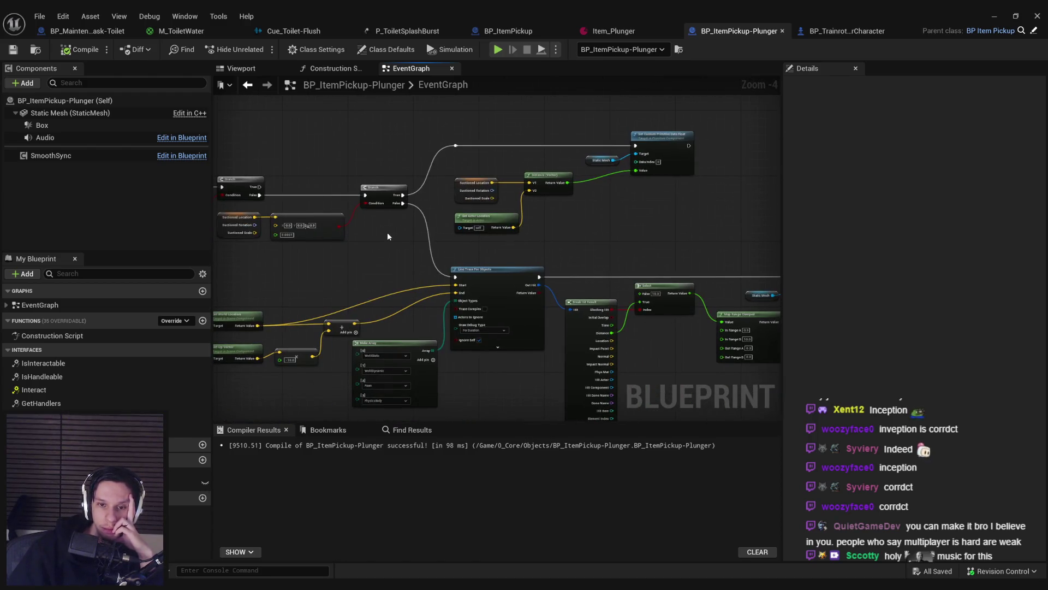
scroll(518, 233, up, 5)
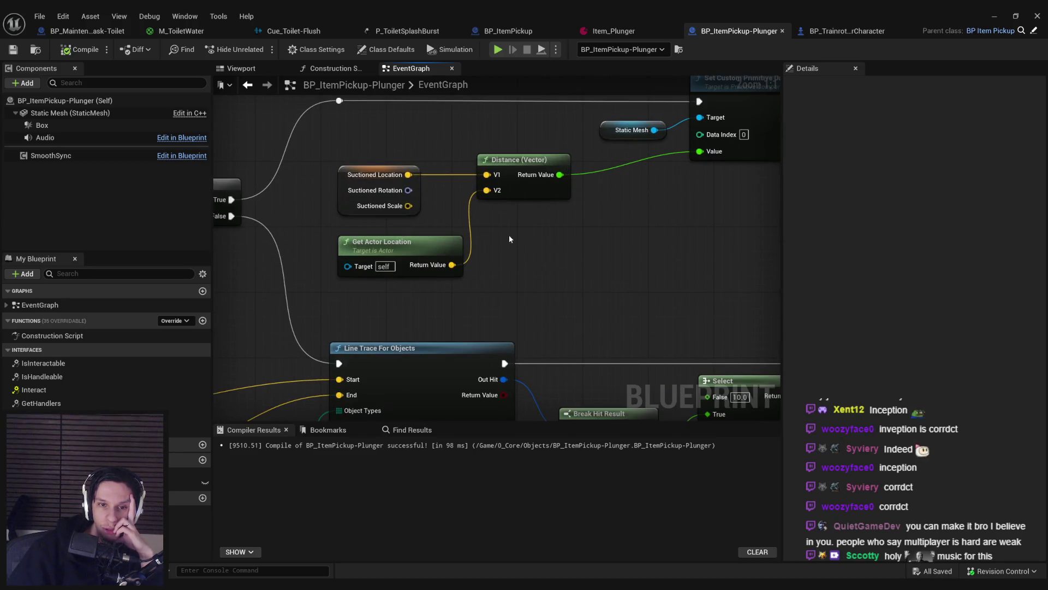
scroll(509, 239, down, 2)
click(533, 204)
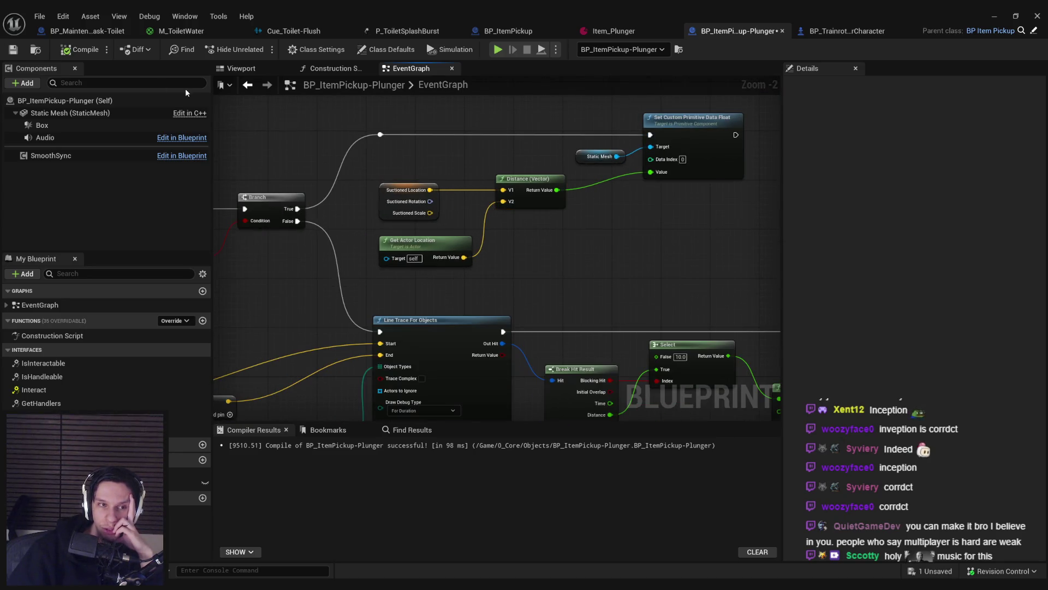
click(60, 52)
Step: Add a Branch on the bool result, running after Set Collision Enabled
mouse_move(554, 282)
mouse_down()
mouse_move(599, 205)
mouse_move(555, 202)
mouse_up()
text(branch)
click(630, 279)
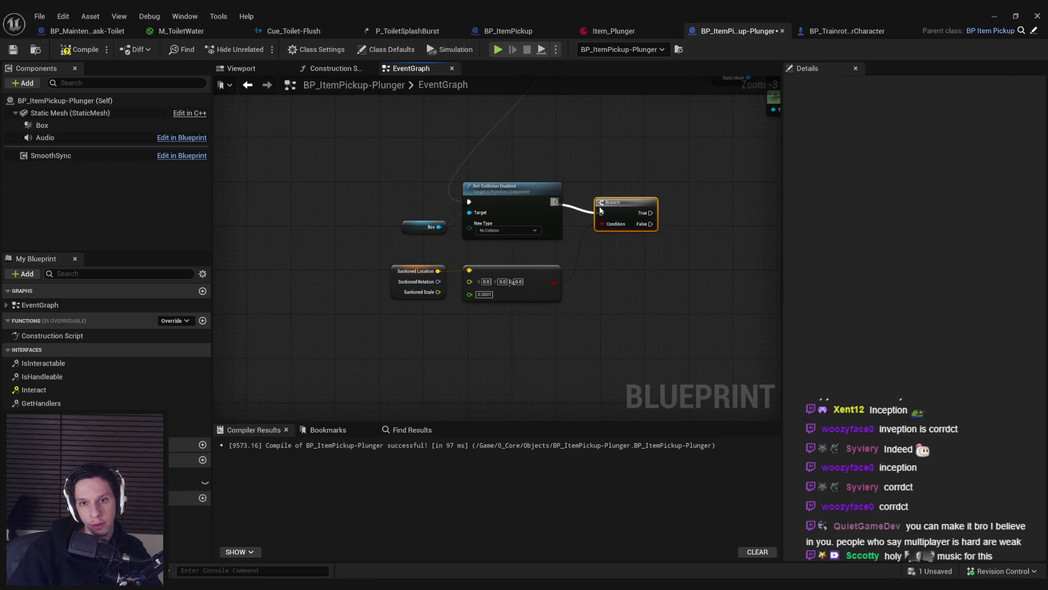
drag(625, 205, 625, 195)
drag(647, 326, 390, 179)
Step: Add Detach From Actor from Branch True with Keep World location, rotation and scale rules
mouse_move(628, 191)
mouse_down()
mouse_move(535, 230)
mouse_move(595, 243)
mouse_move(583, 239)
mouse_move(641, 233)
mouse_up()
text(detacm)
key(Return)
click(626, 270)
click(631, 293)
click(631, 291)
click(628, 313)
click(628, 312)
click(627, 333)
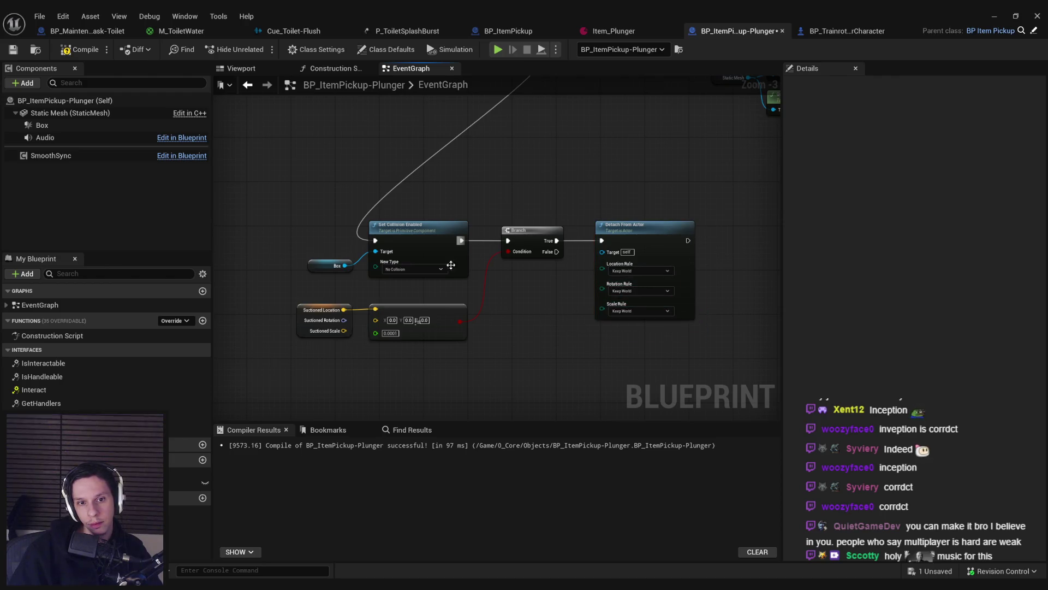
click(993, 16)
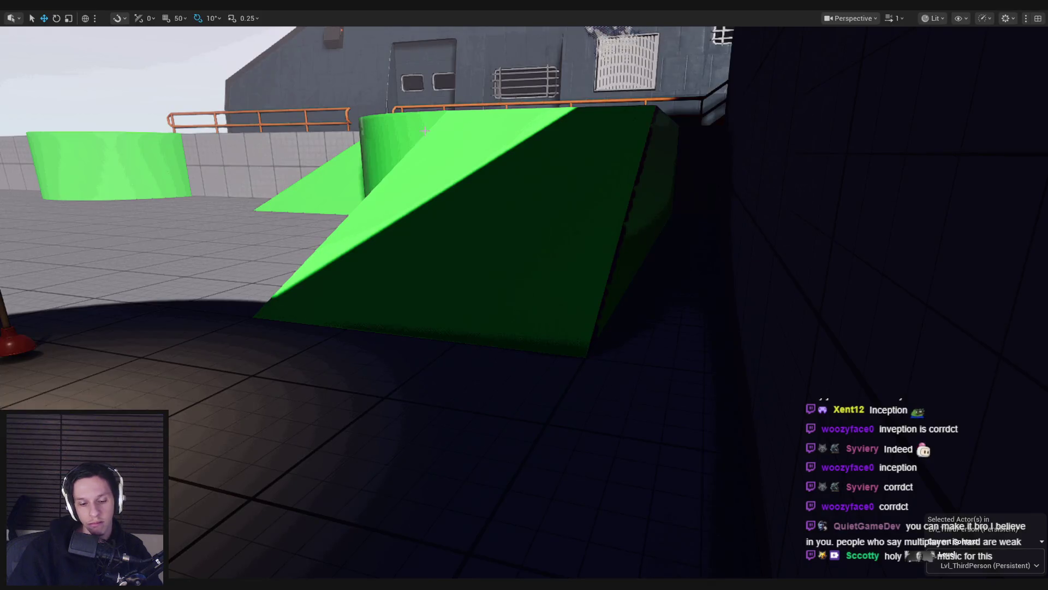
Step: Play the level and grab the plunger, looking around while holding it
key(alt+p)
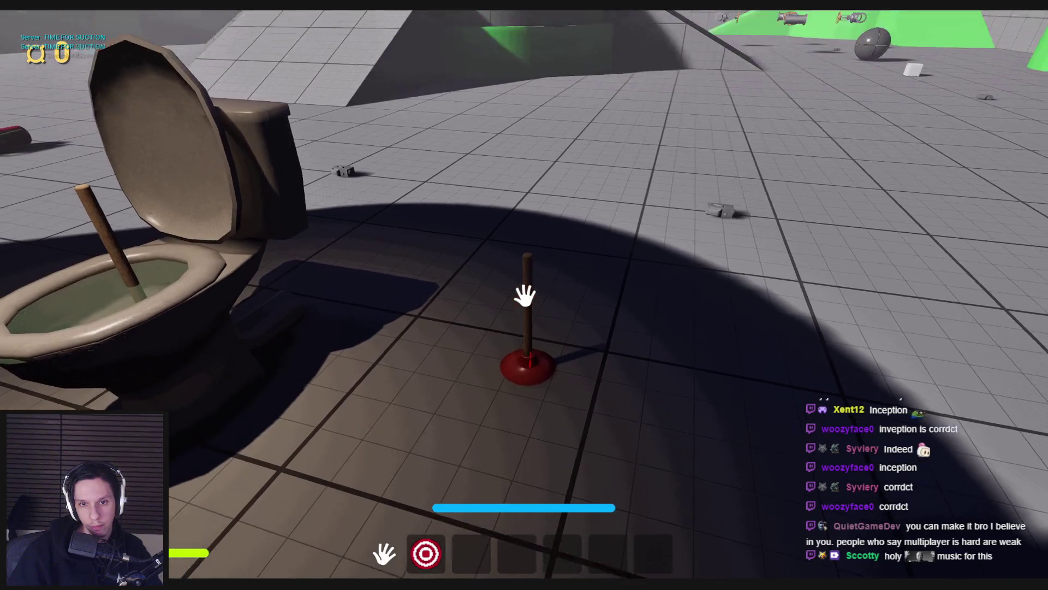
click(528, 351)
mouse_move(528, 351)
mouse_down()
mouse_move(524, 479)
mouse_move(524, 293)
mouse_move(514, 568)
mouse_move(493, 304)
mouse_move(253, 548)
mouse_move(304, 445)
mouse_up()
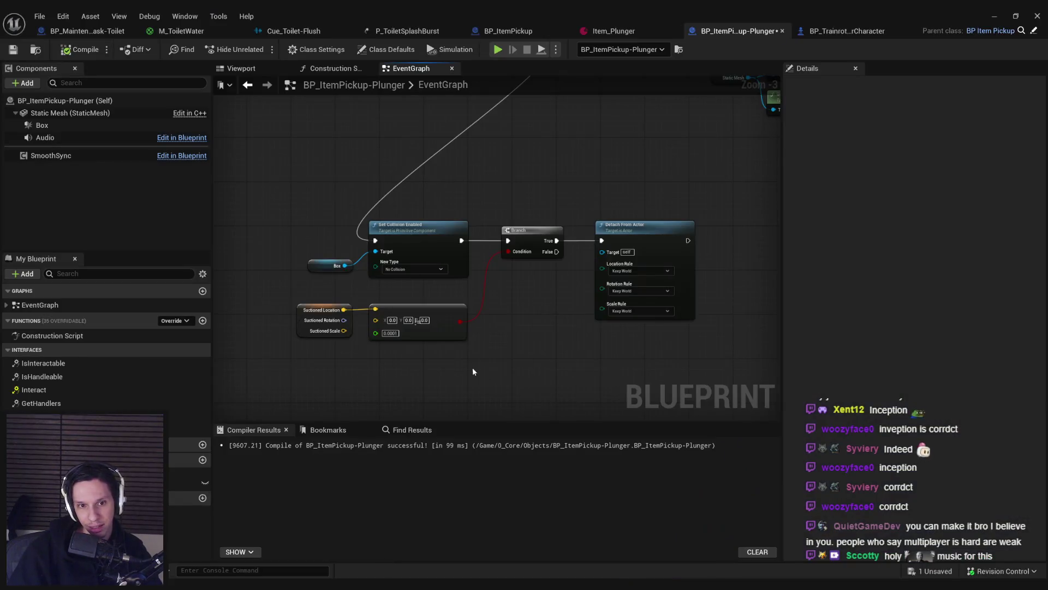
Step: Rewire Detach From Actor to run from the Branch's False output instead of True
scroll(473, 372, down, 1)
mouse_move(558, 388)
mouse_down()
mouse_move(484, 283)
mouse_move(241, 232)
mouse_move(450, 297)
mouse_up()
scroll(241, 233, up, 2)
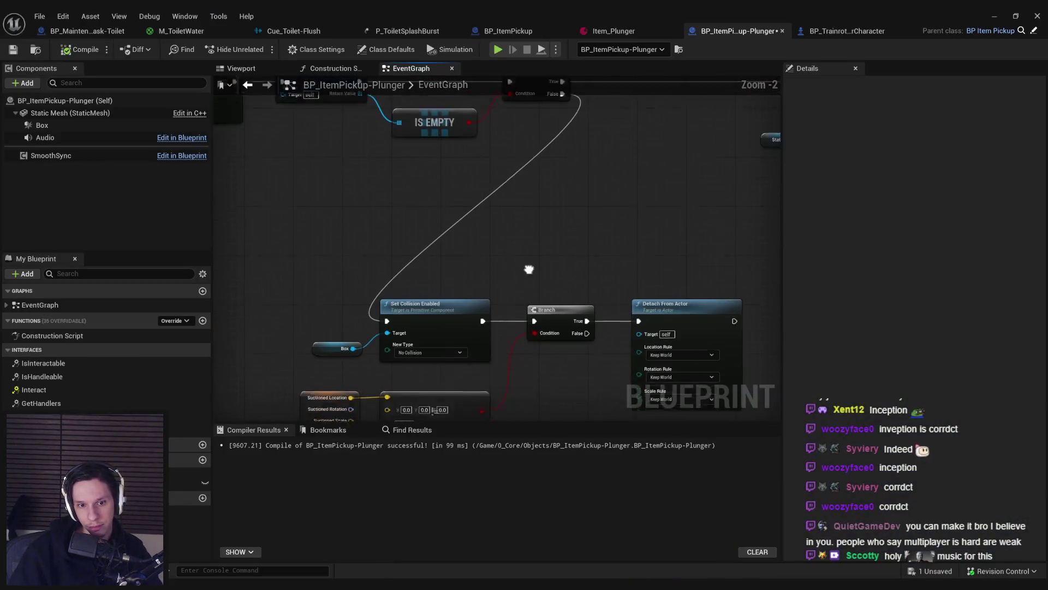
drag(529, 269, 527, 228)
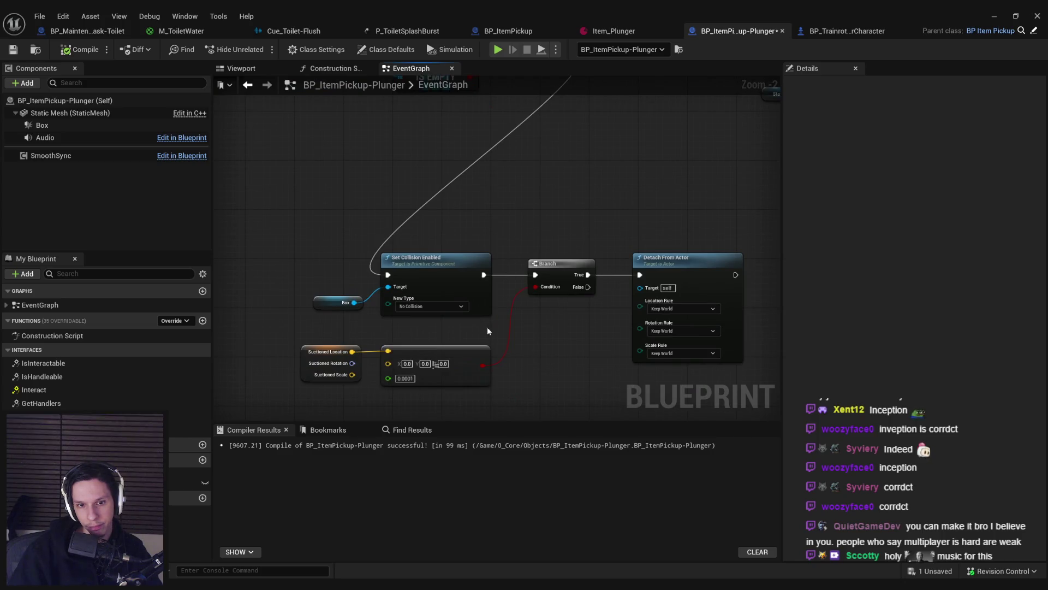
drag(588, 274, 588, 287)
Step: Recompile and play again, walking toward the plunger, then return to the Blueprint editor
key(alt+p)
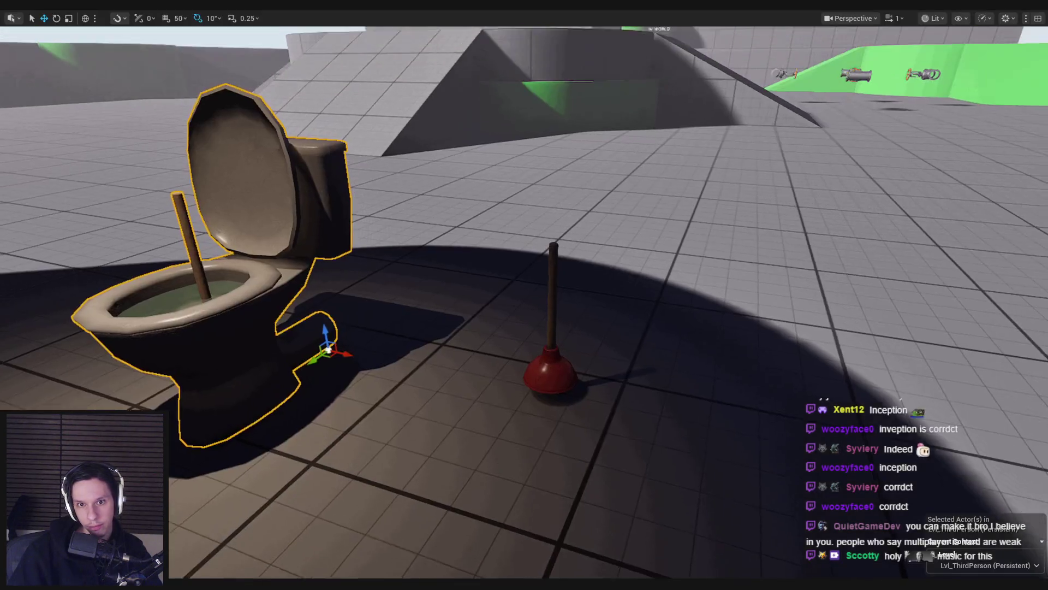
key(w)
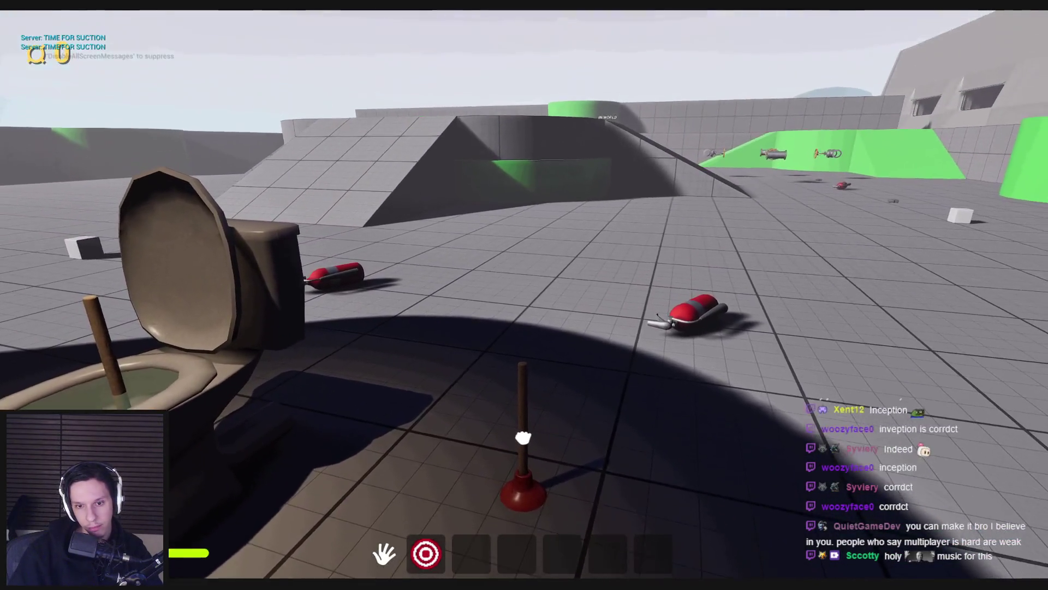
key(Escape)
click(381, 557)
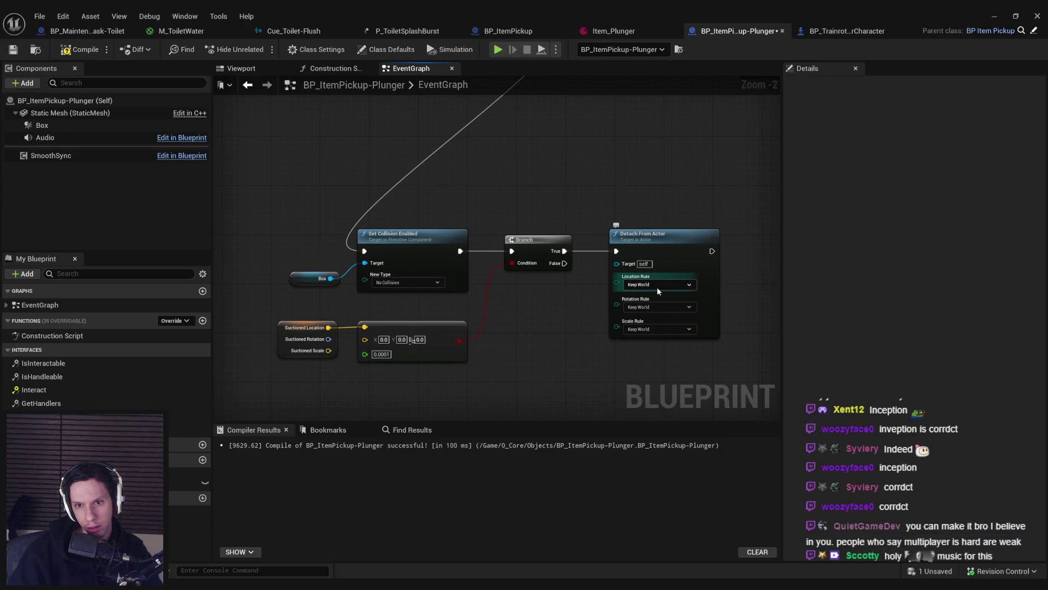
Step: Zoom and pan around the collision, Branch and Detach From Actor nodes
scroll(653, 285, down, 5)
scroll(554, 254, up, 5)
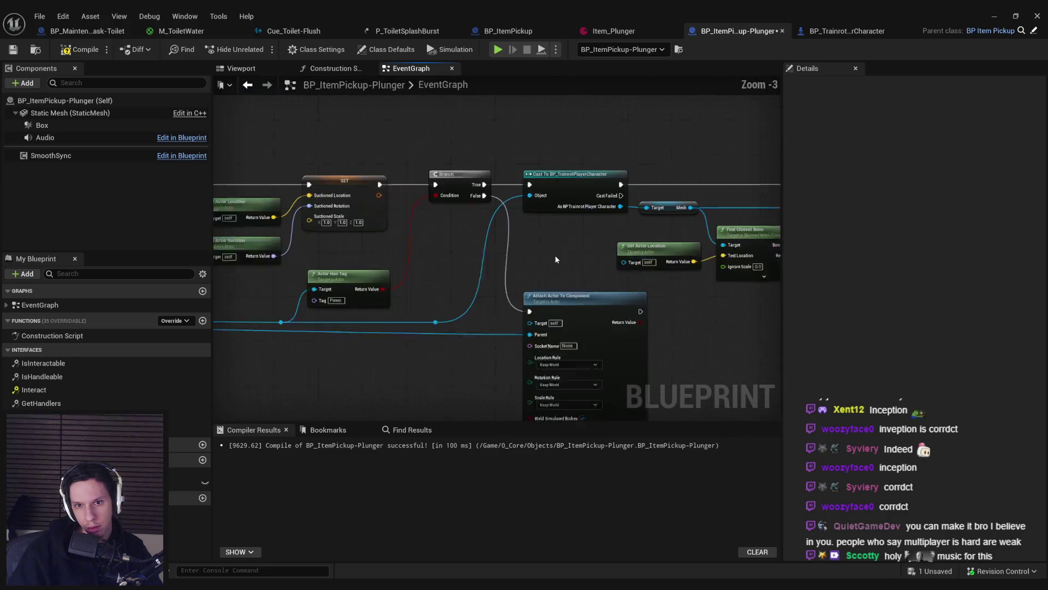
scroll(523, 266, down, 5)
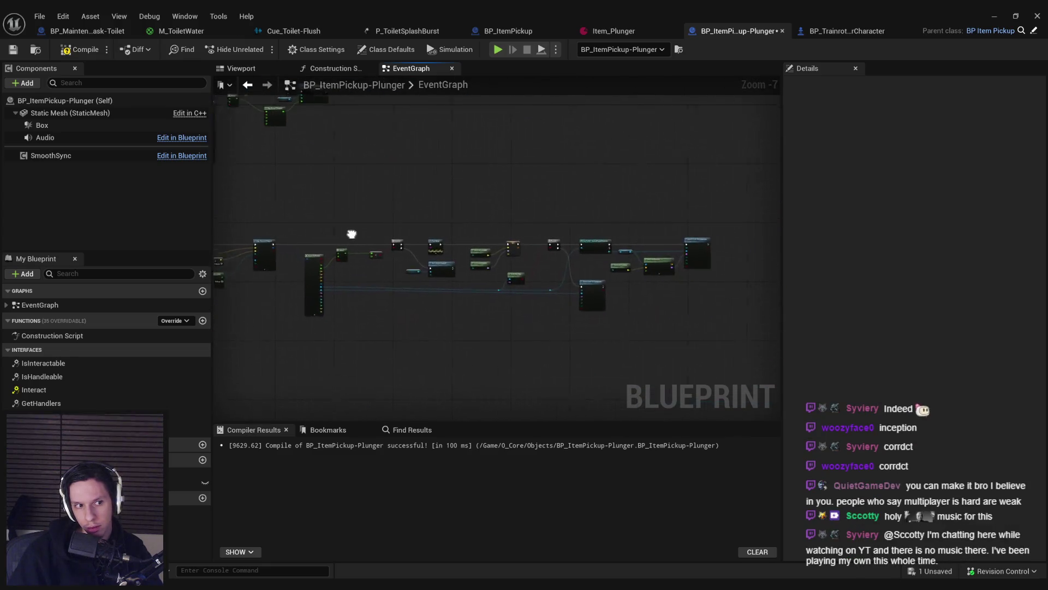
scroll(441, 296, up, 4)
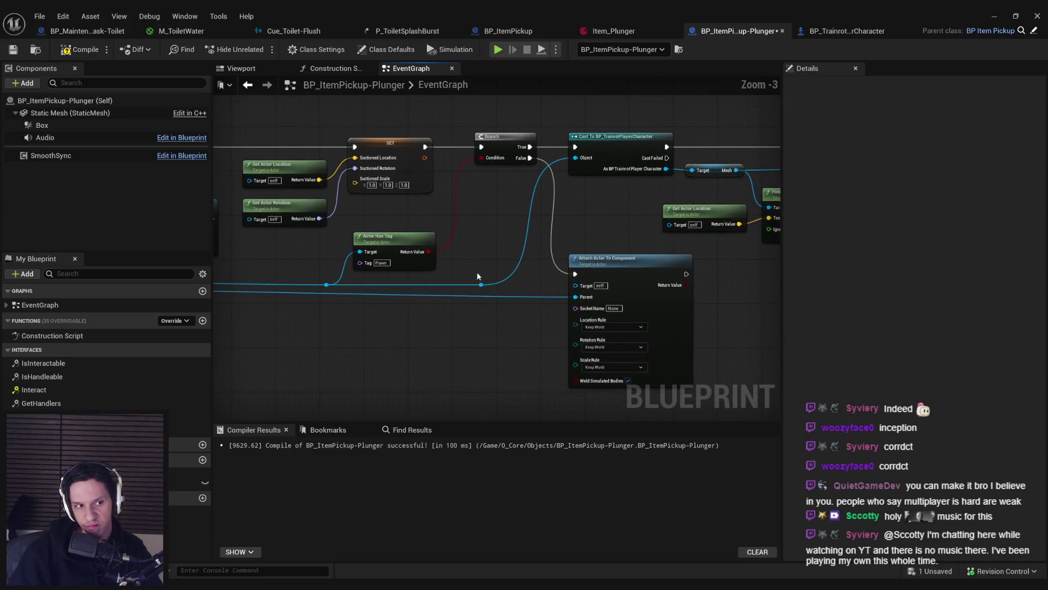
scroll(477, 270, down, 2)
scroll(499, 257, up, 2)
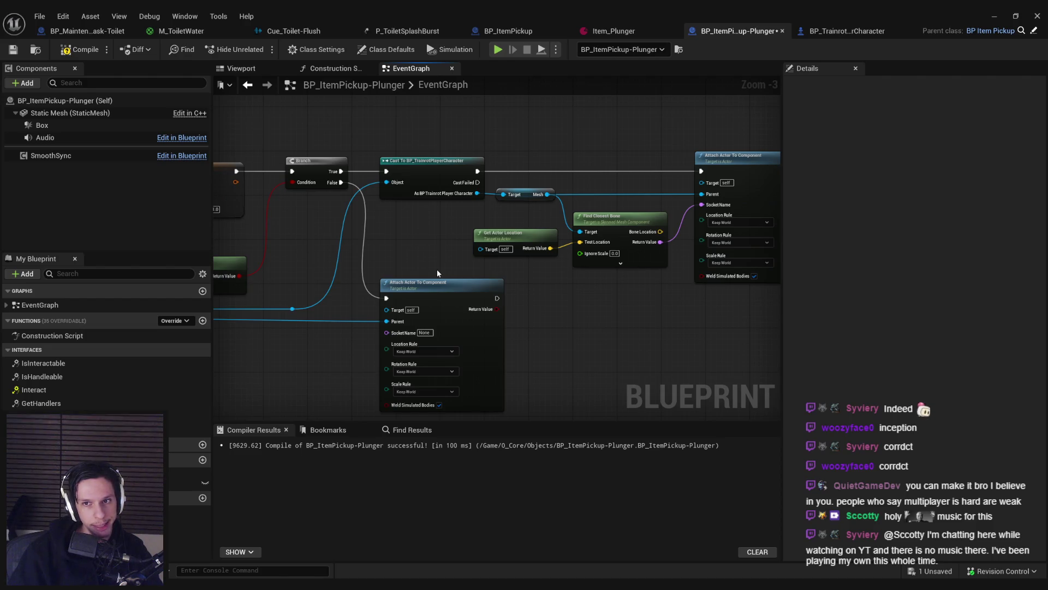
drag(425, 271, 581, 212)
scroll(480, 251, down, 1)
scroll(524, 208, up, 2)
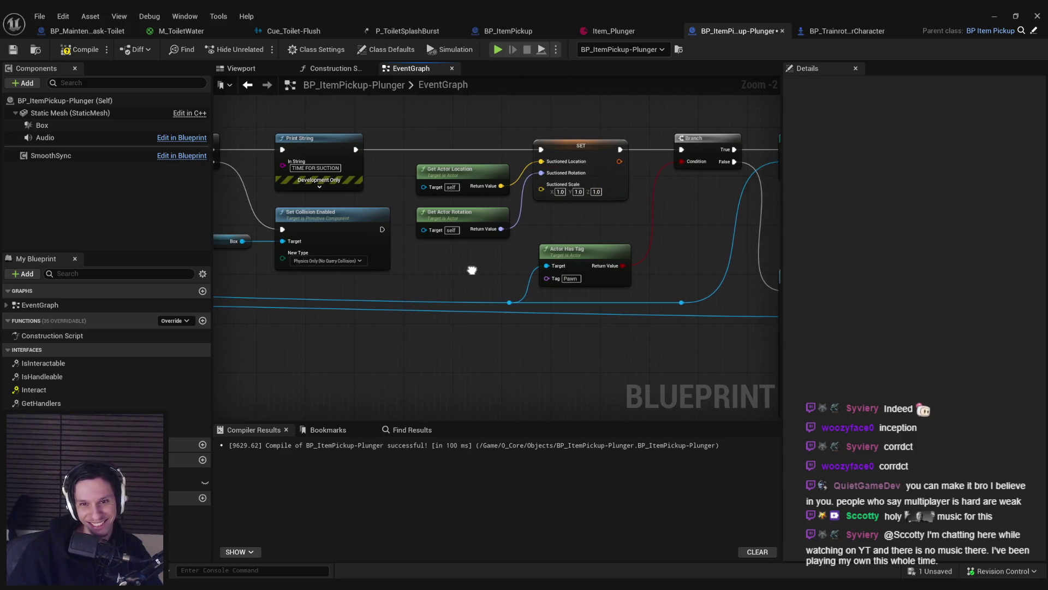
drag(489, 269, 476, 266)
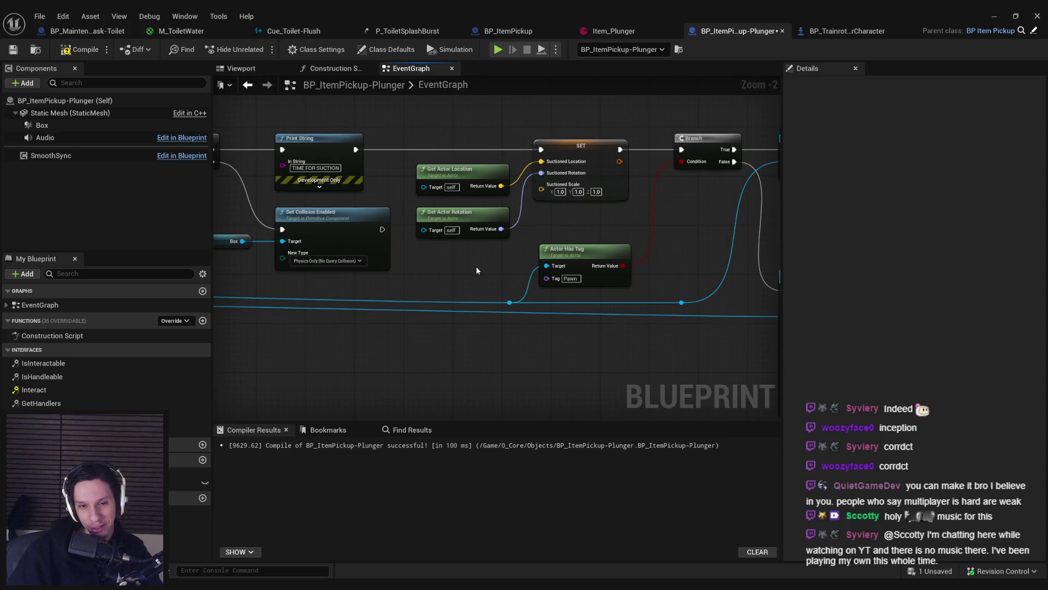
Step: Inspect Attach Actor To Component and Find Closest Bone, then open Detach From Actor's context menu
drag(485, 267, 354, 272)
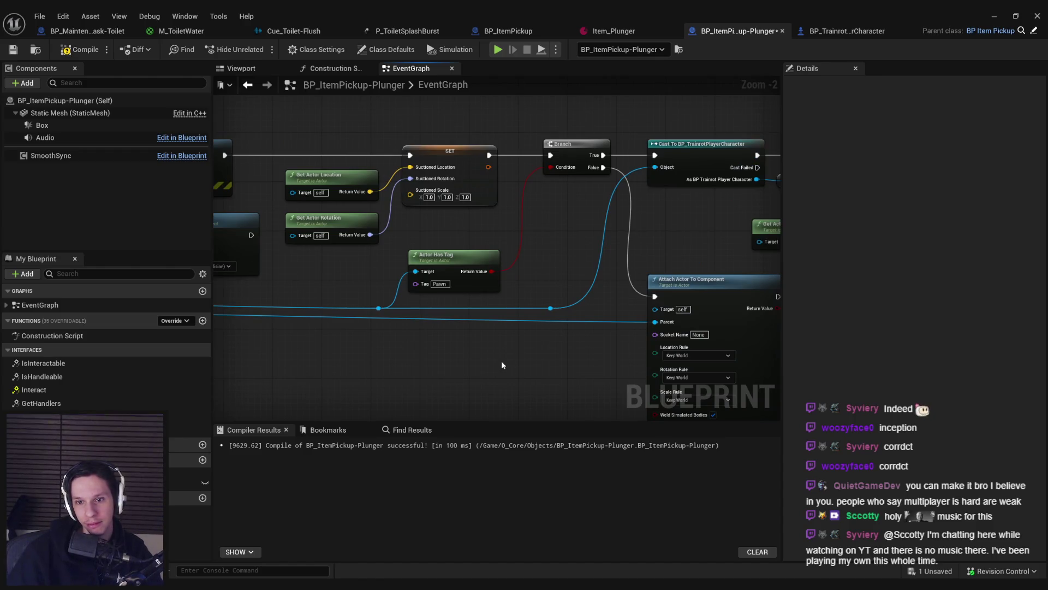
drag(503, 365, 404, 281)
scroll(405, 281, down, 3)
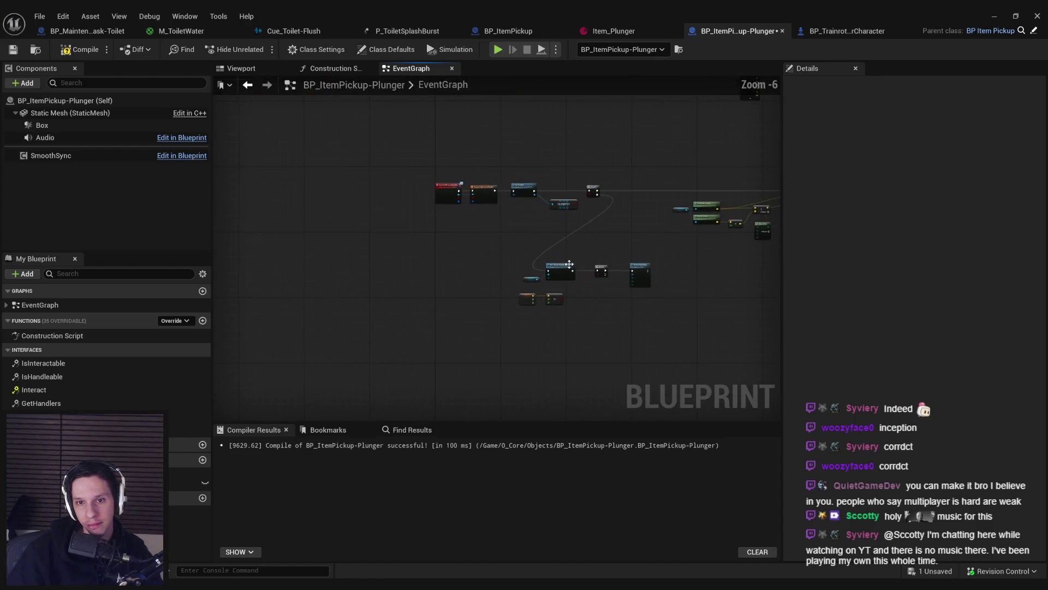
scroll(608, 329, up, 4)
scroll(602, 323, down, 3)
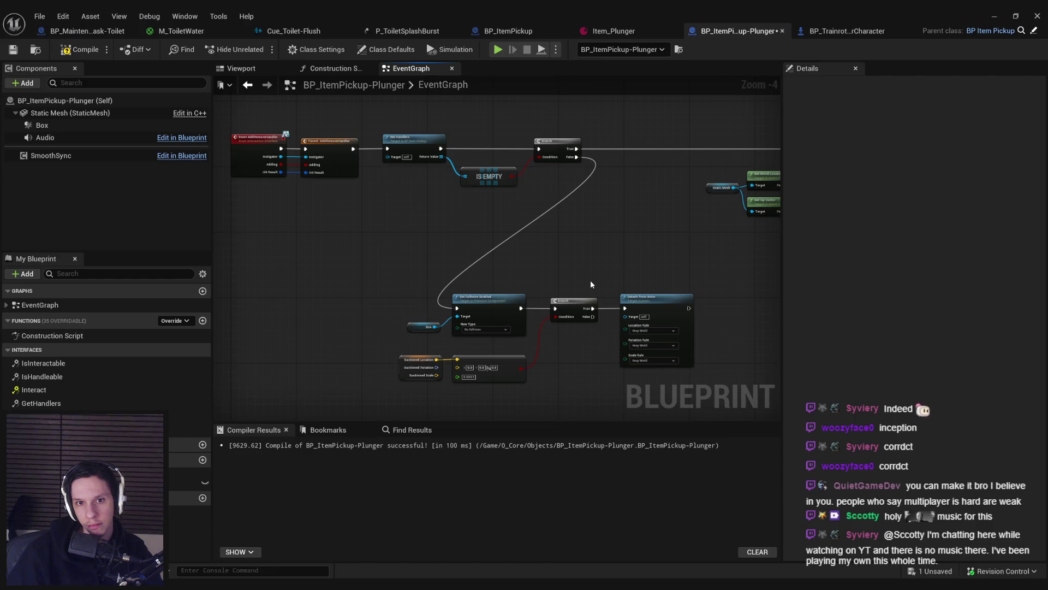
right_click(661, 306)
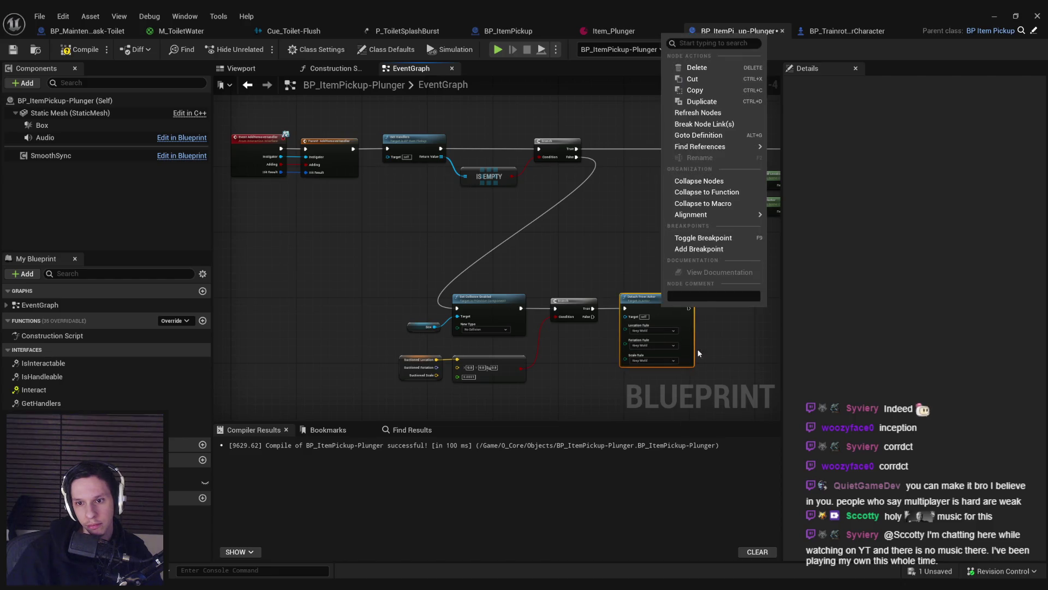
Step: Put a breakpoint on Detach From Actor and trigger it by grabbing the plunger in play
click(699, 238)
key(alt+Tab)
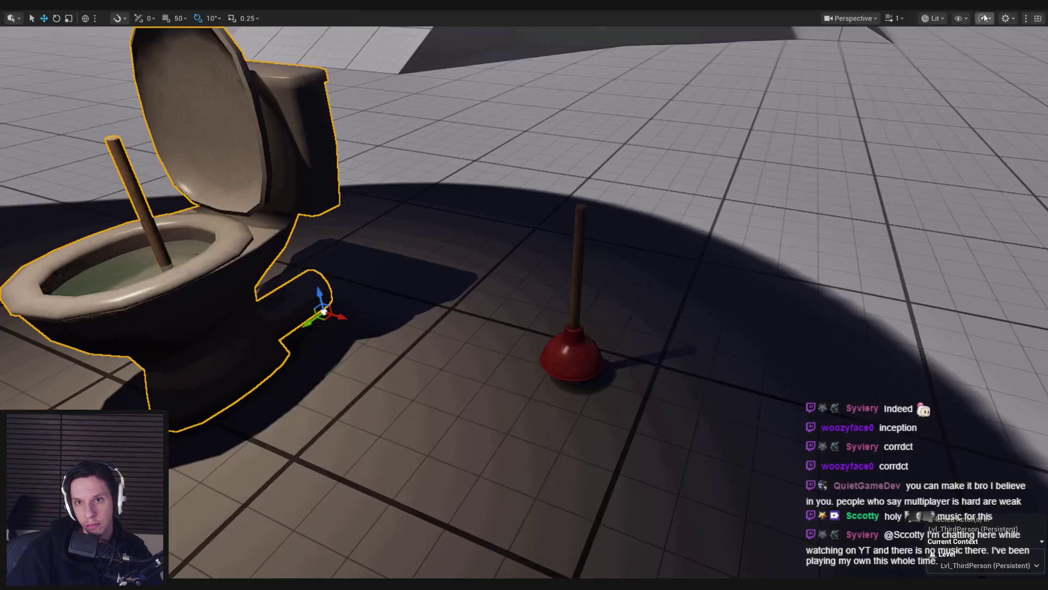
key(alt+p)
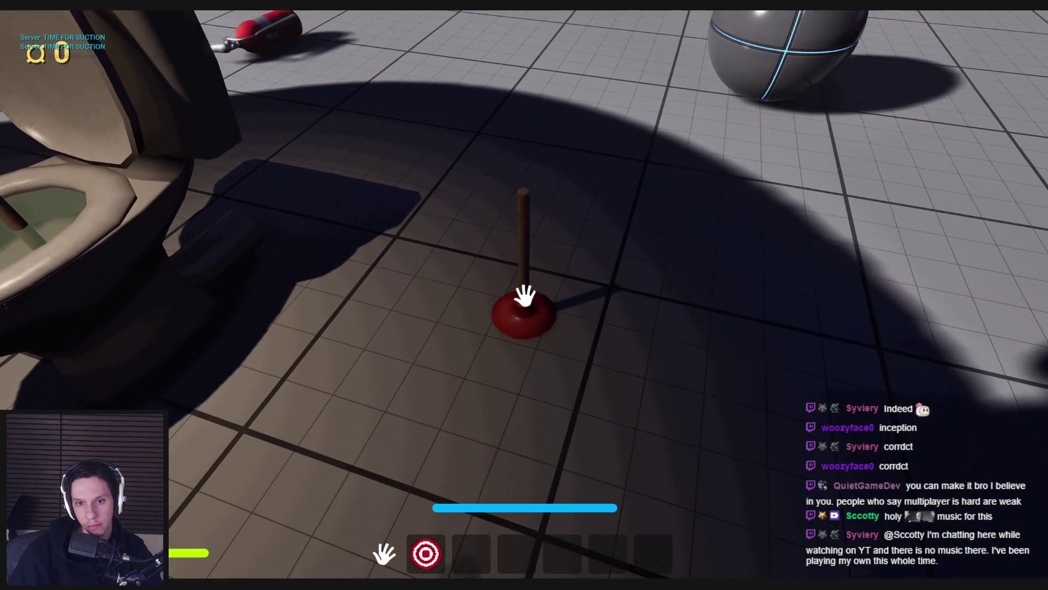
click(526, 297)
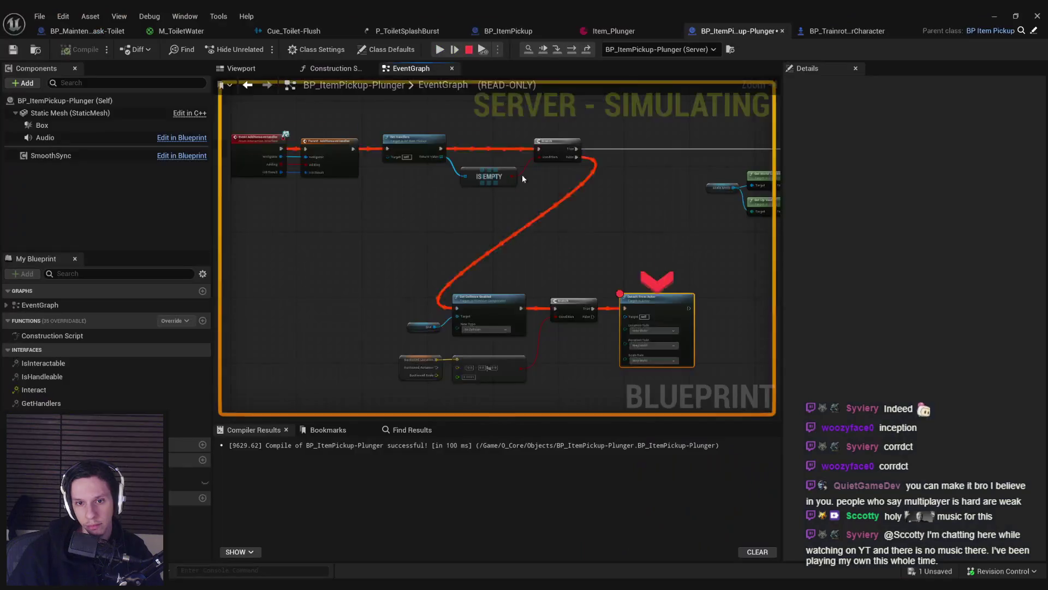
click(1036, 14)
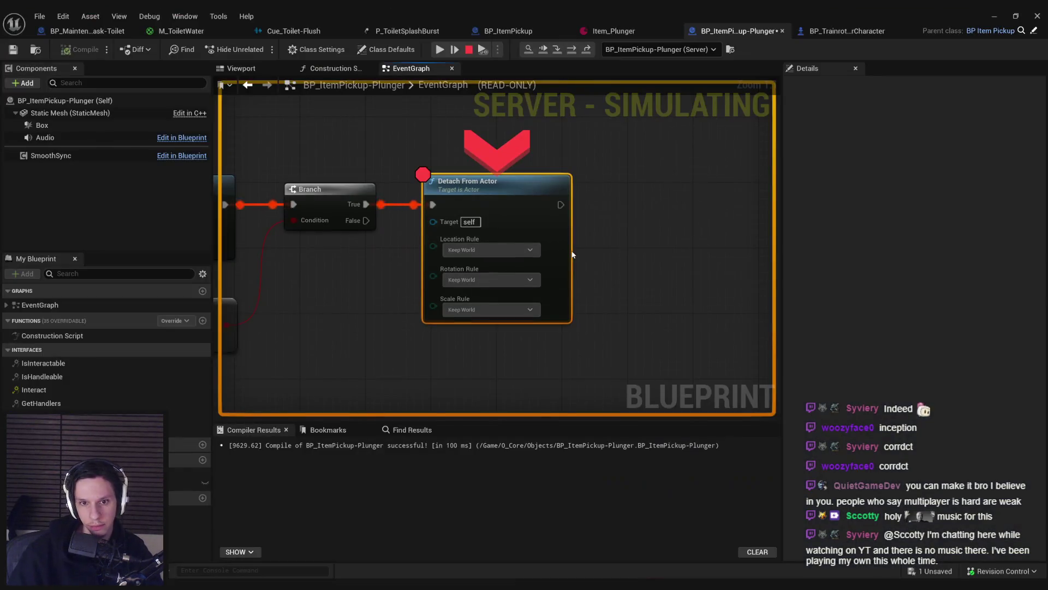
Step: Remove the Detach From Actor breakpoint and resume the game
right_click(513, 198)
click(546, 287)
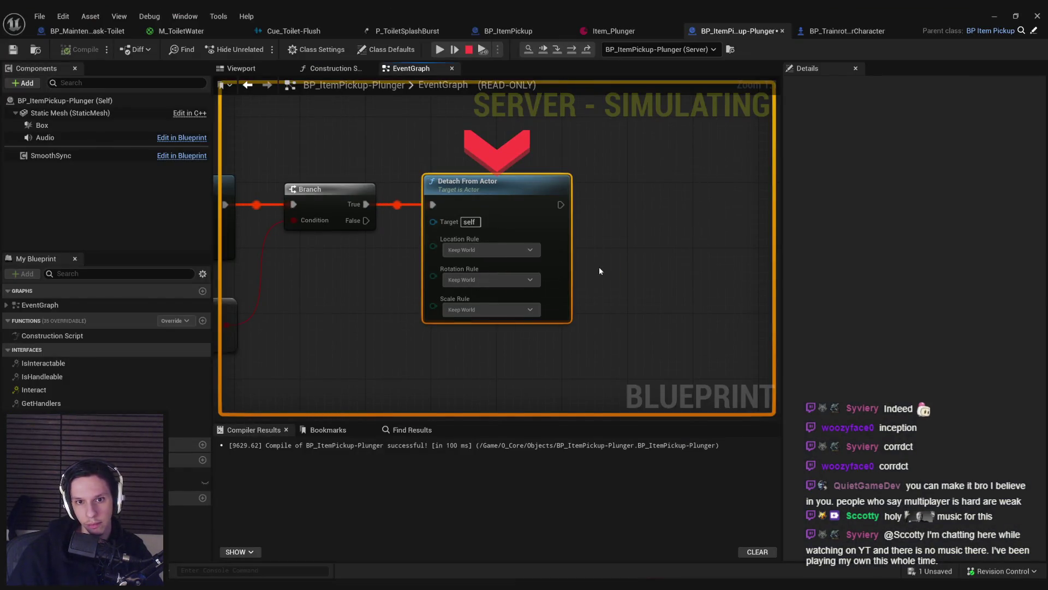
click(993, 19)
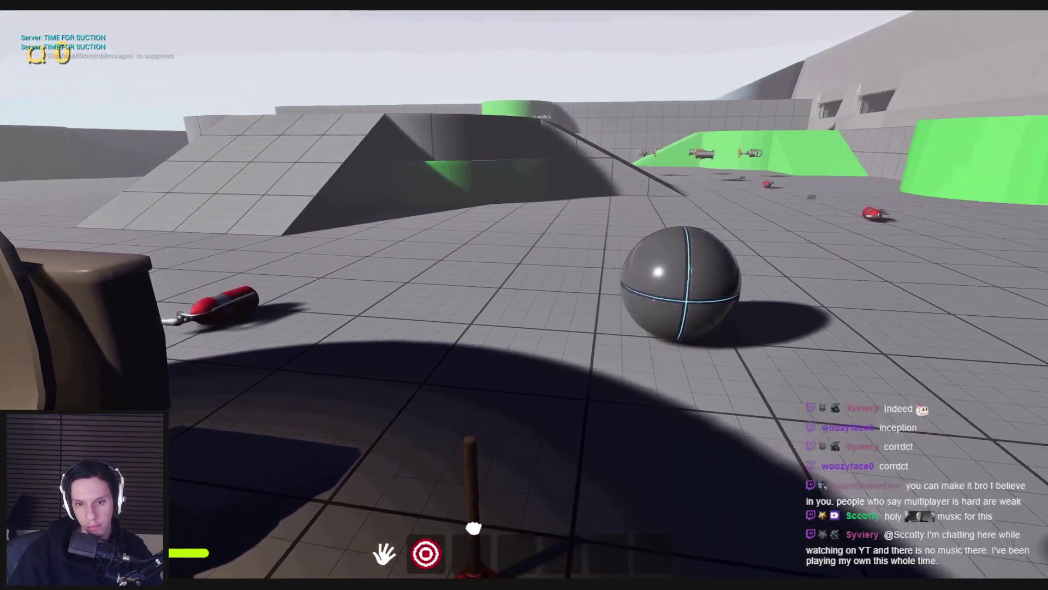
Step: Carry the plunger around, toggle wireframe and lit views, then end the play session
click(473, 528)
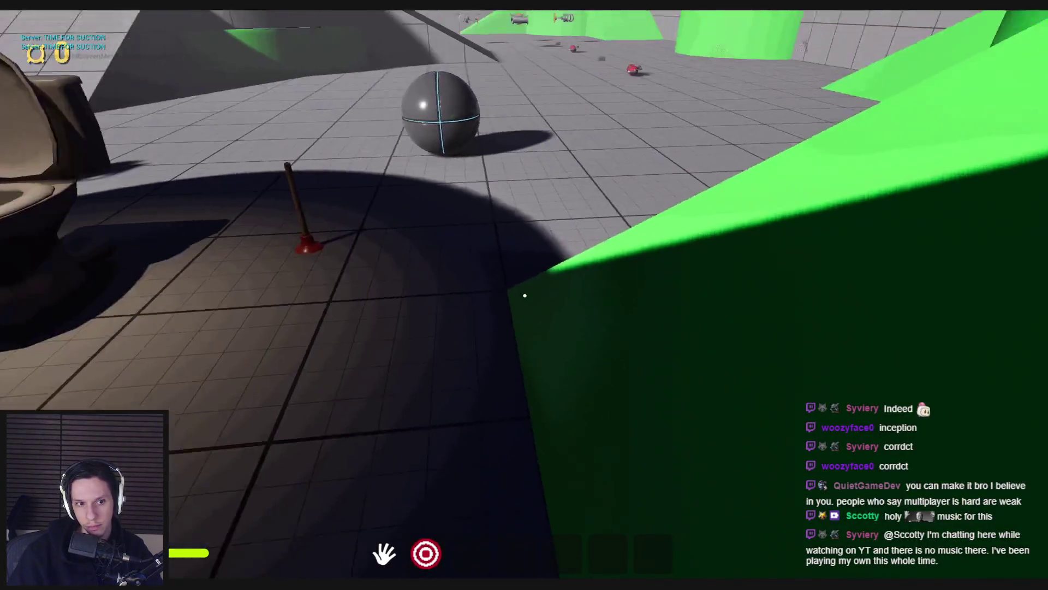
key(w)
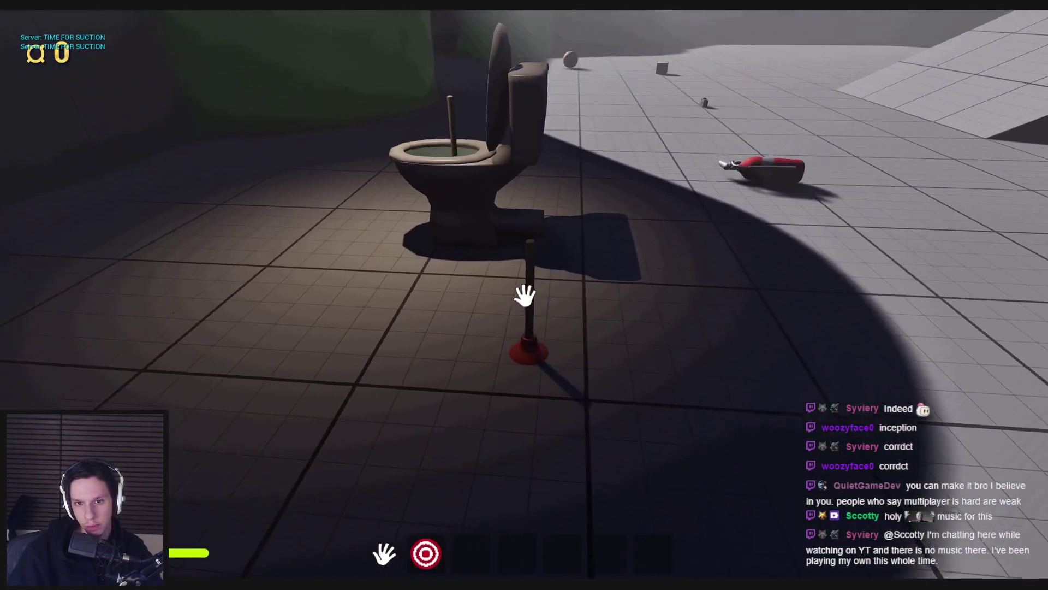
drag(524, 297, 576, 568)
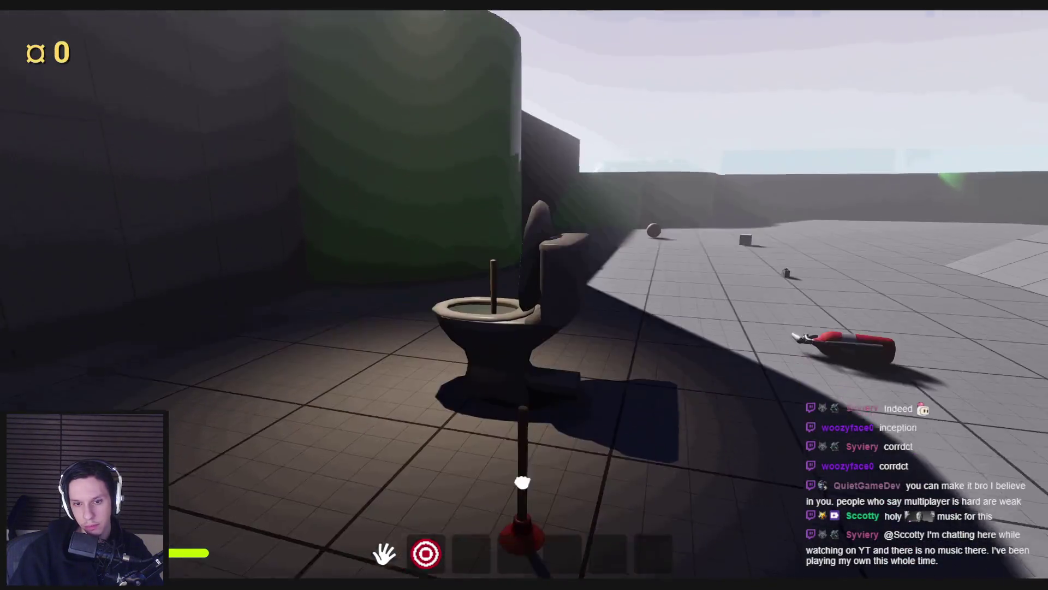
key(F1)
key(F3)
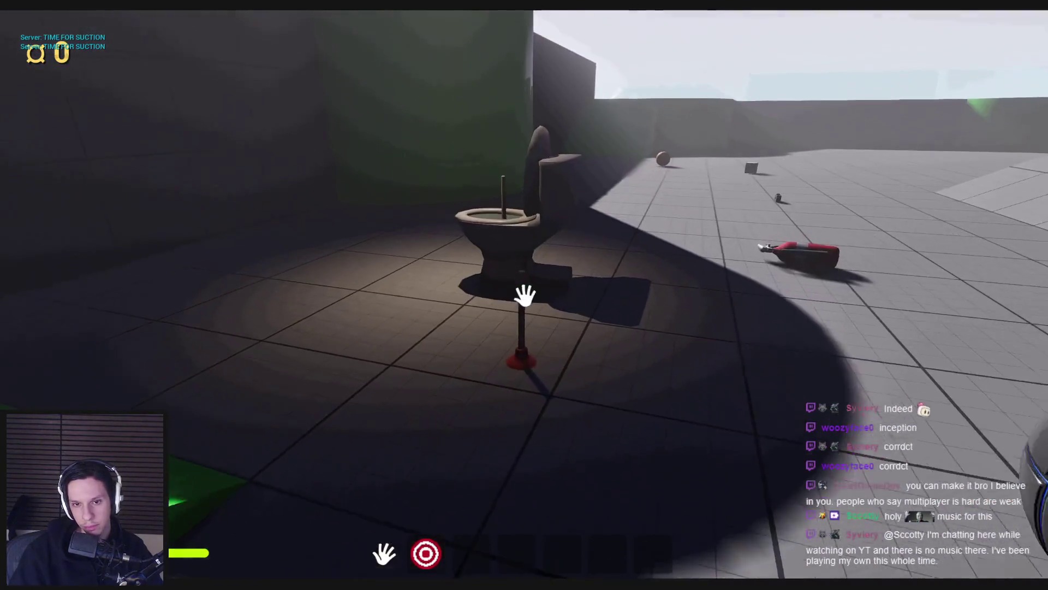
click(524, 295)
key(Escape)
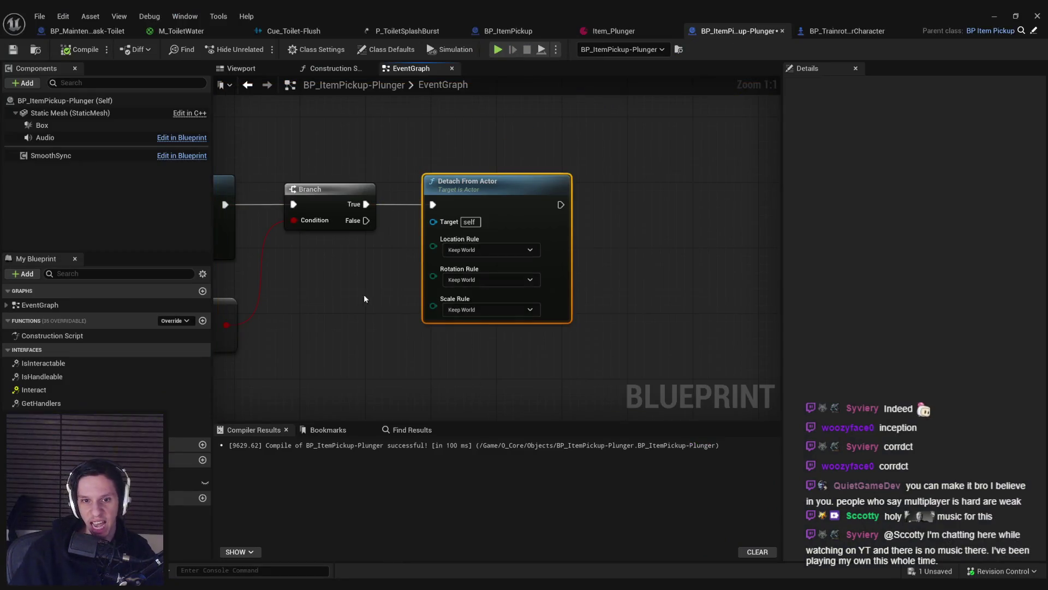
Step: Inspect the nodes before Detach From Actor, including Line Trace and Make Array, then minimize the editor
drag(351, 249, 372, 343)
scroll(380, 317, up, 4)
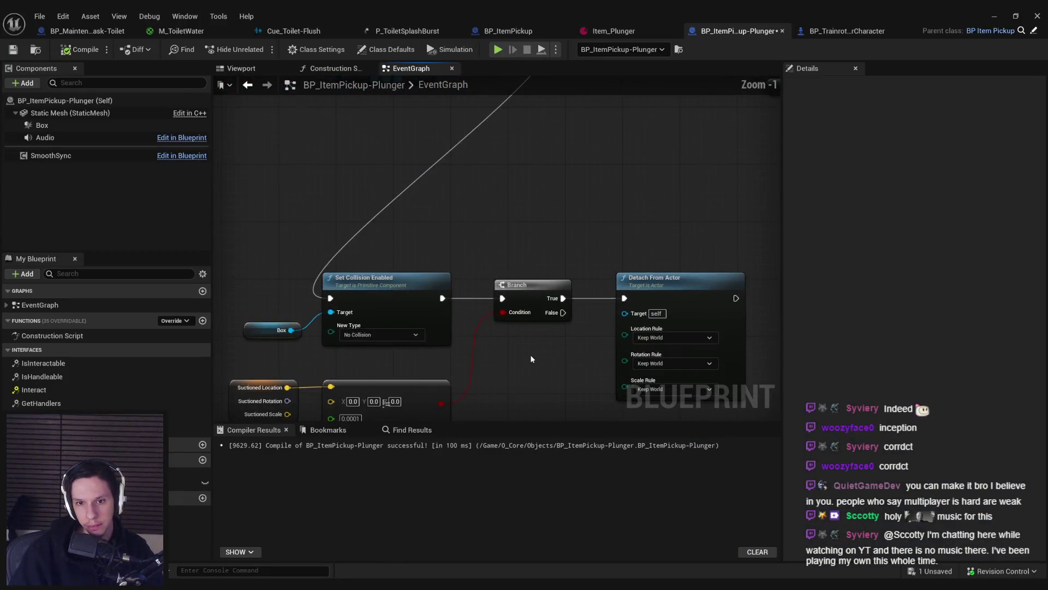
scroll(640, 267, down, 4)
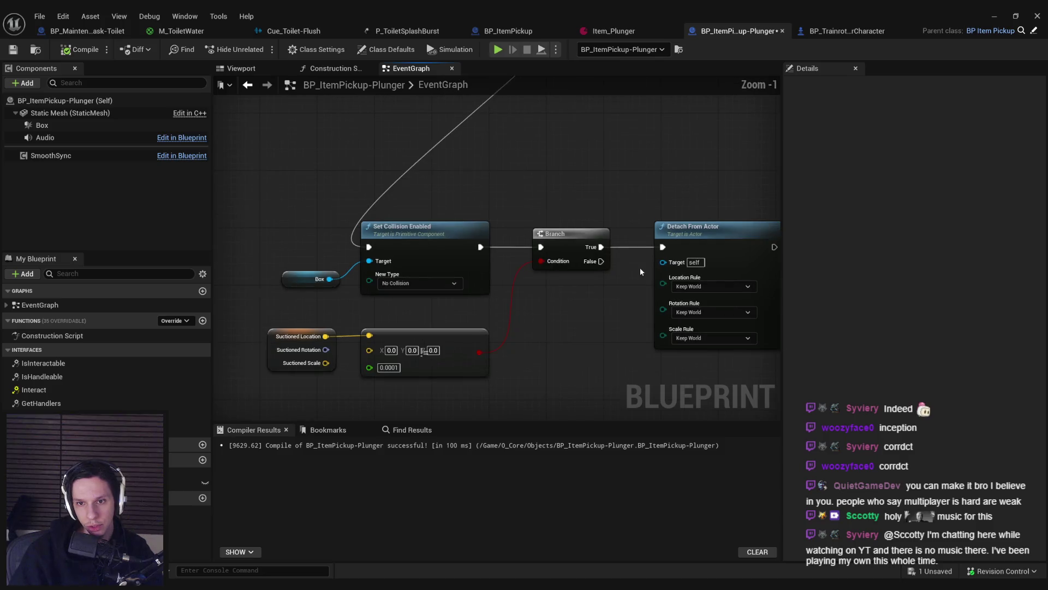
mouse_move(419, 320)
mouse_down()
mouse_move(695, 304)
mouse_move(306, 341)
mouse_move(423, 343)
mouse_move(349, 355)
mouse_move(316, 373)
mouse_move(624, 392)
mouse_move(599, 374)
mouse_move(599, 346)
mouse_move(366, 343)
mouse_move(487, 297)
mouse_up()
scroll(316, 373, up, 2)
scroll(599, 346, down, 1)
scroll(366, 343, down, 2)
scroll(454, 215, up, 2)
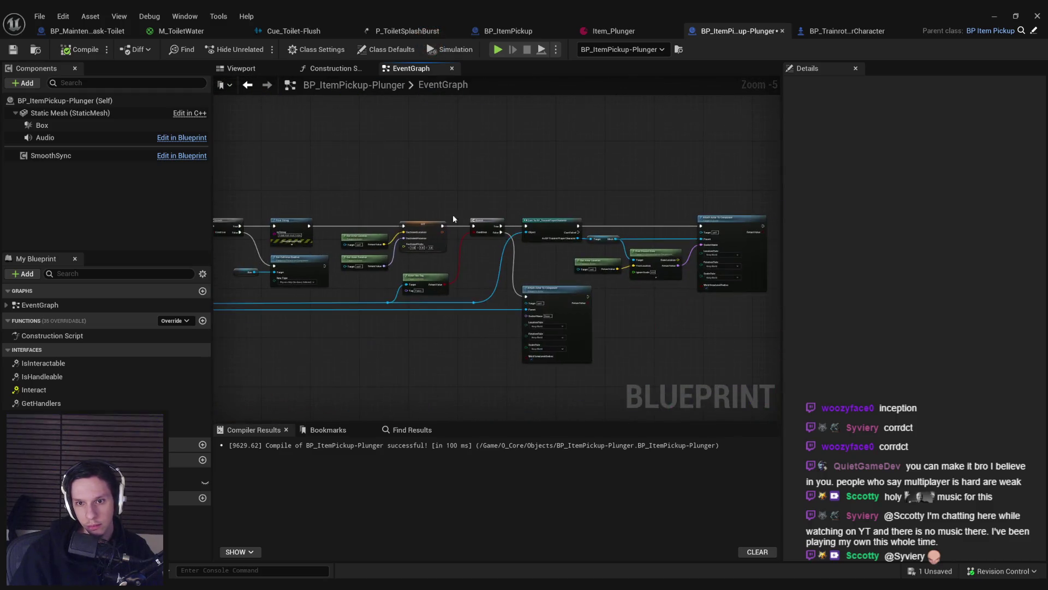
scroll(718, 286, up, 1)
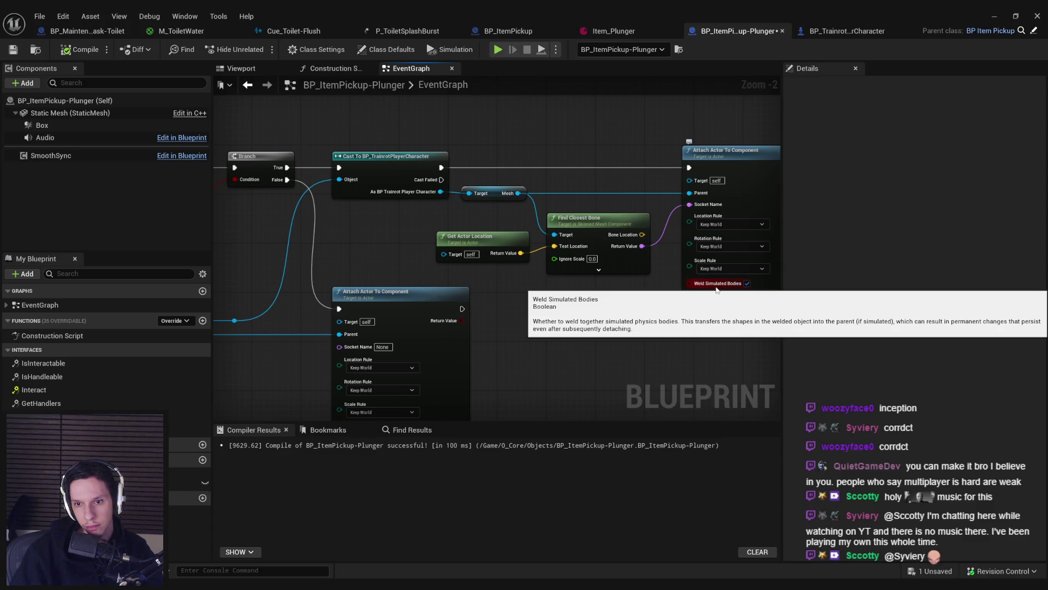
click(990, 18)
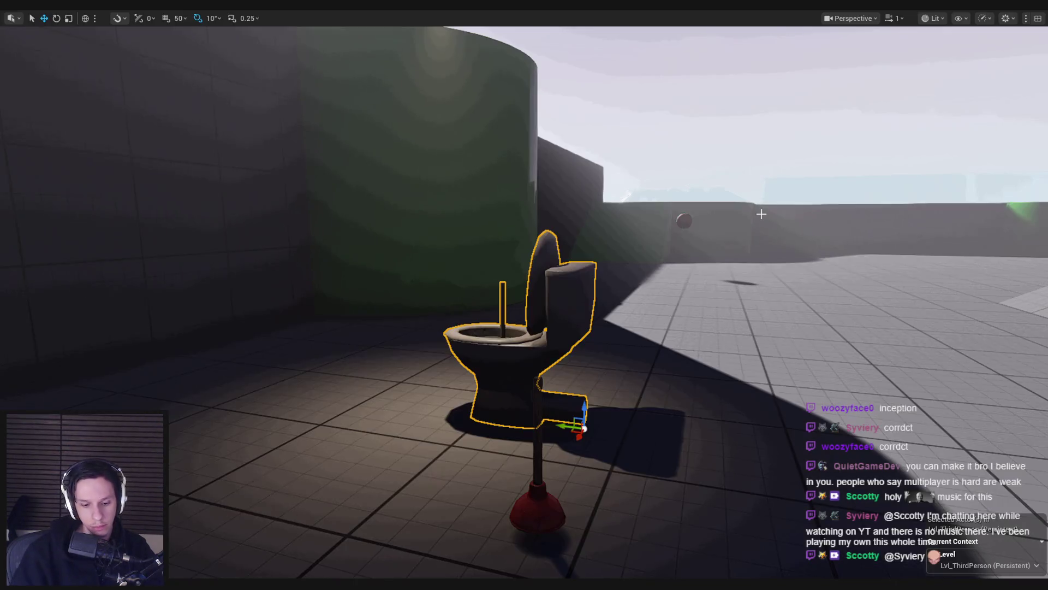
Step: Walk around the toilet and green block, grab and carry the plunger, then end the session
key(alt+p)
key(w)
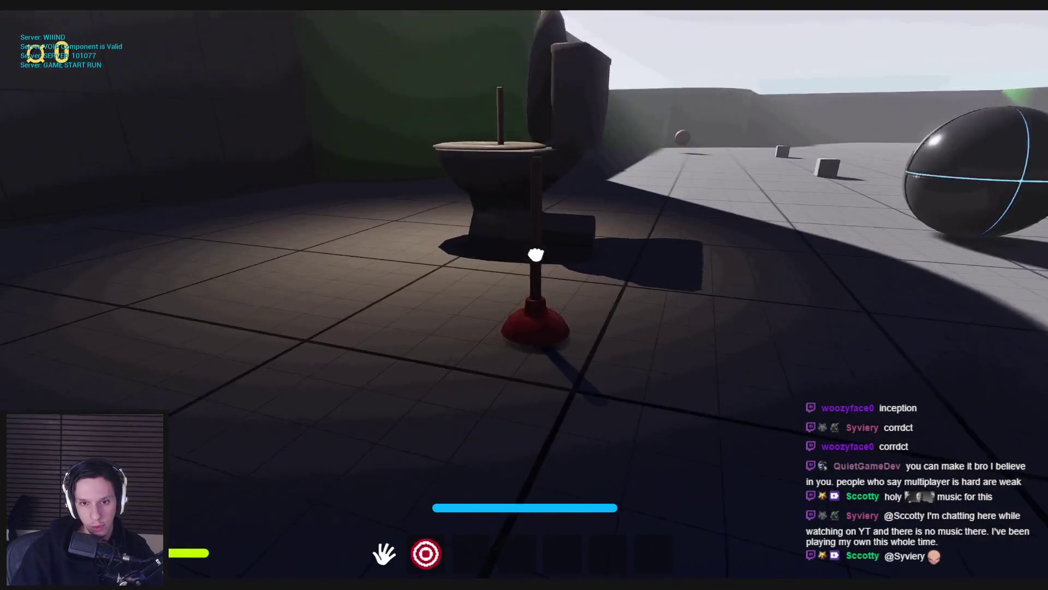
key(s)
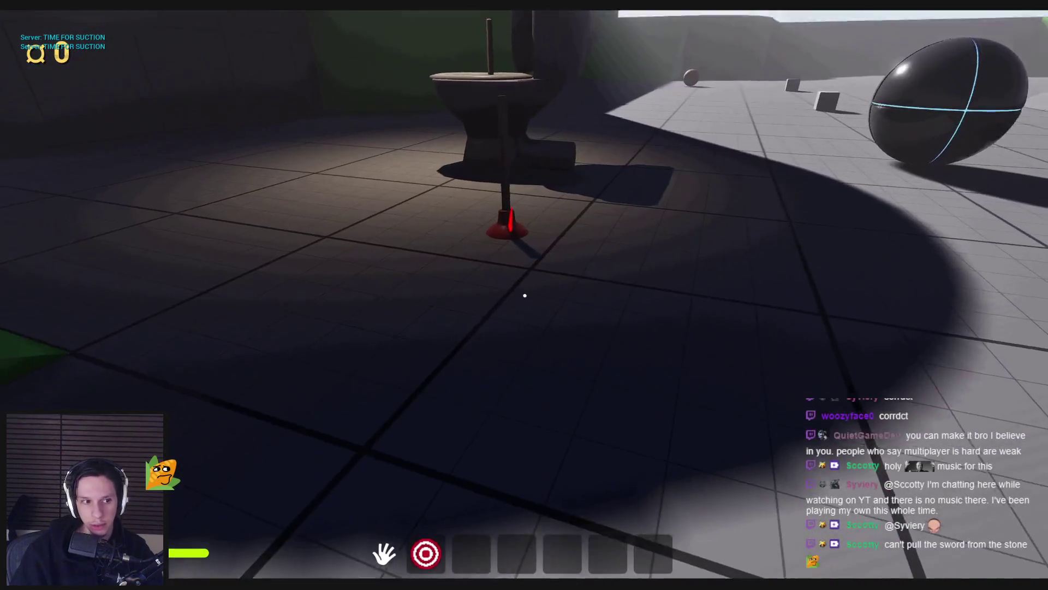
key(s)
key(w)
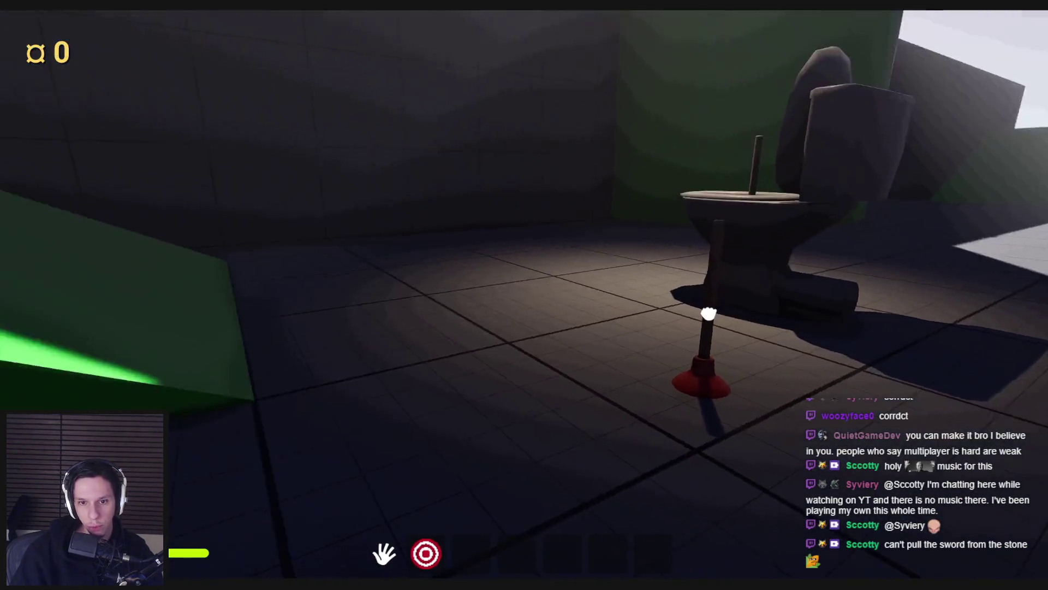
key(w)
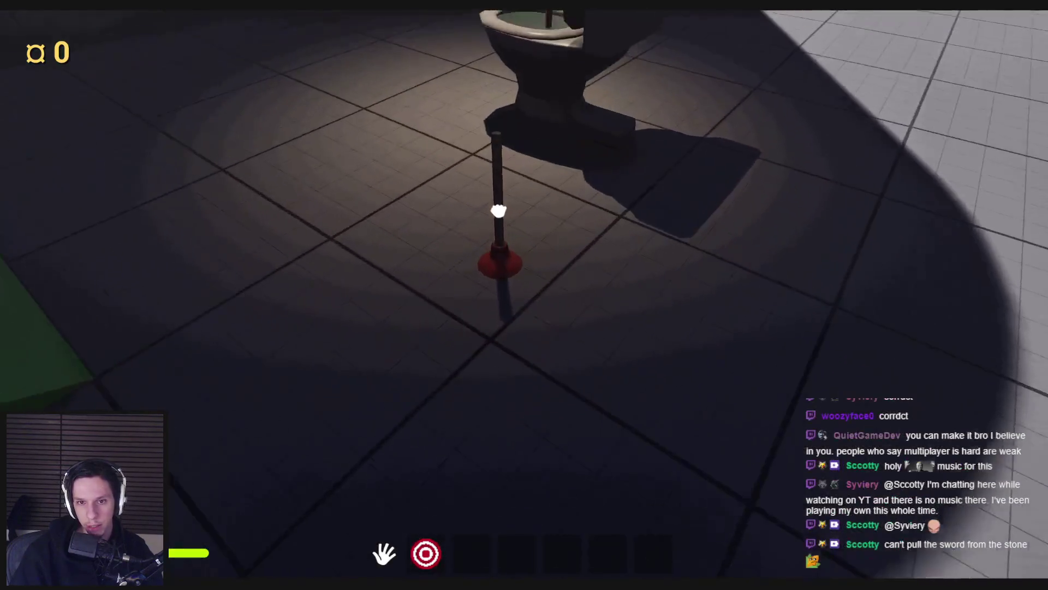
mouse_move(523, 229)
mouse_down()
mouse_move(779, 277)
mouse_move(671, 428)
mouse_move(475, 281)
mouse_move(590, 308)
mouse_move(524, 294)
mouse_up()
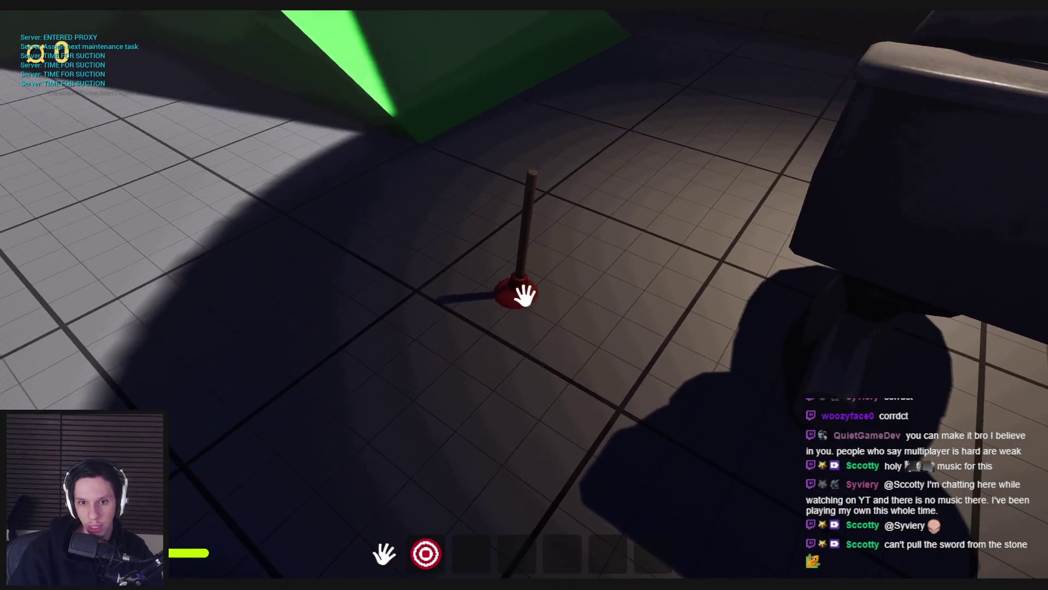
click(525, 296)
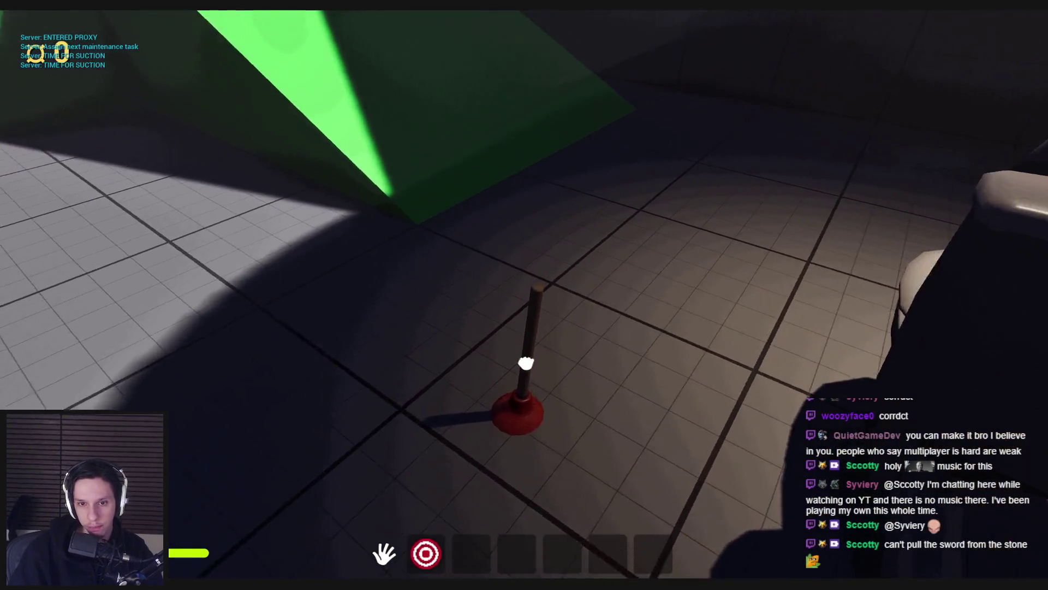
key(Escape)
scroll(524, 273, down, 4)
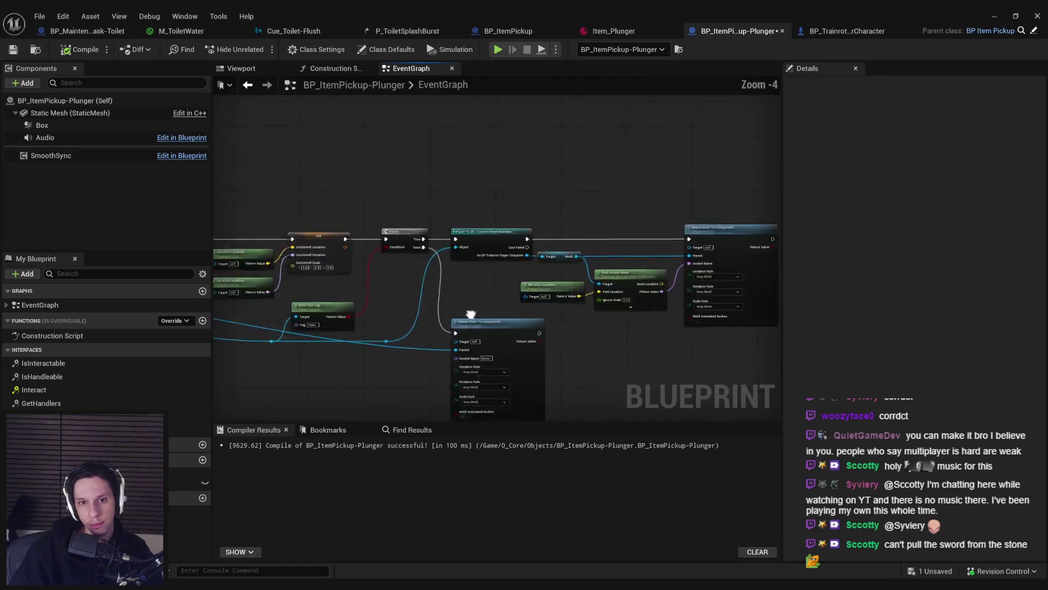
Step: Add Set Simulate Physics (Static Mesh) after Detach From Actor with Simulate ticked, then return to the level
scroll(493, 311, up, 4)
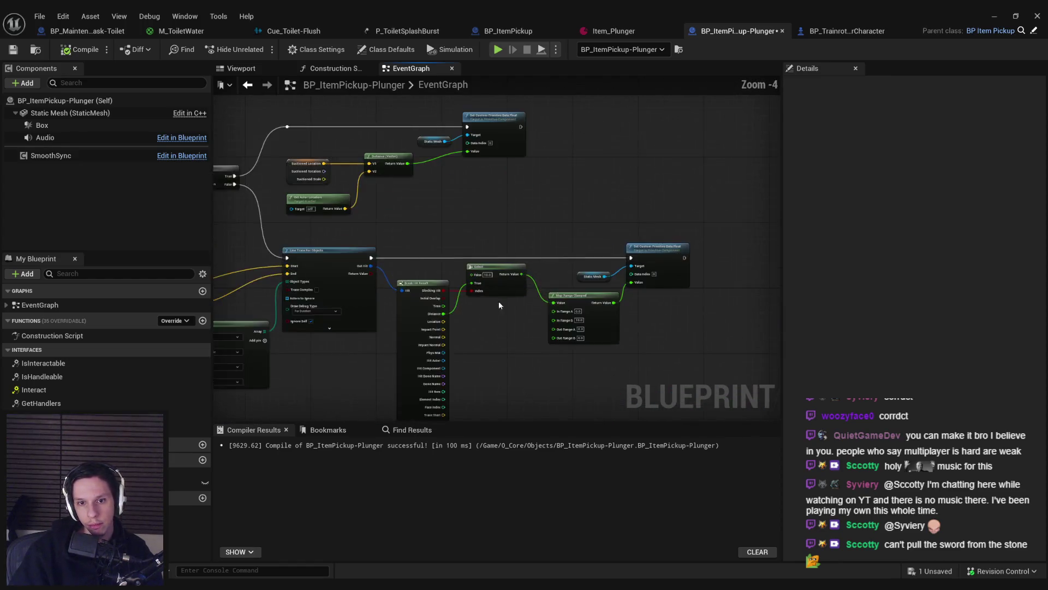
scroll(493, 310, down, 4)
mouse_move(532, 281)
mouse_down()
mouse_move(540, 295)
mouse_move(498, 314)
mouse_move(731, 275)
mouse_move(612, 273)
mouse_move(626, 281)
mouse_move(527, 238)
mouse_move(499, 145)
mouse_move(522, 267)
mouse_move(438, 160)
mouse_move(445, 149)
mouse_move(528, 226)
mouse_move(604, 228)
mouse_up()
scroll(627, 296, up, 1)
text(simulate)
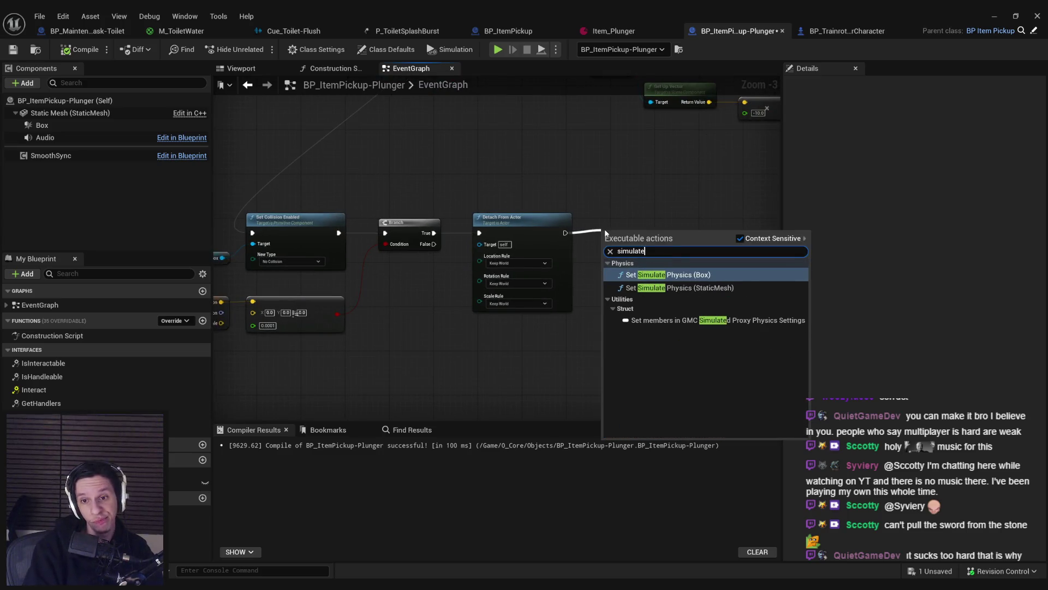
click(679, 288)
mouse_move(682, 284)
mouse_down()
mouse_move(612, 256)
mouse_move(599, 236)
mouse_up()
click(590, 268)
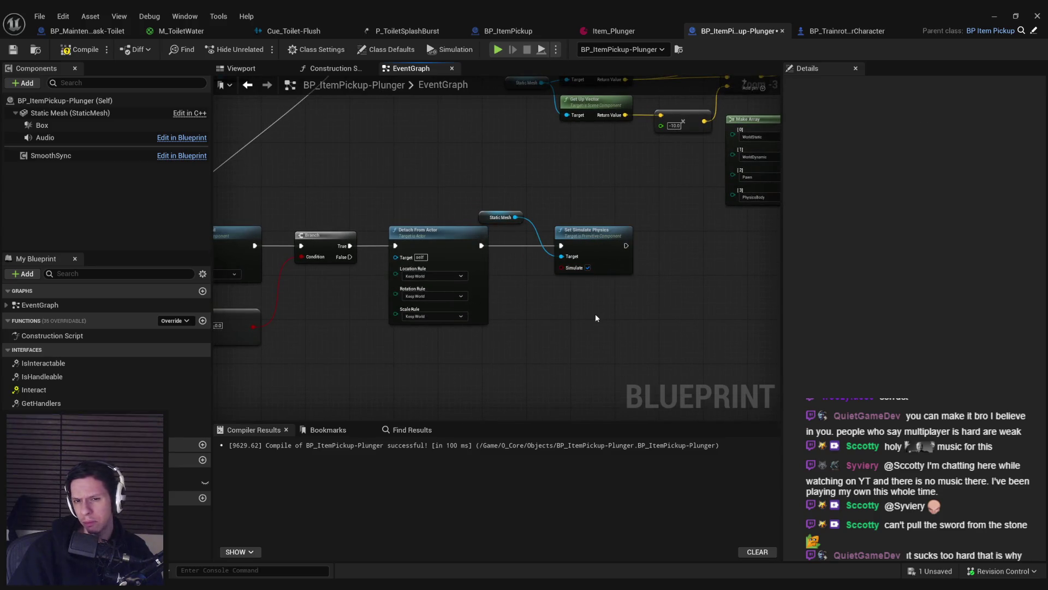
click(994, 16)
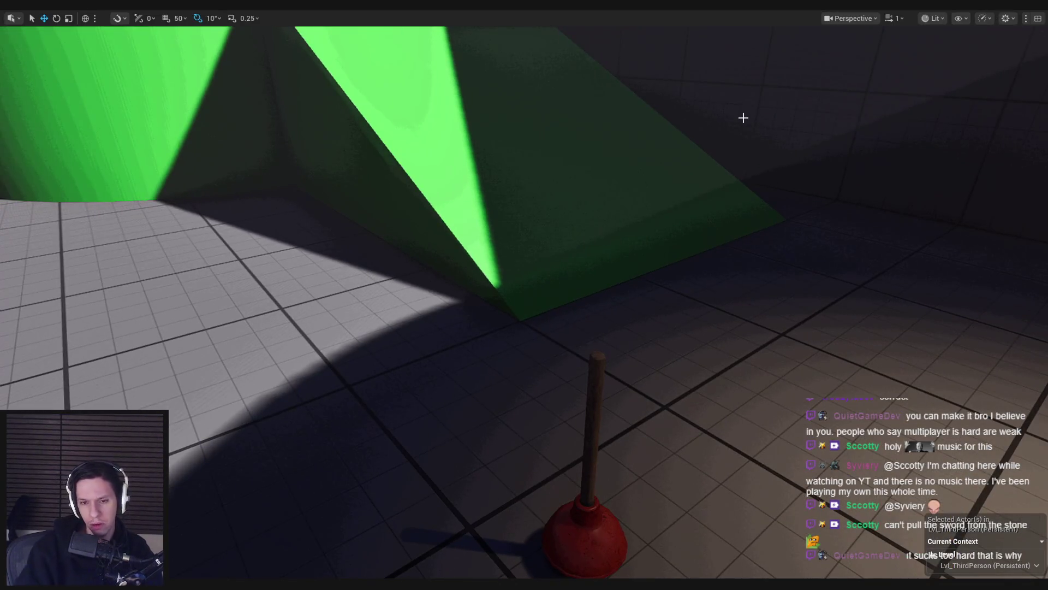
Step: Playtest grabbing the plunger, pulling it upward and walking backward with it, then stop the session
key(alt+p)
key(w)
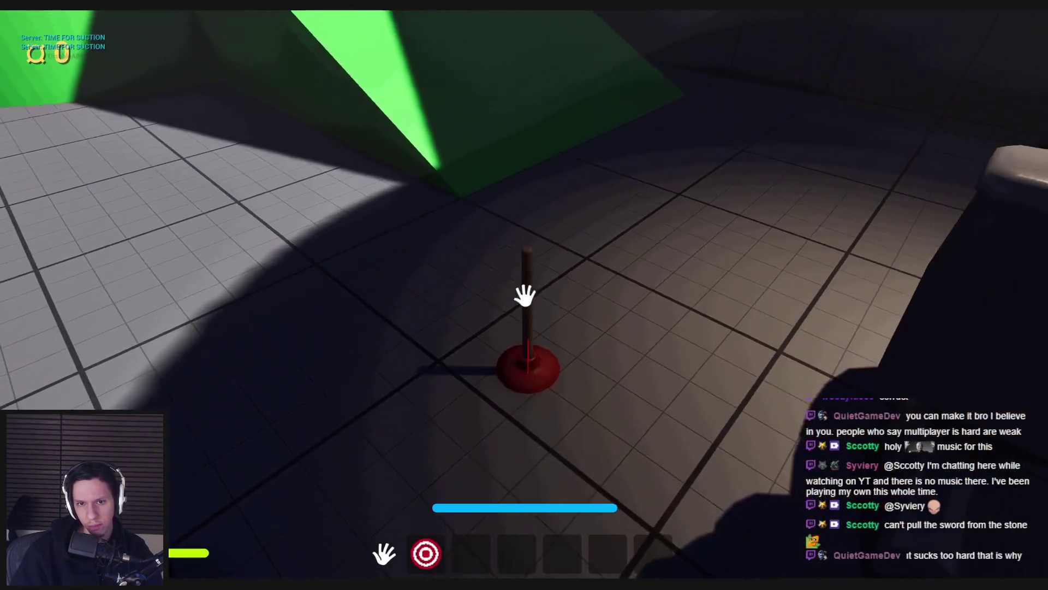
click(527, 298)
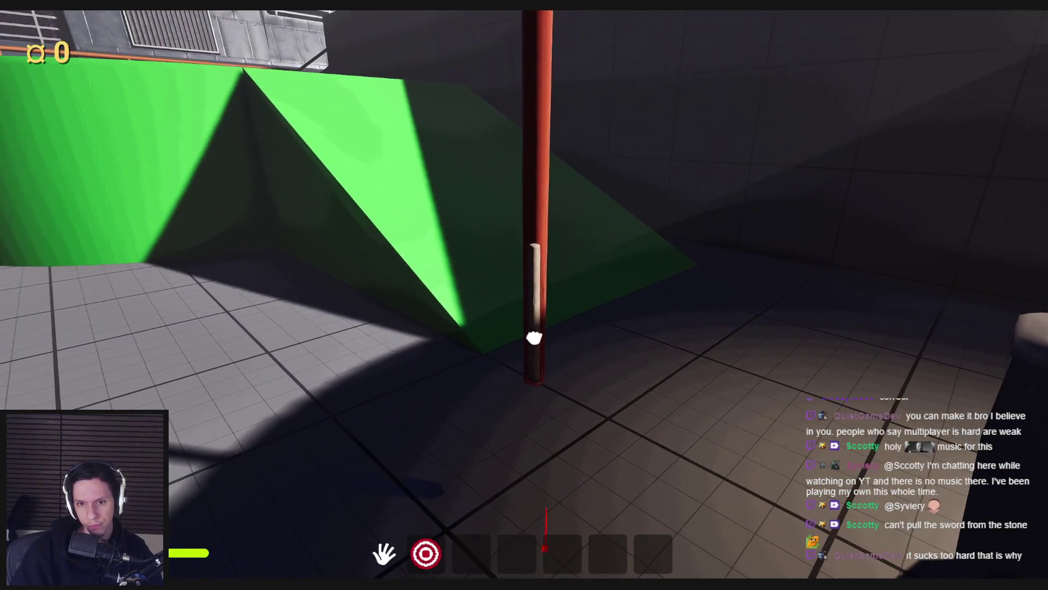
drag(534, 339, 524, 295)
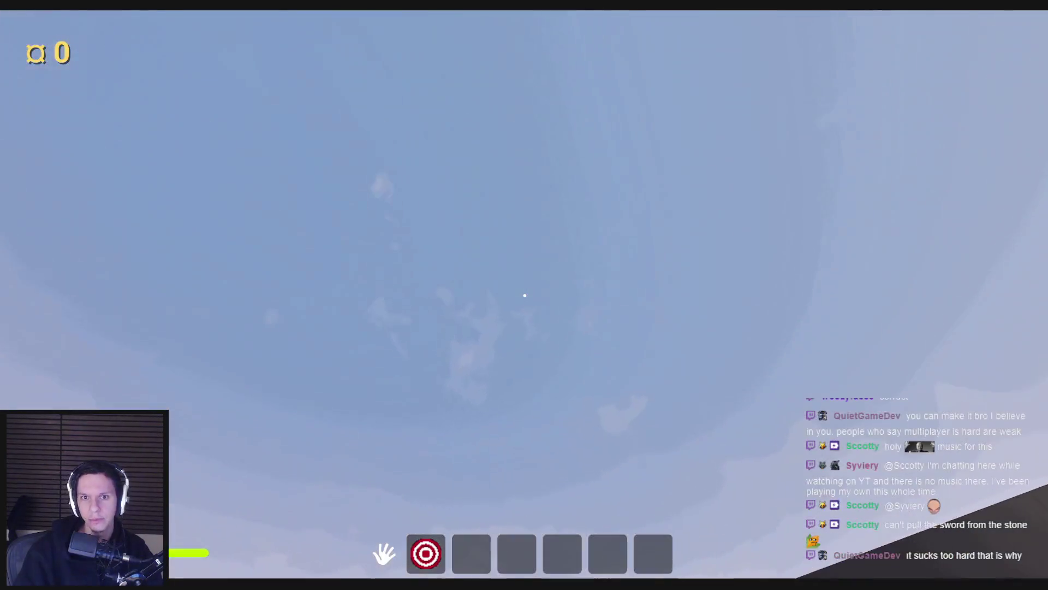
key(s)
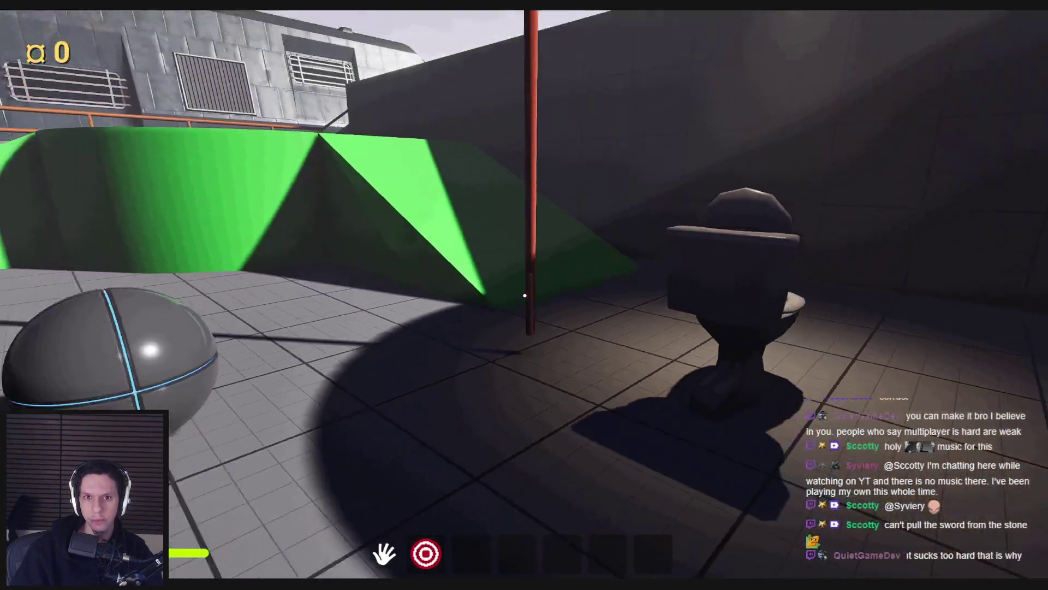
key(s)
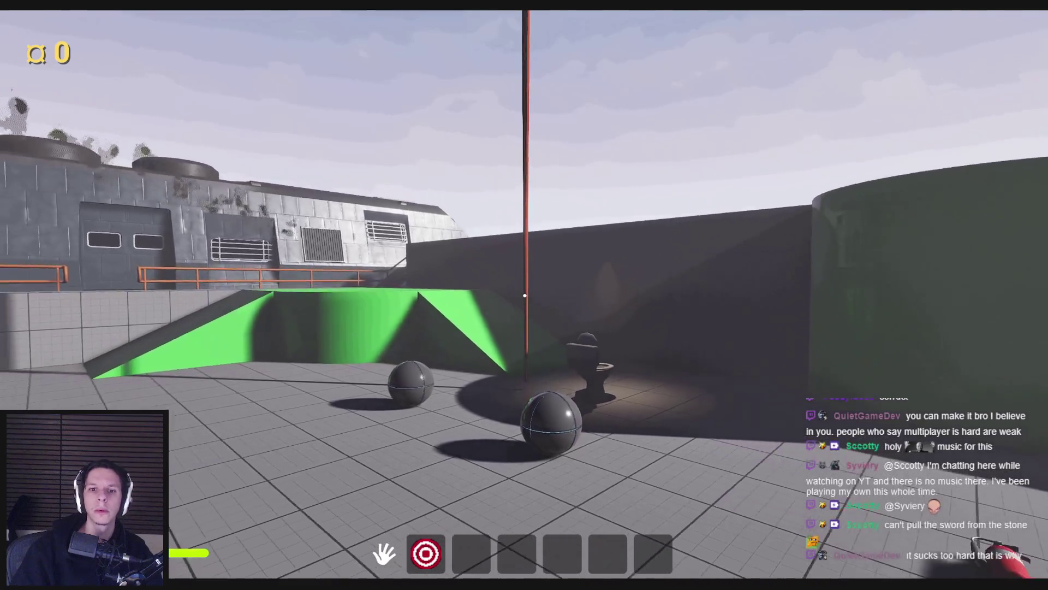
key(s)
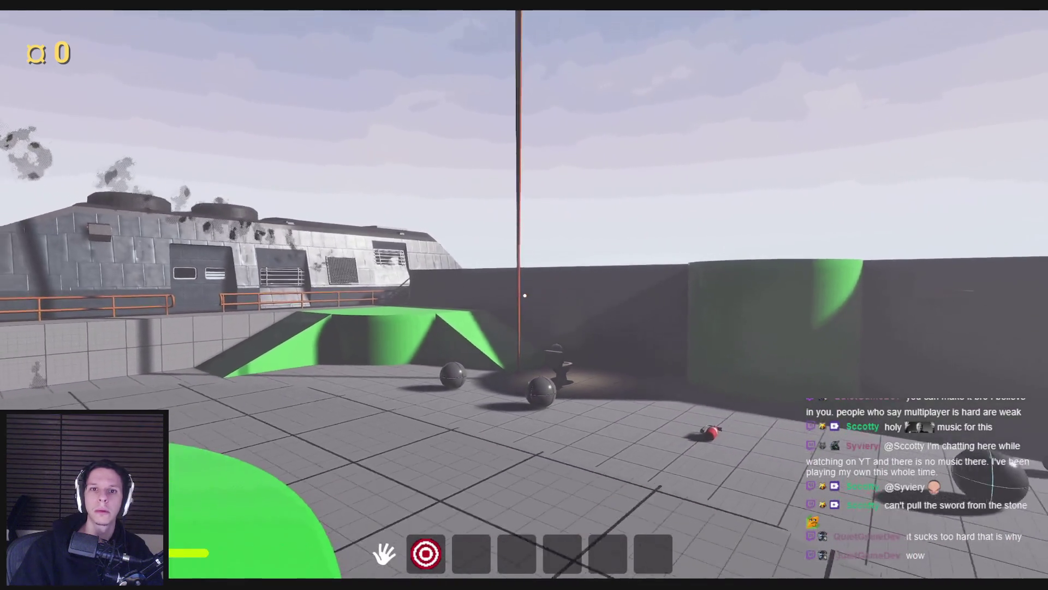
key(s)
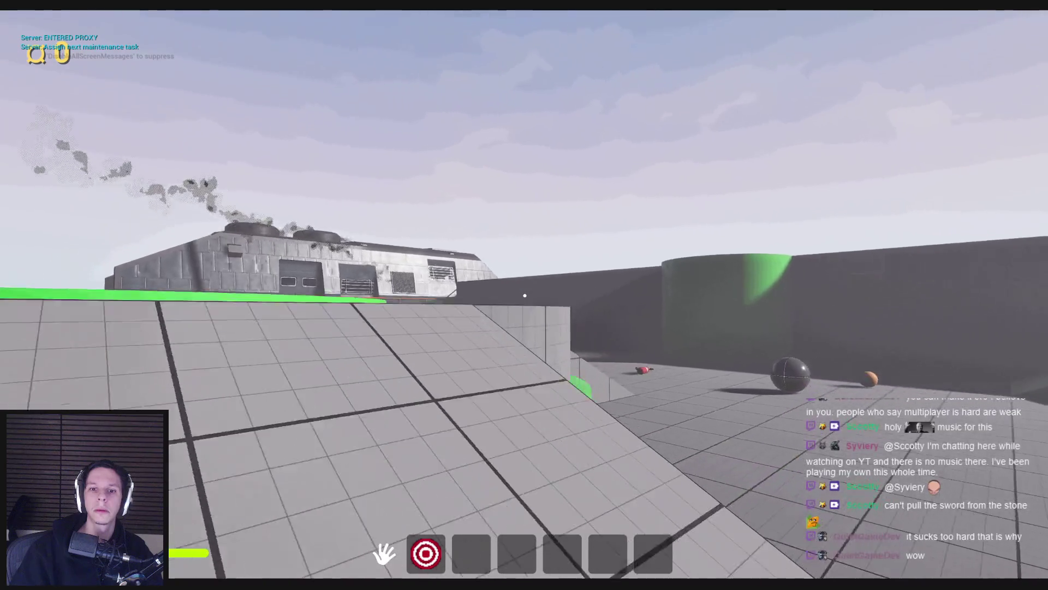
key(s)
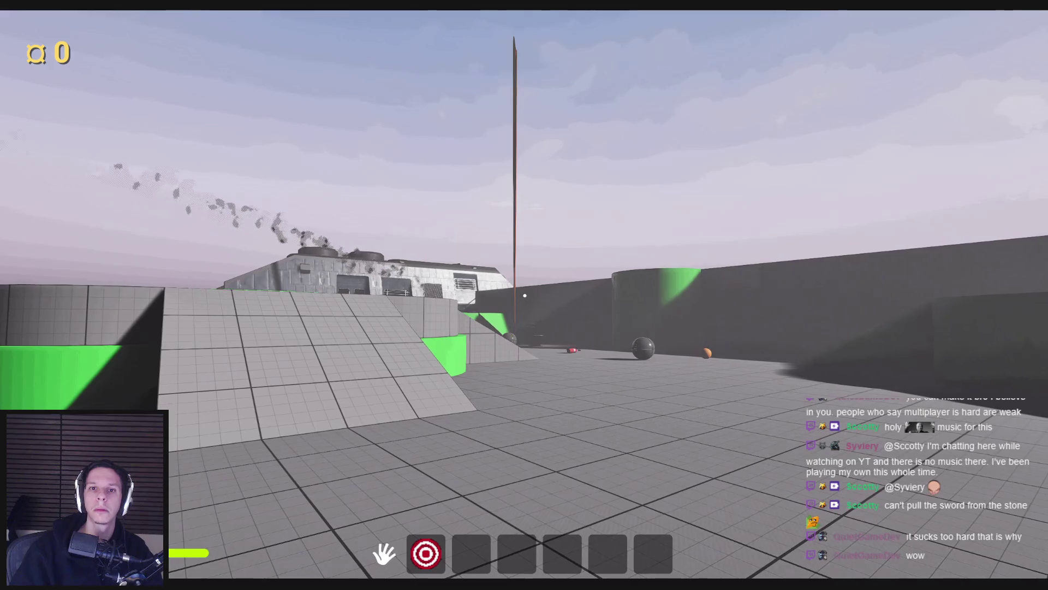
key(Escape)
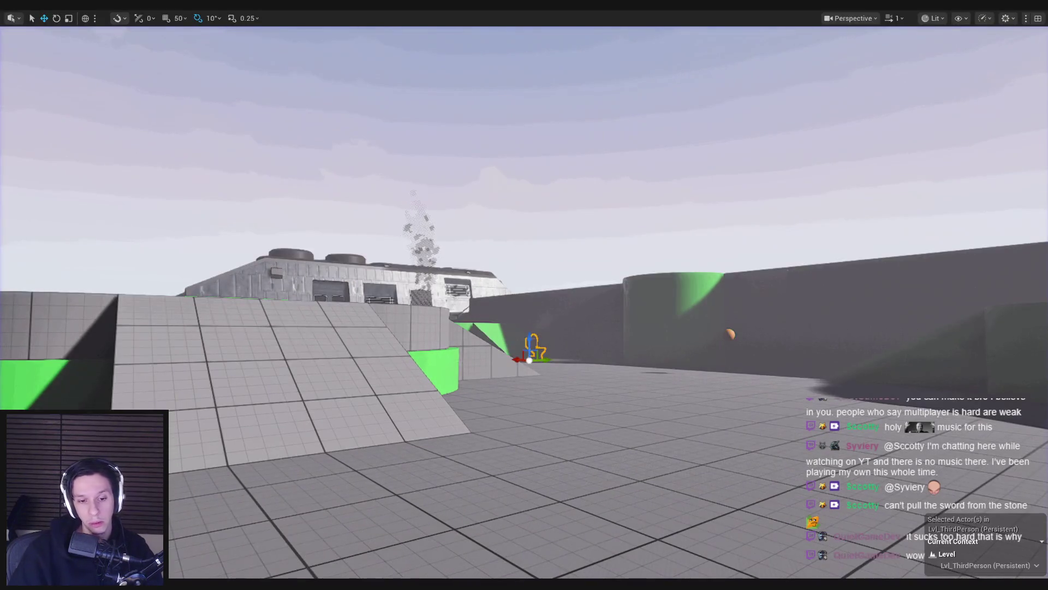
scroll(525, 326, down, 4)
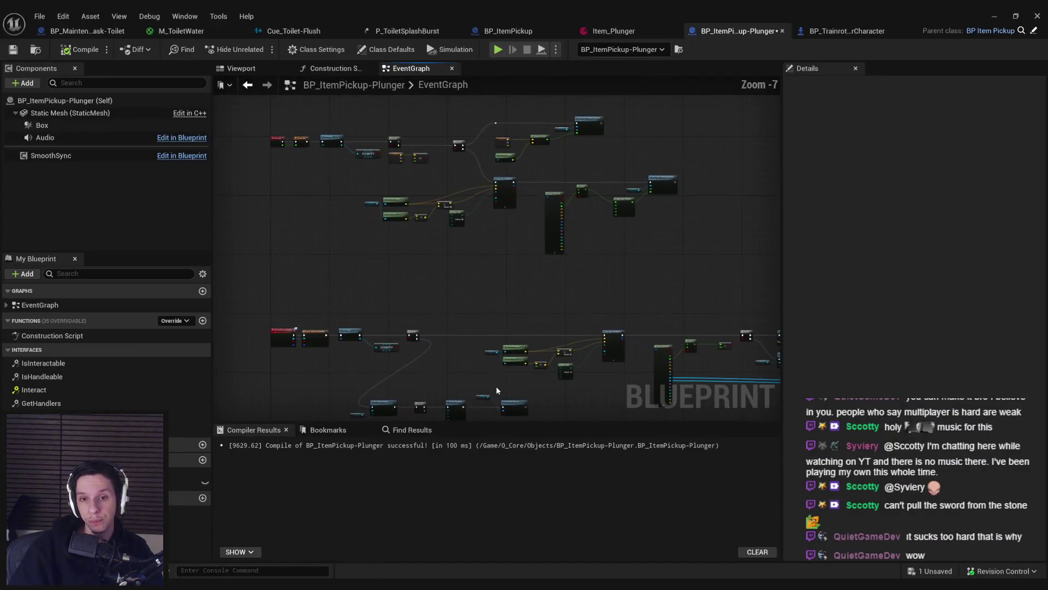
Step: Route the Distance result through a float Divide node (by 25.0) into Set Custom Primitive Data's Value
scroll(527, 320, up, 6)
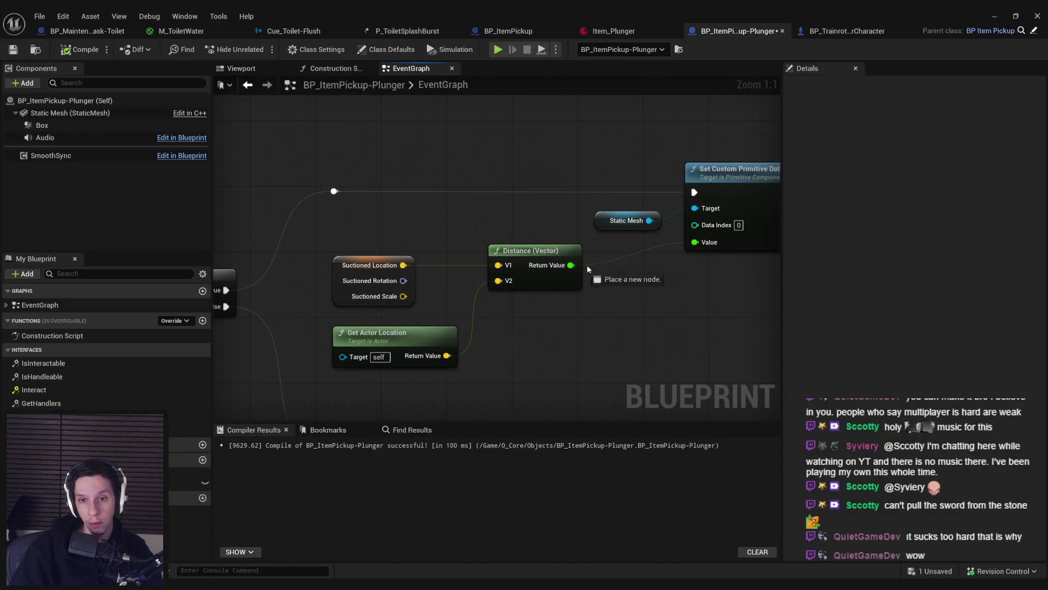
drag(587, 267, 621, 272)
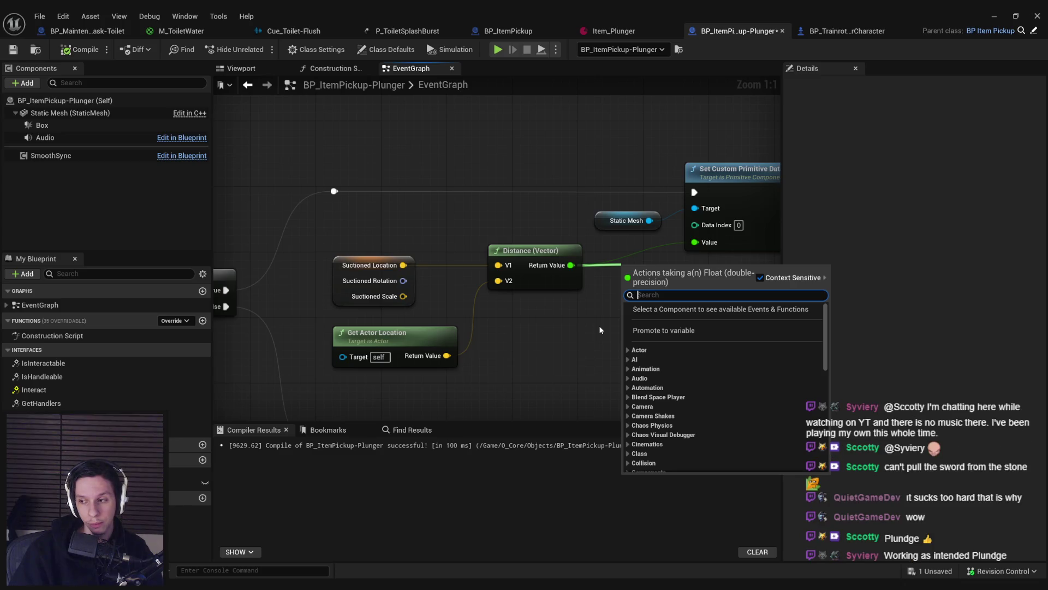
text(/)
key(Return)
key(Delete)
drag(571, 264, 612, 291)
click(640, 310)
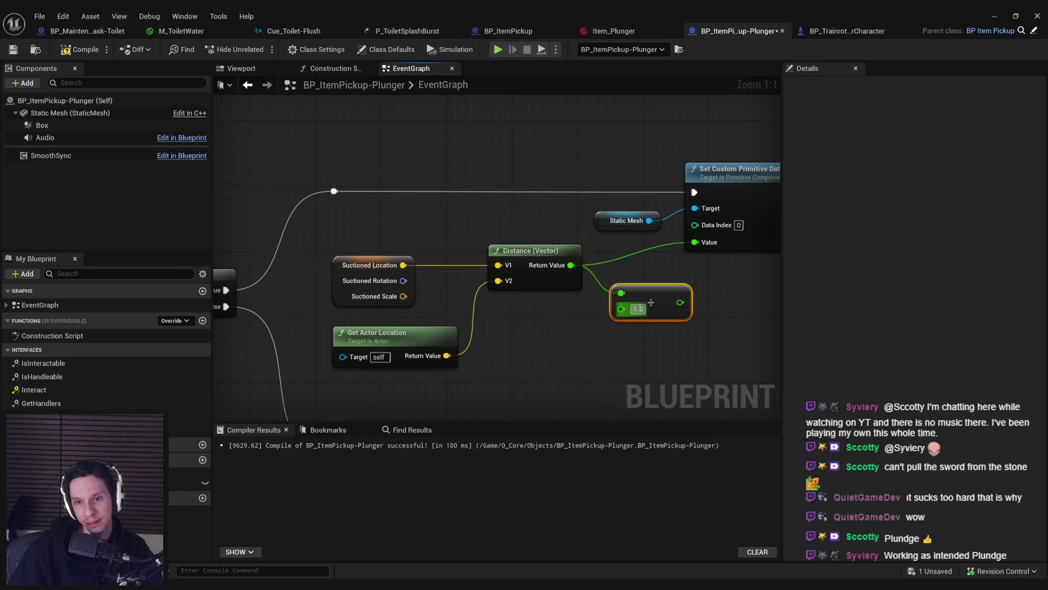
drag(685, 279, 695, 242)
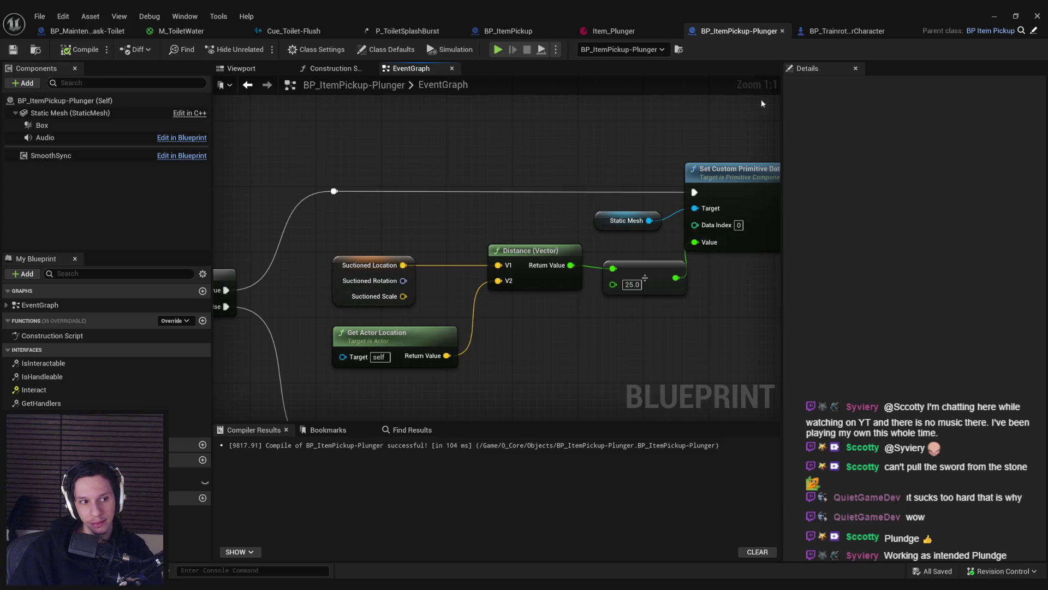
click(995, 19)
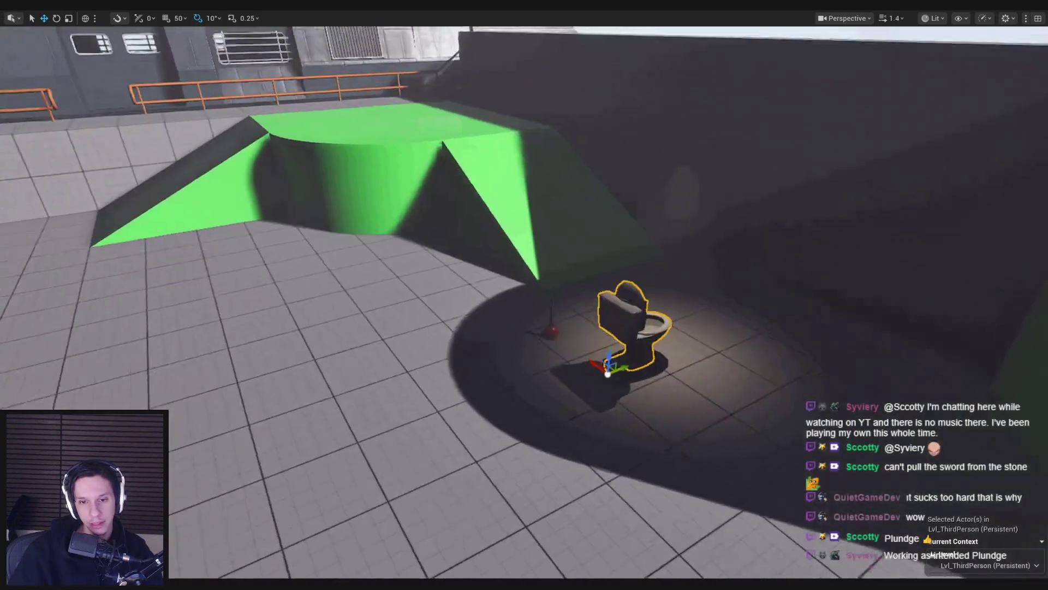
key(alt+p)
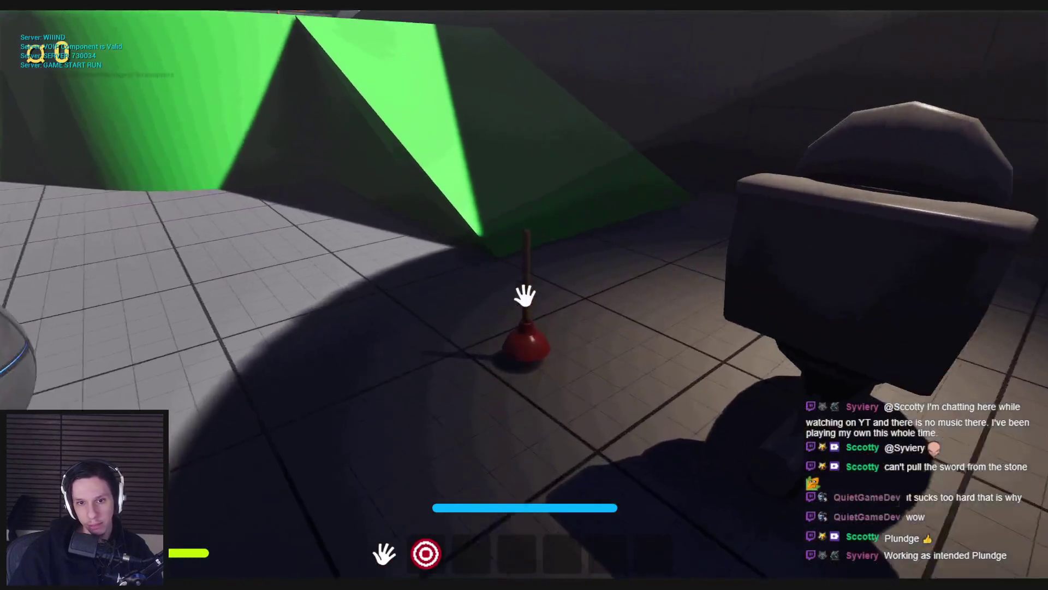
key(w)
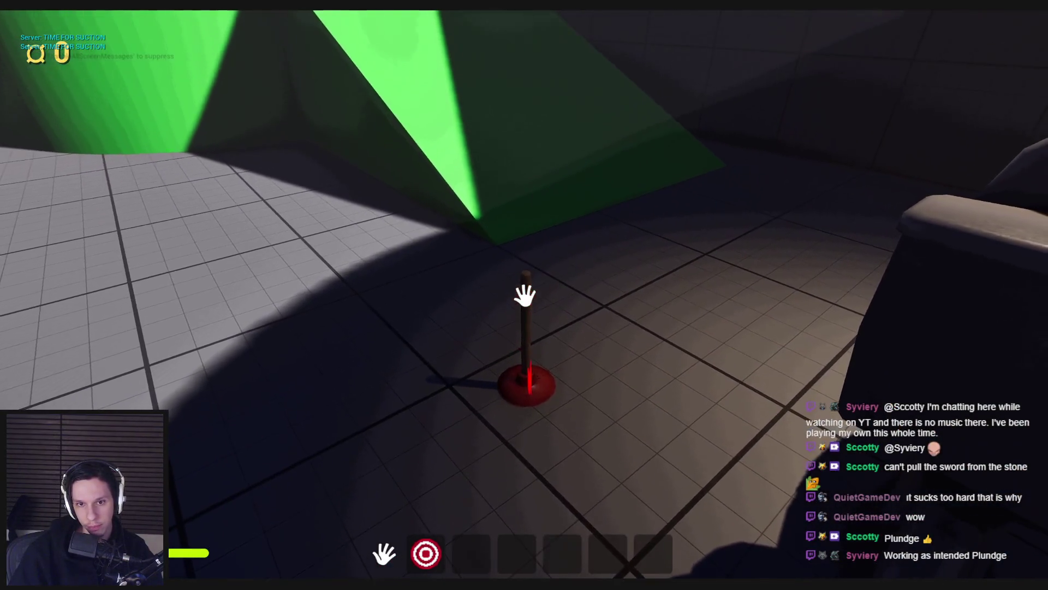
click(524, 298)
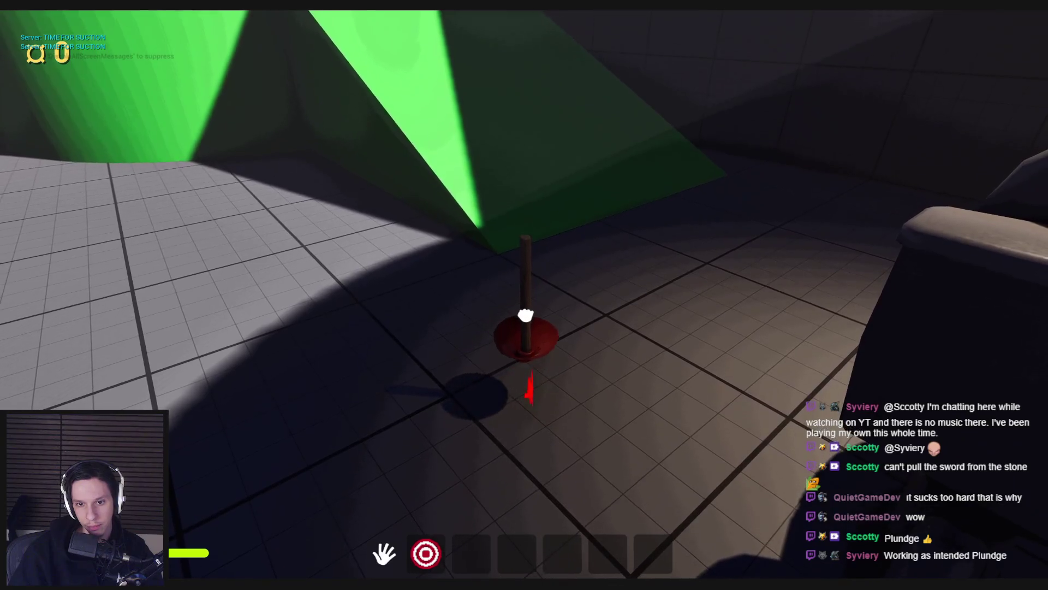
key(Escape)
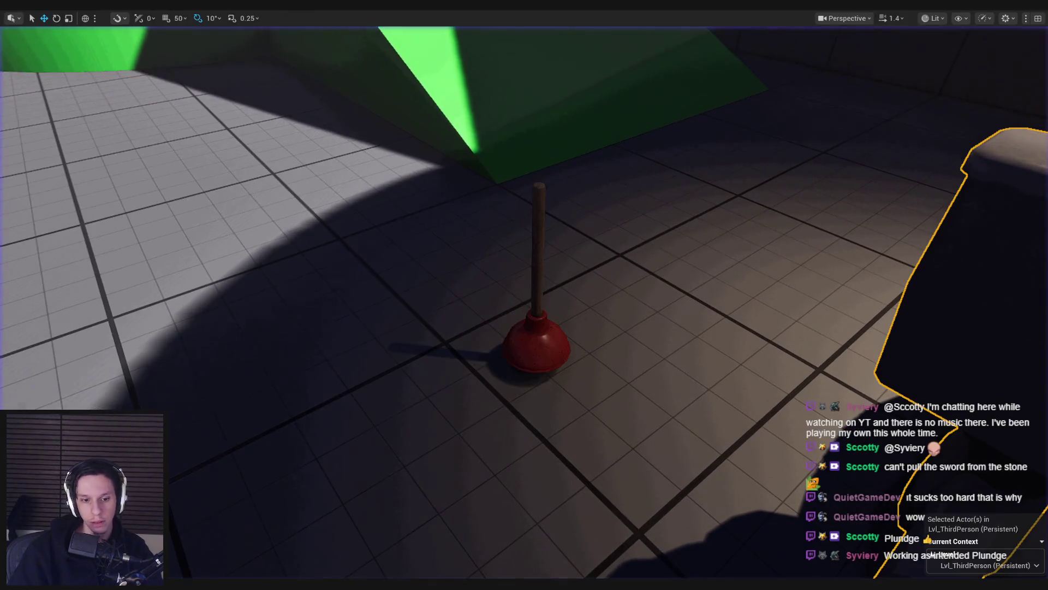
click(568, 266)
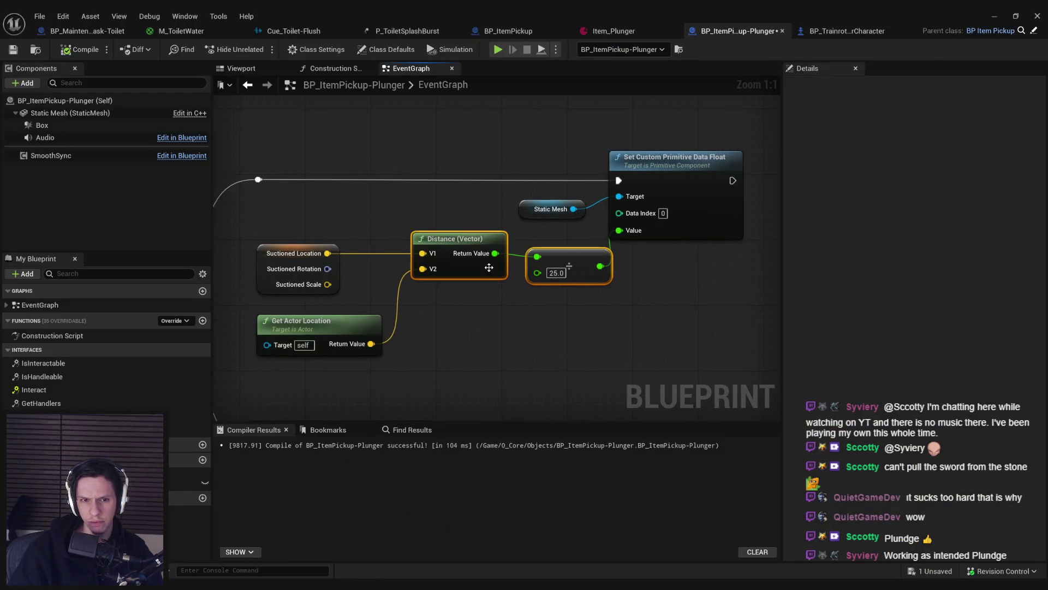
Step: Insert a multiply-by--1.0 node between the divide result and the custom data Value, then save
drag(574, 188, 733, 187)
click(625, 286)
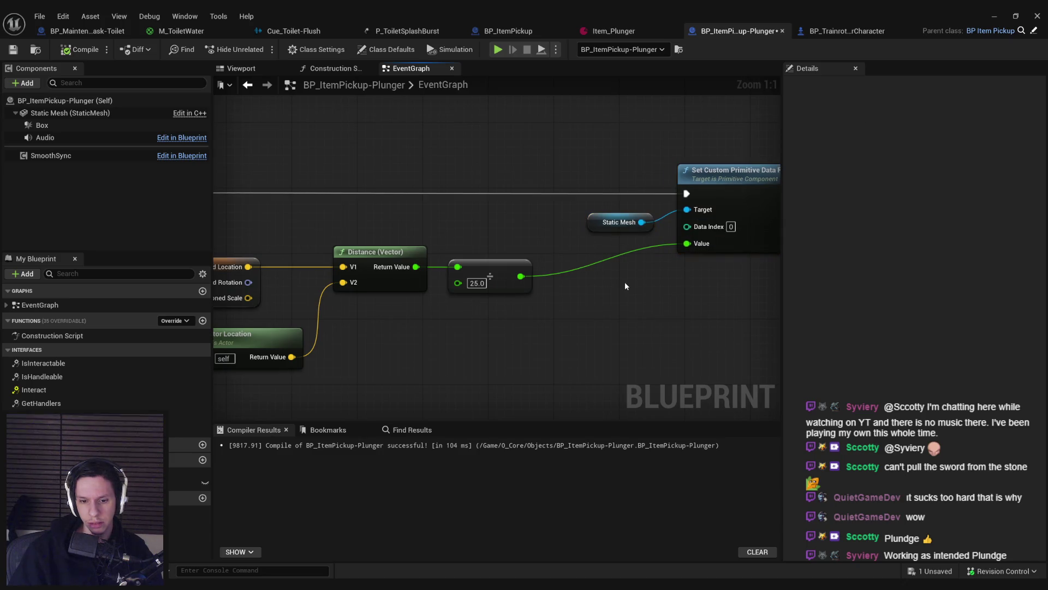
drag(521, 276, 570, 278)
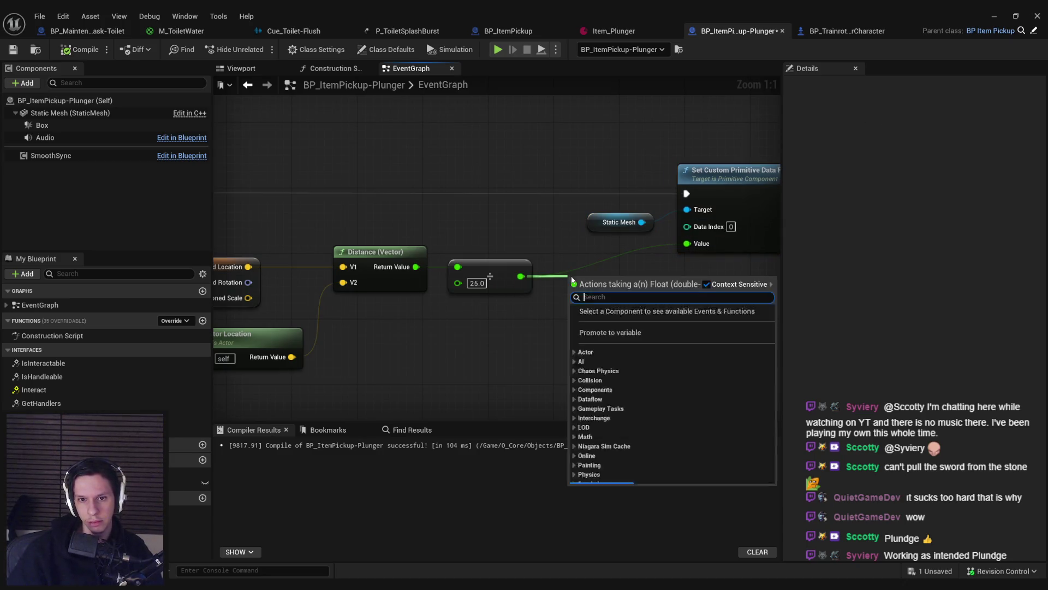
text(*)
scroll(609, 333, up, 3)
click(608, 333)
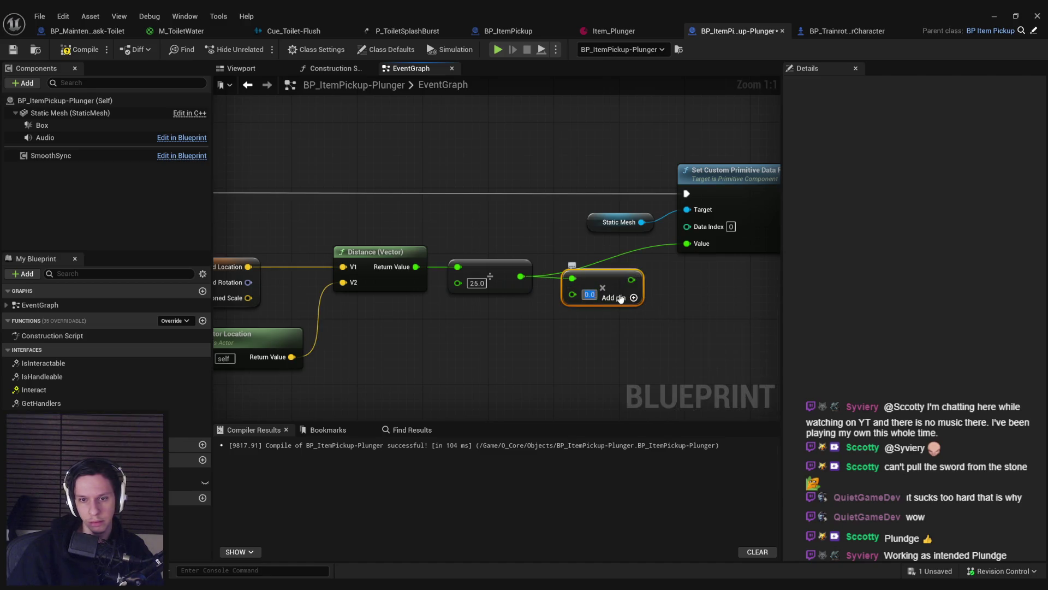
drag(635, 280, 651, 273)
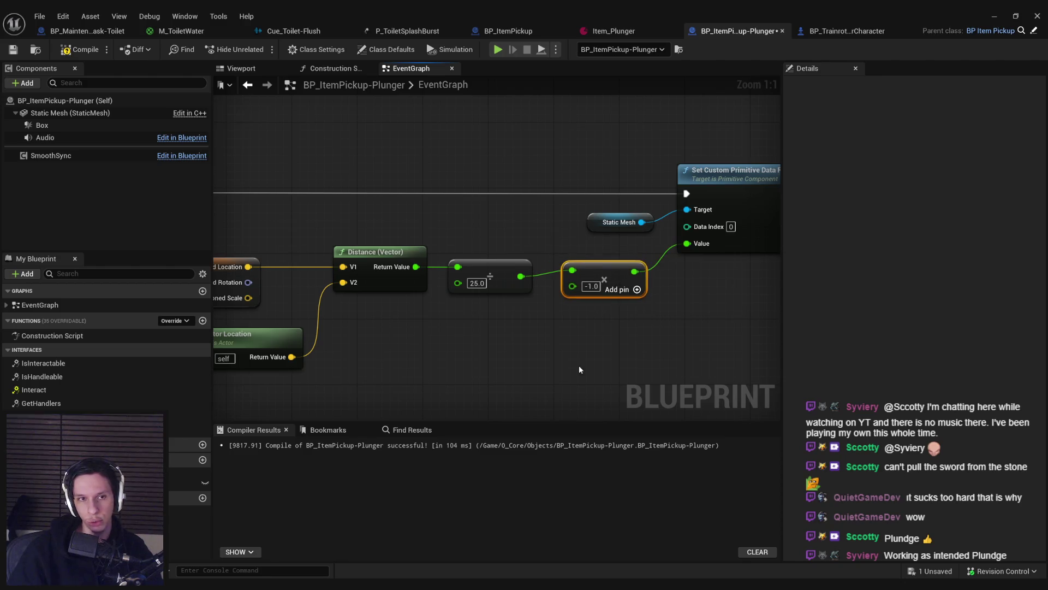
click(13, 49)
key(alt+Tab)
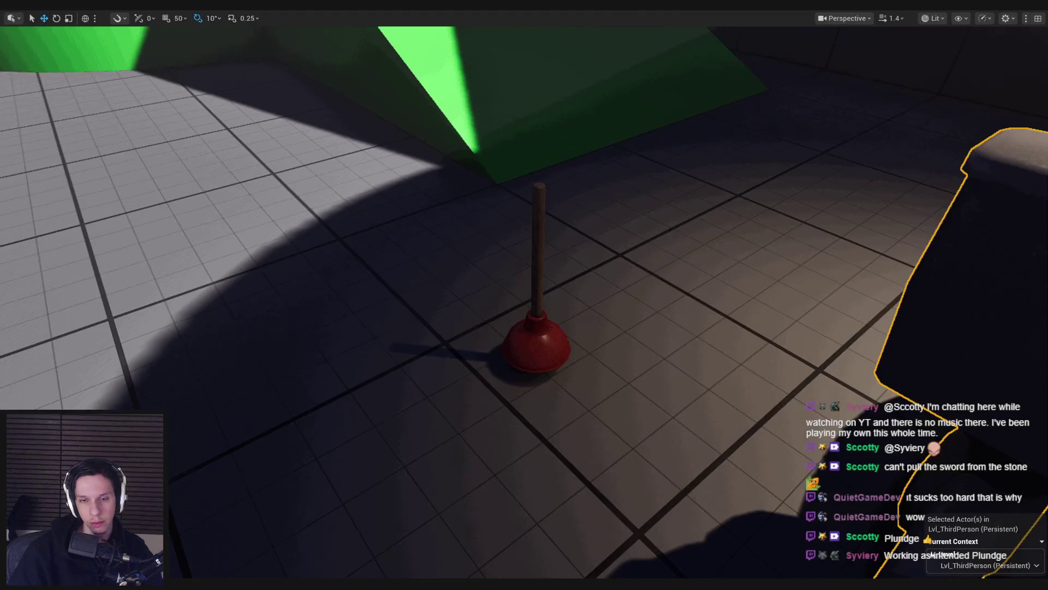
Step: Playtest pulling up the suctioned plunger, toggling wireframe with F1/F3, then return to the plunger Blueprint
key(alt+p)
key(w)
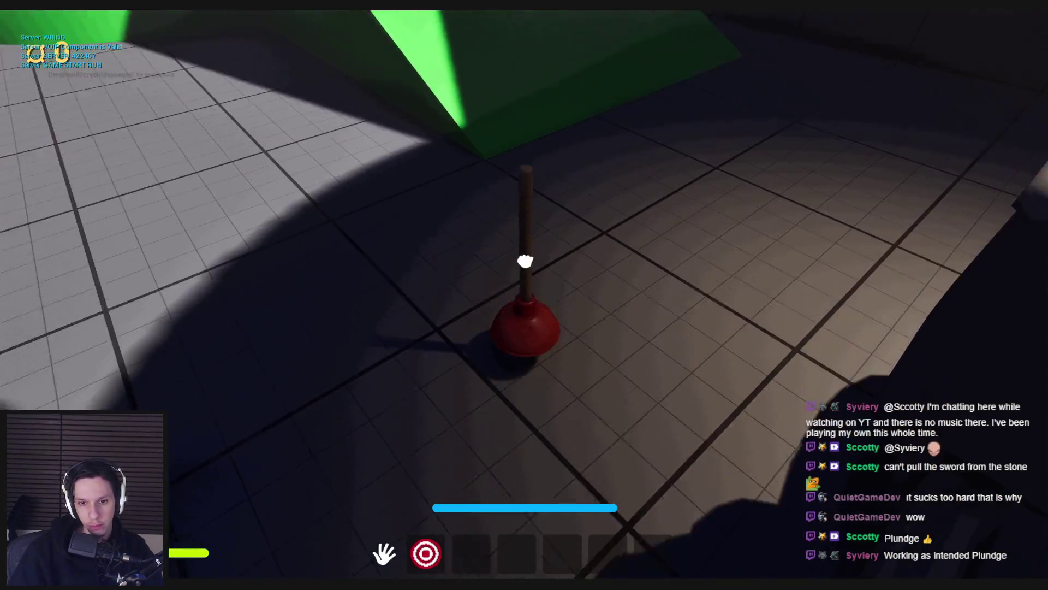
key(s)
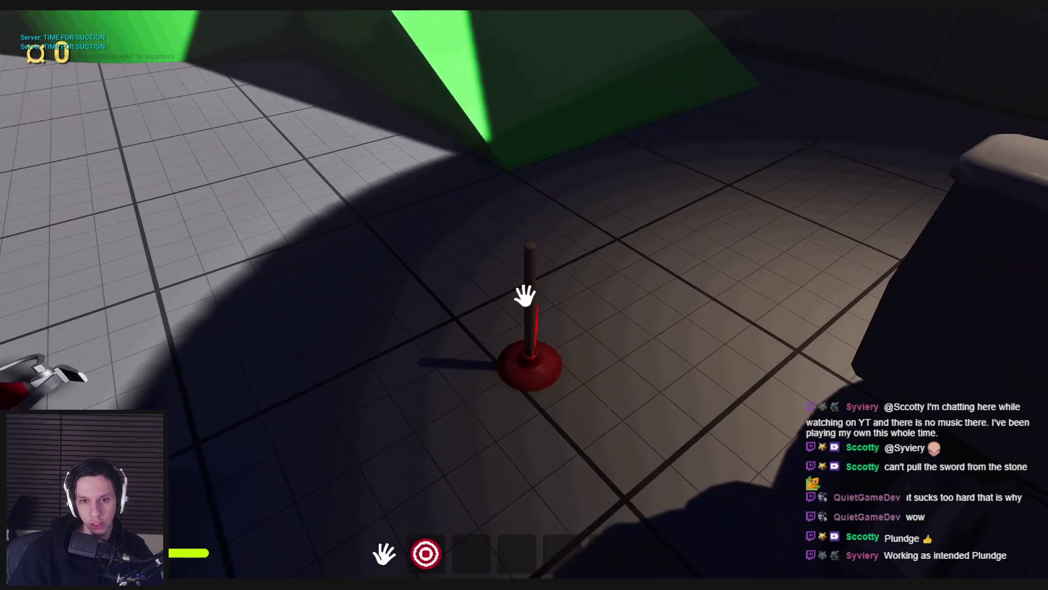
click(525, 319)
drag(526, 320, 524, 253)
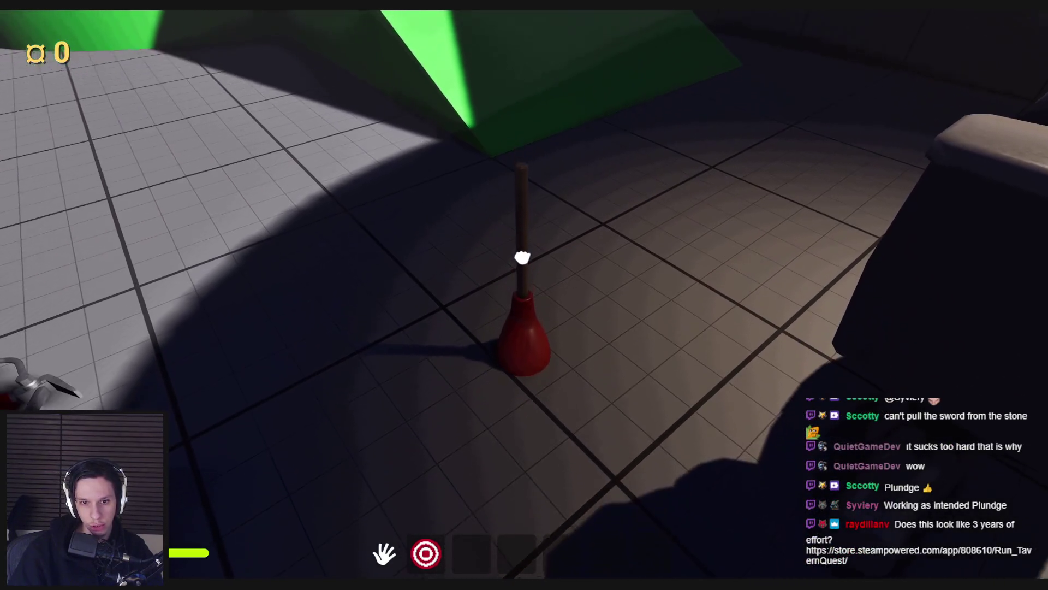
key(F1)
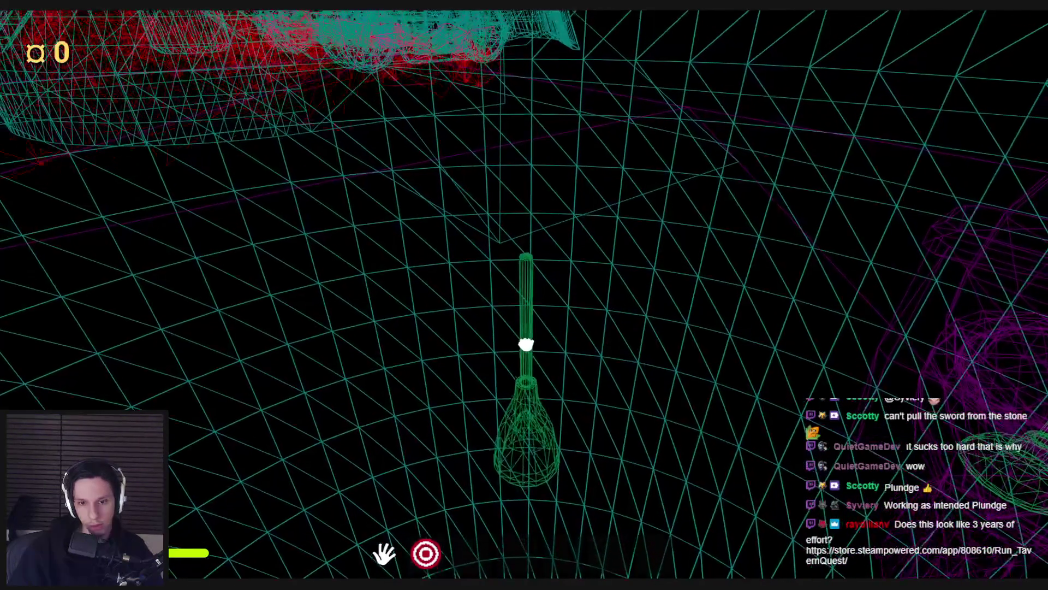
key(F3)
key(shift+F1)
mouse_move(415, 579)
click(374, 541)
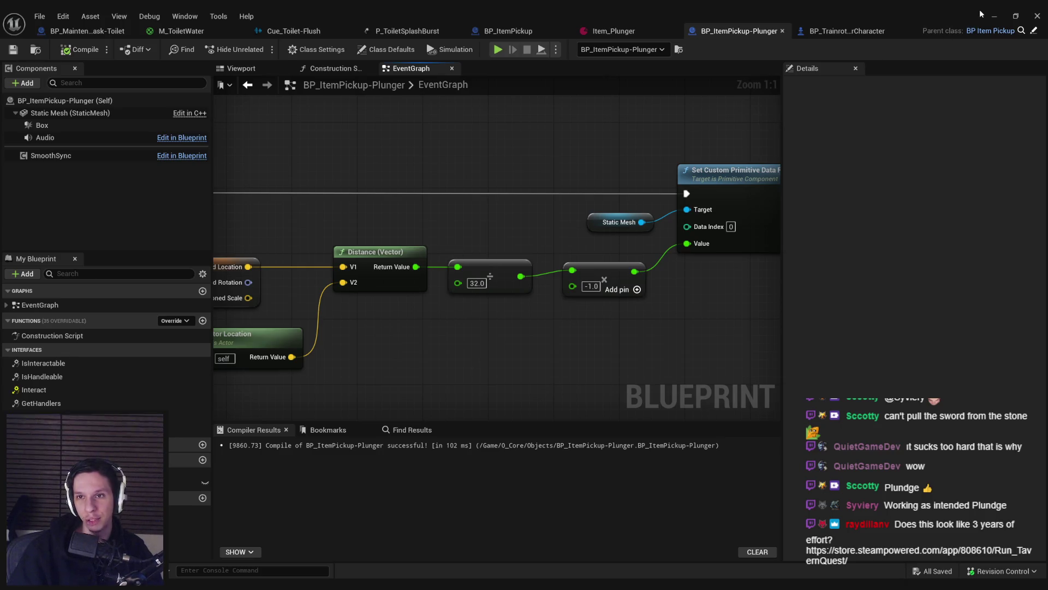
click(995, 15)
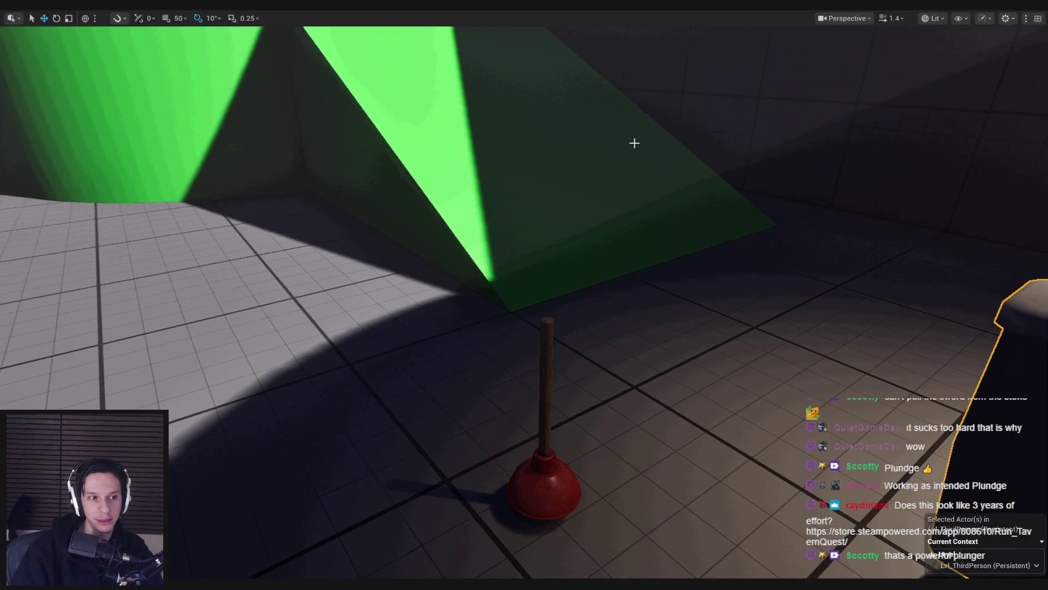
key(alt+p)
key(w)
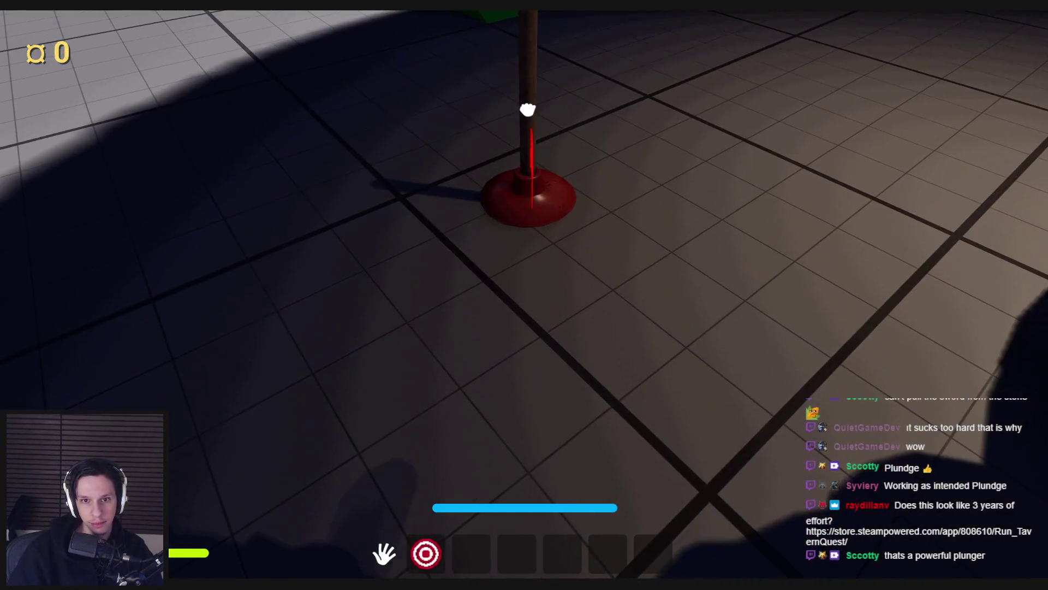
click(524, 295)
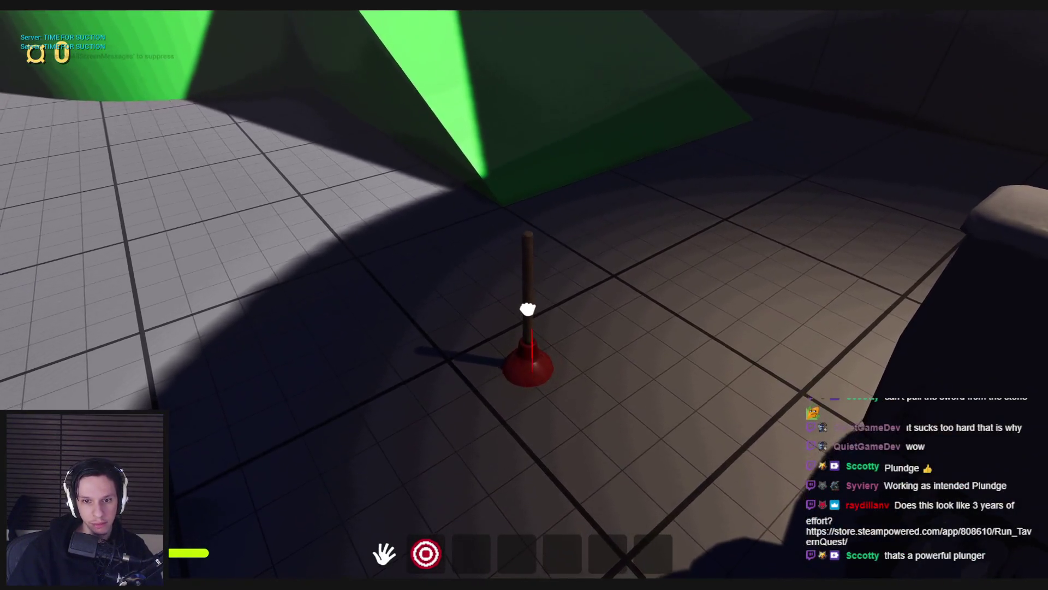
key(F1)
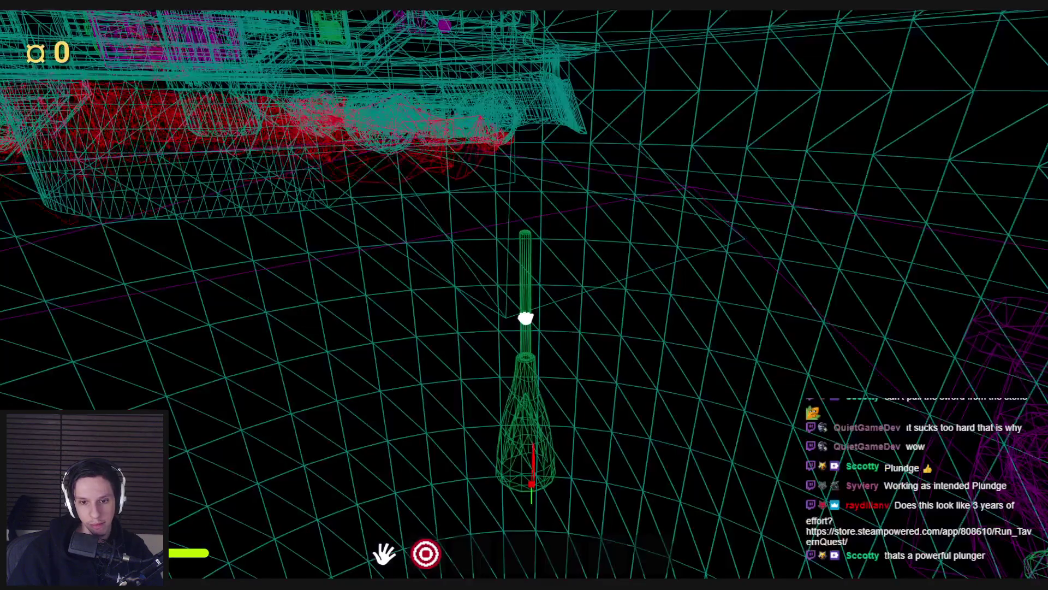
key(F3)
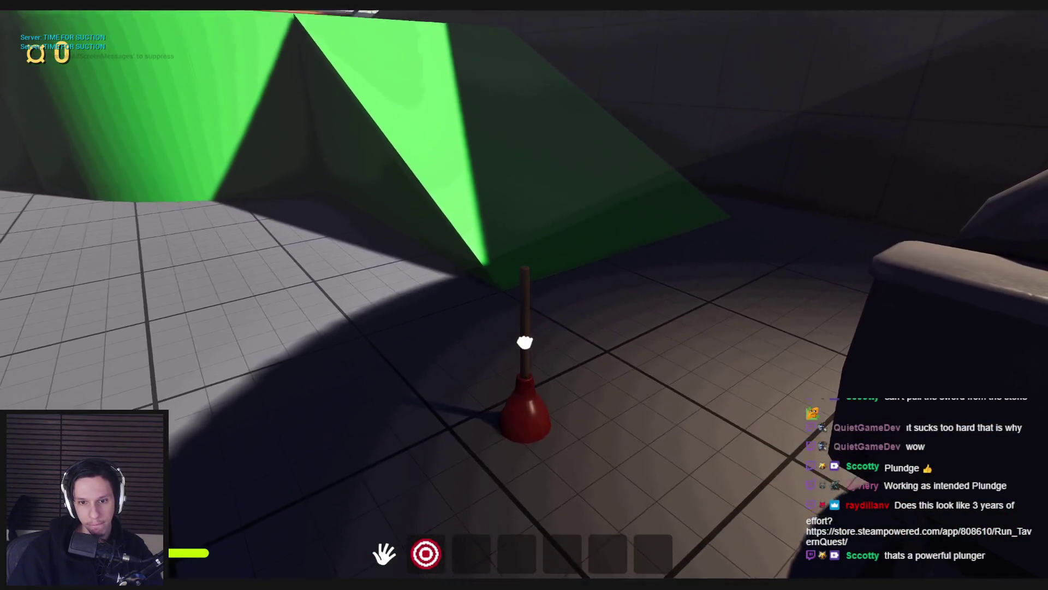
click(525, 366)
drag(524, 365, 525, 295)
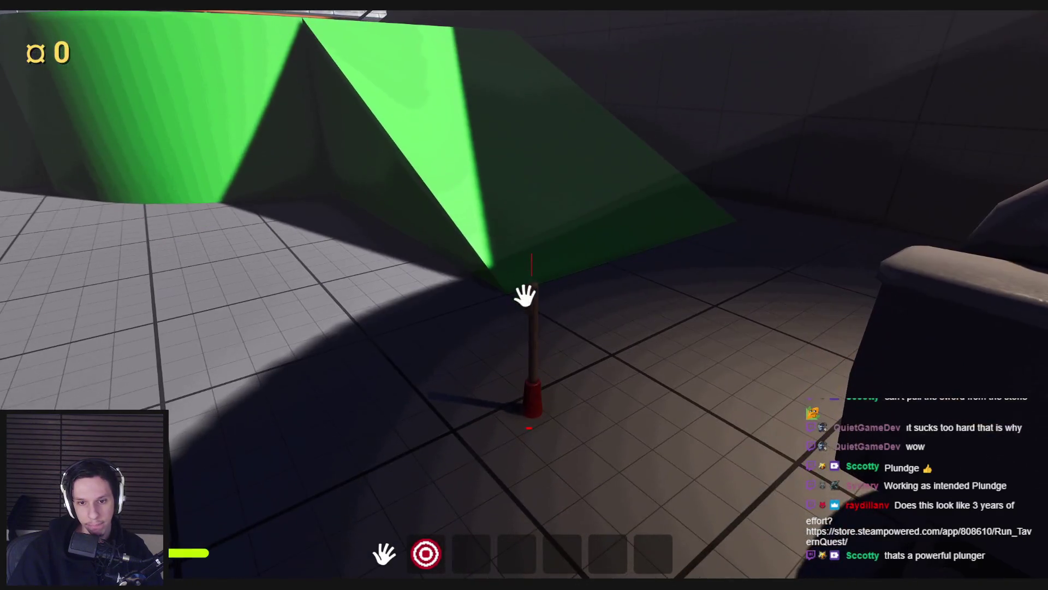
key(shift+F1)
click(404, 544)
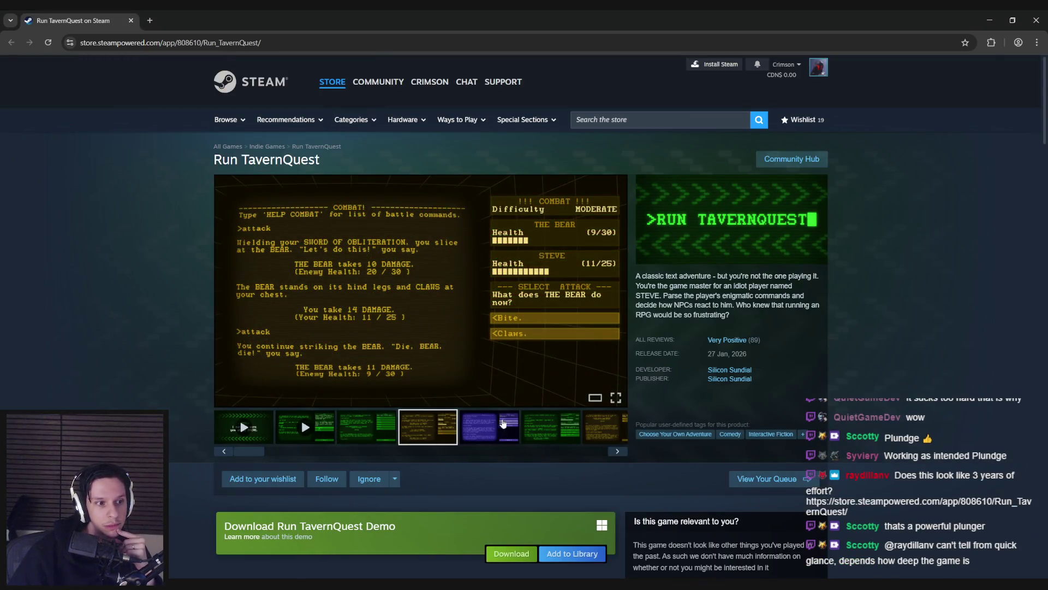
Step: Browse Run TavernQuest's screenshots and expand its full Features list with READ MORE
click(502, 425)
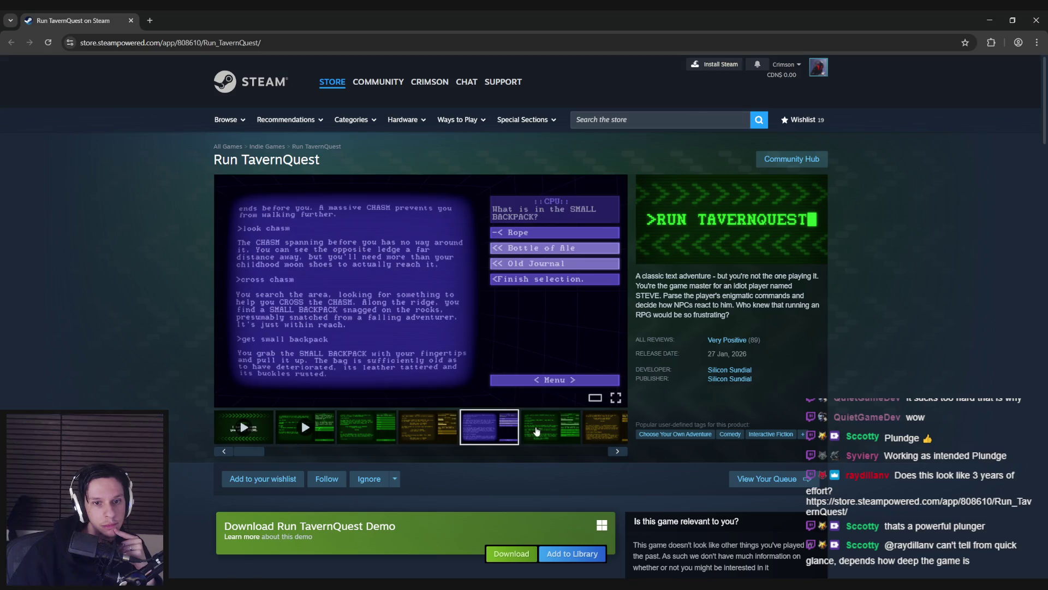
click(546, 429)
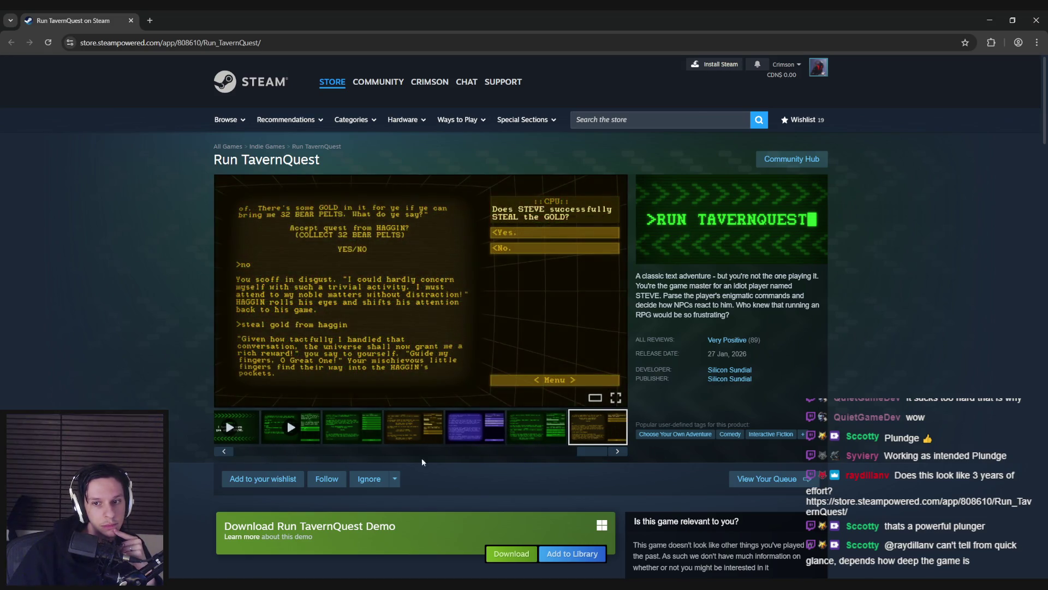
scroll(286, 417, down, 12)
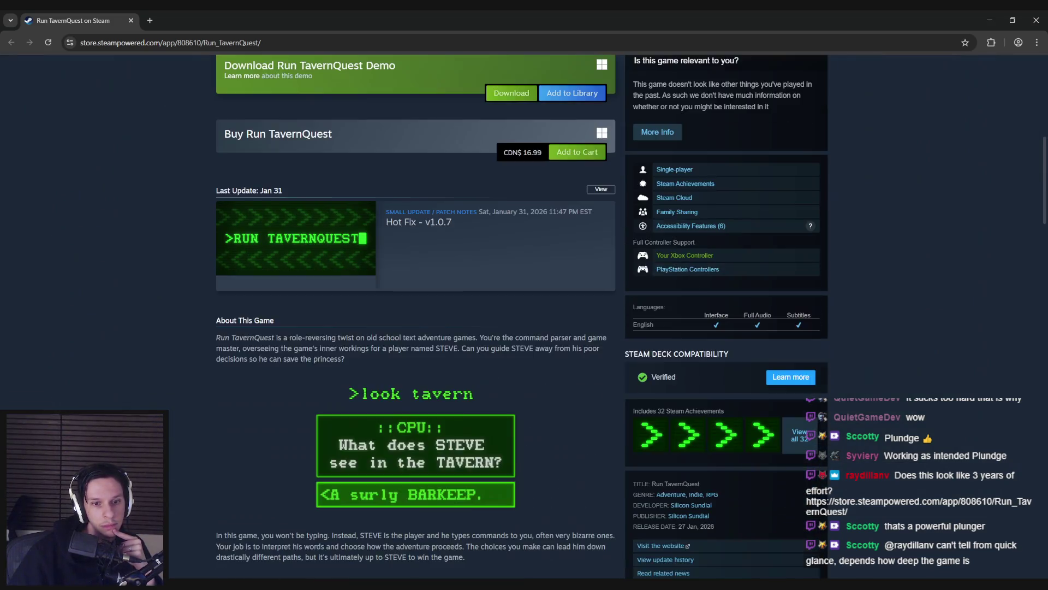
scroll(331, 450, down, 1)
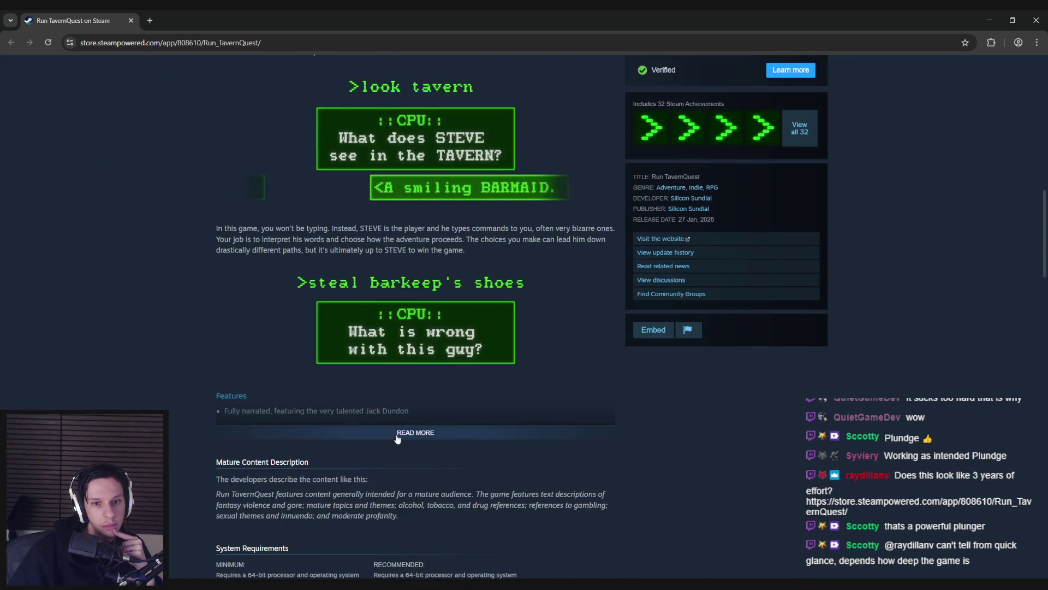
click(338, 430)
scroll(178, 420, down, 1)
scroll(179, 425, down, 1)
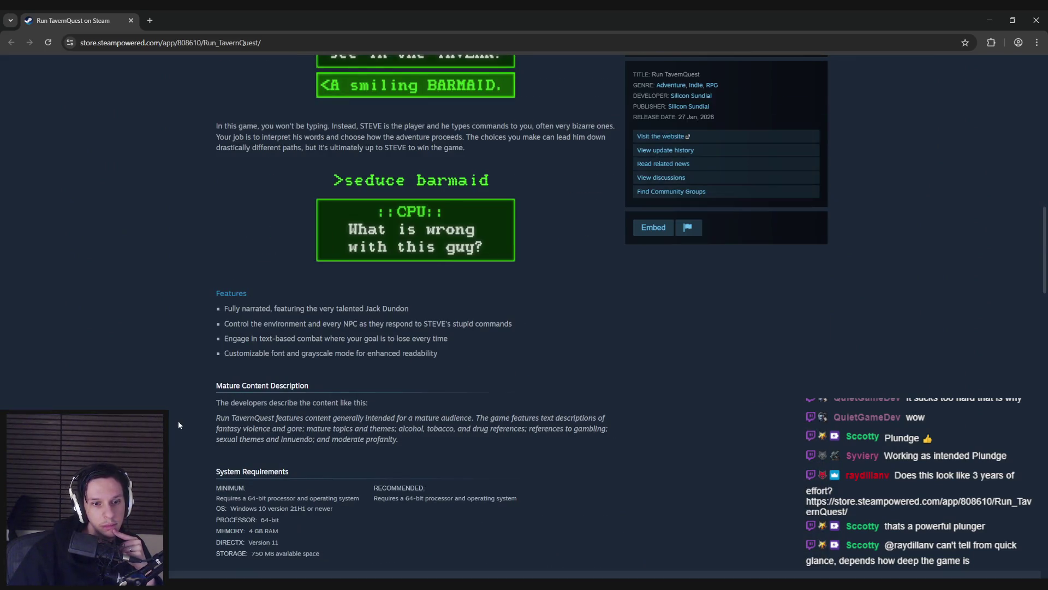
scroll(178, 425, up, 7)
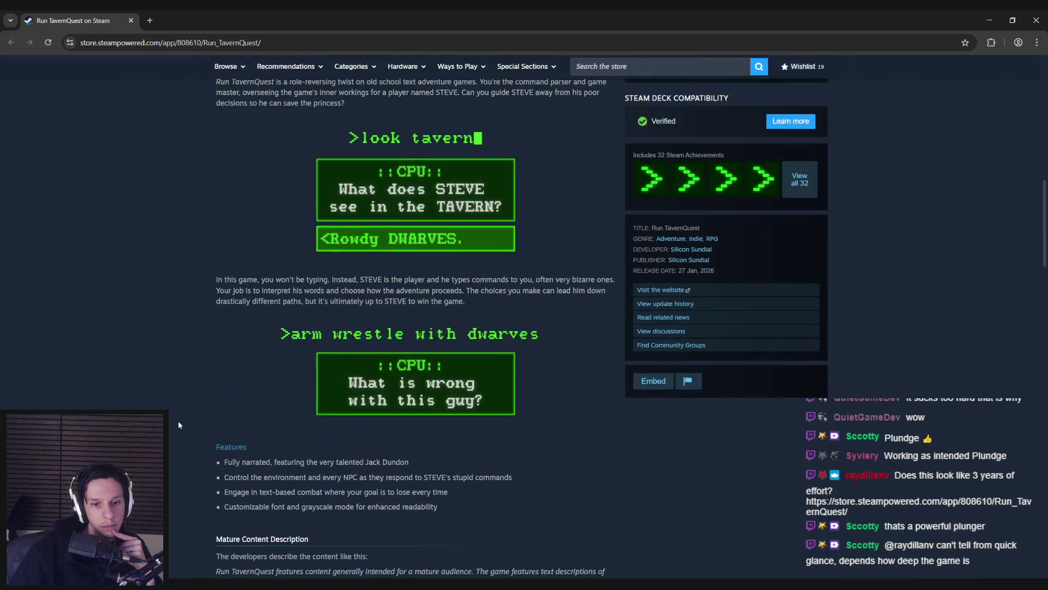
scroll(179, 425, up, 10)
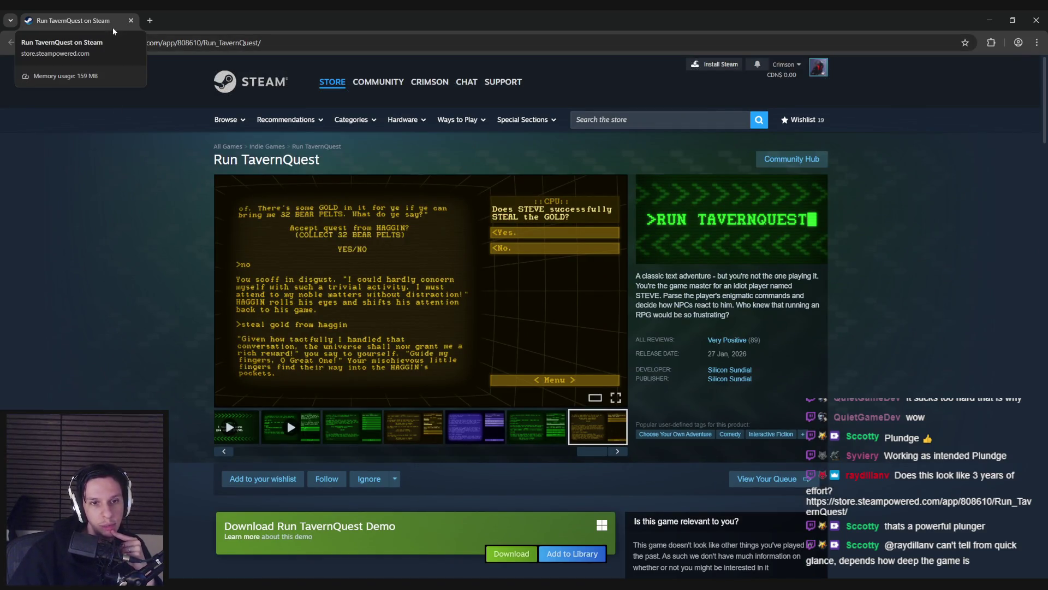
Step: Set the Divide node's divisor to 50 and recompile the plunger Blueprint
key(alt+Tab)
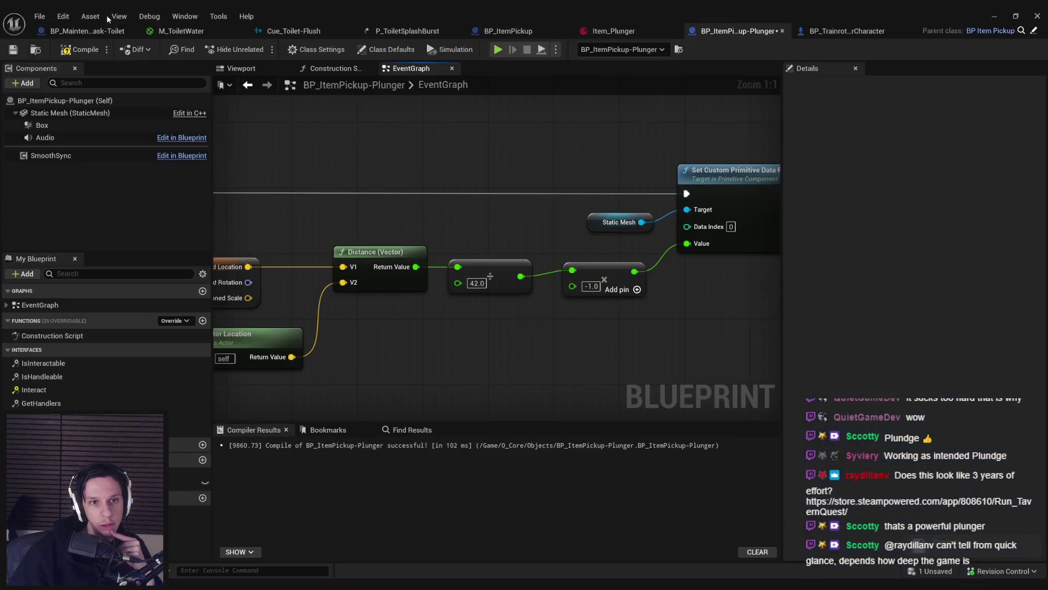
drag(596, 316, 483, 250)
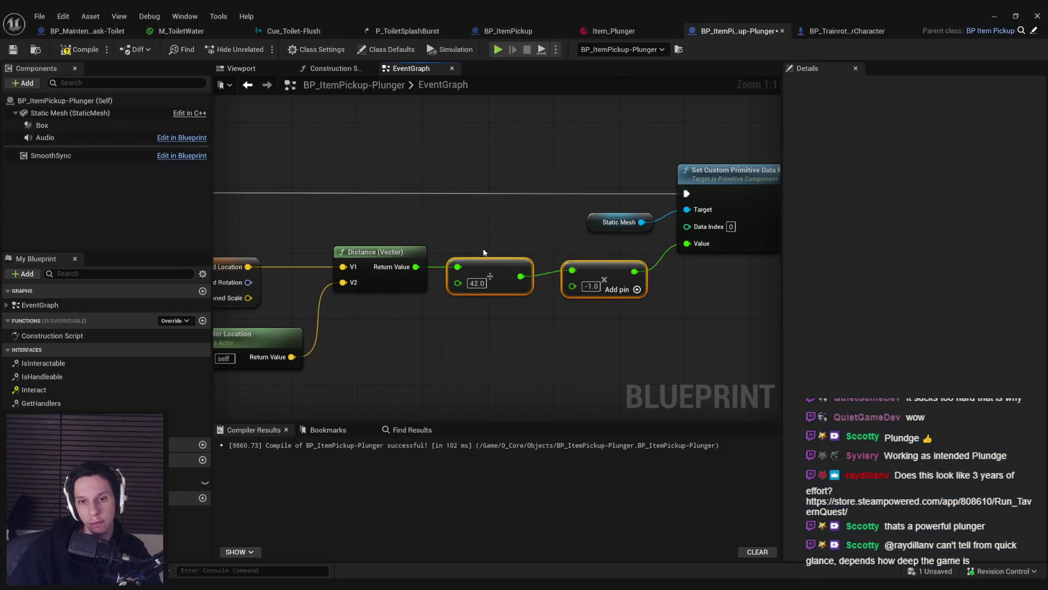
key(BackSpace)
key(BackSpace)
text(50)
key(Return)
click(79, 49)
Step: Playtest the plunger's suction in the level, then stop the session
click(994, 18)
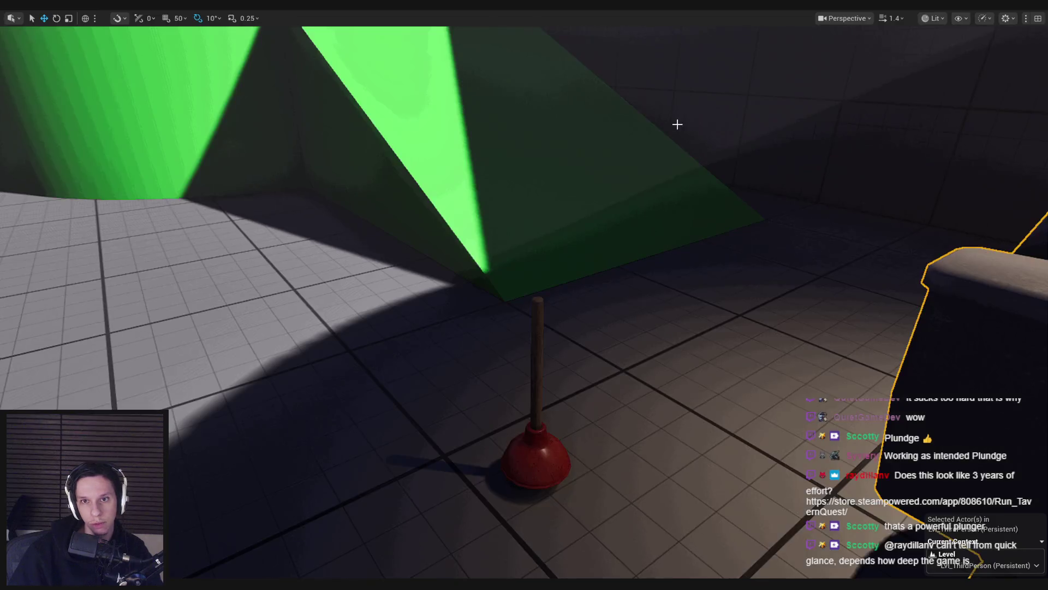
key(alt+p)
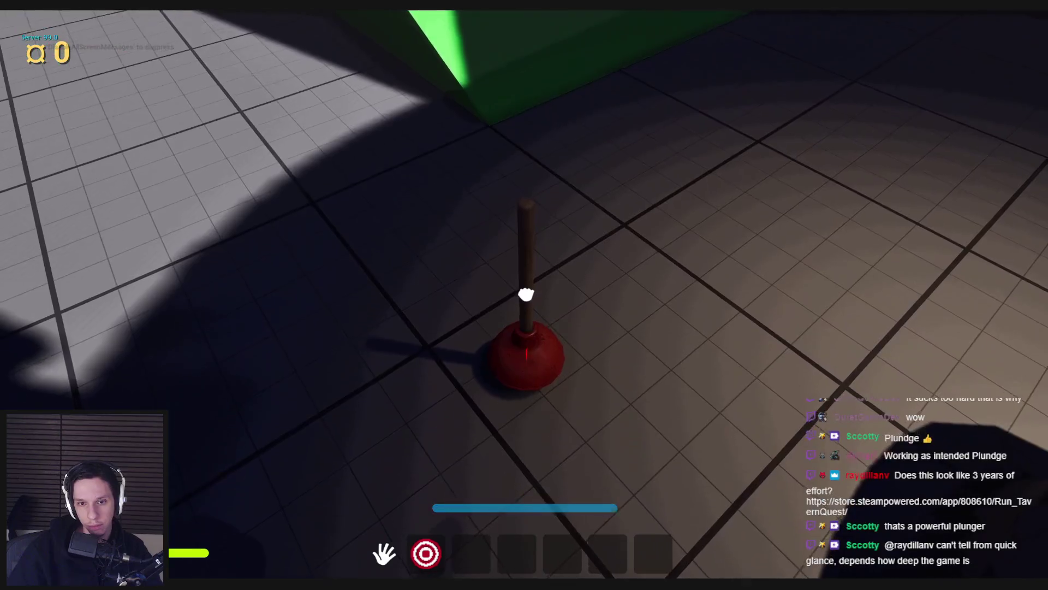
click(524, 295)
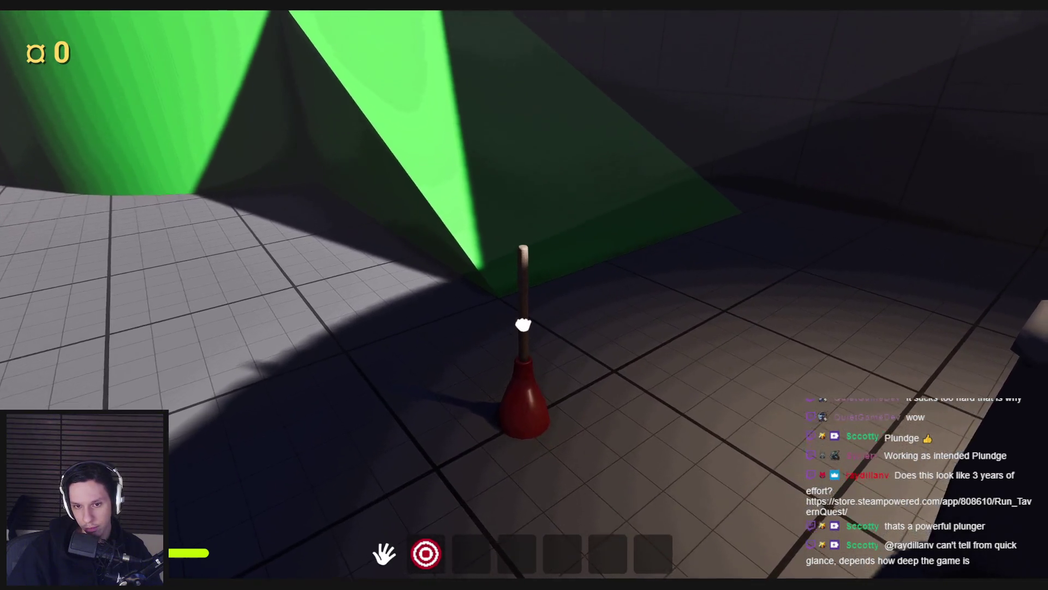
key(w)
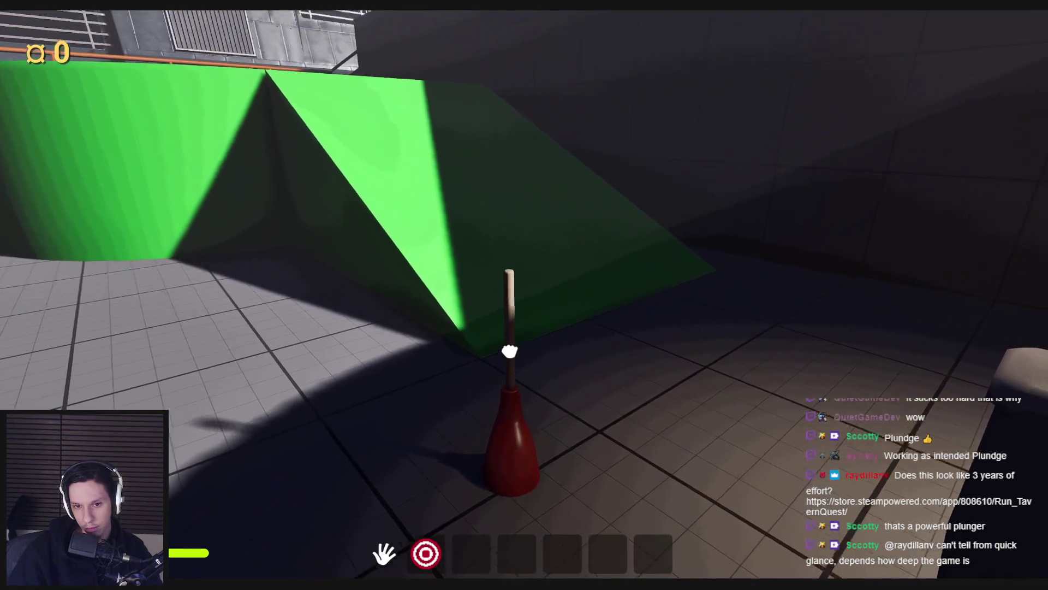
key(s)
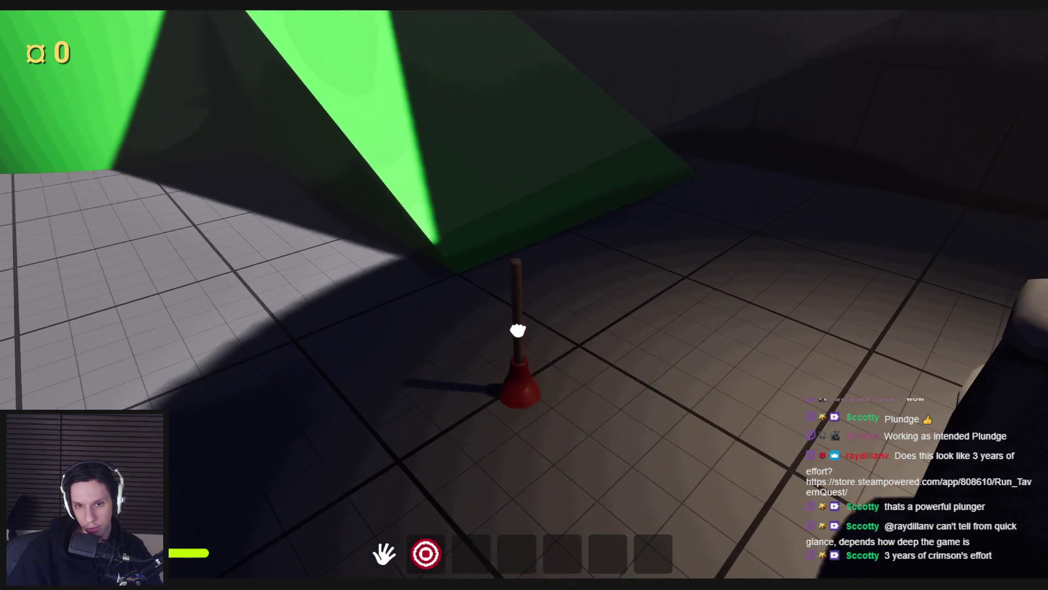
key(w)
key(w)
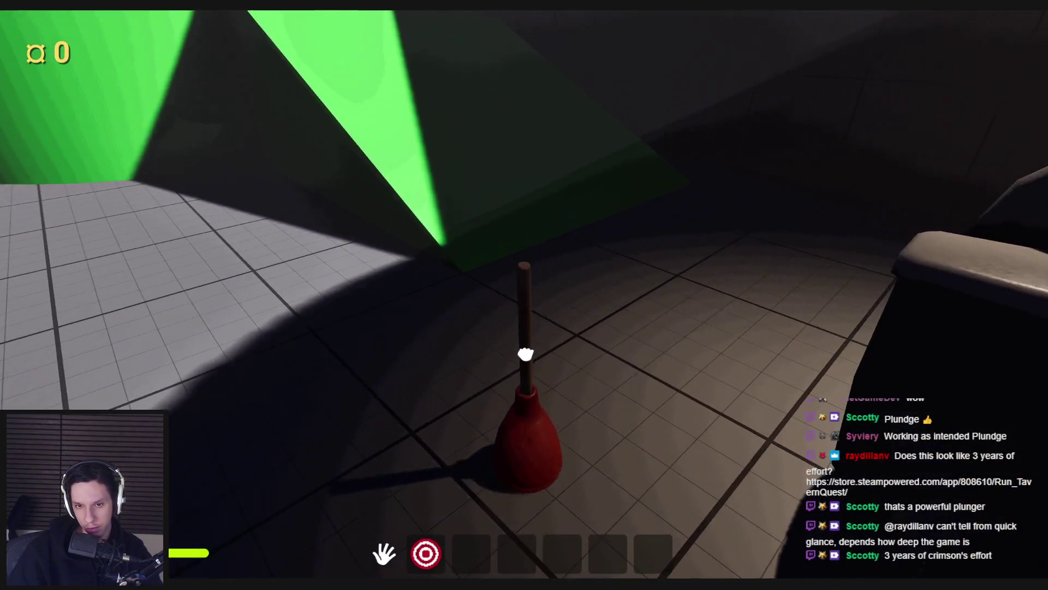
key(Escape)
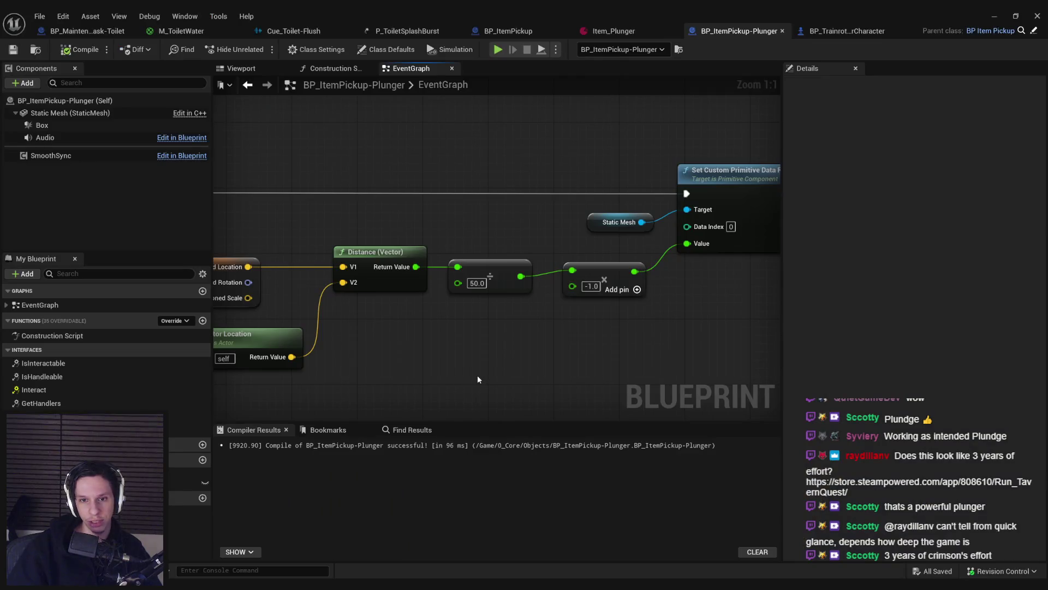
Step: Inspect the graph around the Select and Map Range Clamped nodes
scroll(465, 234, down, 4)
scroll(475, 235, up, 3)
scroll(487, 229, down, 1)
scroll(487, 230, up, 2)
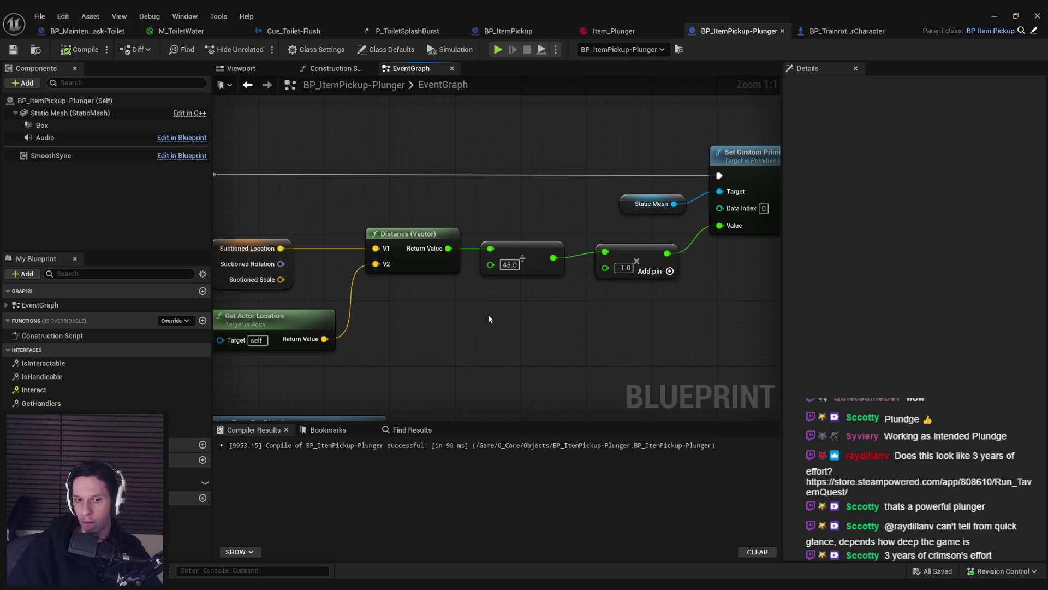
scroll(524, 313, down, 1)
scroll(537, 303, up, 1)
scroll(538, 303, down, 1)
drag(632, 216, 619, 178)
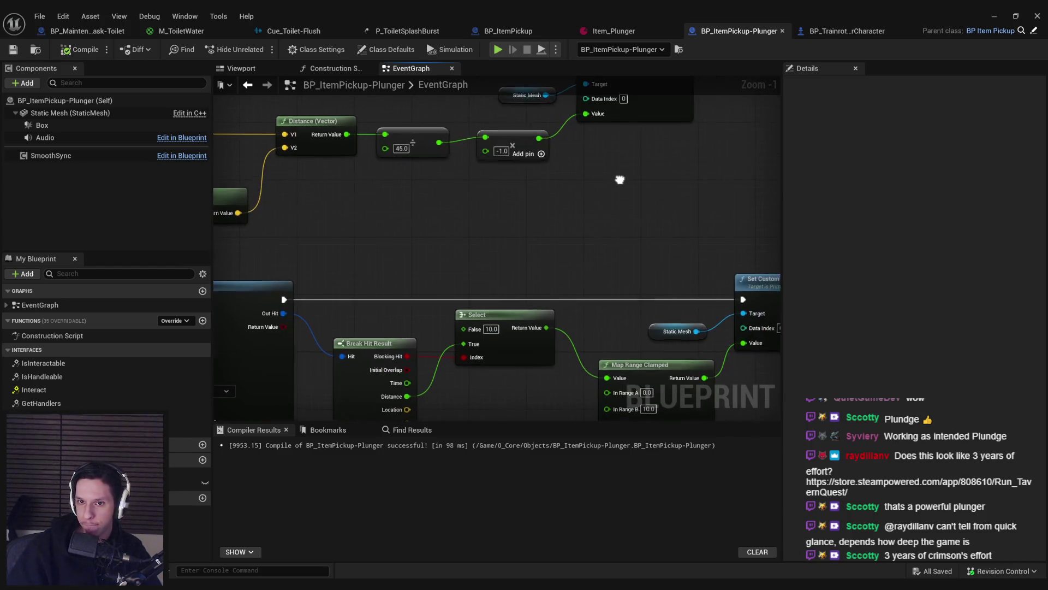
Step: Playtest the plunger's suction in the level again, then stop the session
click(995, 16)
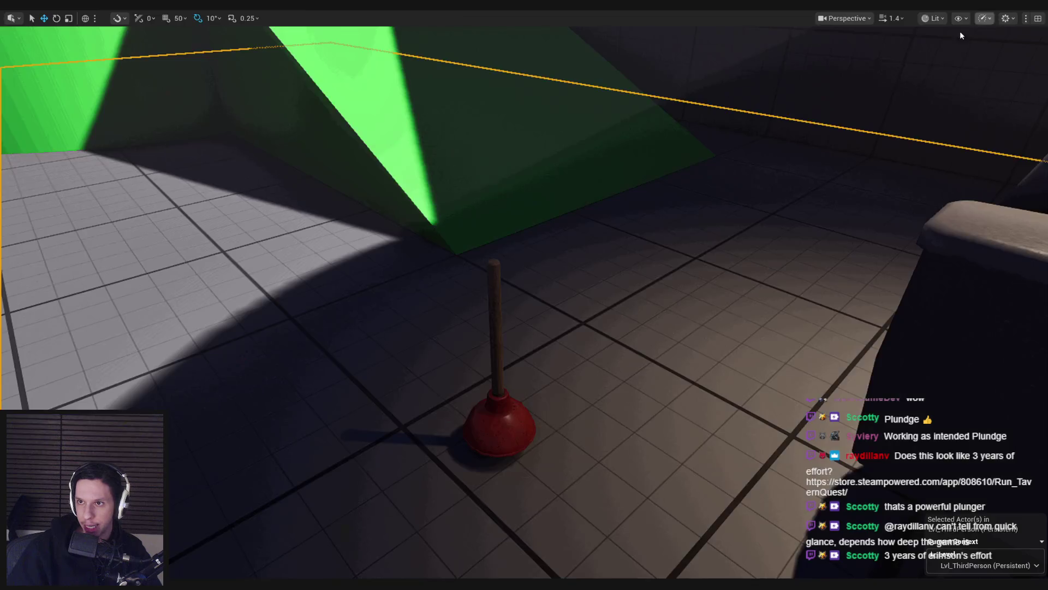
key(alt+p)
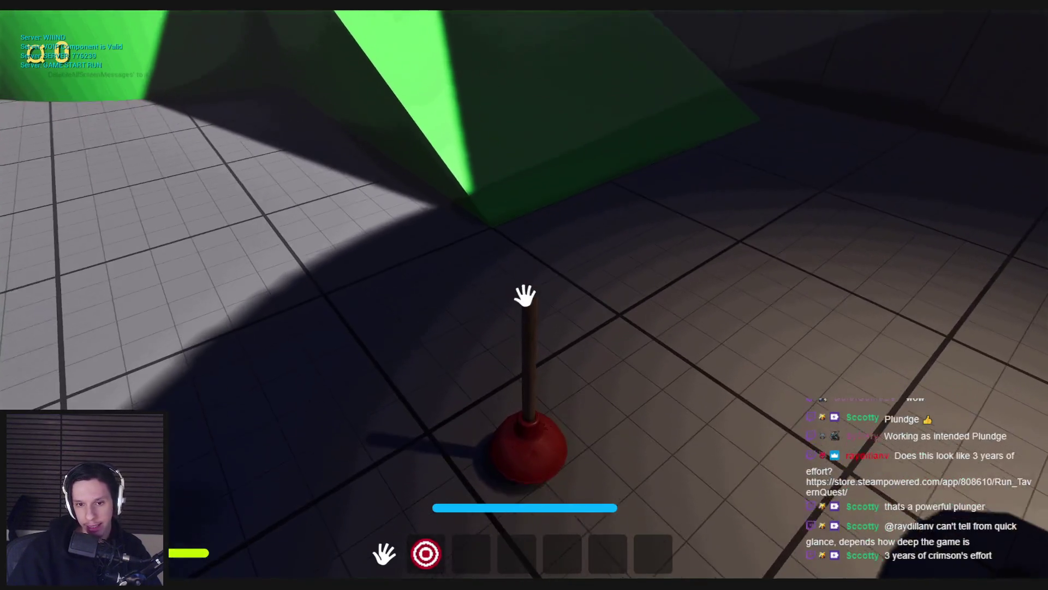
key(w)
key(s)
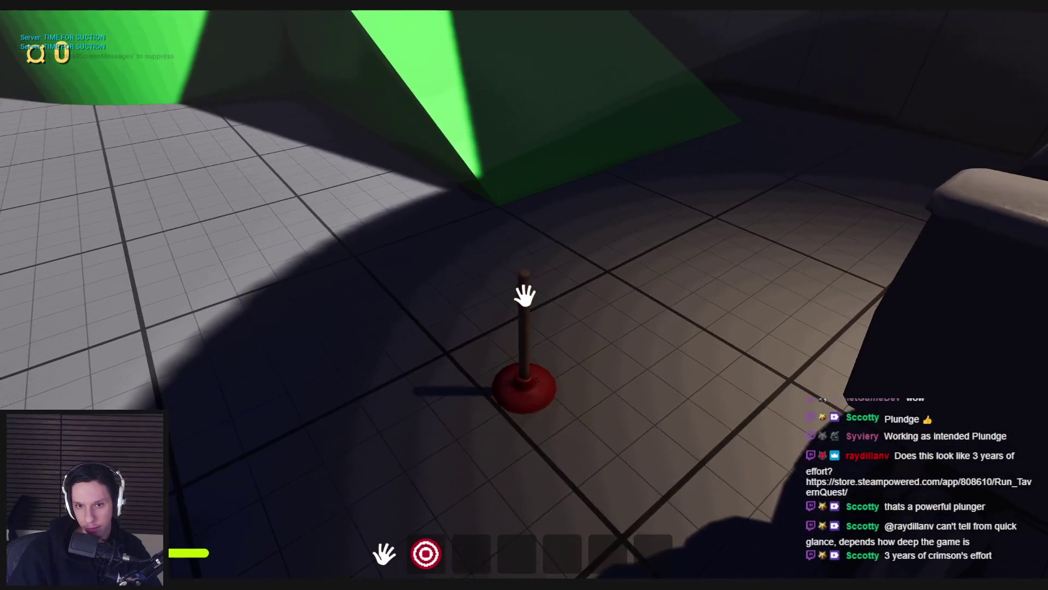
click(525, 296)
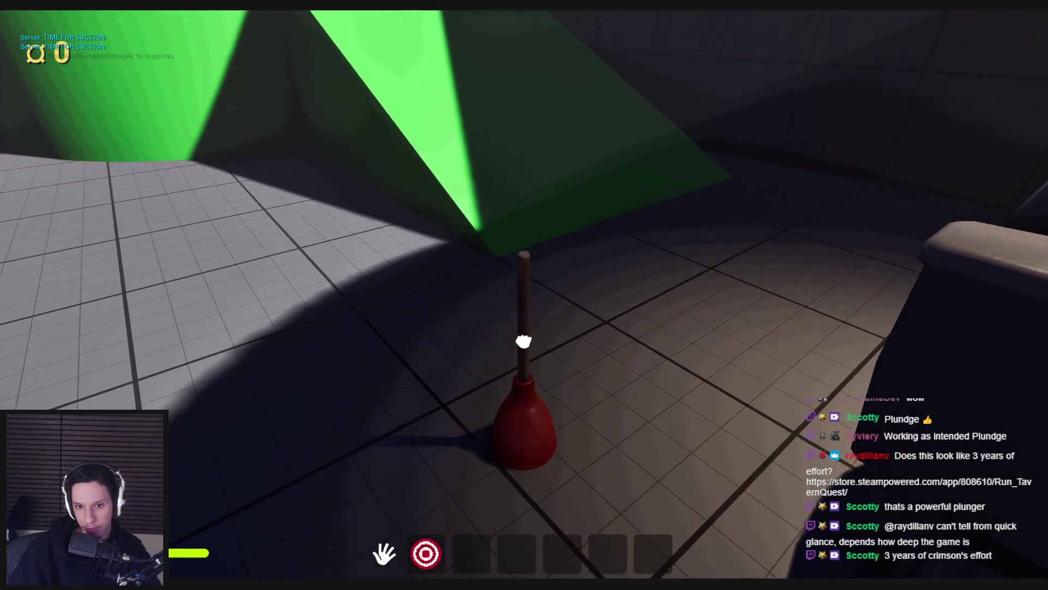
key(Escape)
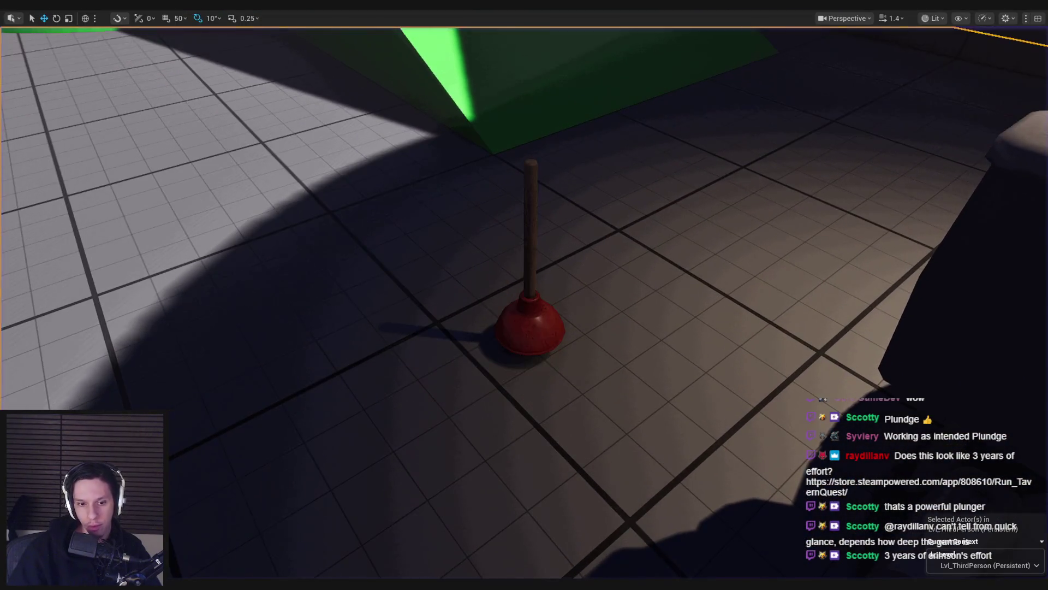
Step: Add 0.3 to the multiply result before the custom data Value, then compile and save
mouse_move(581, 158)
mouse_down()
mouse_move(525, 267)
mouse_move(502, 252)
mouse_move(520, 250)
mouse_up()
text(+)
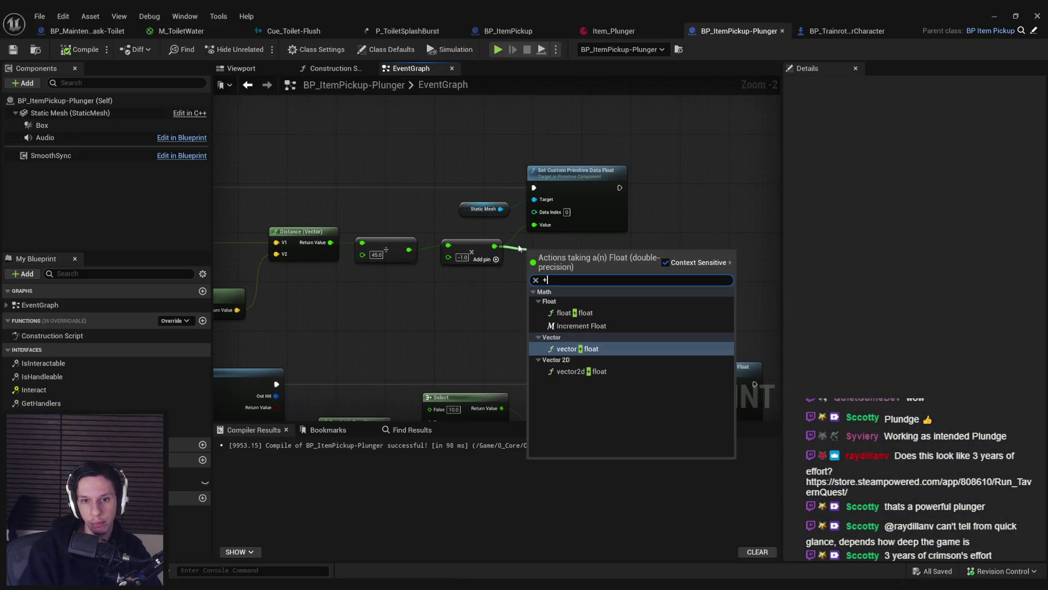
key(Return)
scroll(522, 248, up, 2)
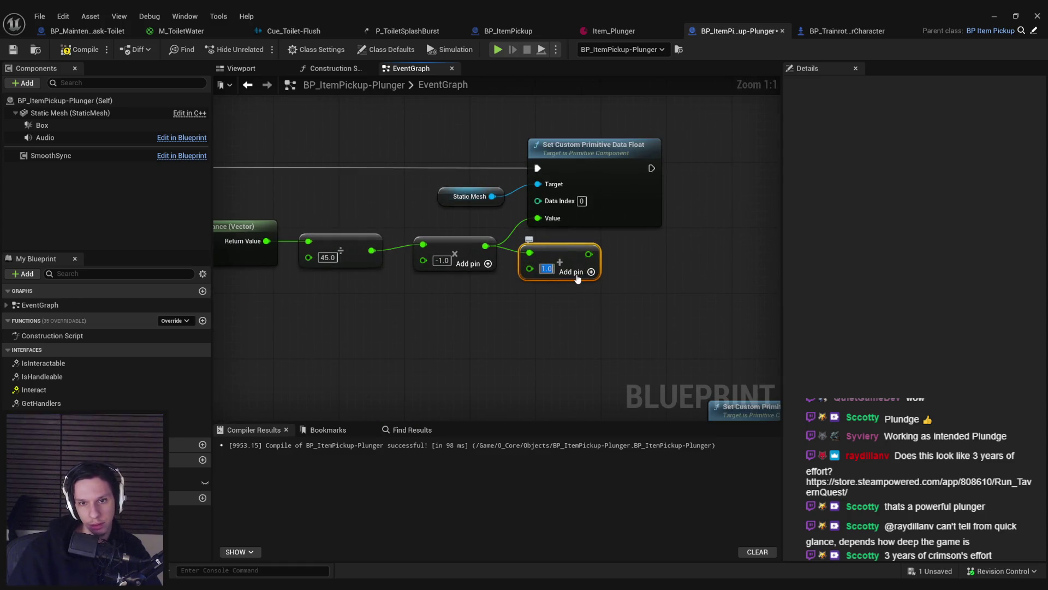
text(0.3)
drag(682, 240, 491, 188)
drag(622, 203, 731, 209)
click(671, 240)
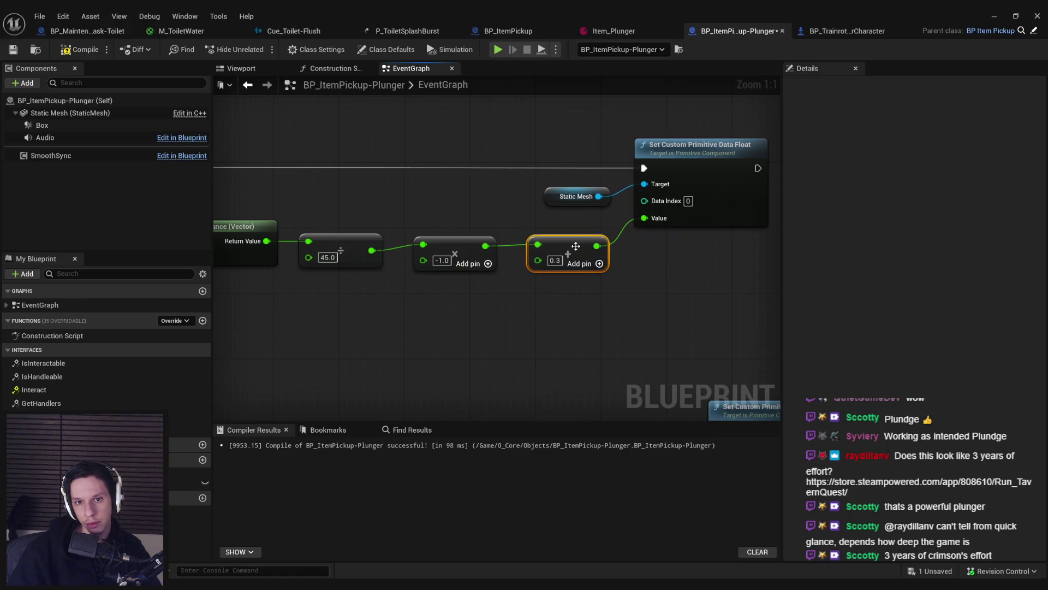
click(77, 52)
click(18, 52)
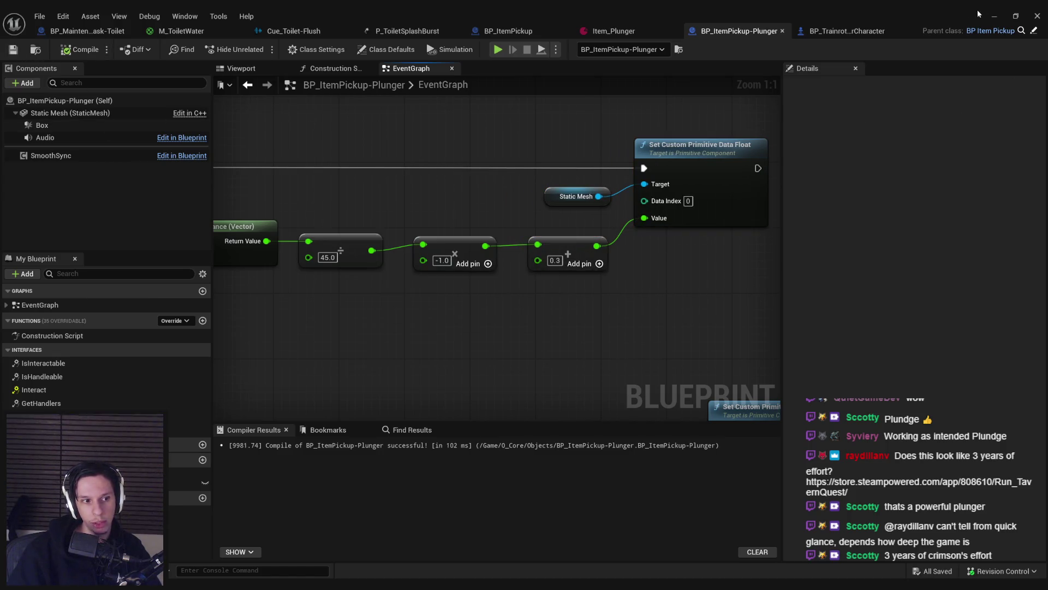
Step: Playtest the plunger's suction, then return to the plunger Blueprint editor
click(994, 16)
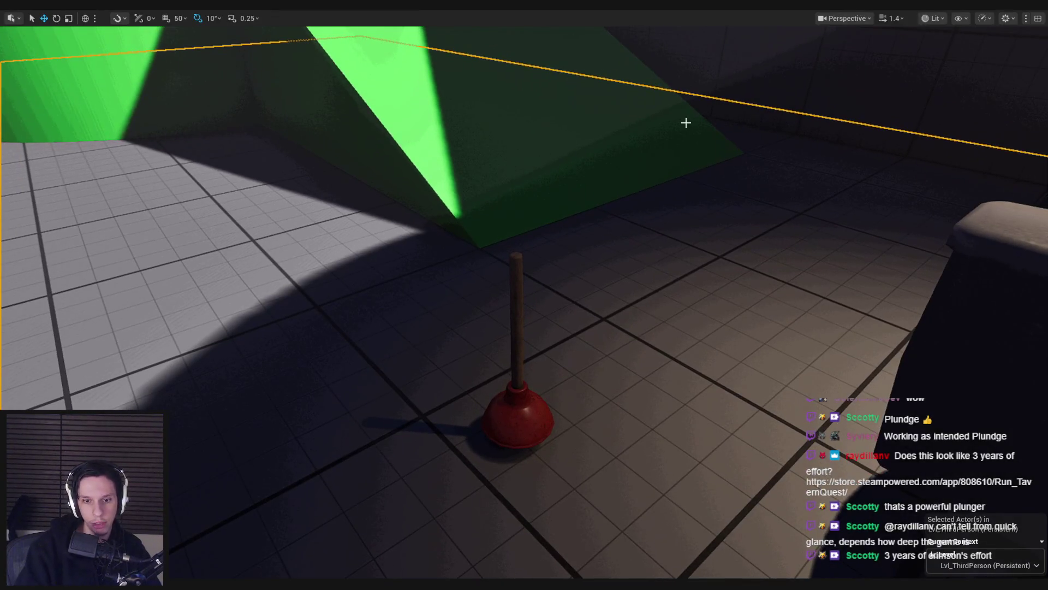
key(alt+p)
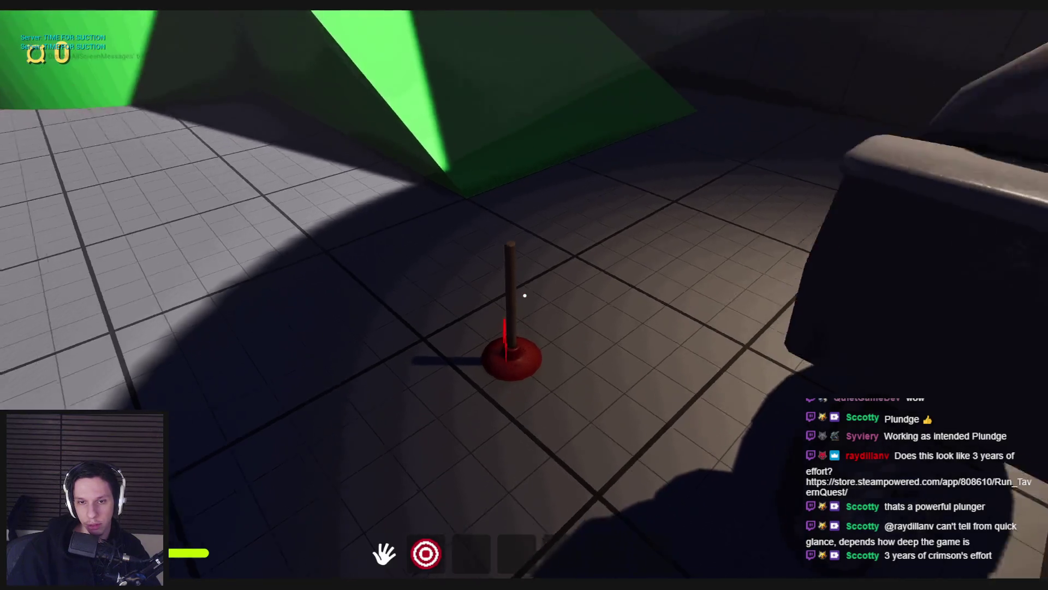
click(523, 330)
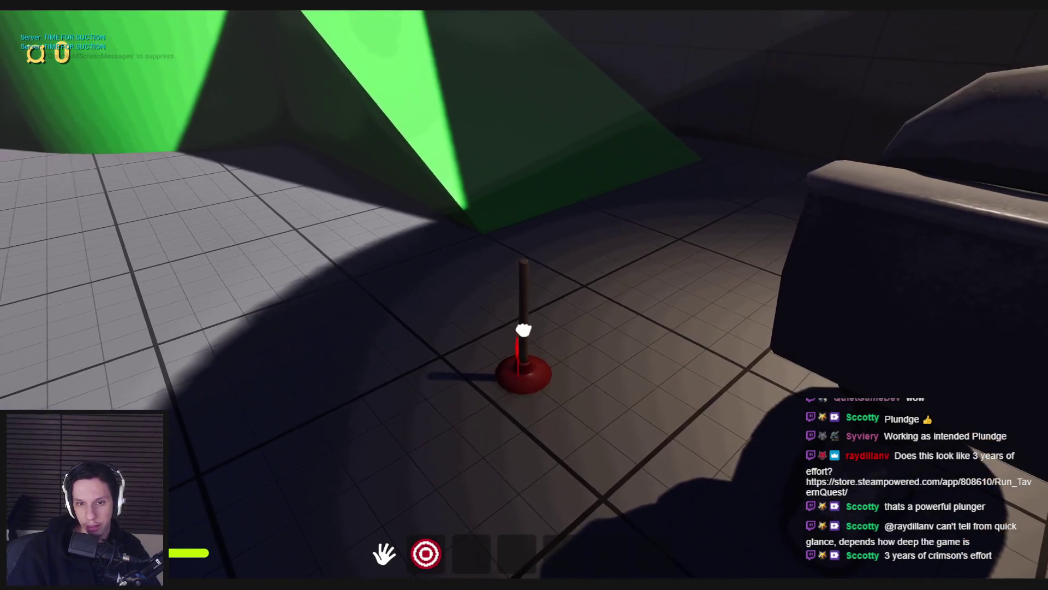
key(w)
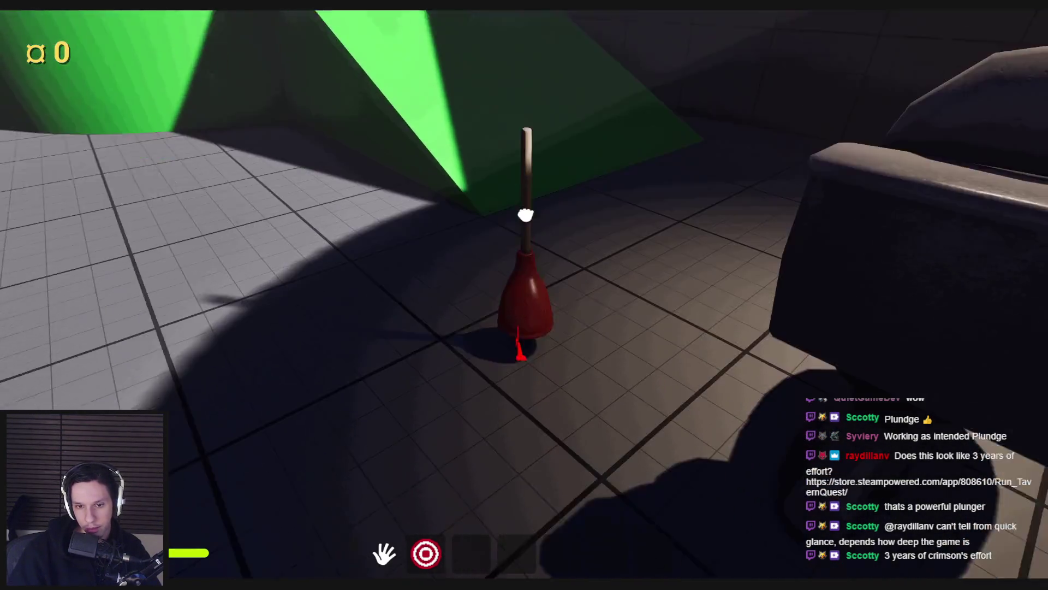
key(Escape)
mouse_move(354, 576)
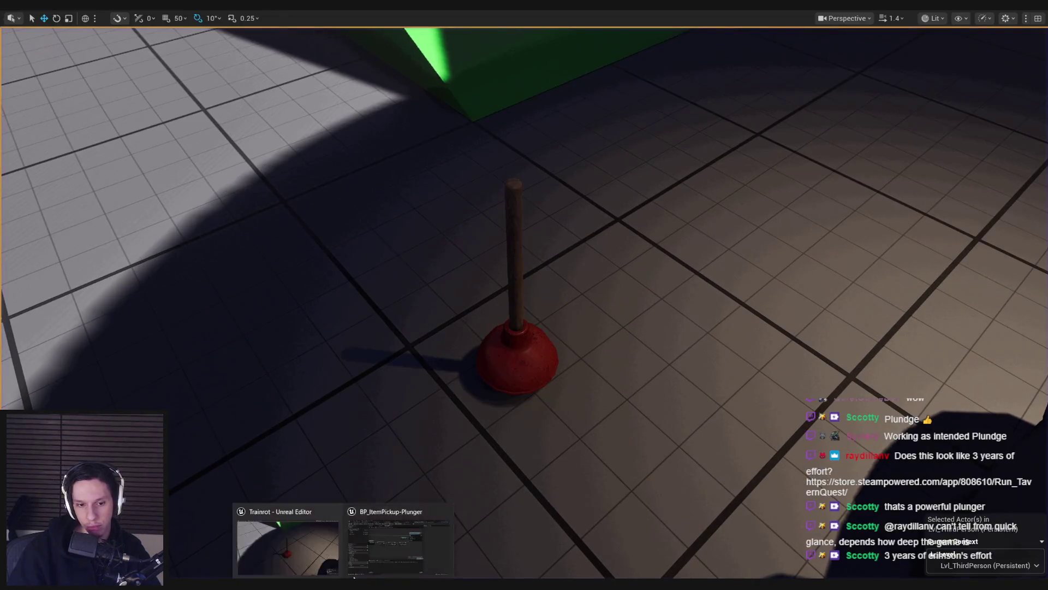
click(368, 546)
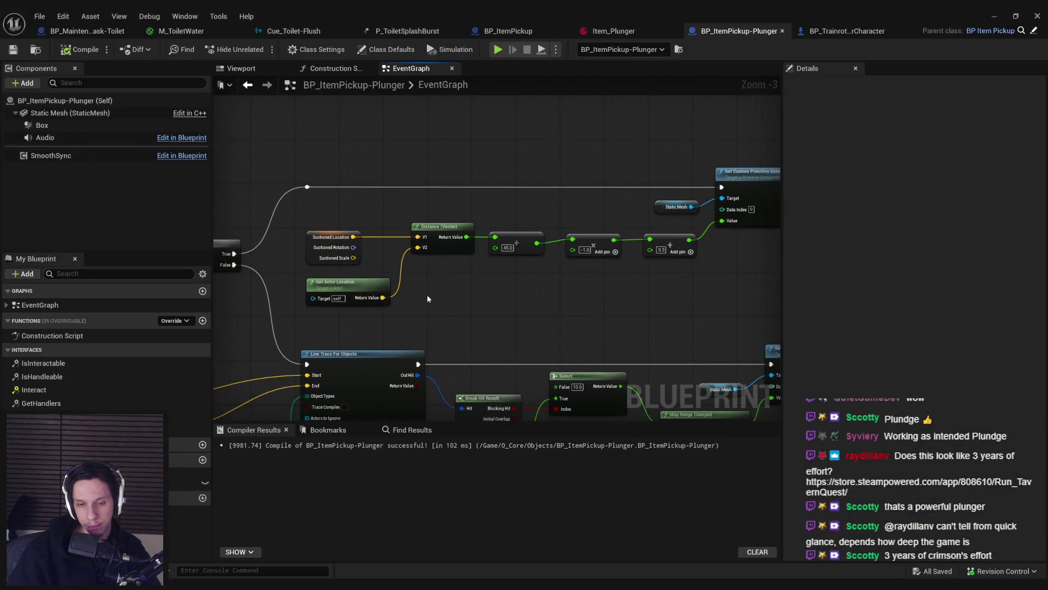
Step: Add a PhysicsConstraint component to the plunger Blueprint and save it
scroll(571, 268, up, 2)
scroll(317, 223, down, 2)
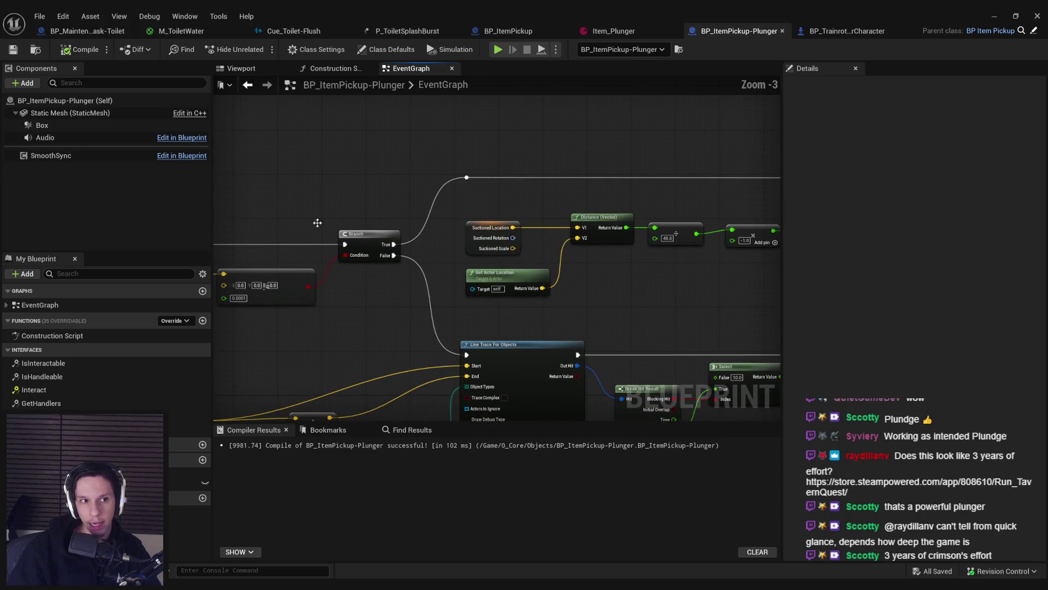
click(19, 84)
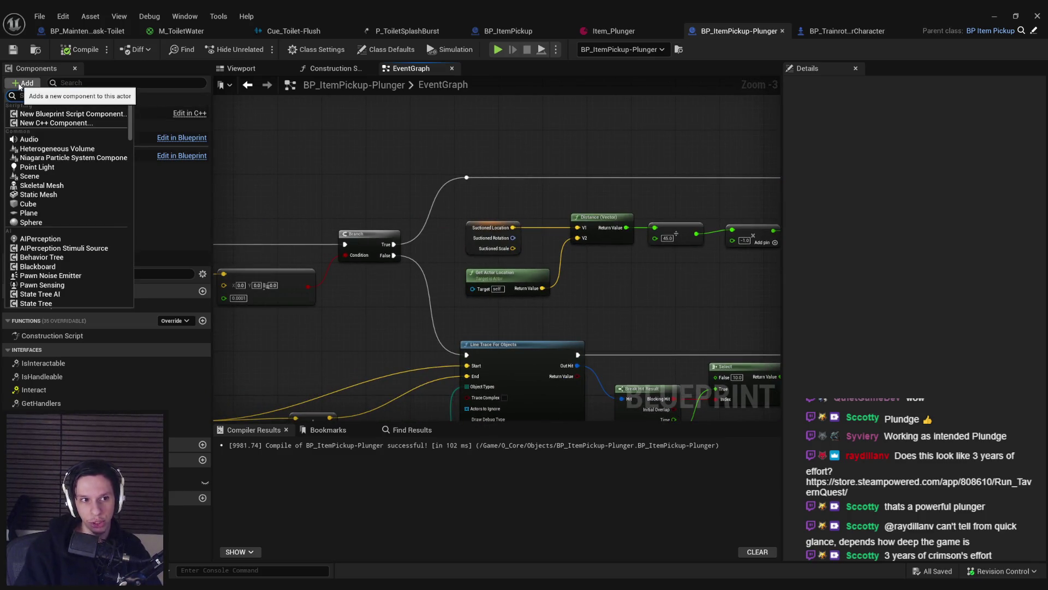
text(physics)
key(Return)
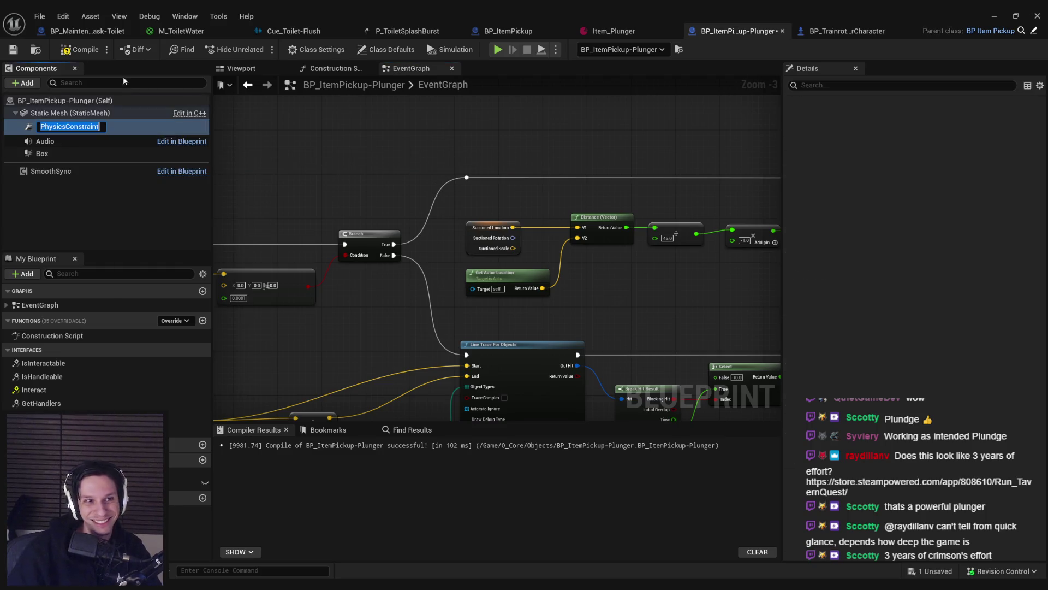
click(13, 49)
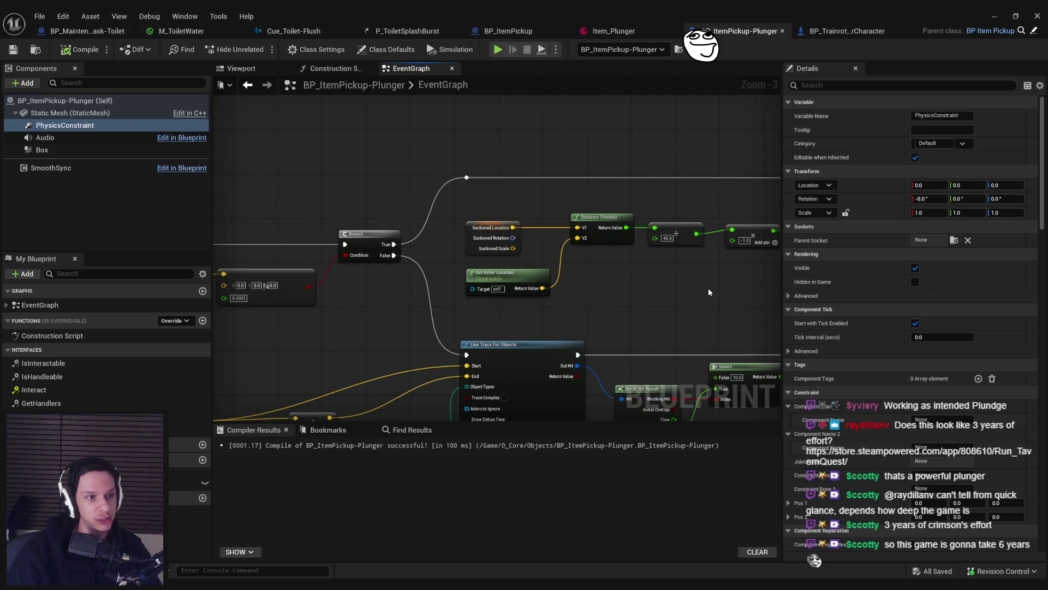
Step: Delete the stray Static Mesh node near the Set Custom Primitive Data Float nodes
drag(700, 281, 527, 259)
scroll(563, 244, up, 3)
scroll(563, 244, down, 2)
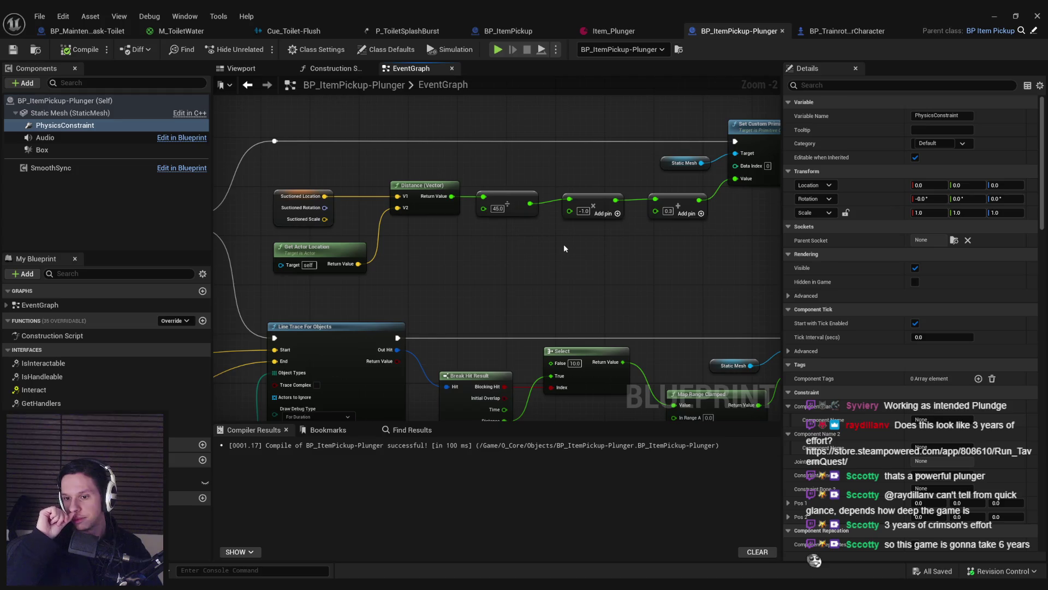
drag(564, 249, 457, 273)
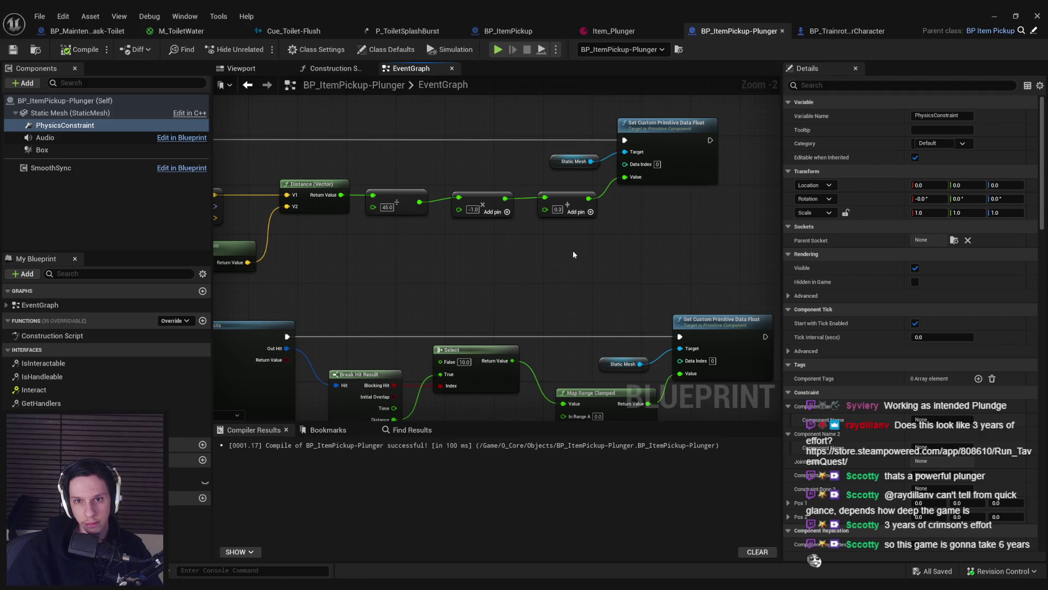
scroll(549, 235, down, 1)
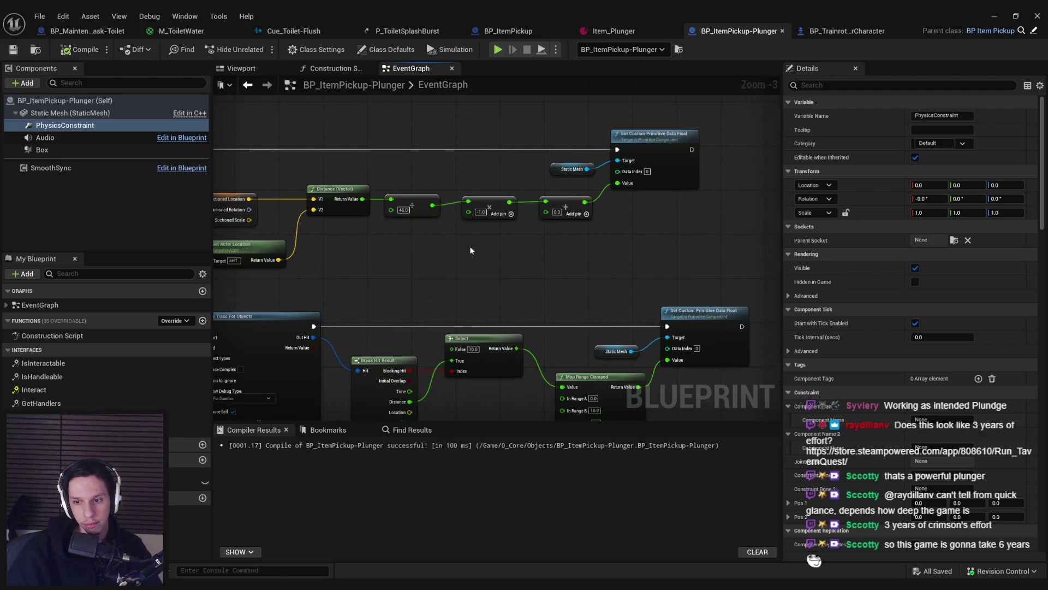
scroll(471, 250, down, 4)
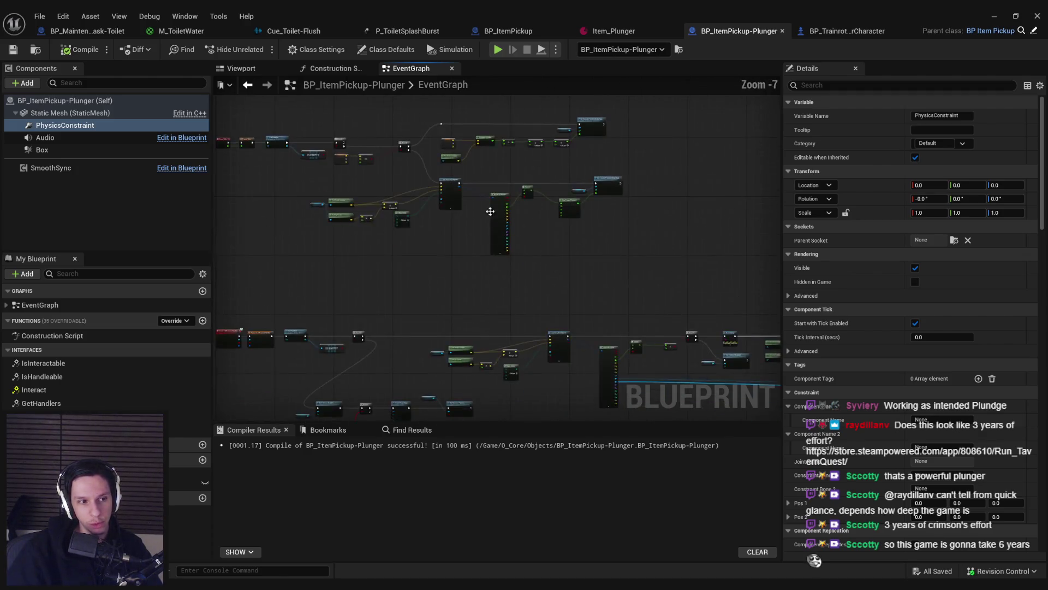
scroll(562, 199, up, 4)
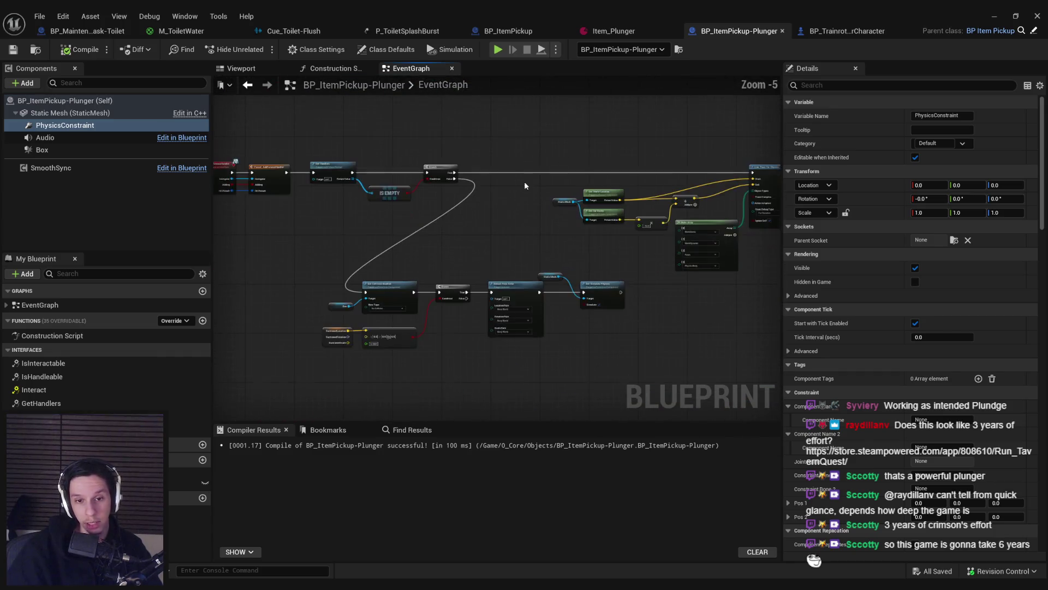
mouse_move(526, 266)
mouse_down()
mouse_move(478, 203)
mouse_move(534, 287)
mouse_move(561, 280)
mouse_move(424, 268)
mouse_up()
key(Delete)
scroll(686, 339, down, 2)
scroll(391, 241, up, 3)
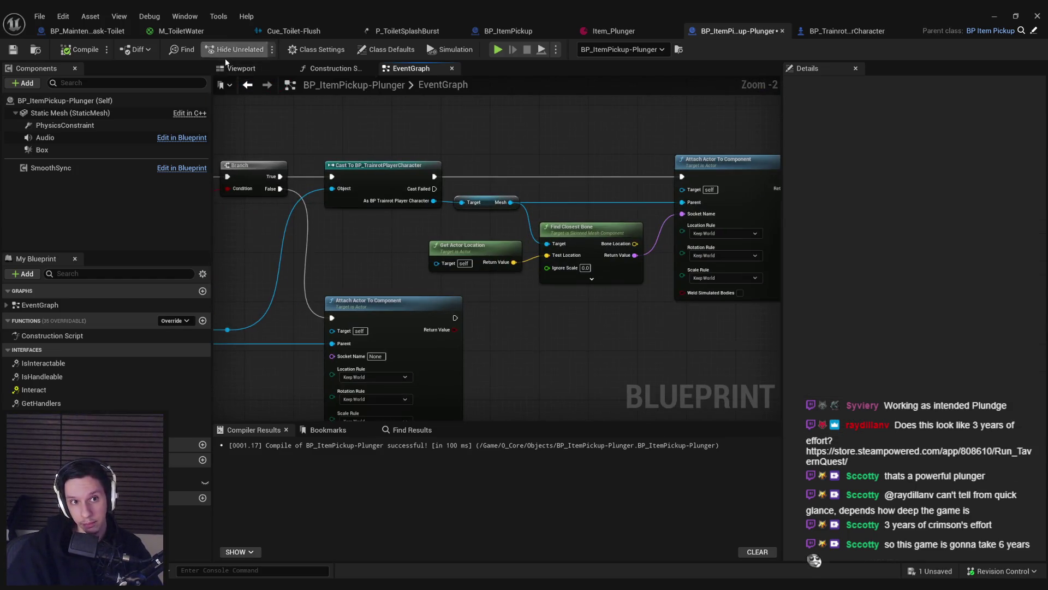
Step: Select the PhysicsConstraint in the Viewport and enable Parent Dominates
click(241, 69)
click(71, 122)
drag(447, 185, 437, 164)
scroll(949, 331, down, 10)
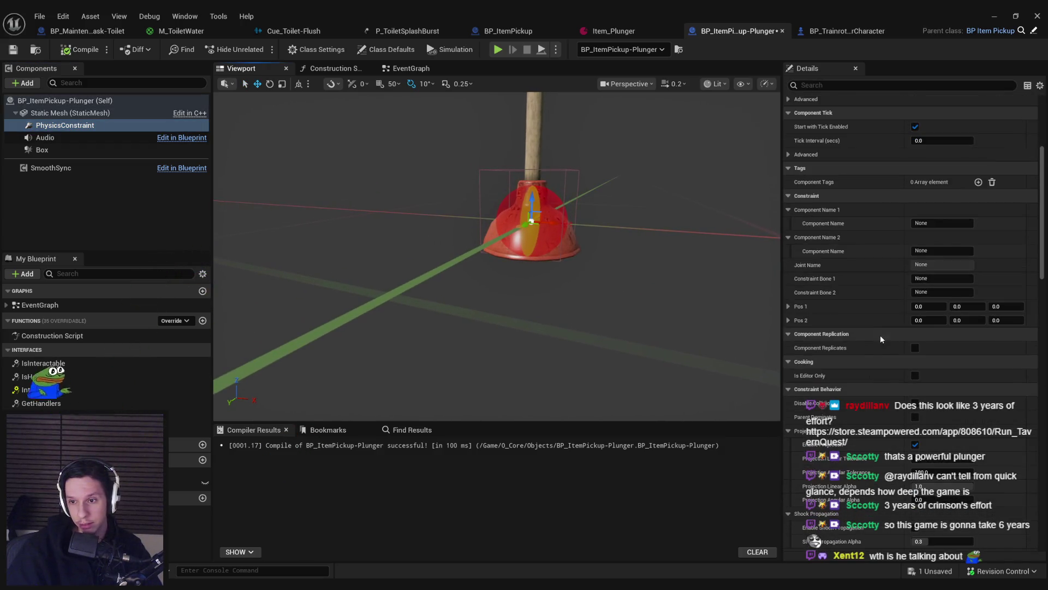
scroll(858, 328, down, 3)
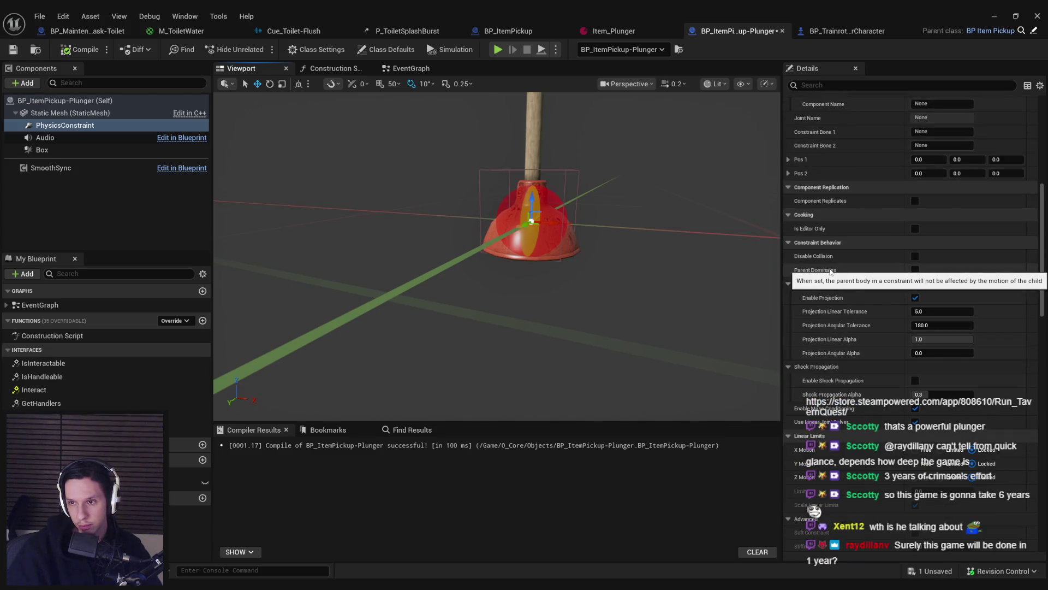
click(916, 270)
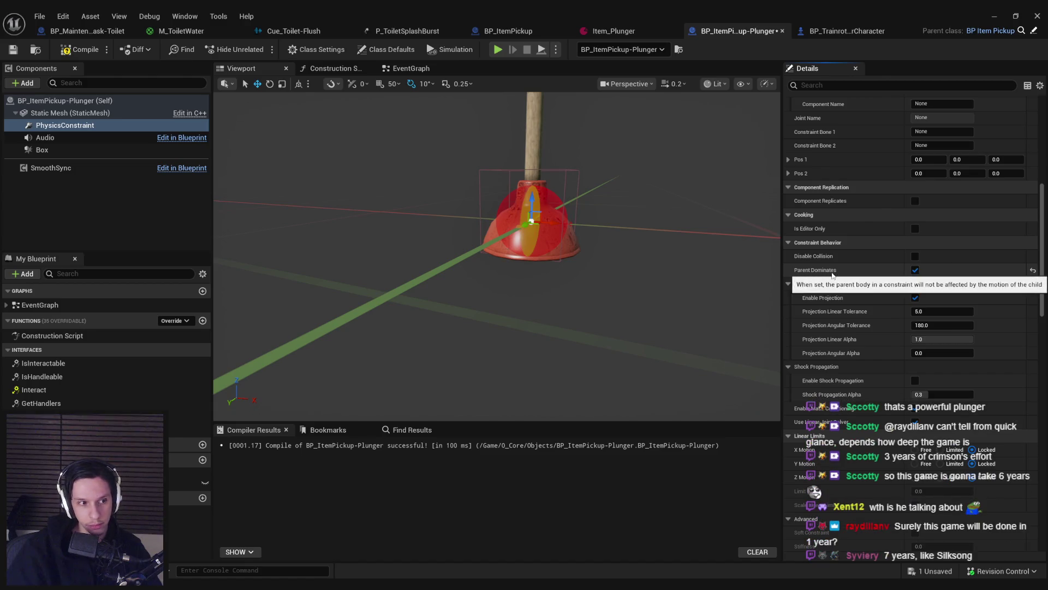
Step: Set Swing 1, Swing 2 and Twist motions to Limited with an 8° limit
scroll(834, 284, down, 5)
scroll(837, 298, down, 4)
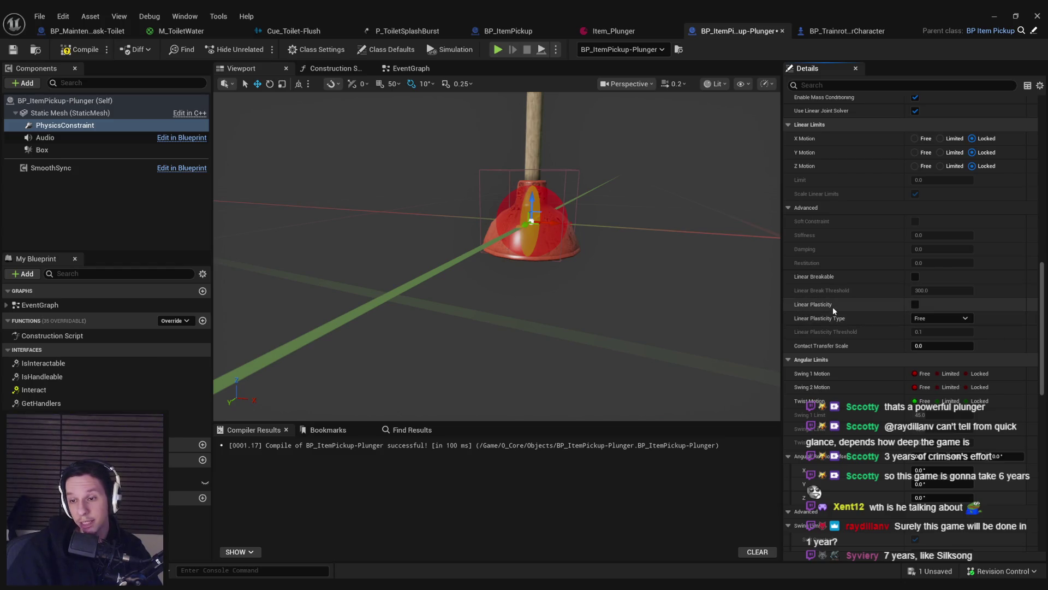
scroll(833, 309, down, 1)
click(938, 341)
click(938, 355)
click(938, 368)
click(939, 382)
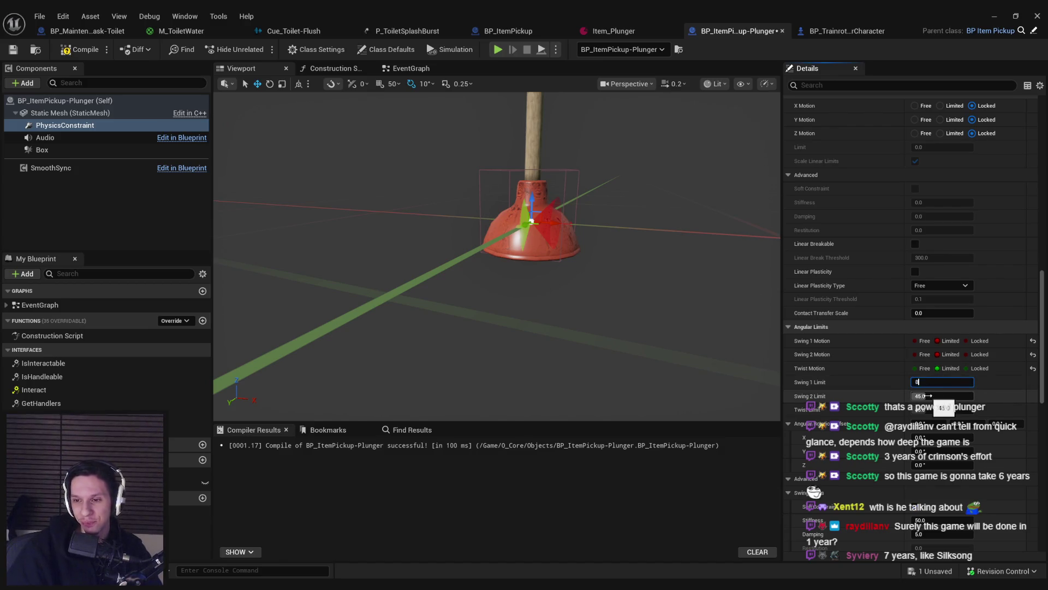
click(928, 396)
text(8)
key(Return)
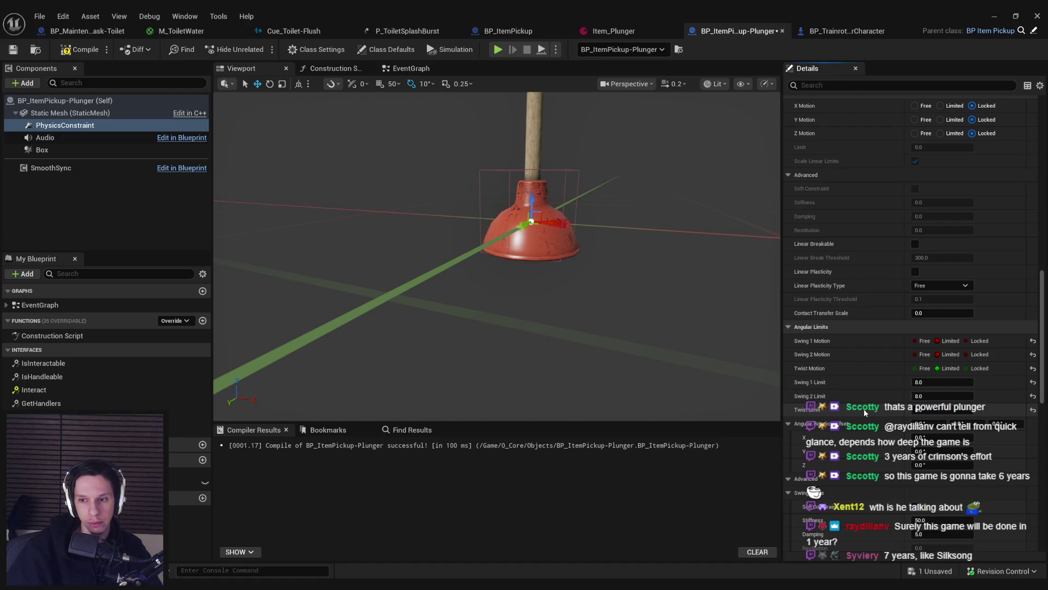
Step: Give the swing and twist limits stiffness 500 and damping 80, then save the blueprint
scroll(863, 409, down, 5)
click(934, 309)
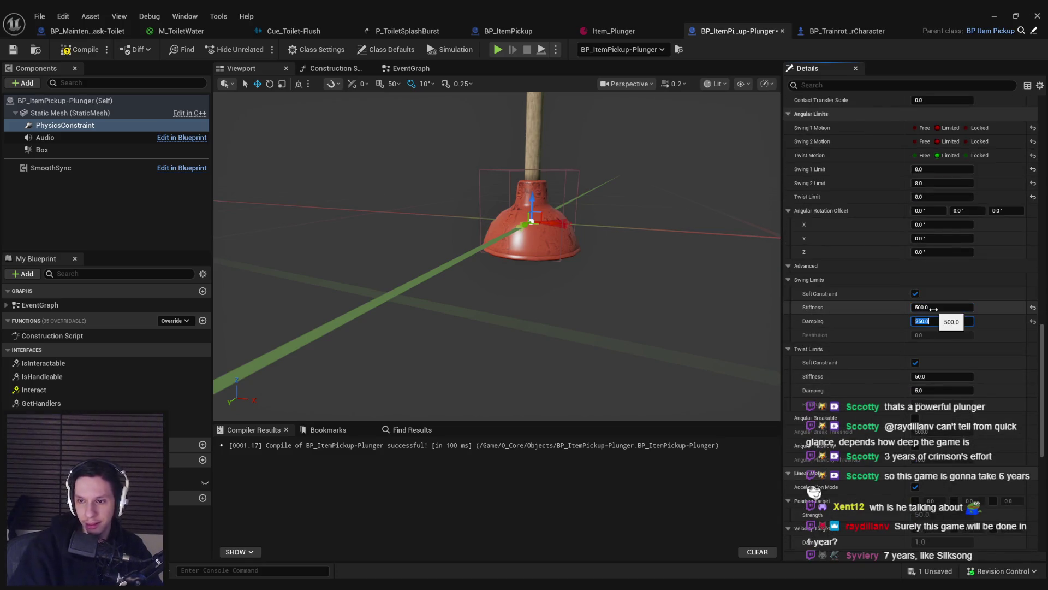
text(80)
key(Return)
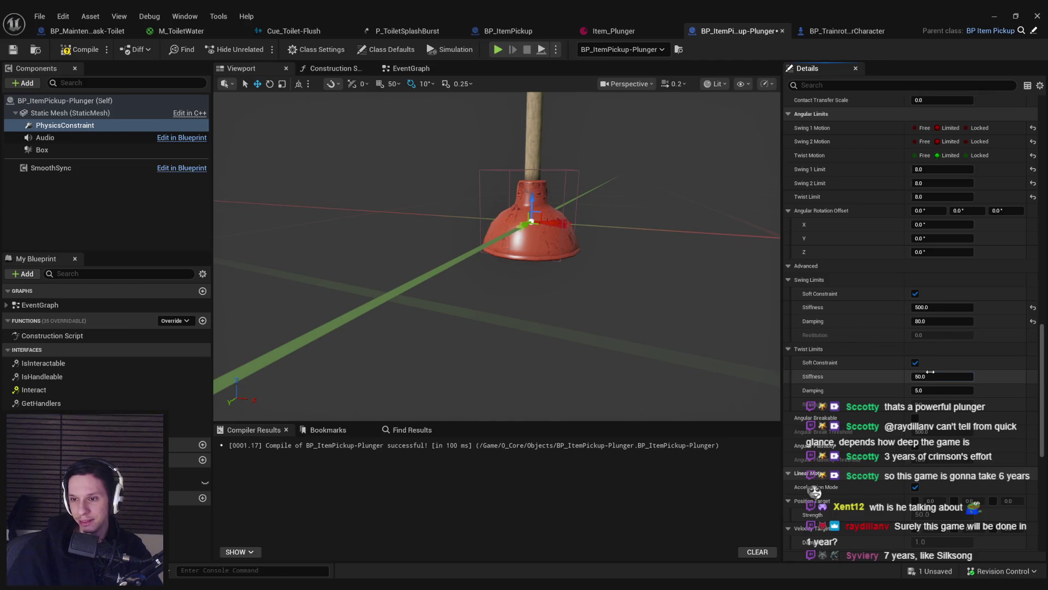
key(Return)
scroll(870, 386, down, 2)
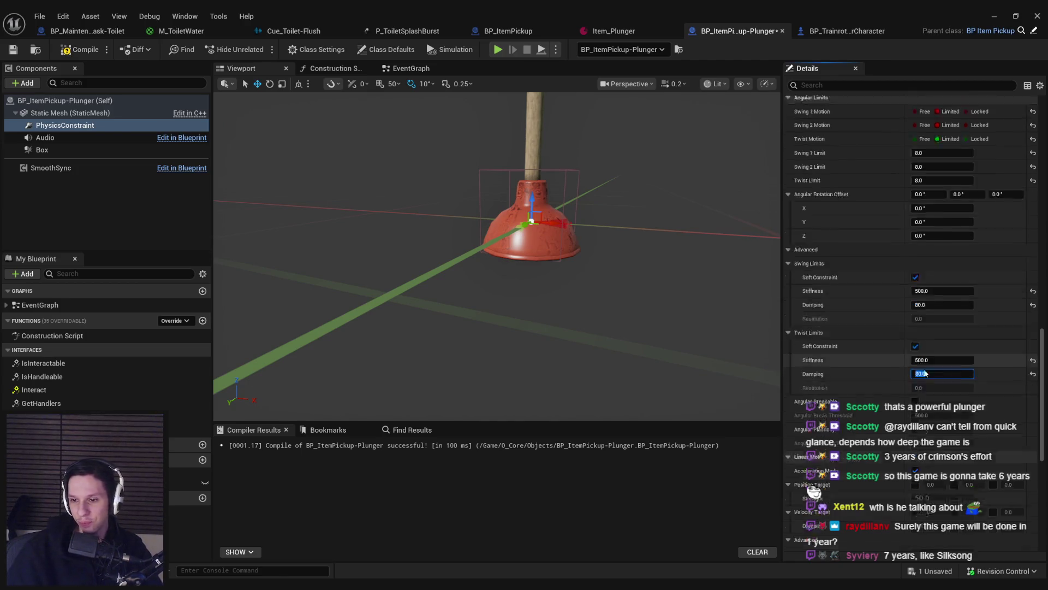
scroll(869, 387, down, 2)
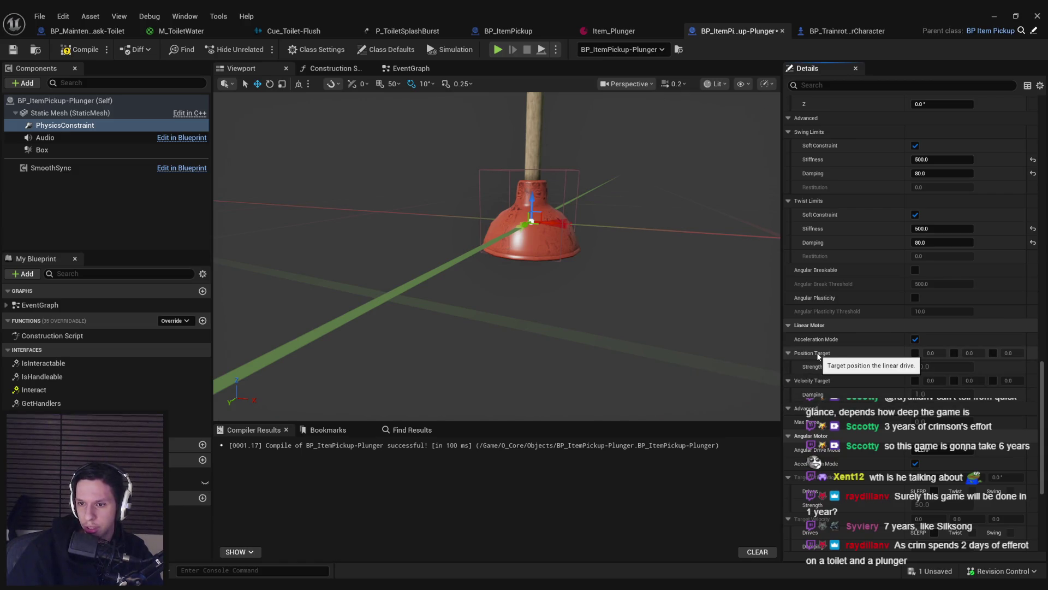
click(13, 50)
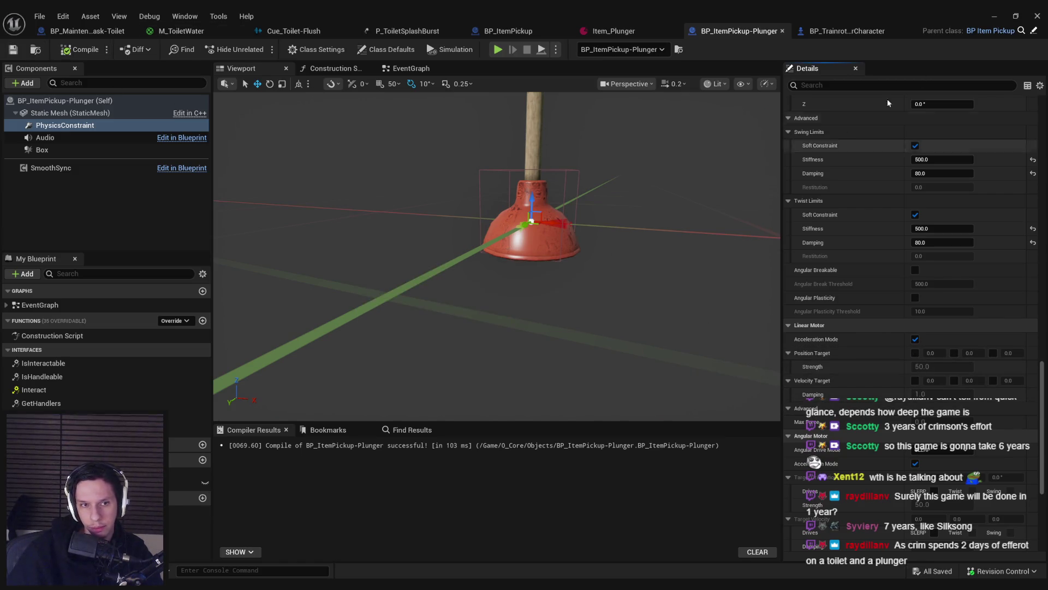
key(alt+Tab)
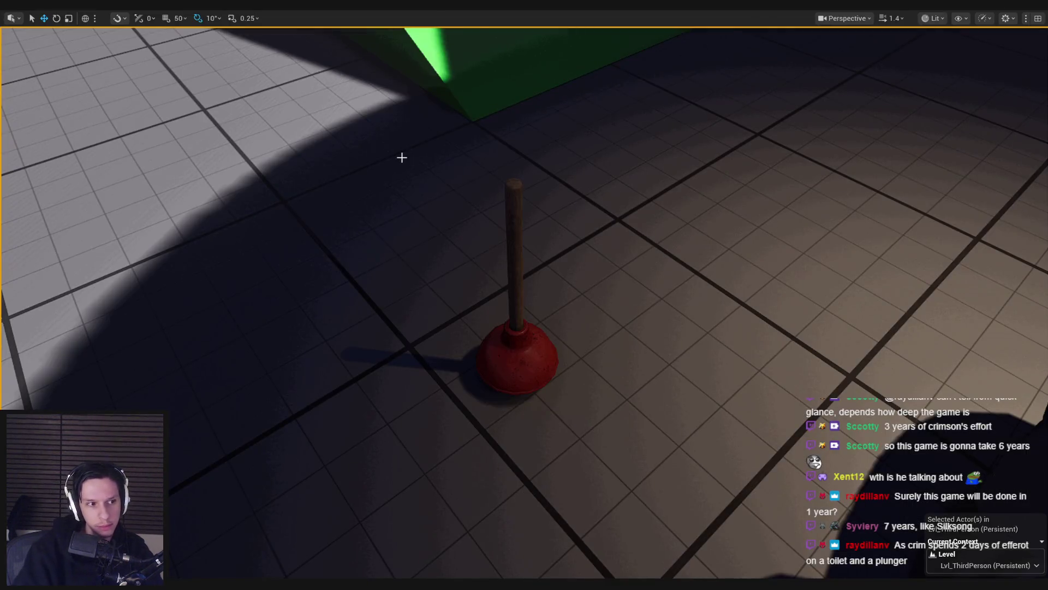
Step: Playtest the level briefly, then return to the plunger Blueprint's EventGraph
key(alt+p)
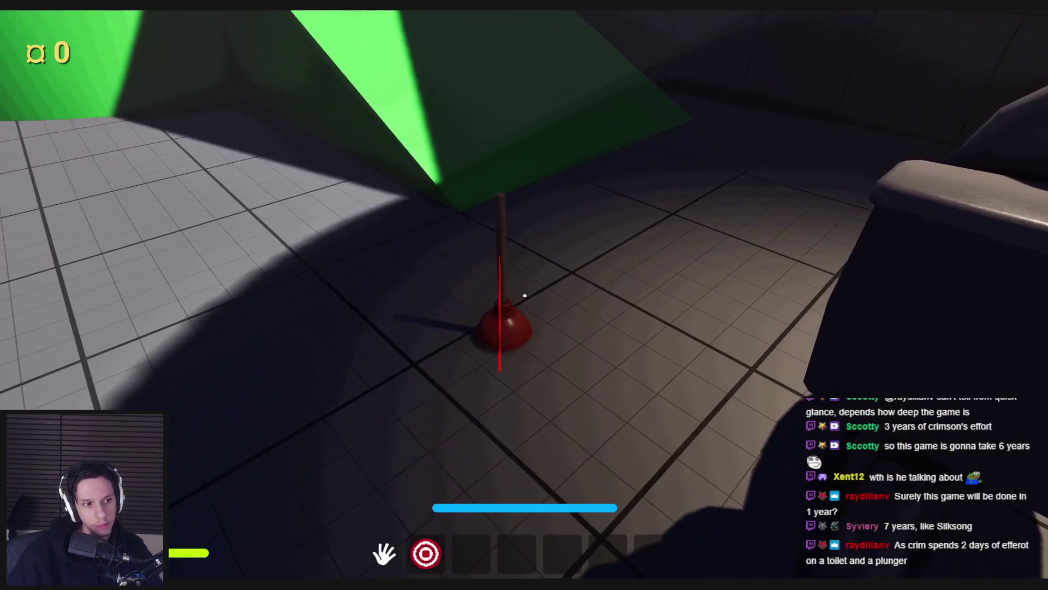
key(Escape)
mouse_move(388, 573)
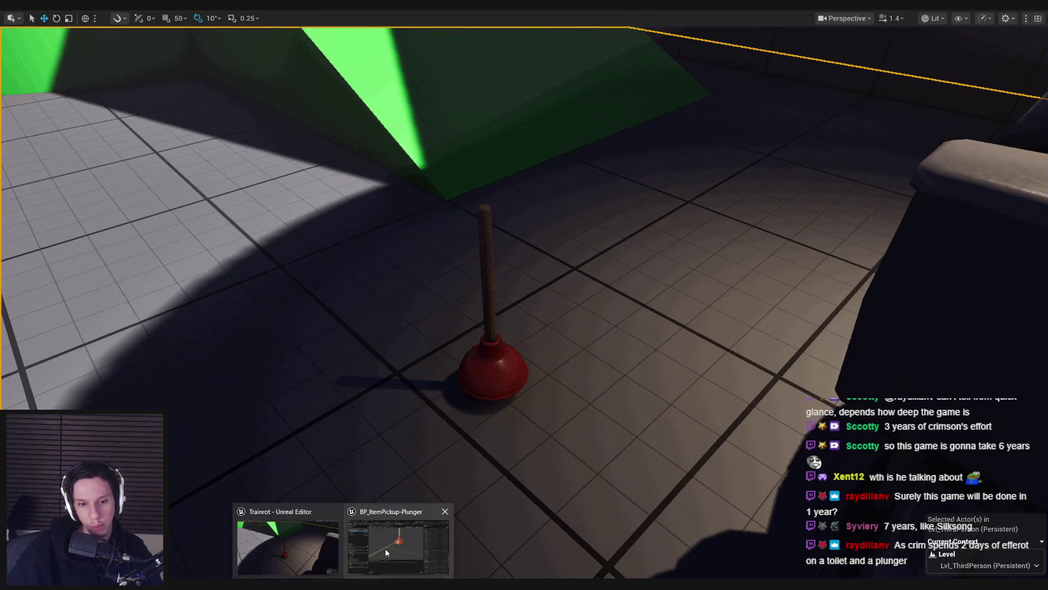
click(385, 549)
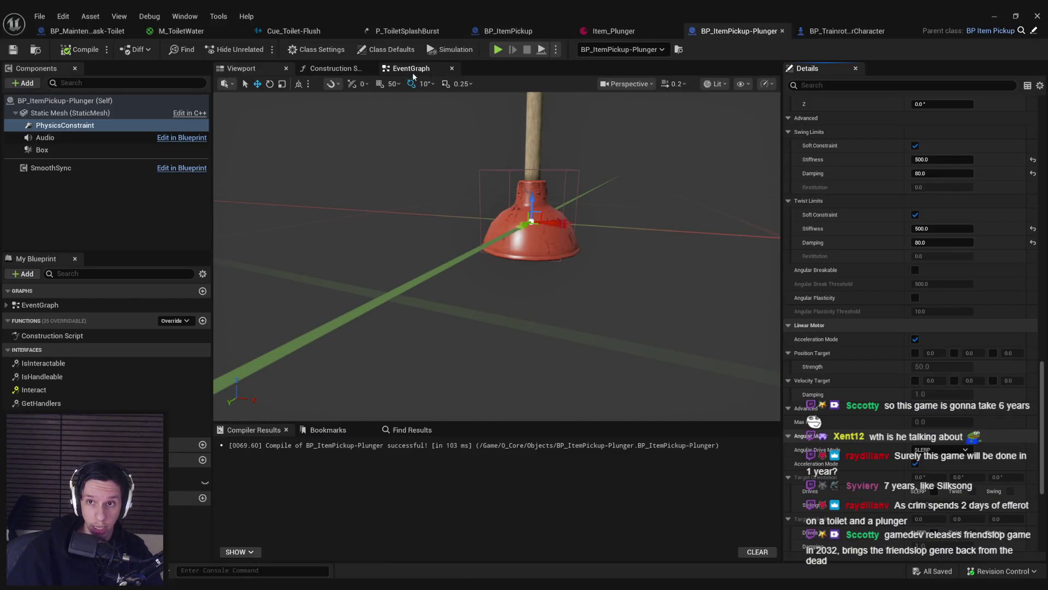
click(411, 68)
Step: Move the Branch, Cast and Attach nodes to the right to make room
scroll(461, 213, up, 2)
drag(462, 213, 551, 190)
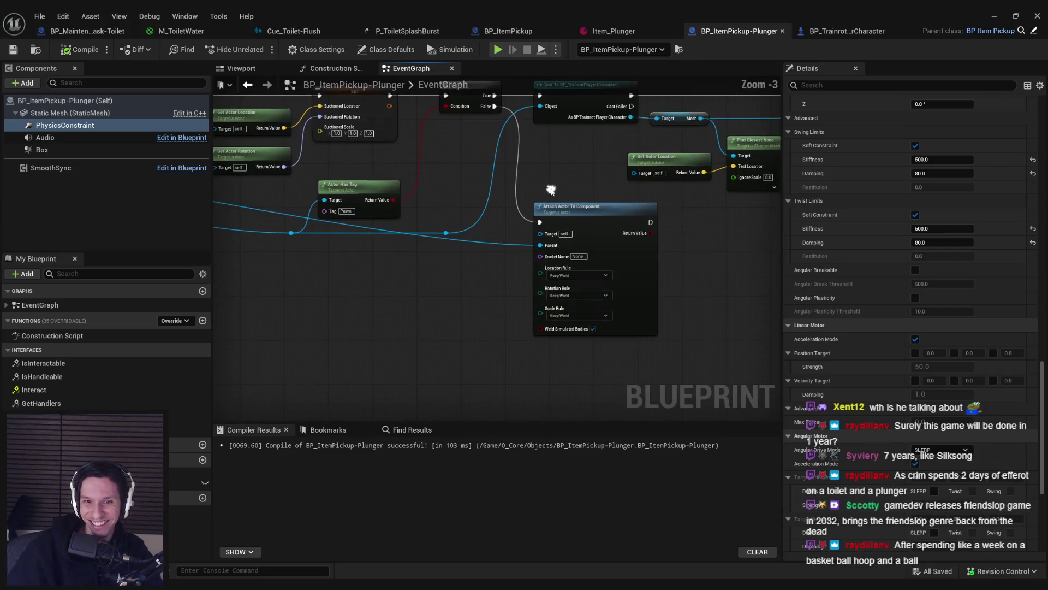
scroll(546, 245, down, 1)
scroll(464, 230, down, 1)
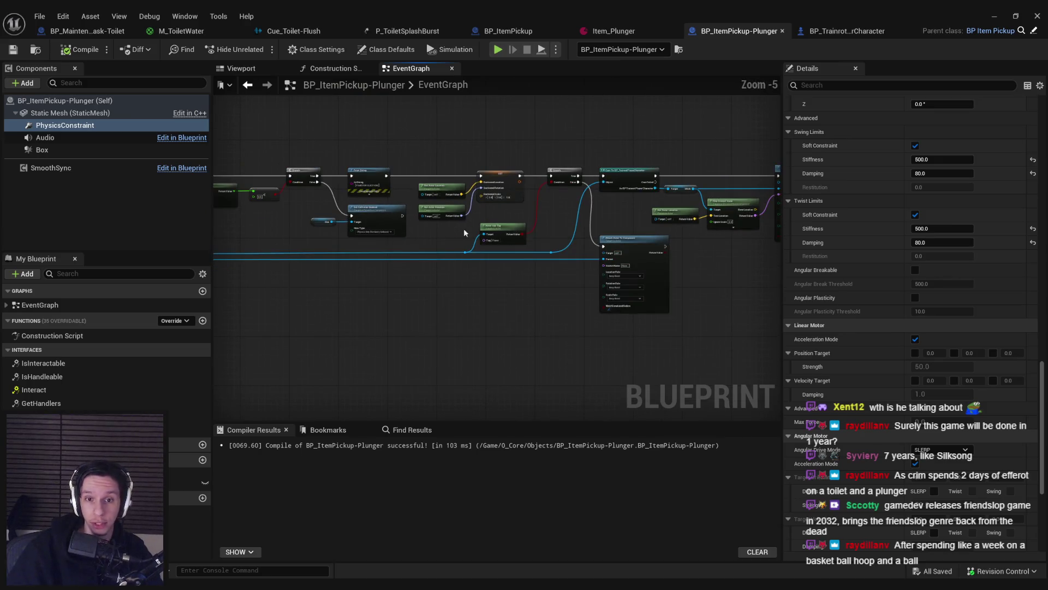
scroll(465, 233, up, 1)
drag(337, 164, 541, 283)
scroll(314, 198, up, 1)
mouse_move(314, 197)
mouse_down()
mouse_move(519, 202)
mouse_move(604, 234)
mouse_up()
Step: Drag the PhysicsConstraint component into the graph as a reference node
scroll(604, 233, down, 2)
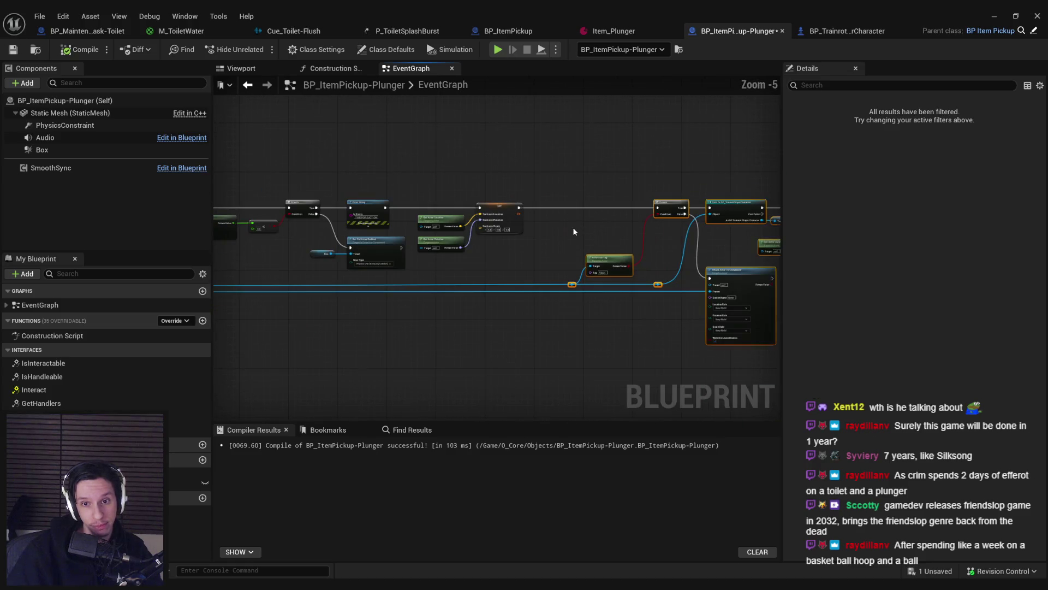
scroll(573, 231, up, 1)
mouse_move(64, 125)
mouse_down()
mouse_move(484, 266)
mouse_move(477, 255)
mouse_move(501, 235)
mouse_up()
scroll(486, 262, up, 1)
Step: Search the action list for 'constraint', then dismiss it and reselect PhysicsConstraint
text(constraint)
scroll(558, 356, up, 1)
scroll(558, 356, up, 3)
scroll(562, 352, down, 1)
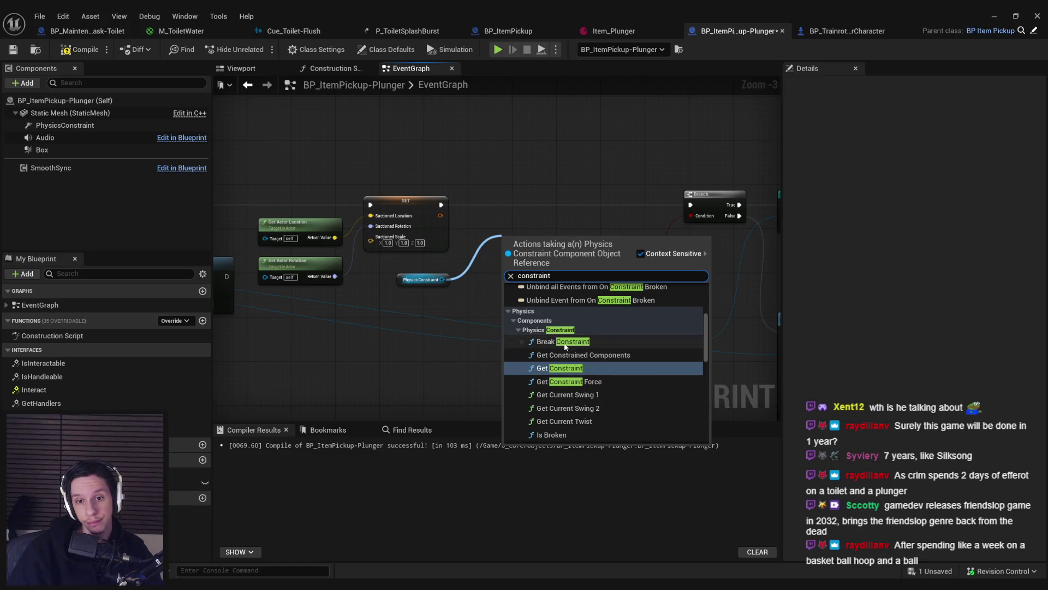
scroll(566, 355, down, 4)
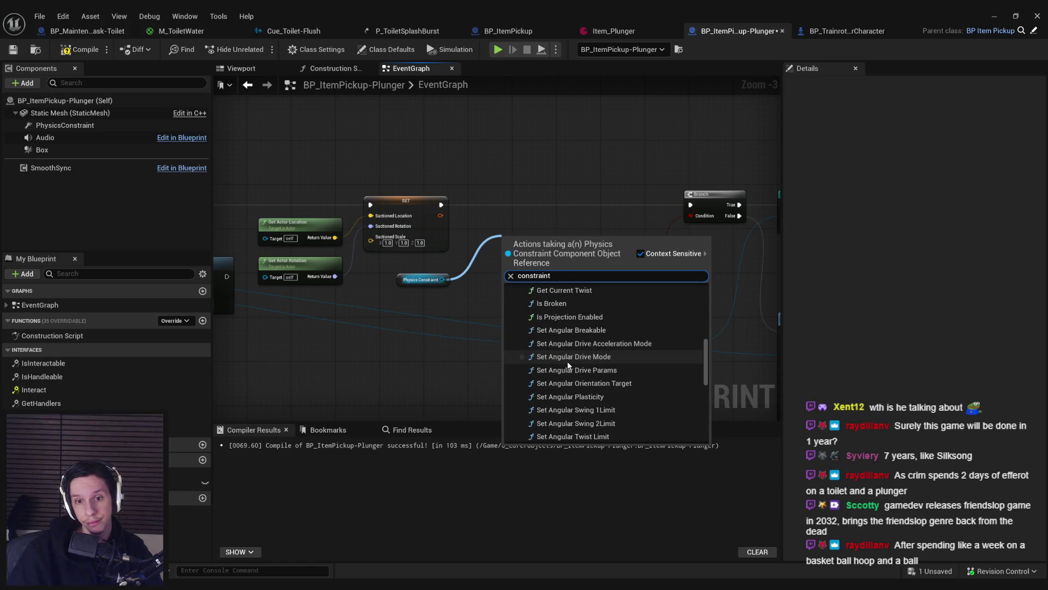
scroll(570, 368, down, 4)
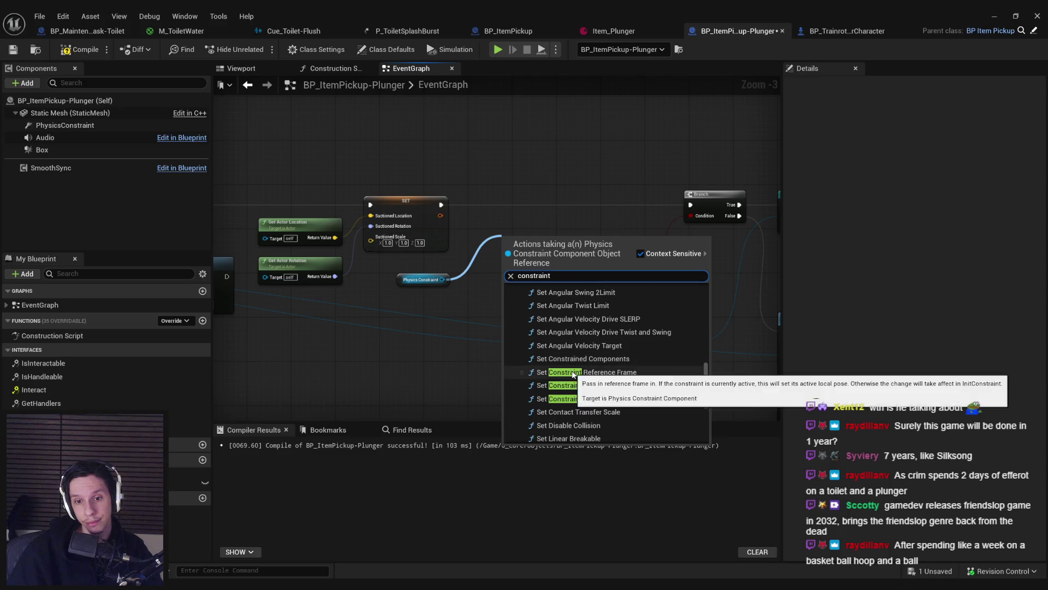
scroll(573, 373, down, 3)
scroll(573, 369, down, 3)
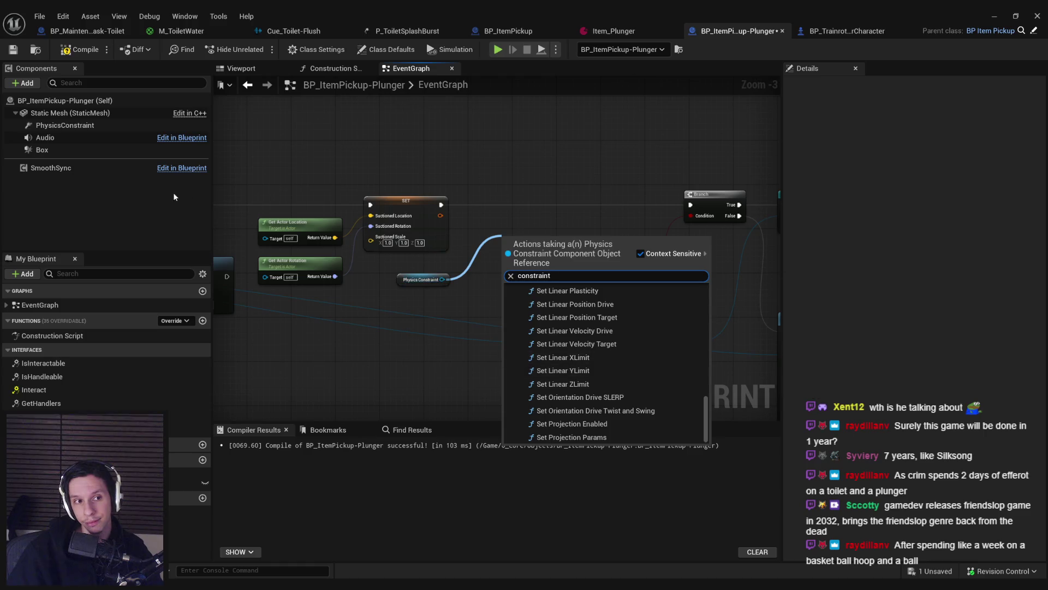
click(49, 129)
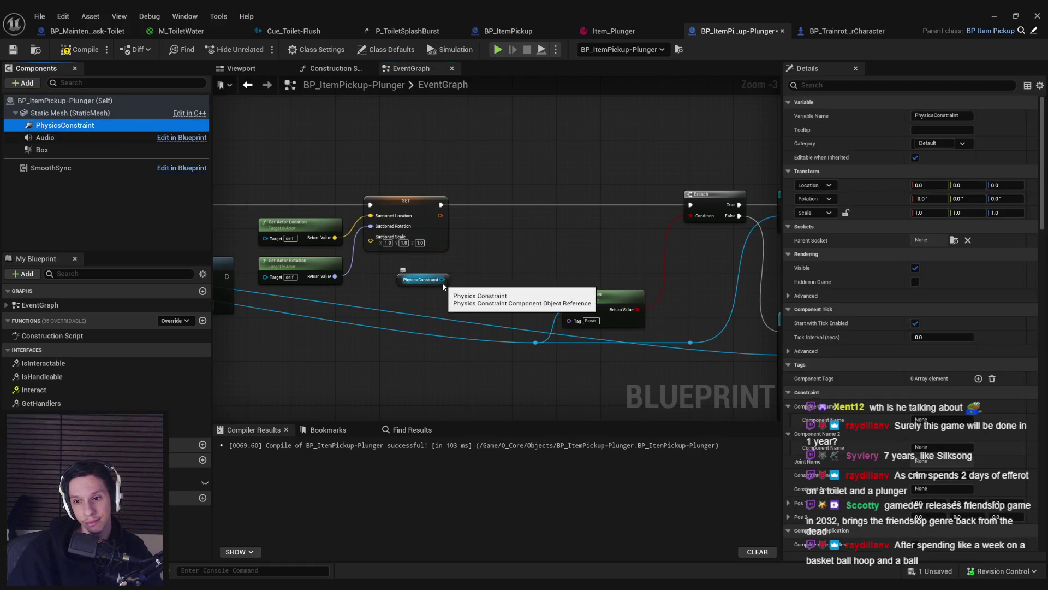
Step: Add a Set Constrained Components node from the Physics Constraint reference beside the SET node
drag(443, 284, 486, 243)
text(set component)
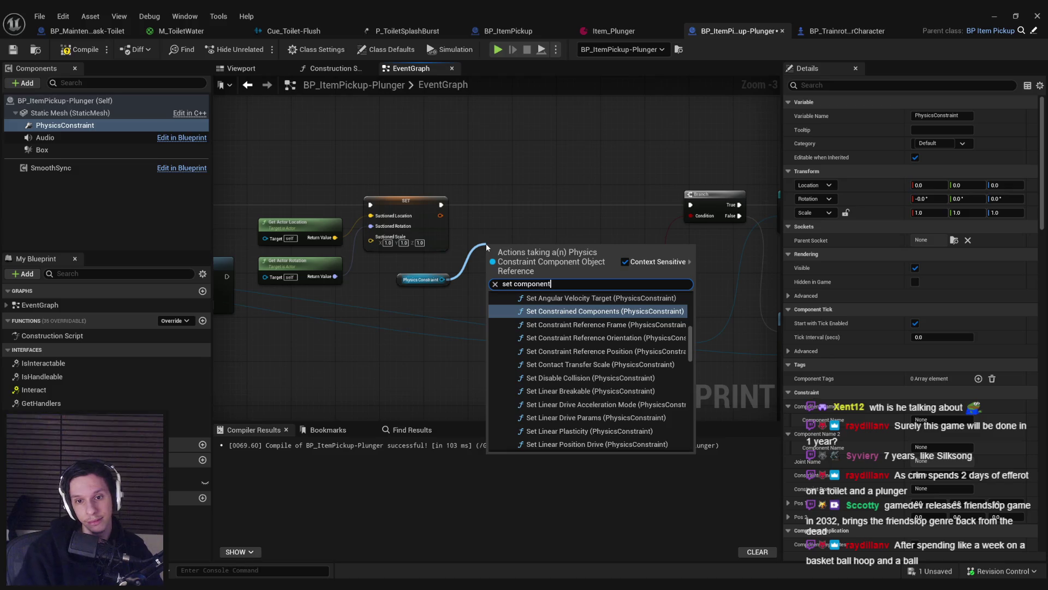
scroll(599, 371, up, 3)
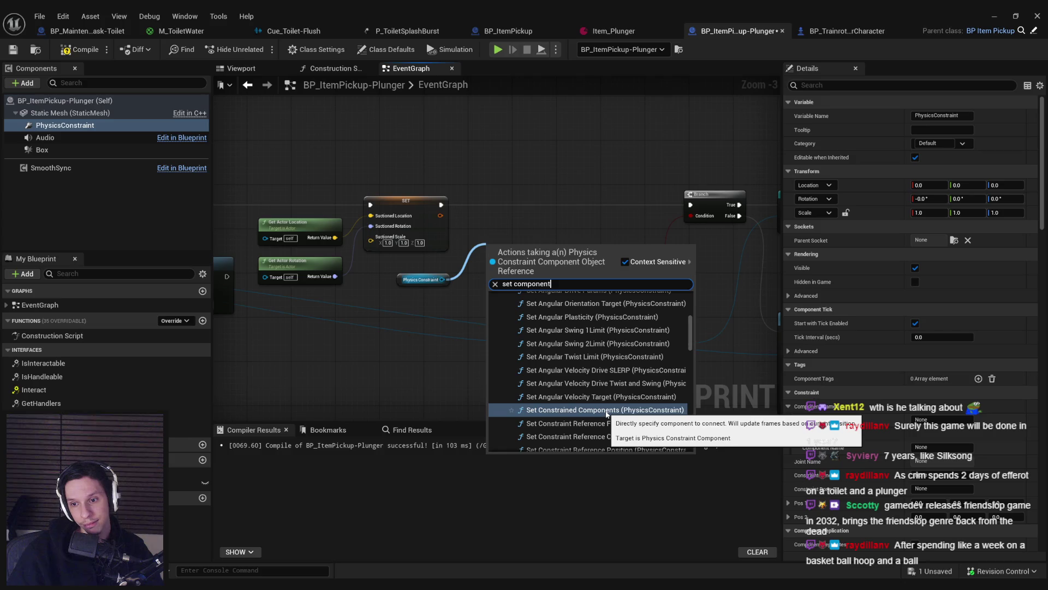
scroll(550, 273, up, 1)
drag(550, 273, 609, 207)
click(467, 194)
drag(558, 171, 550, 158)
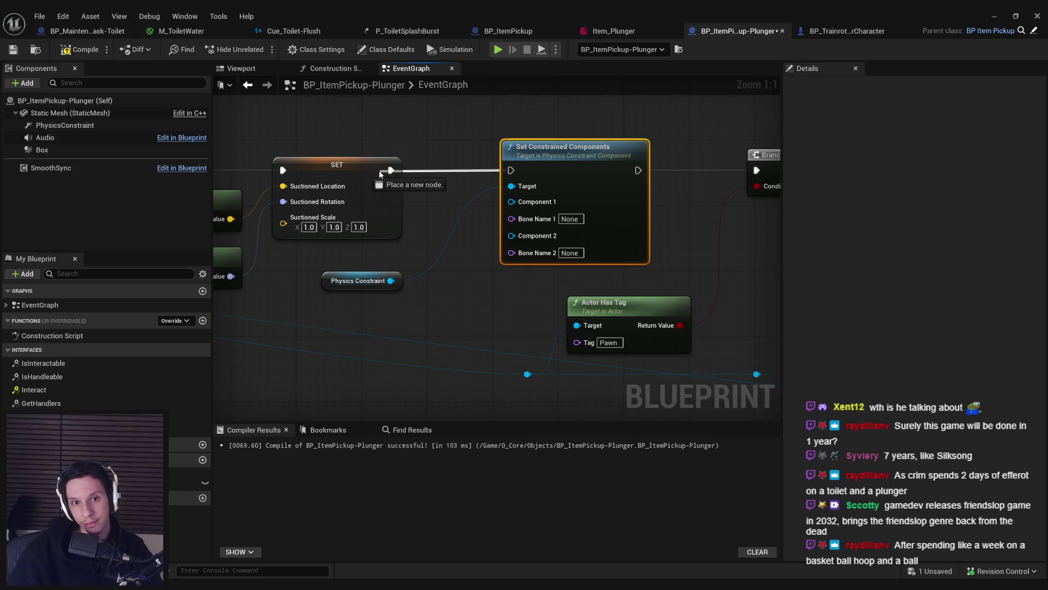
scroll(464, 284, down, 5)
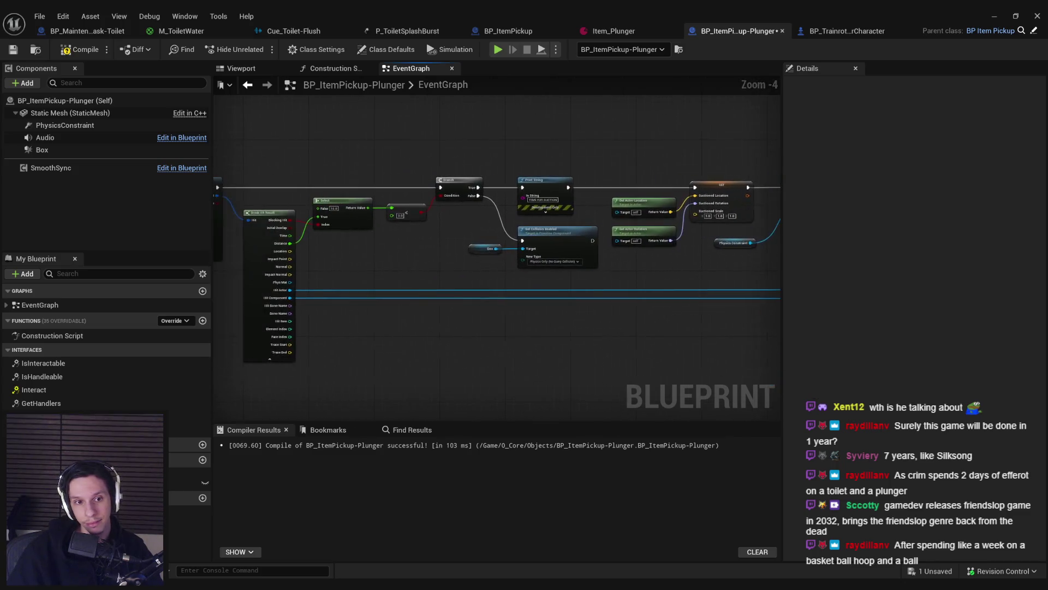
mouse_move(693, 261)
mouse_down()
mouse_move(316, 311)
mouse_move(262, 299)
mouse_move(469, 327)
mouse_up()
Step: Cut the two constraint nodes and paste them after Attach Actor To Component
mouse_move(742, 265)
mouse_down()
mouse_move(577, 275)
mouse_move(610, 267)
mouse_up()
ctrl+click(621, 200)
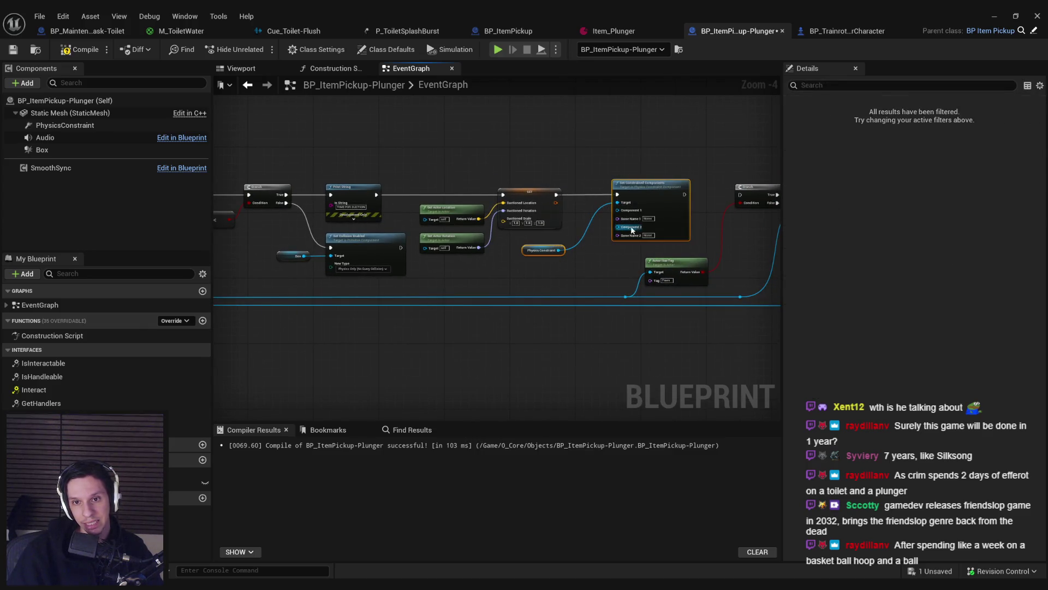
key(Delete)
drag(741, 200, 741, 199)
scroll(482, 193, down, 2)
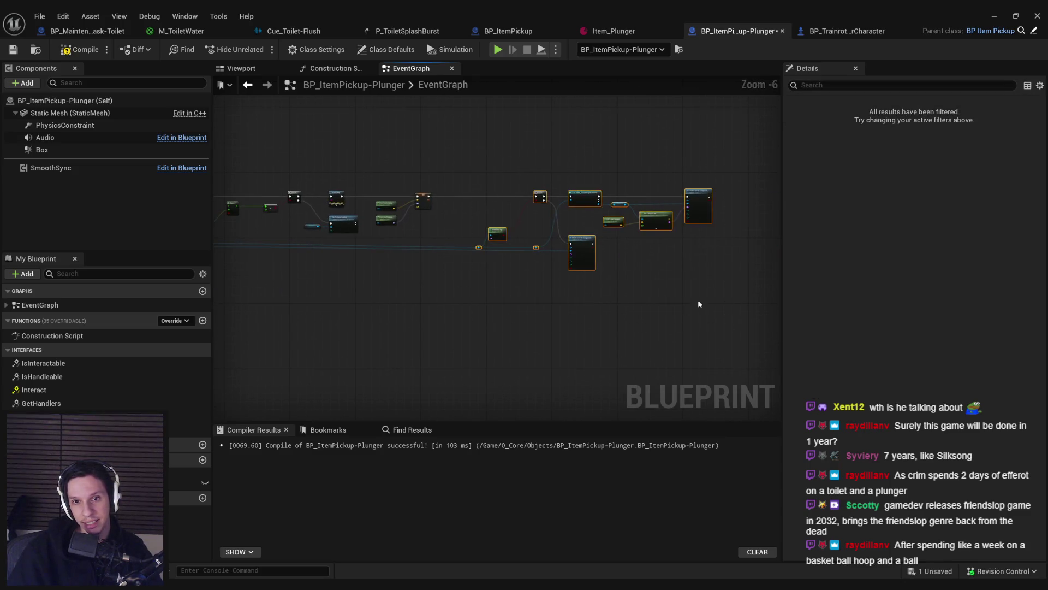
scroll(699, 304, up, 3)
key(ctrl+v)
scroll(642, 304, down, 2)
Step: Arrange the pasted constraint nodes beside the Attach node and wire into Component 1
click(635, 272)
scroll(620, 329, up, 2)
scroll(670, 235, down, 2)
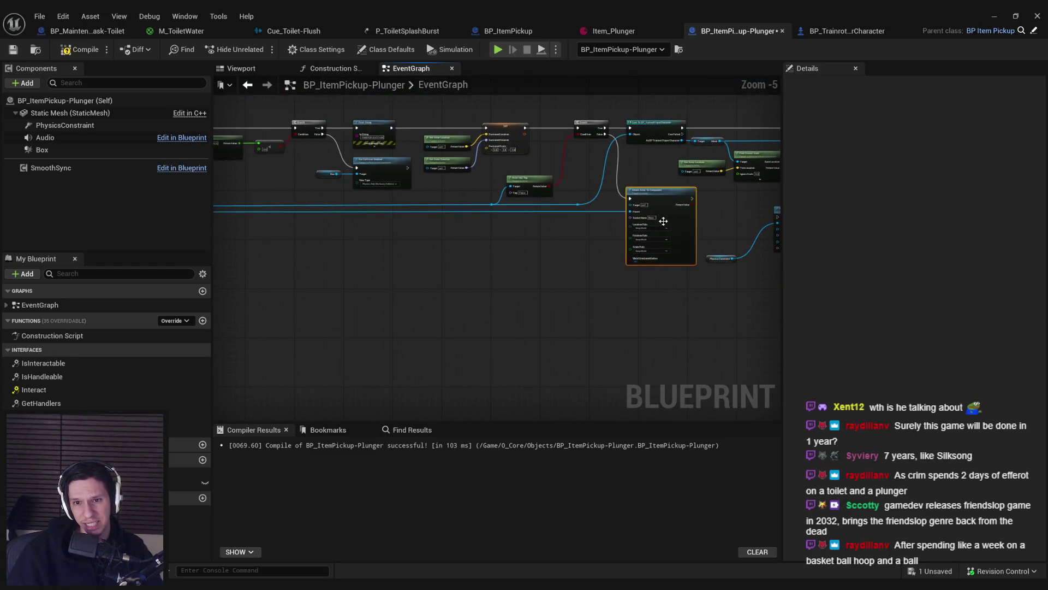
scroll(663, 222, up, 3)
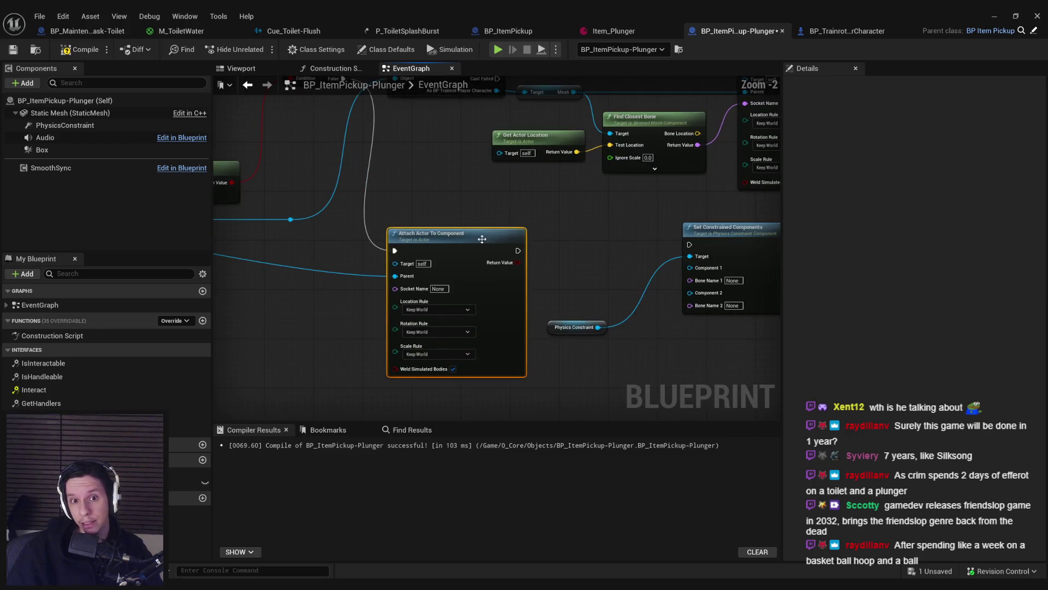
drag(600, 261, 593, 286)
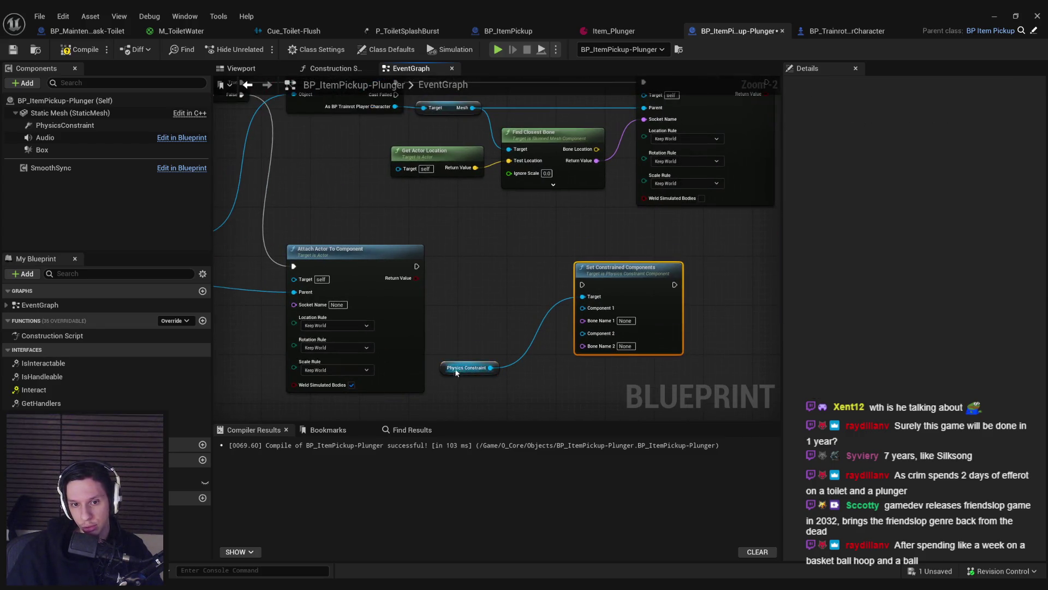
drag(456, 373, 511, 323)
shift+click(594, 284)
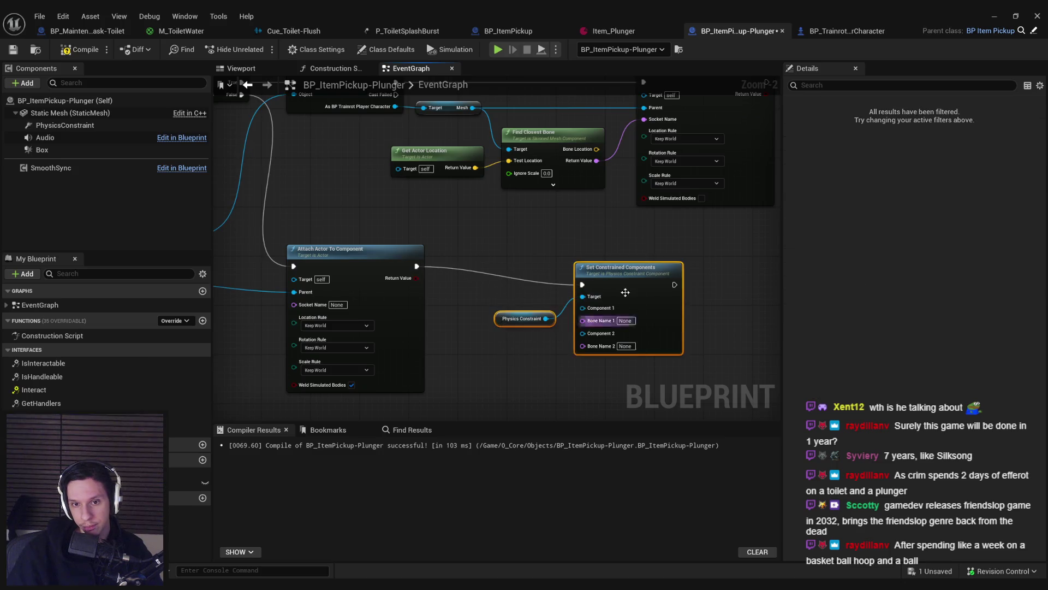
drag(624, 279, 581, 268)
scroll(599, 273, down, 5)
scroll(598, 273, up, 2)
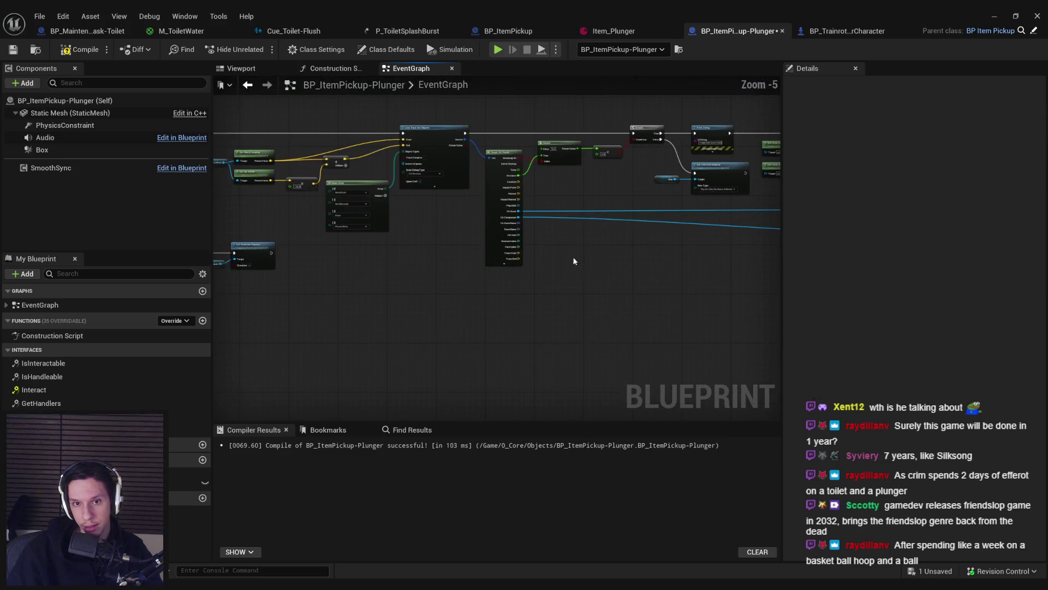
mouse_move(290, 203)
mouse_down()
mouse_move(961, 255)
mouse_move(503, 242)
mouse_up()
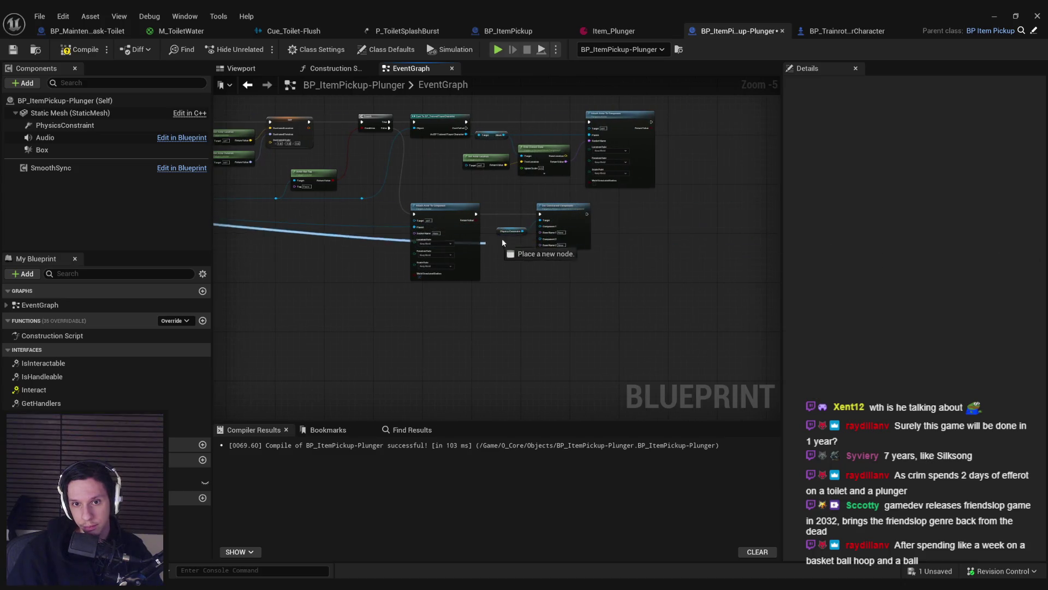
scroll(540, 229, up, 4)
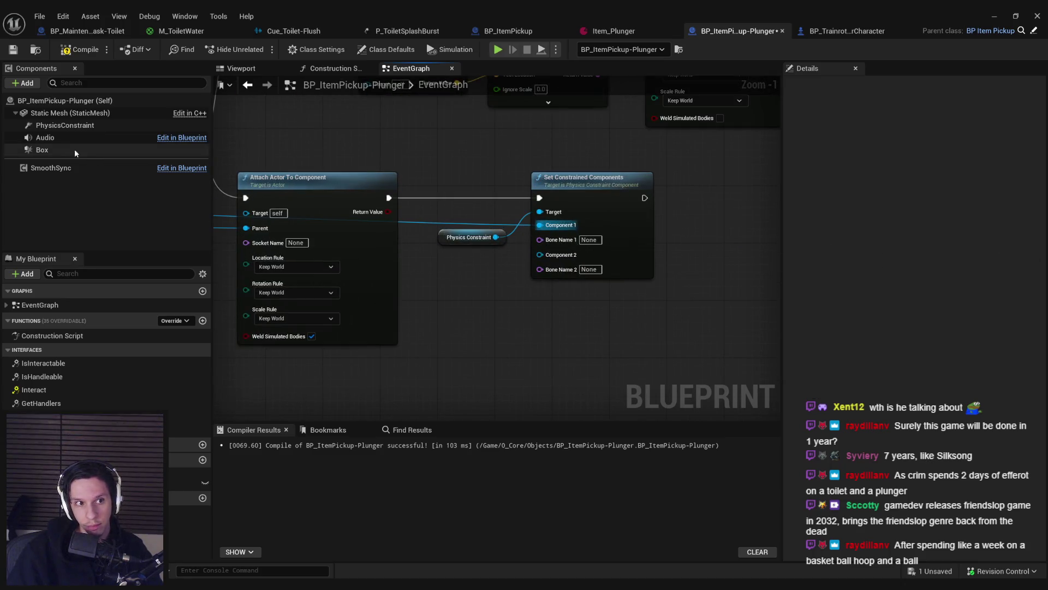
Step: Feed a Static Mesh getter into Component 1, then play-test picking up and dropping the plunger
mouse_move(58, 118)
mouse_down()
mouse_move(492, 288)
mouse_move(492, 273)
mouse_up()
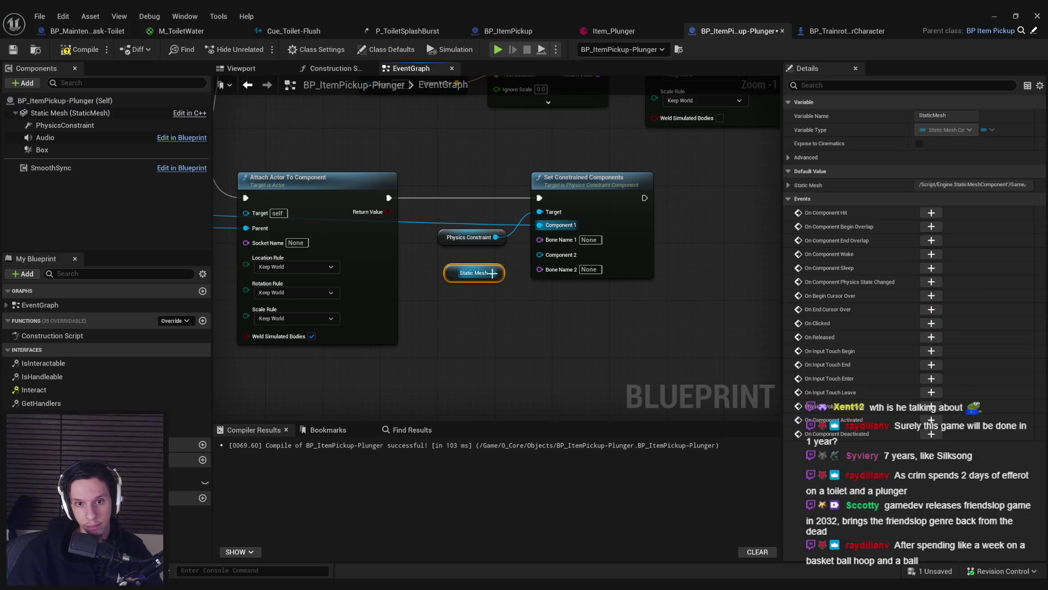
click(538, 310)
click(994, 15)
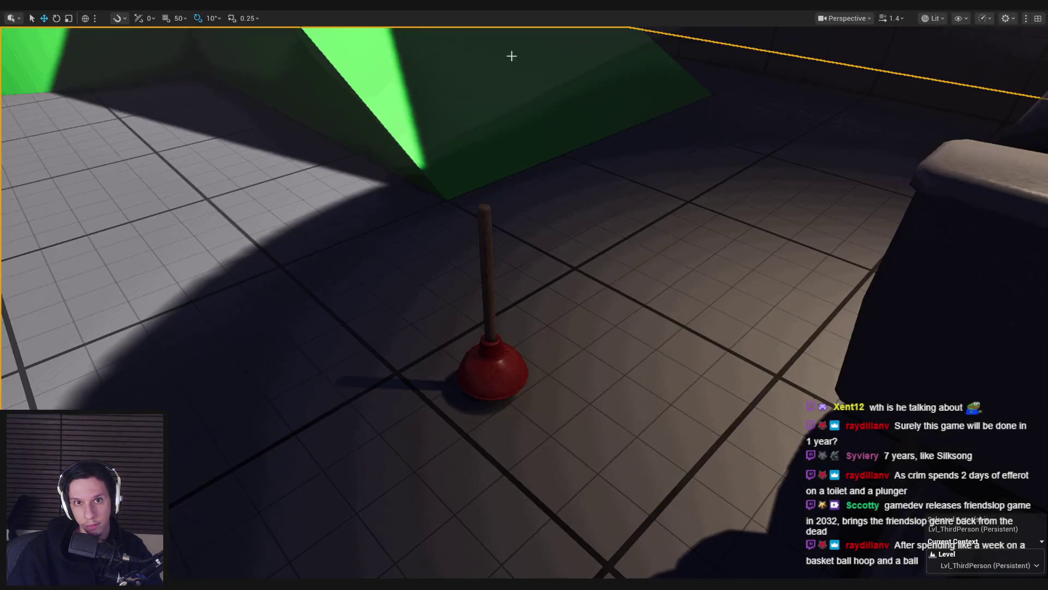
key(alt+p)
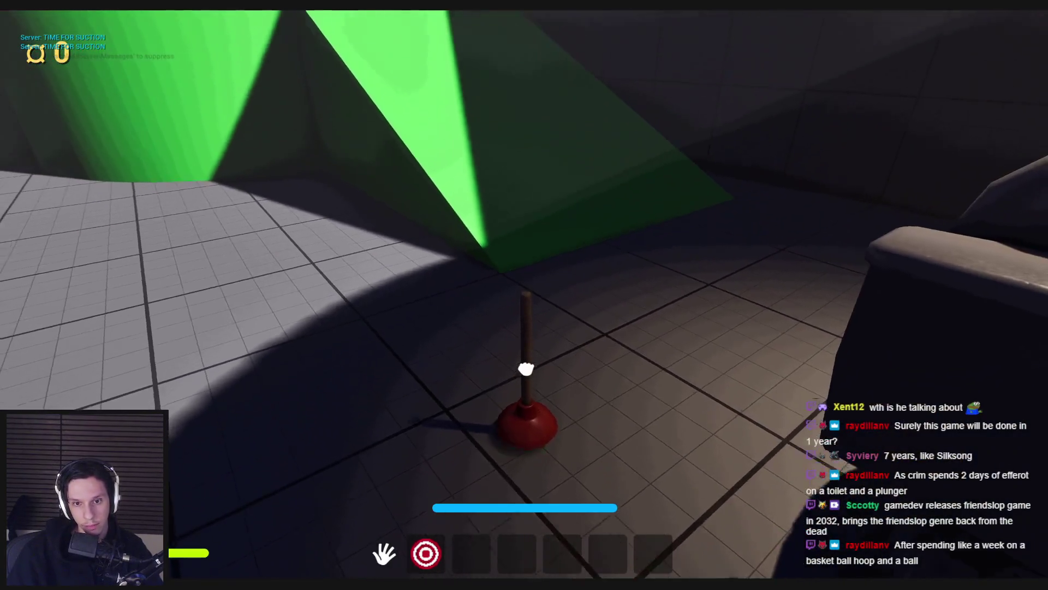
click(524, 295)
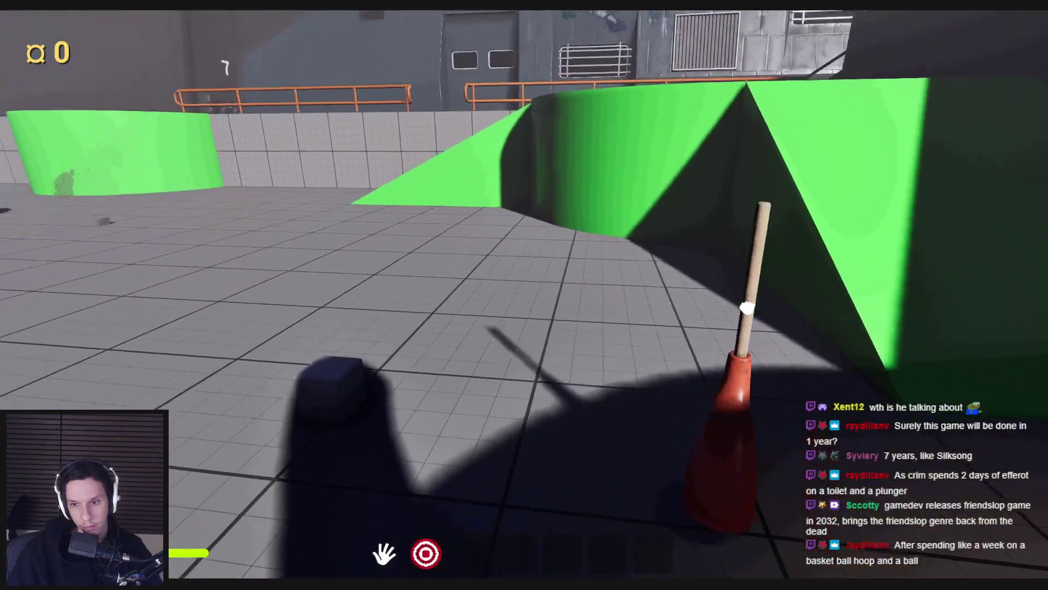
click(524, 296)
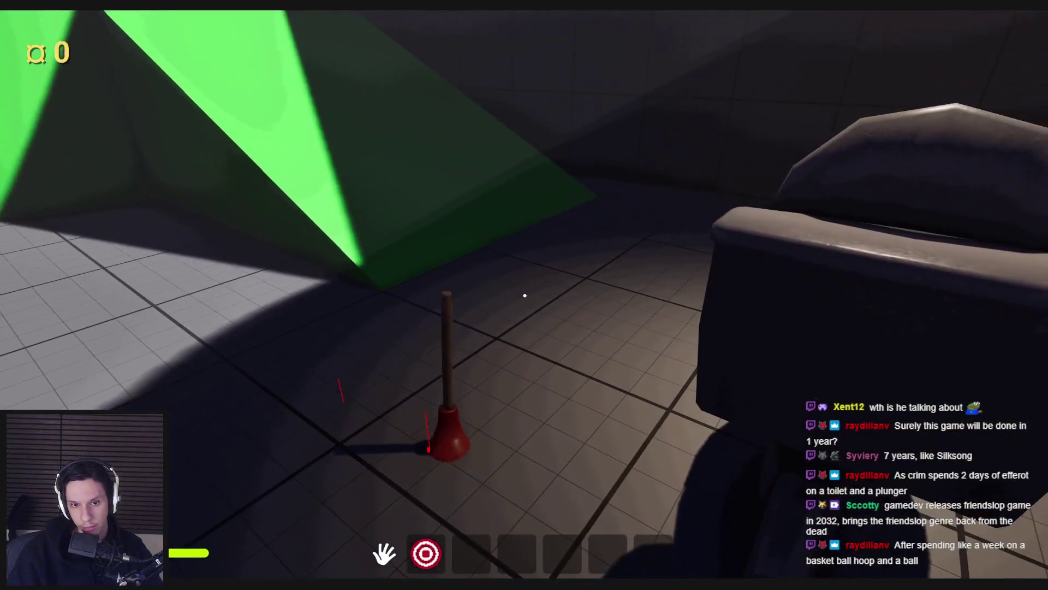
key(Escape)
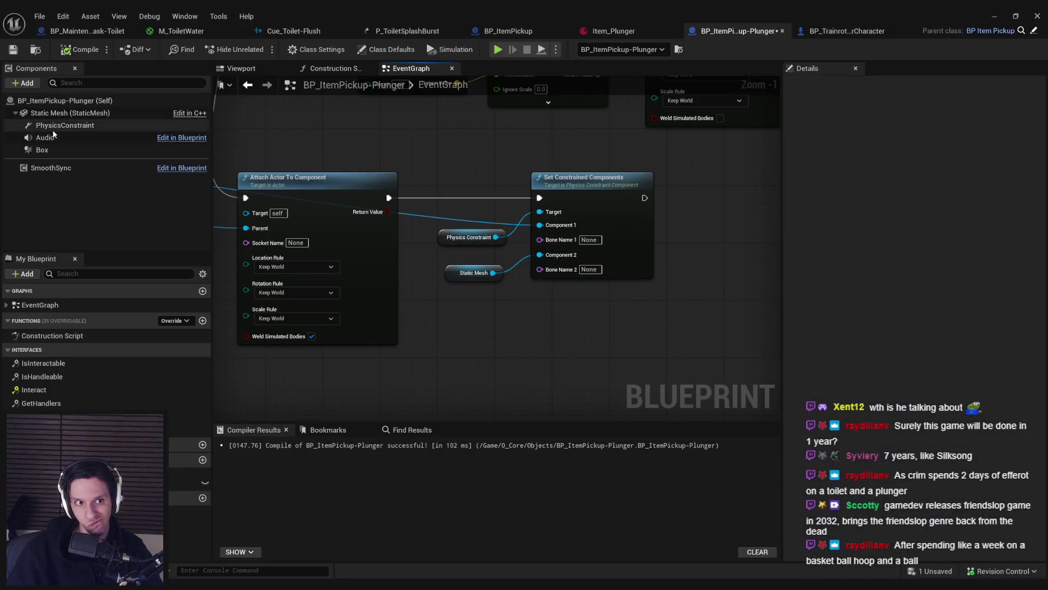
Step: Review the PhysicsConstraint component's Details settings
click(53, 128)
scroll(945, 356, down, 10)
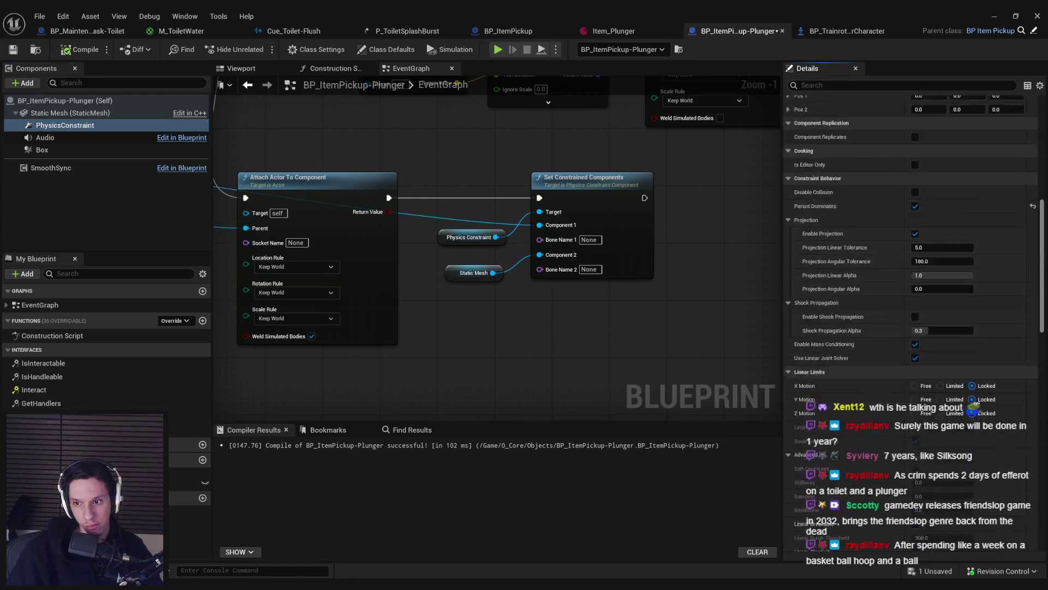
scroll(1046, 310, down, 3)
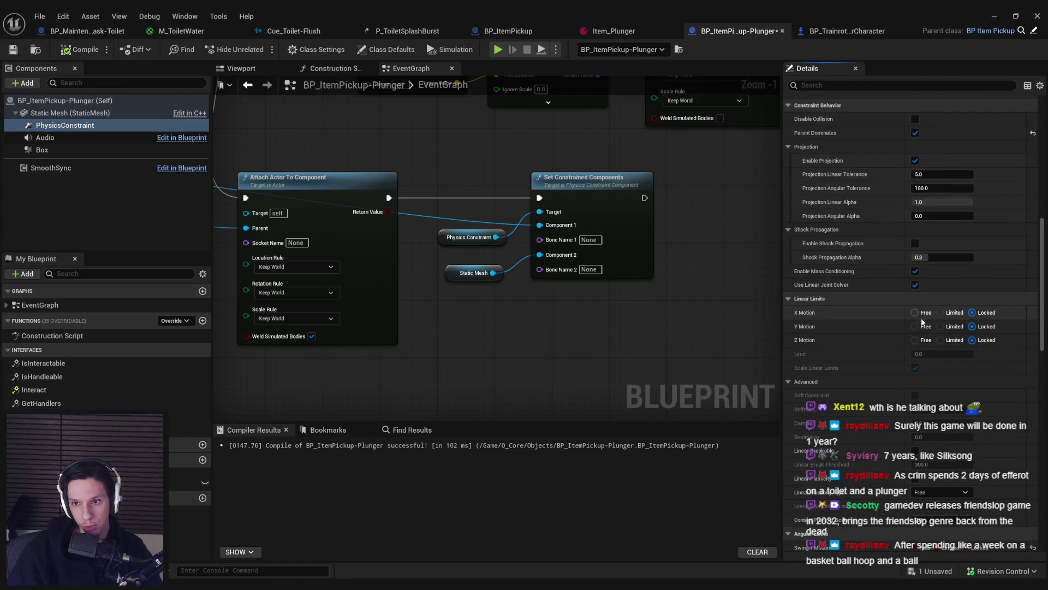
scroll(808, 339, up, 9)
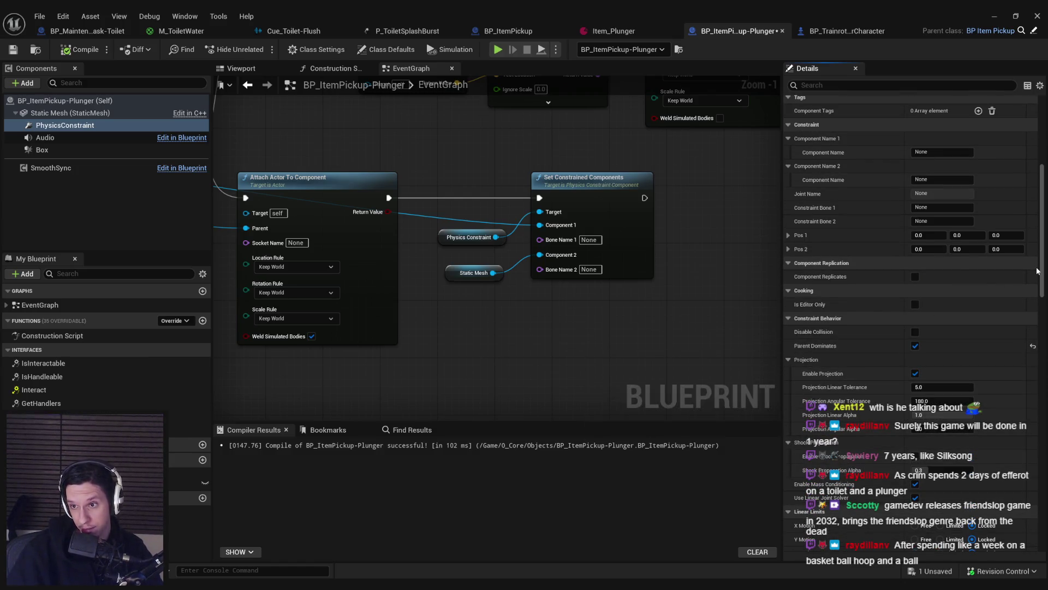
mouse_move(1044, 275)
mouse_down()
mouse_move(1046, 497)
mouse_move(1015, 339)
mouse_up()
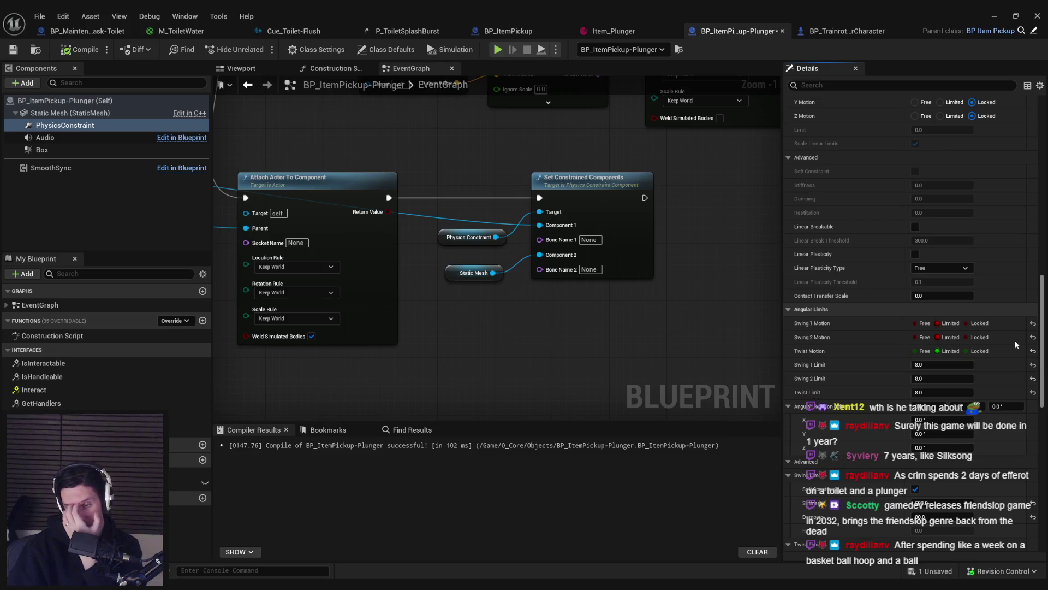
scroll(1014, 340, up, 3)
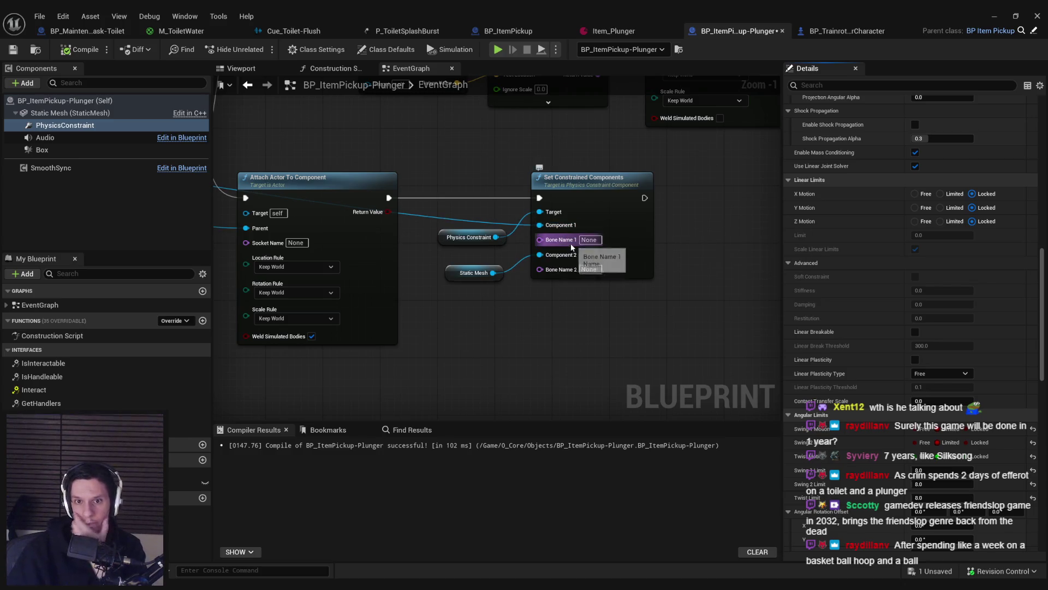
Step: Break the wire into Component 1, recompile, and start another play session
alt+click(528, 225)
click(77, 47)
key(alt+p)
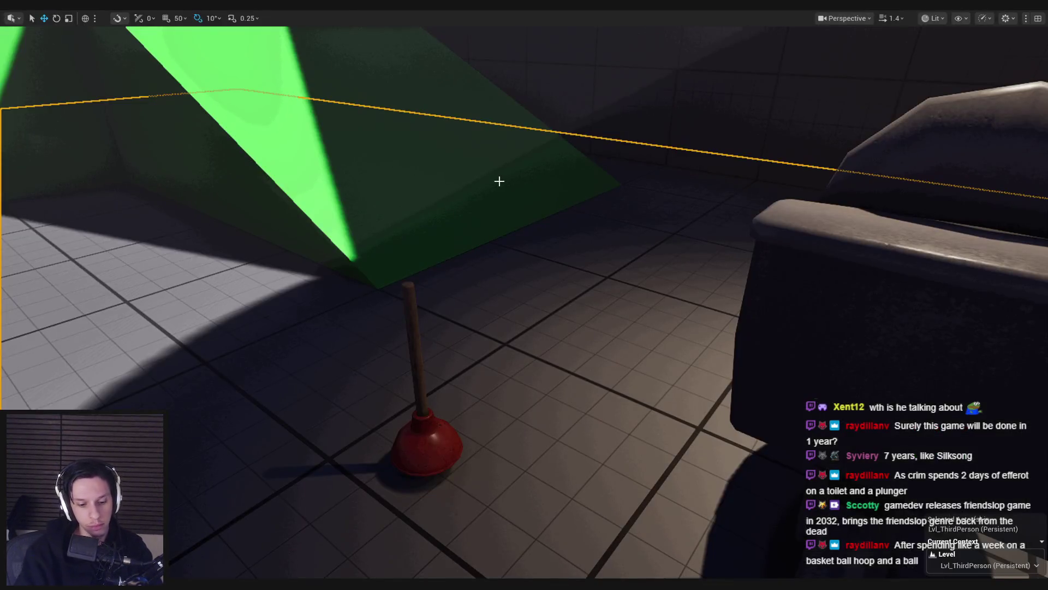
Step: Walk to the plunger in play mode, try suctioning it by the toilet, then exit
key(w)
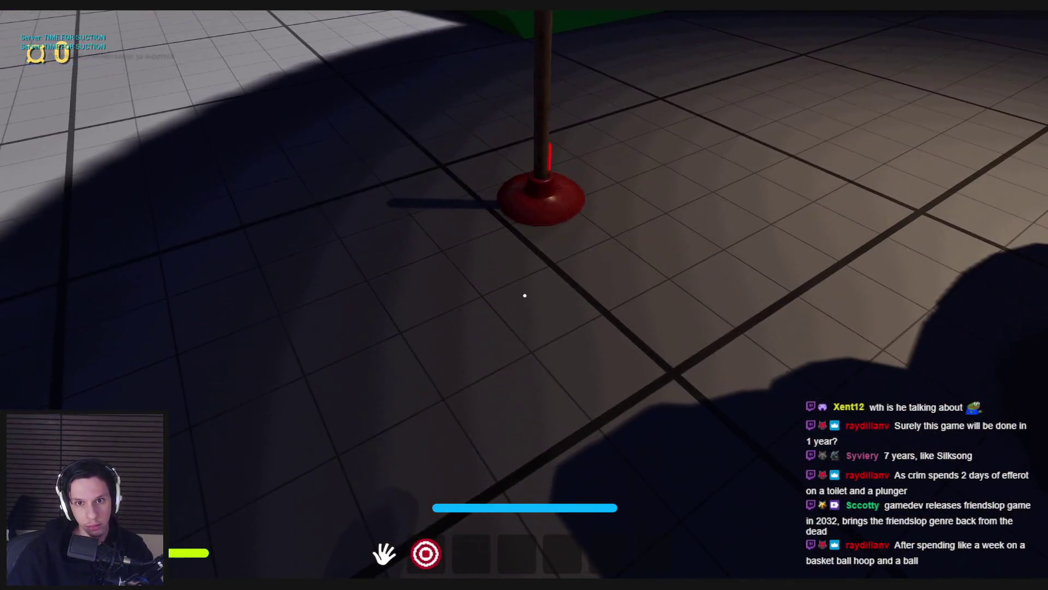
key(s)
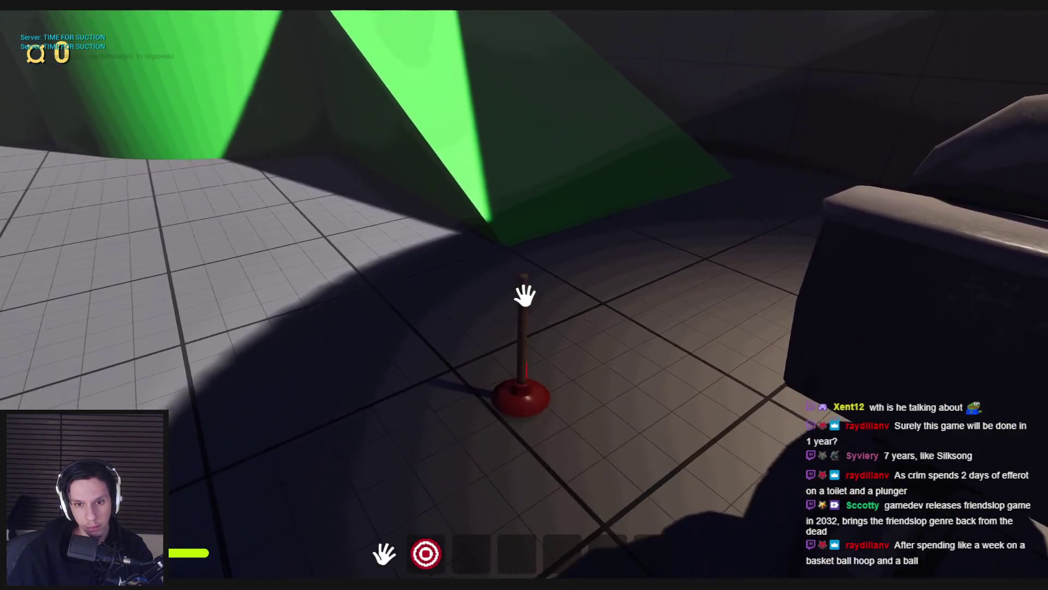
key(w)
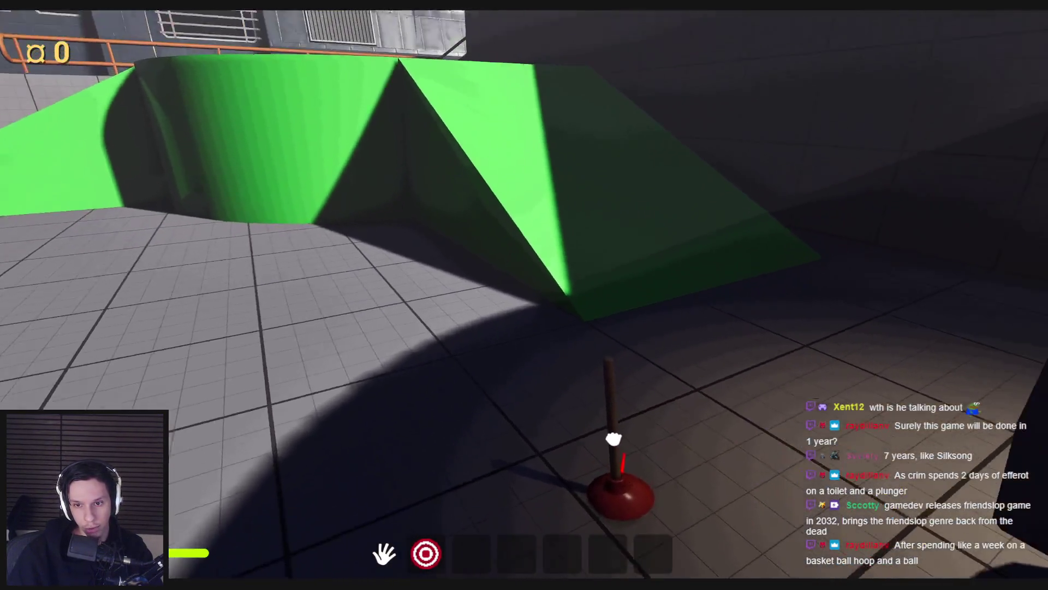
key(s)
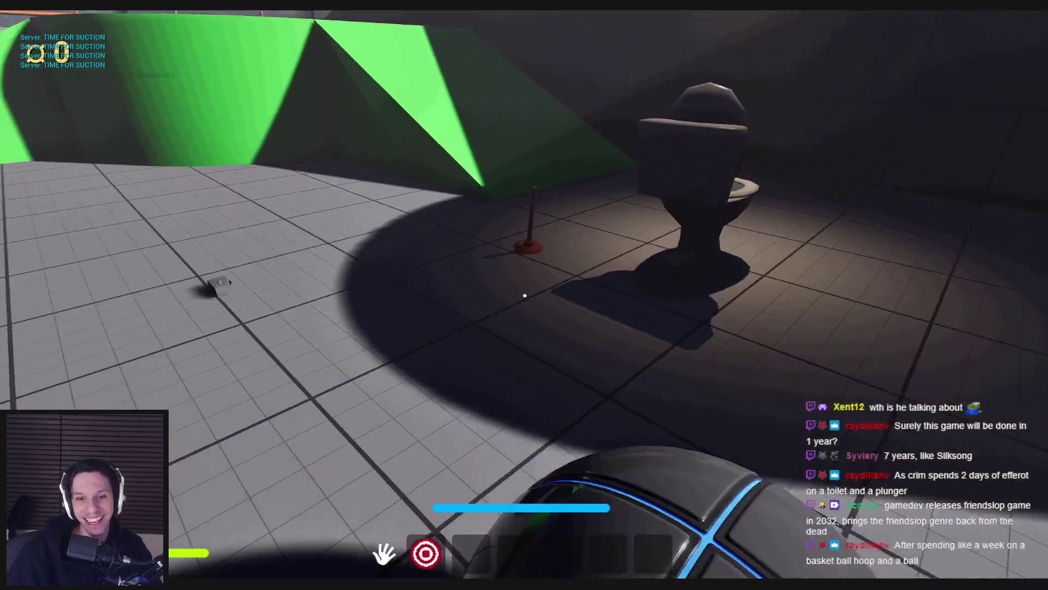
key(w)
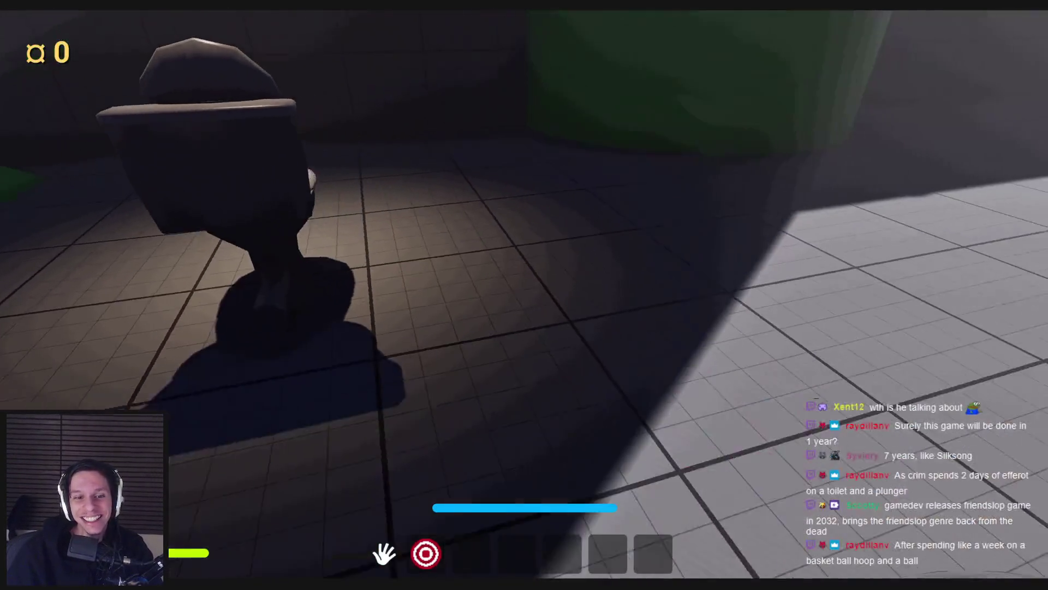
click(525, 295)
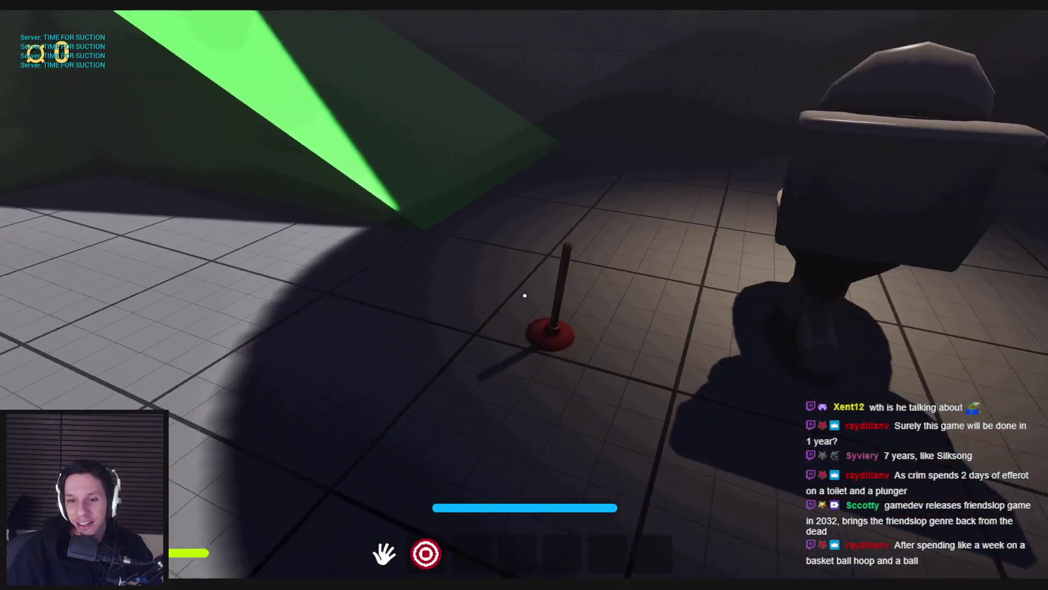
key(Escape)
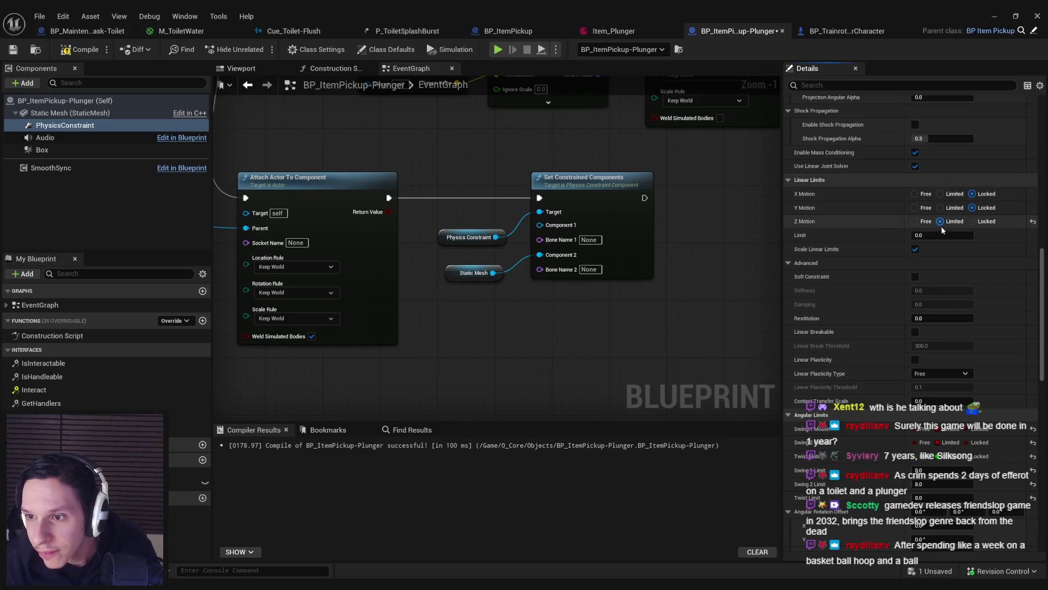
Step: Play the level and grab the plunger to test the suction
click(995, 16)
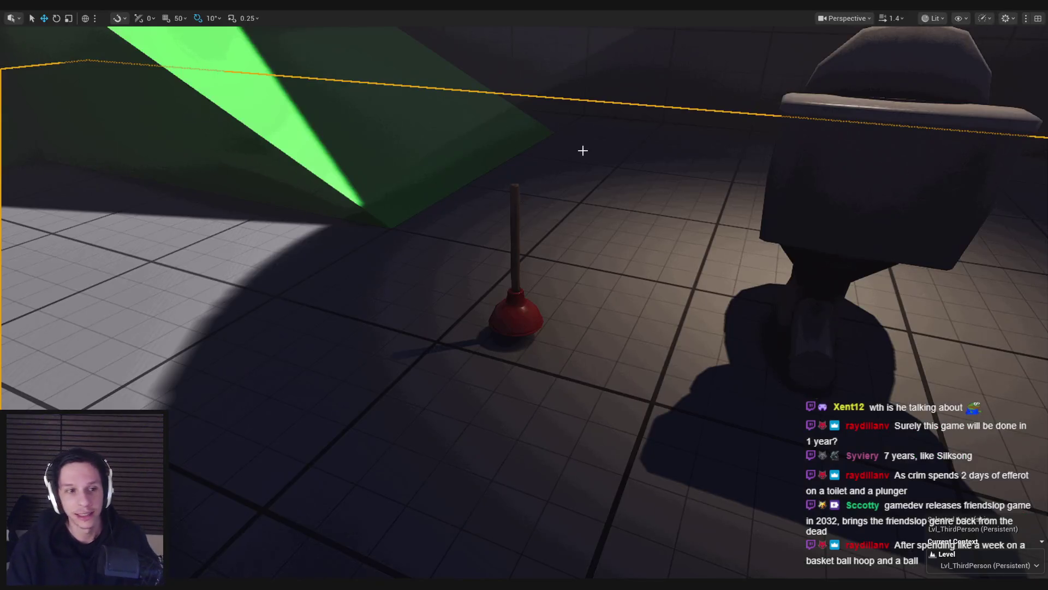
key(alt+p)
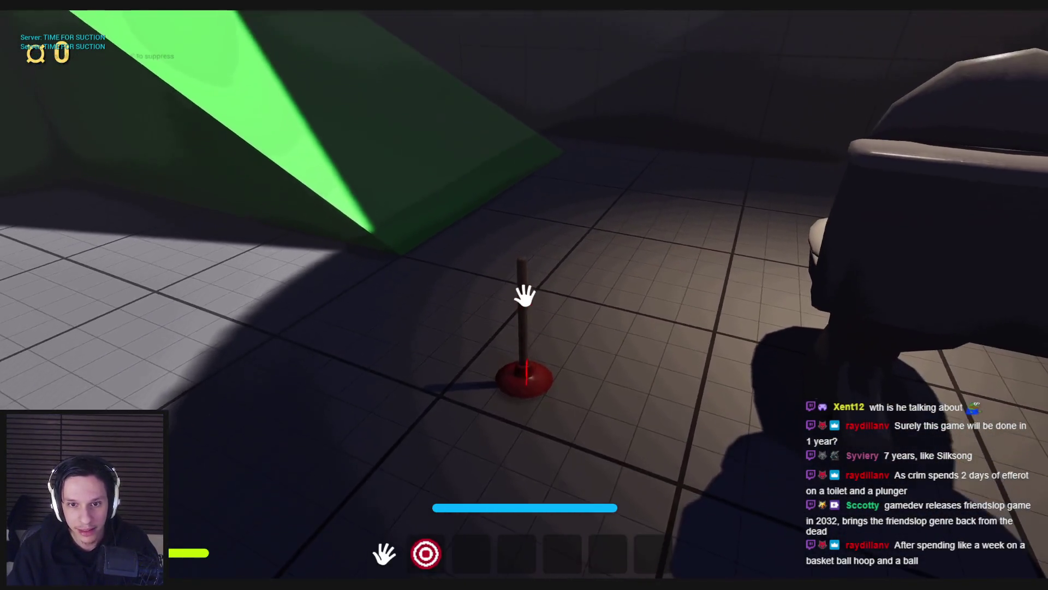
click(527, 297)
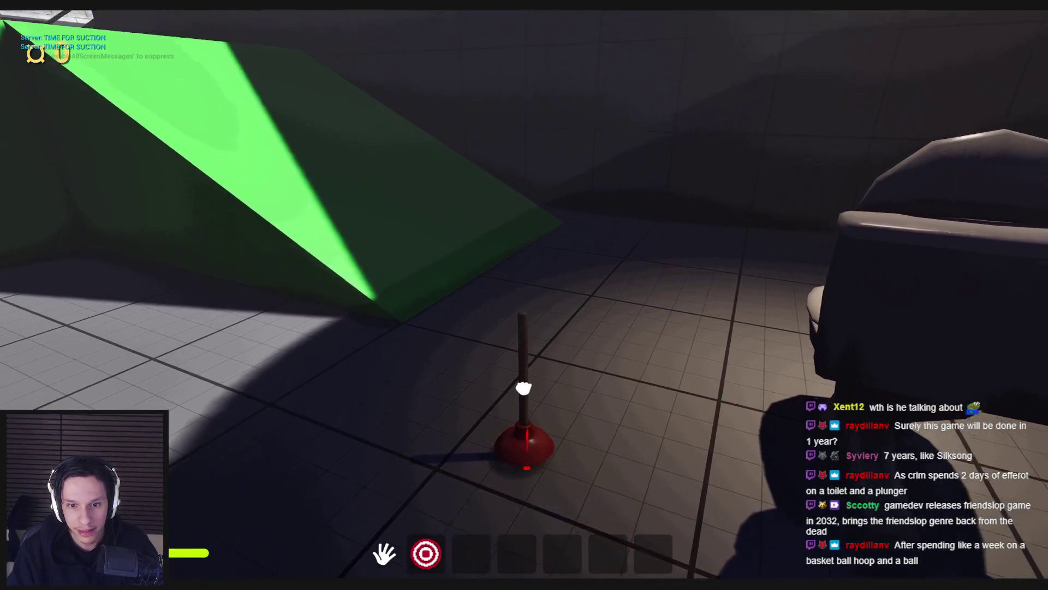
key(Escape)
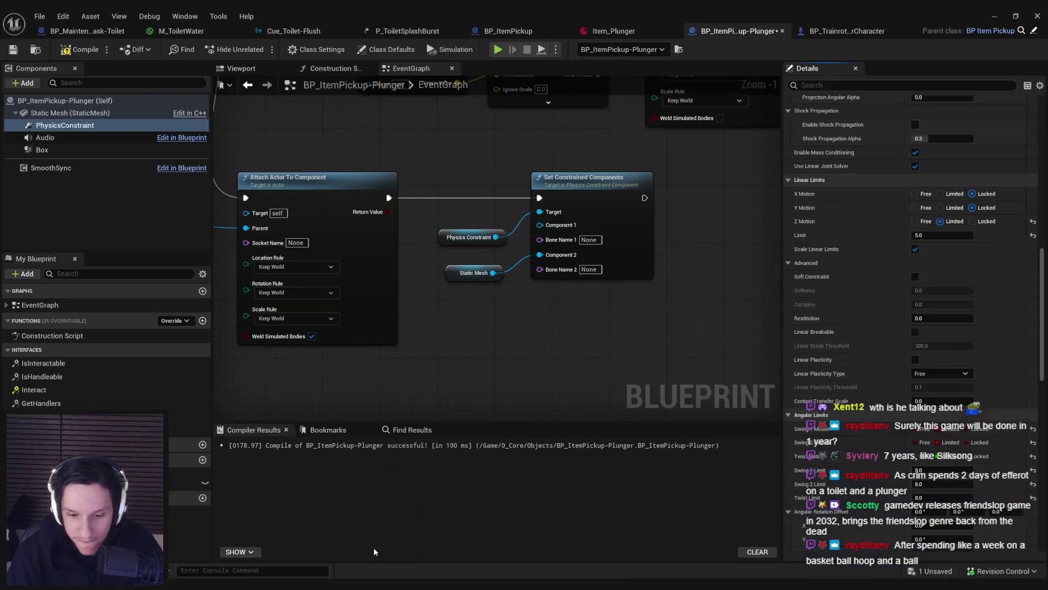
Step: Set the linear limit to 12.0 and enable the soft linear constraint
click(941, 235)
text(12)
key(Return)
click(923, 288)
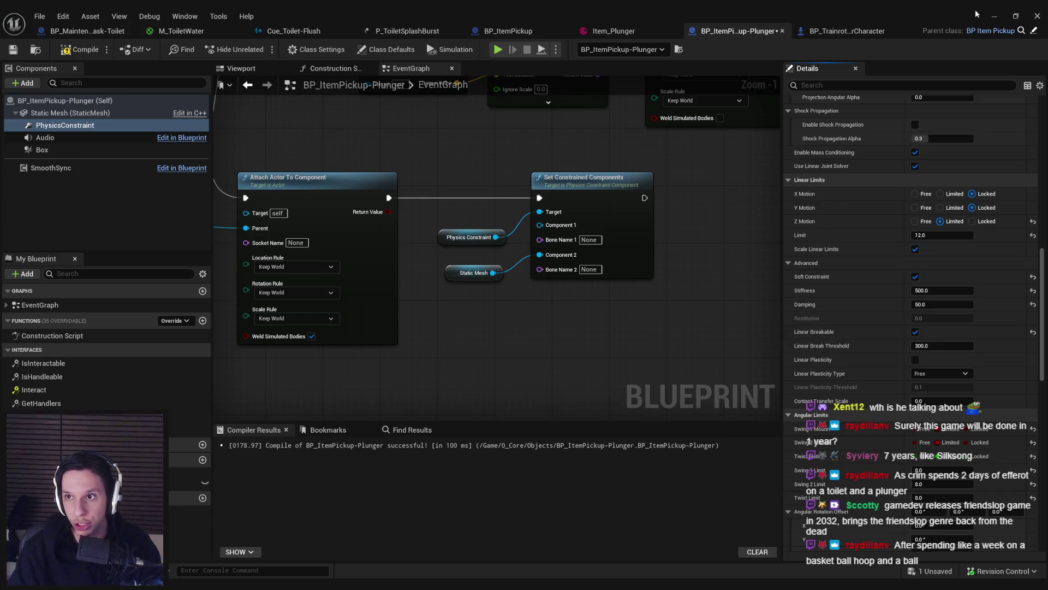
Step: Playtest grabbing the plunger again, then return to its Blueprint
click(994, 16)
key(alt+p)
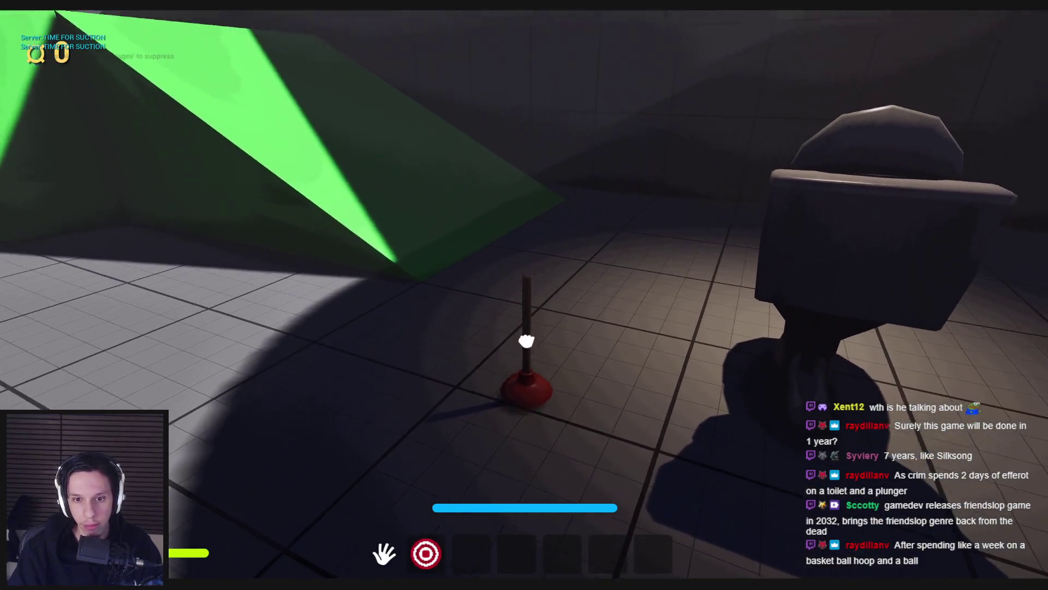
click(524, 295)
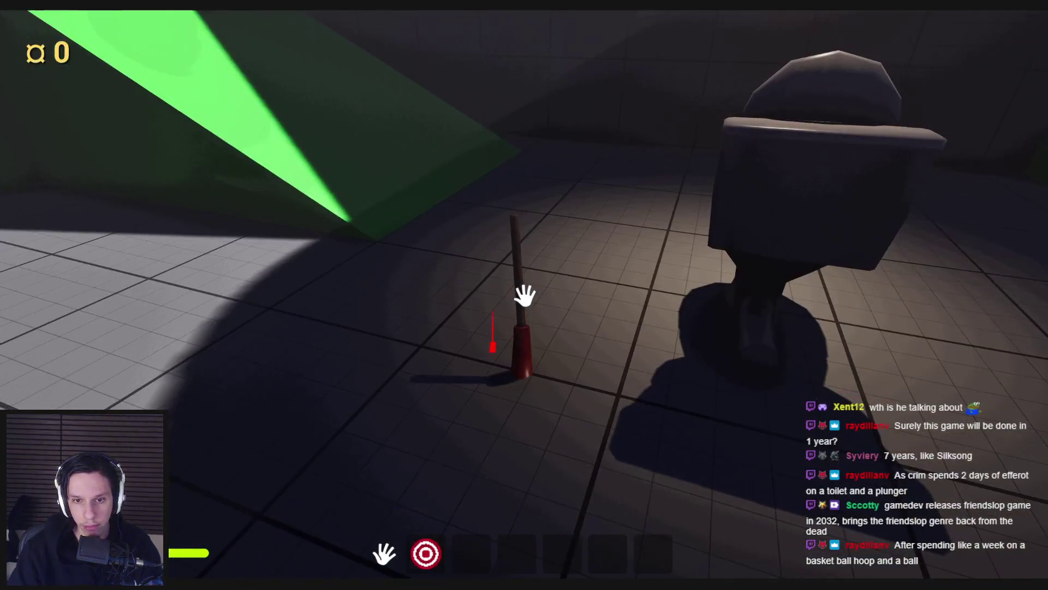
key(Escape)
mouse_move(343, 584)
click(399, 543)
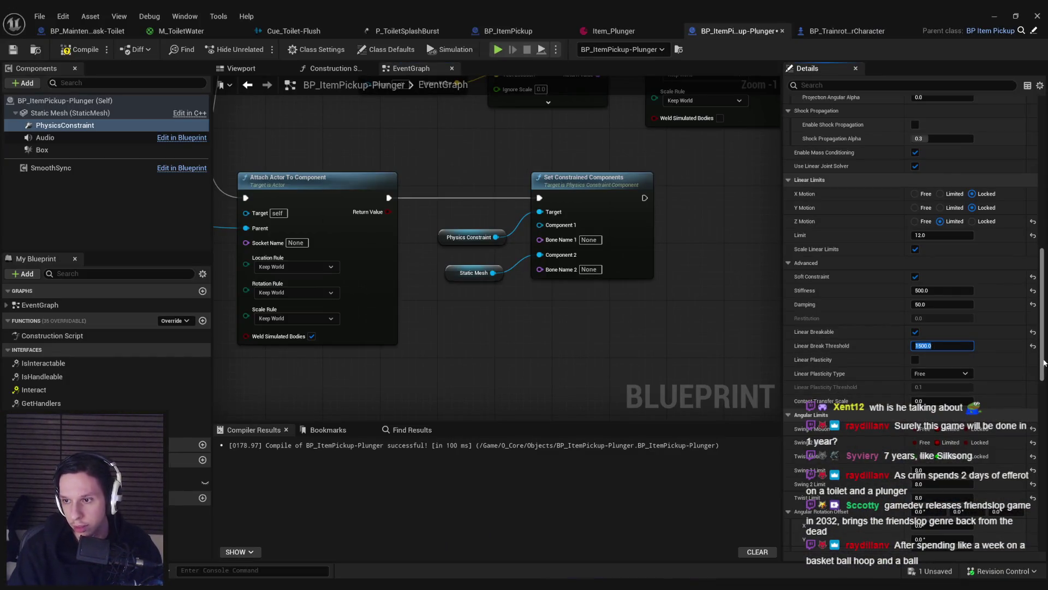
Step: Add an On Constraint Broken event chained to a Print String node printing BROKEN
drag(1044, 361, 1045, 549)
click(928, 378)
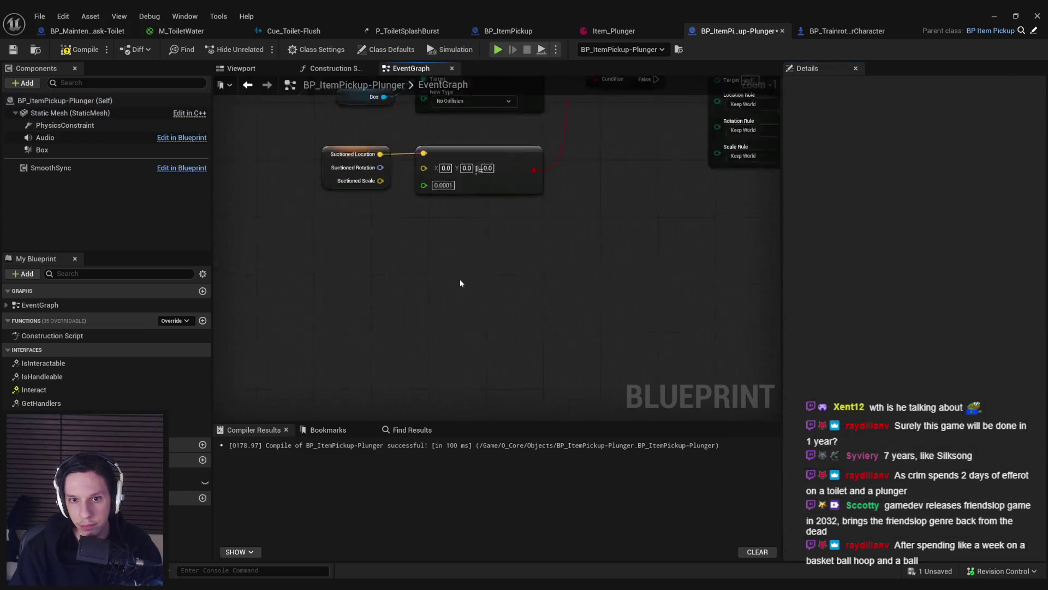
drag(570, 247, 628, 249)
text(print)
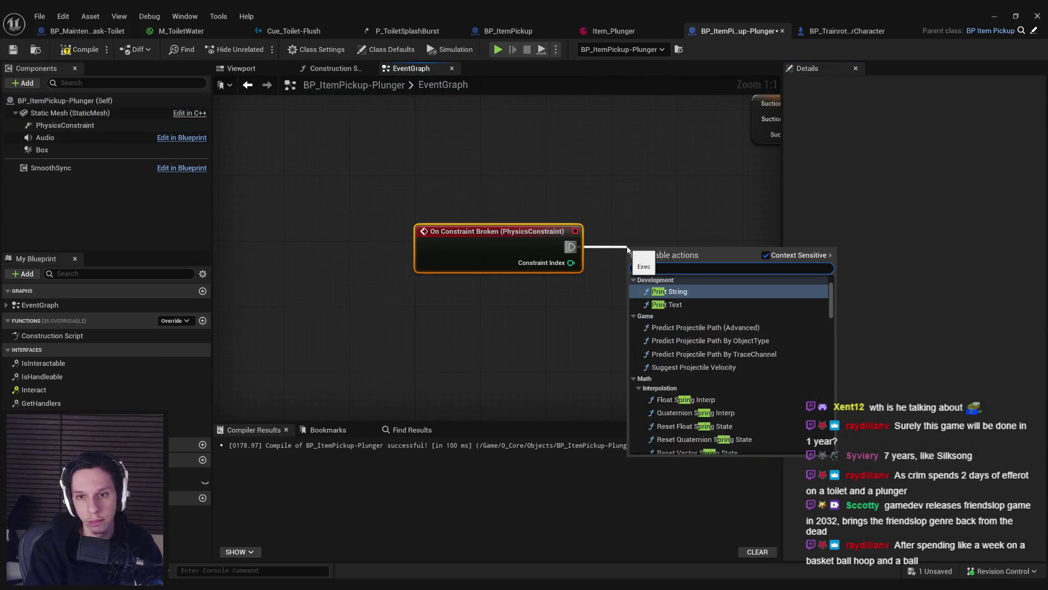
key(Return)
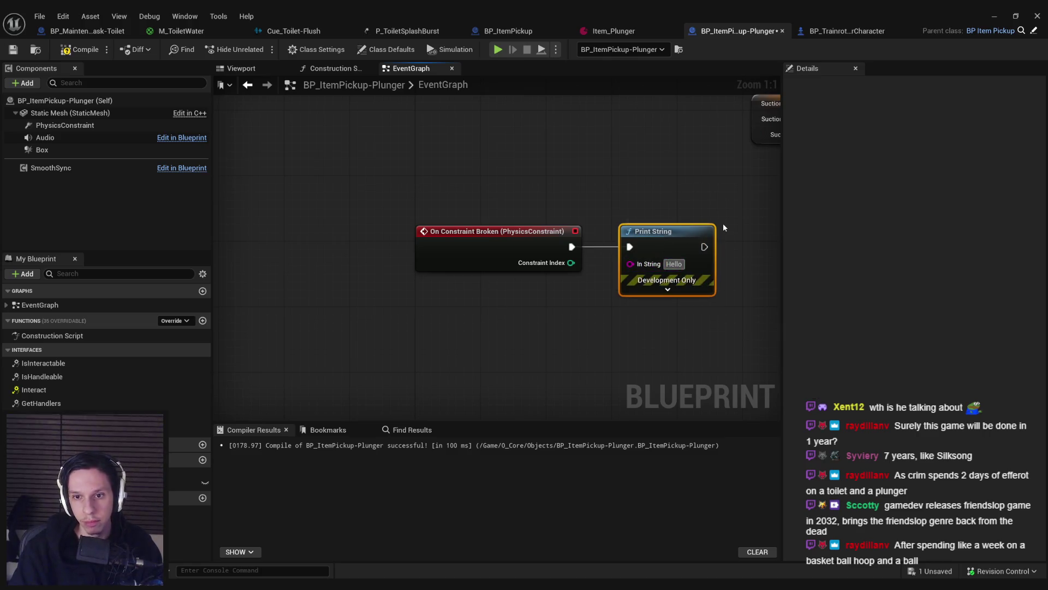
Step: Playtest by walking to the plunger and grabbing it to trigger the break
key(alt+p)
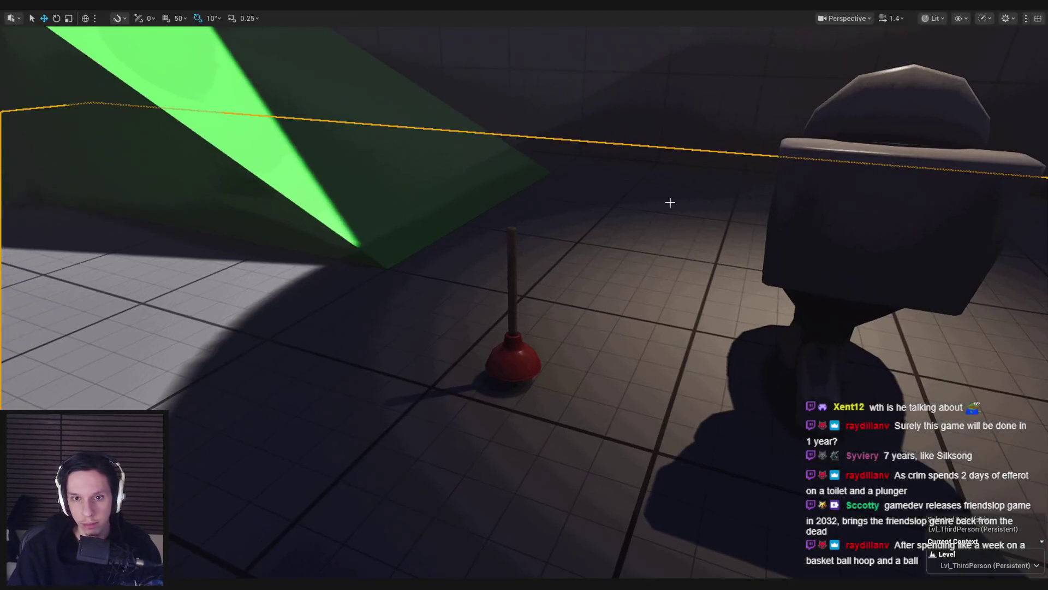
key(w)
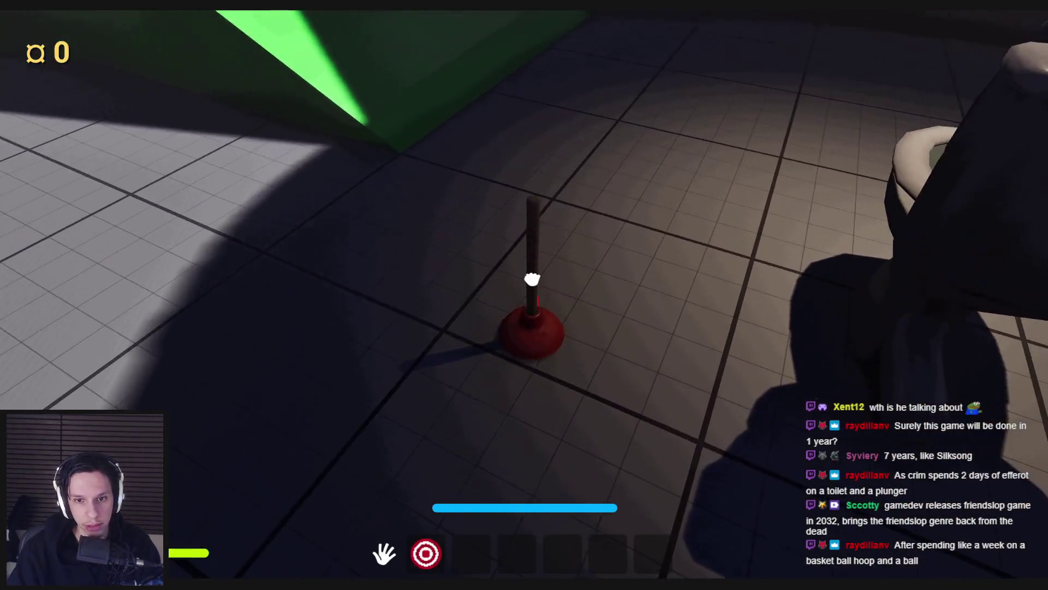
click(533, 280)
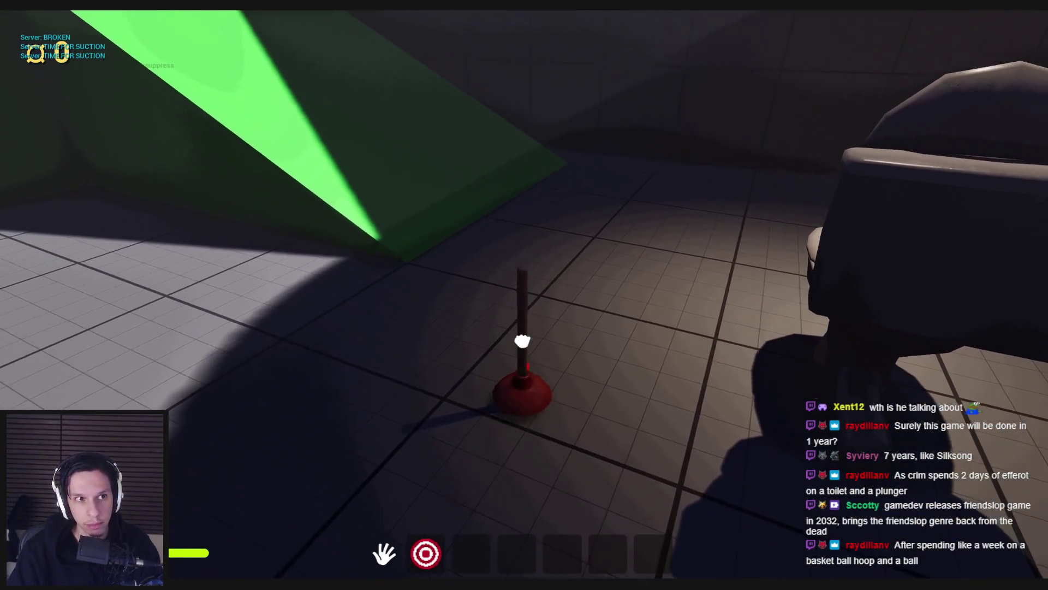
key(Escape)
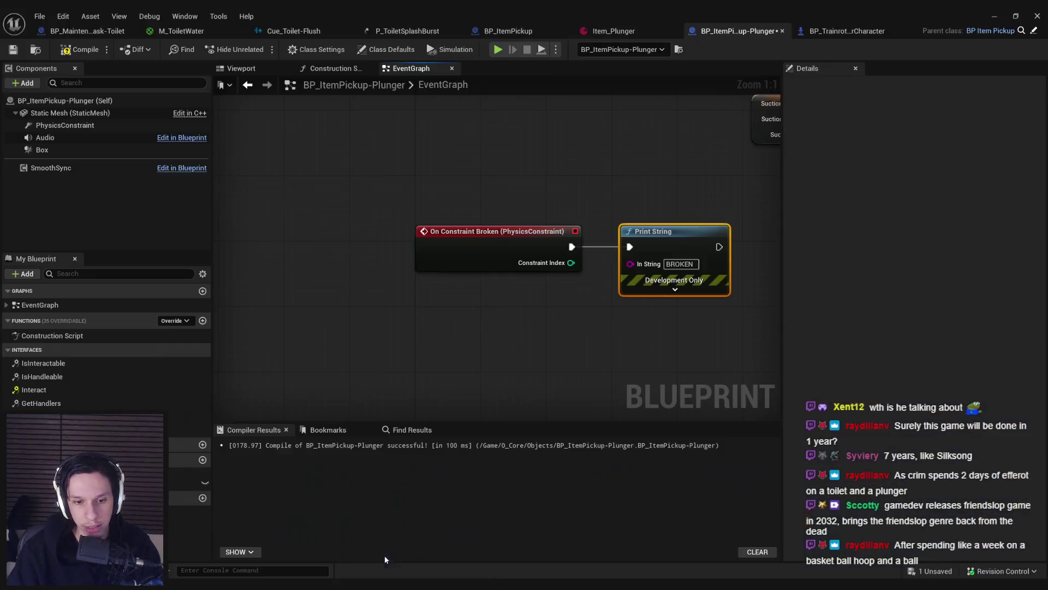
Step: On the PhysicsConstraint, enter 50, undo the twist damping change, and edit linear stiffness
scroll(685, 207, down, 10)
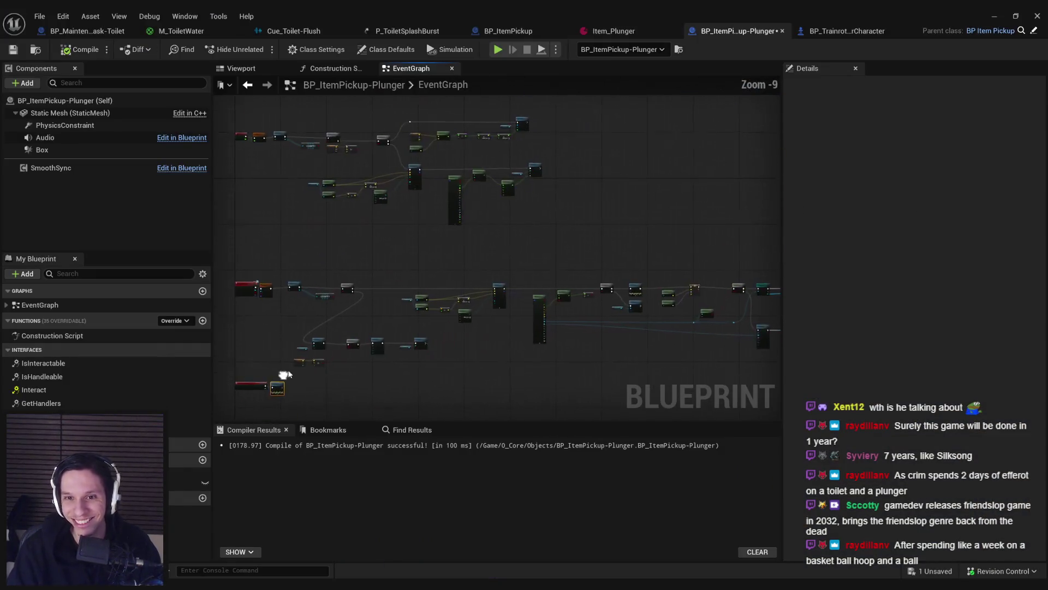
click(65, 125)
scroll(942, 336, up, 9)
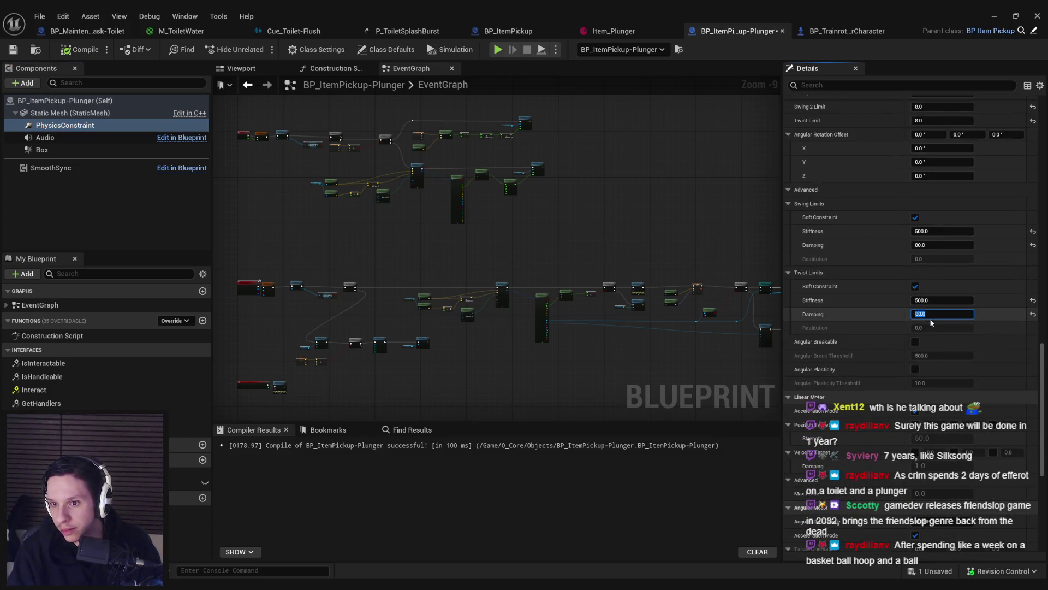
text(50)
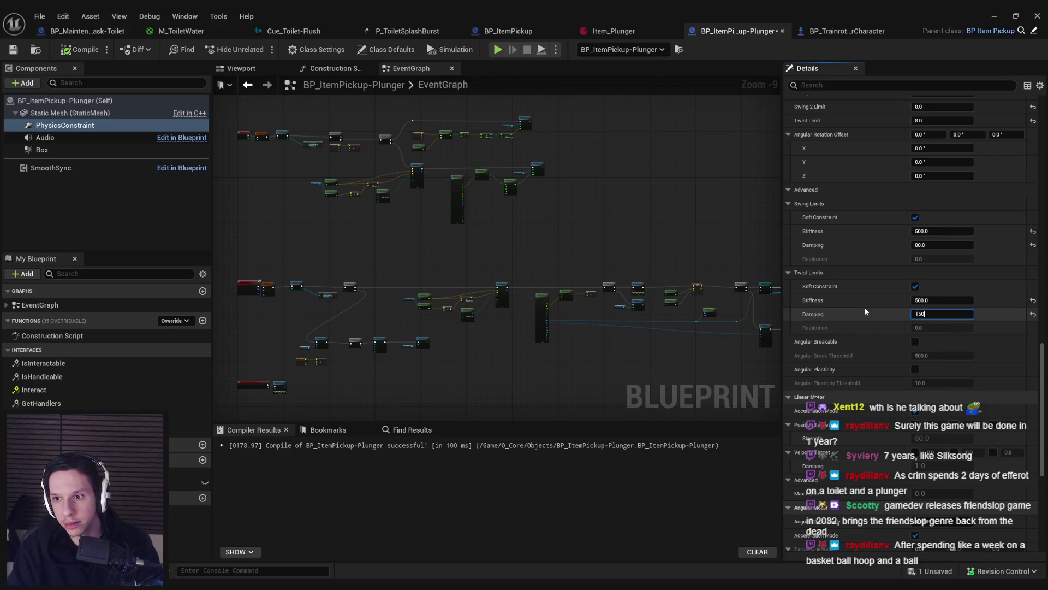
scroll(857, 317, up, 10)
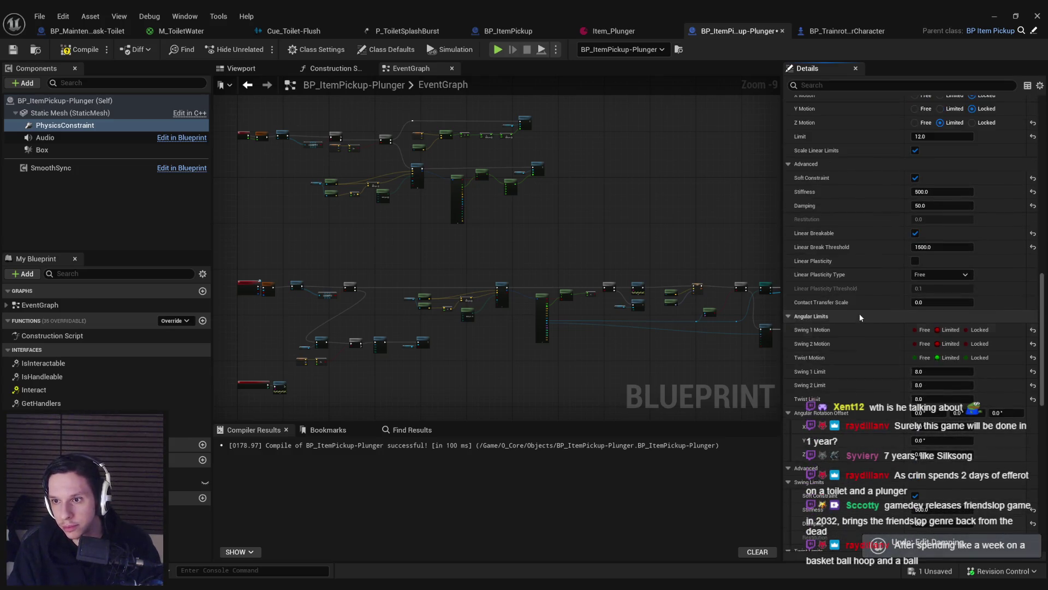
key(ctrl+z)
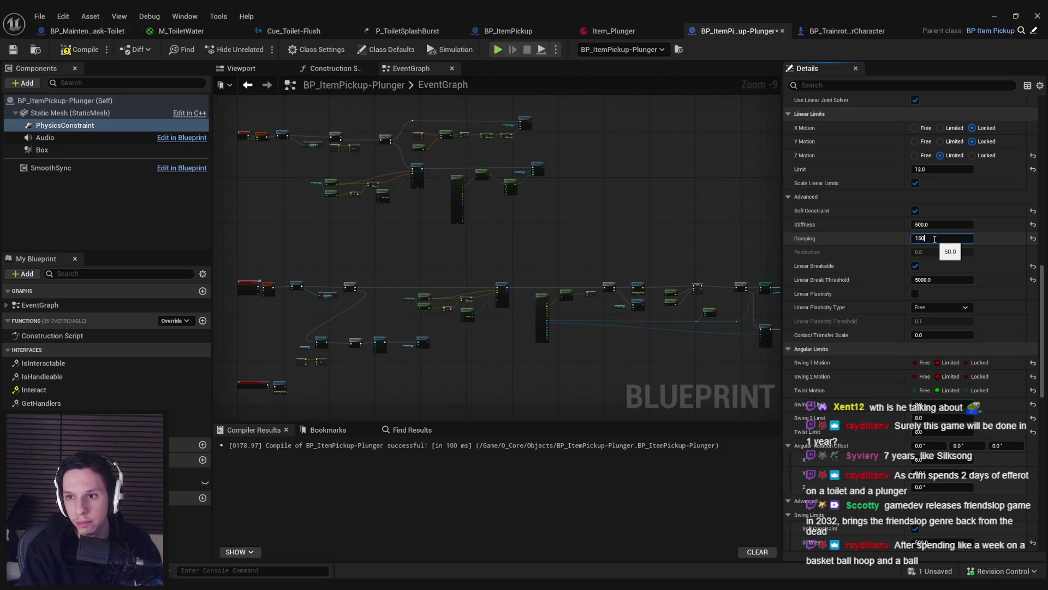
click(938, 225)
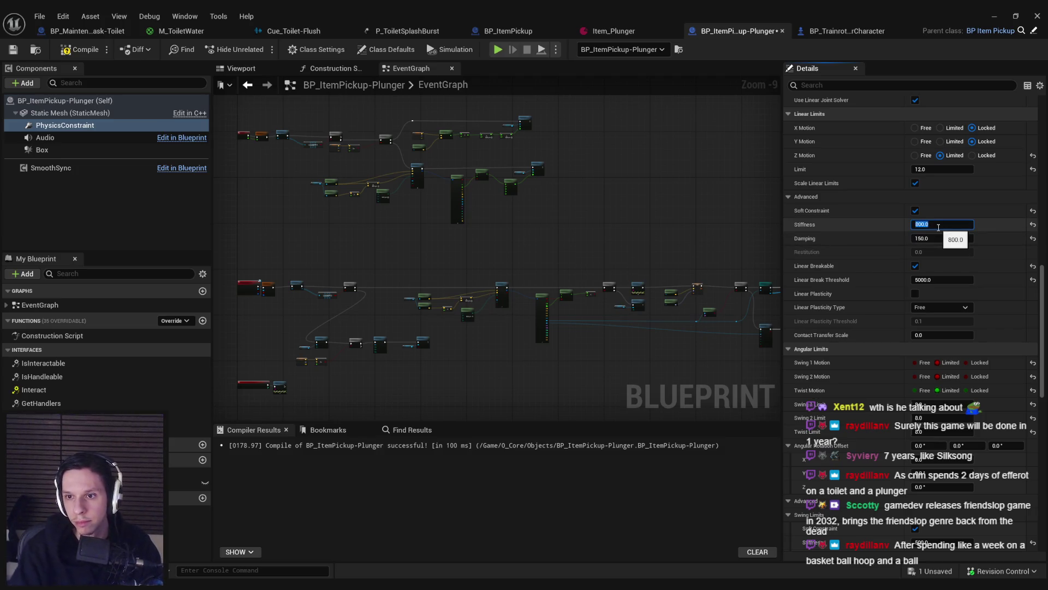
Step: Start a play session and grab the plunger to test its suction
click(994, 16)
key(alt+p)
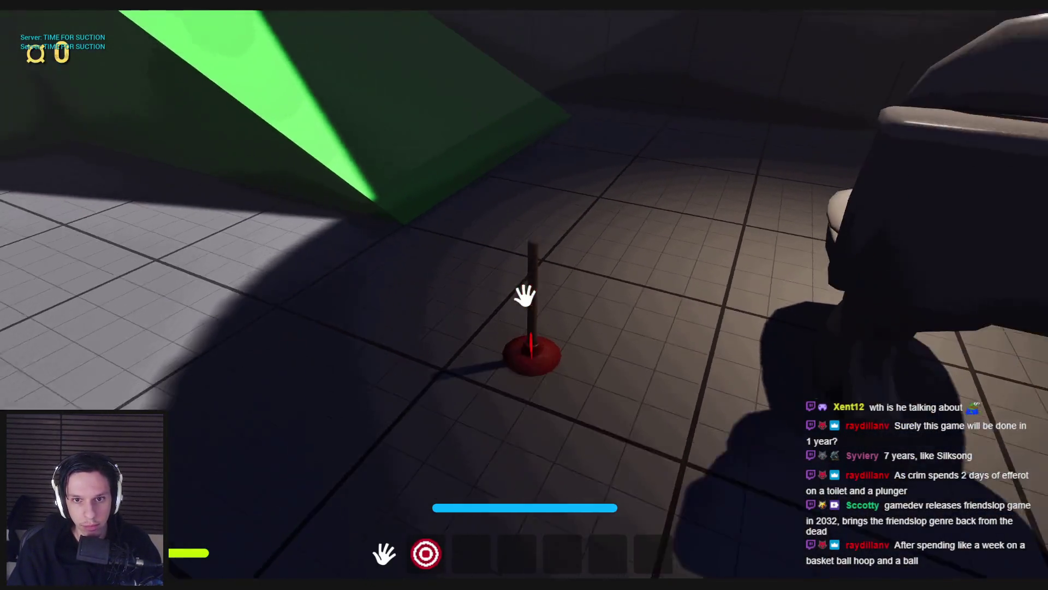
click(524, 310)
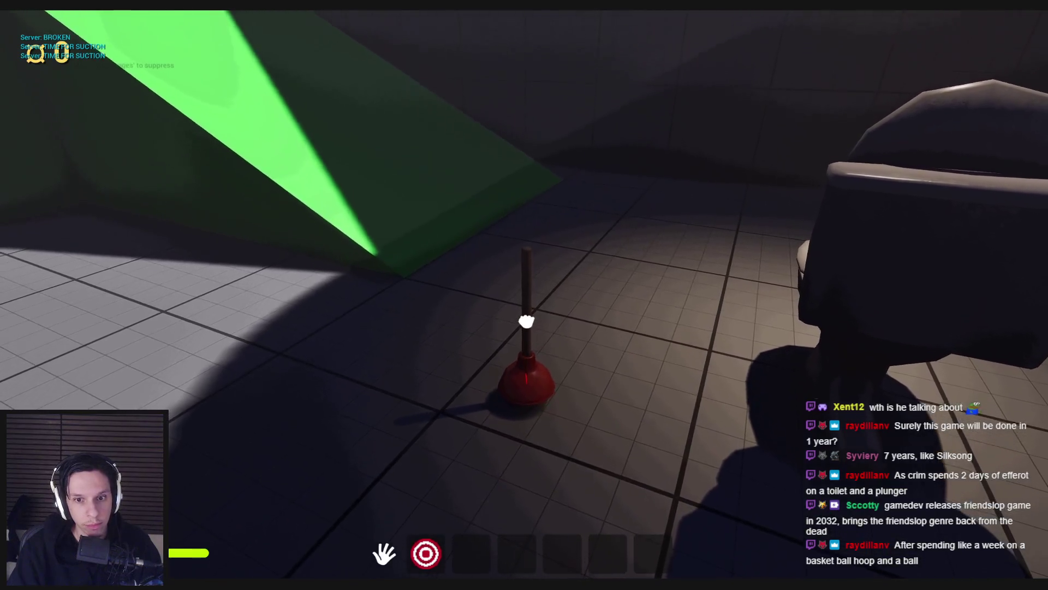
key(Escape)
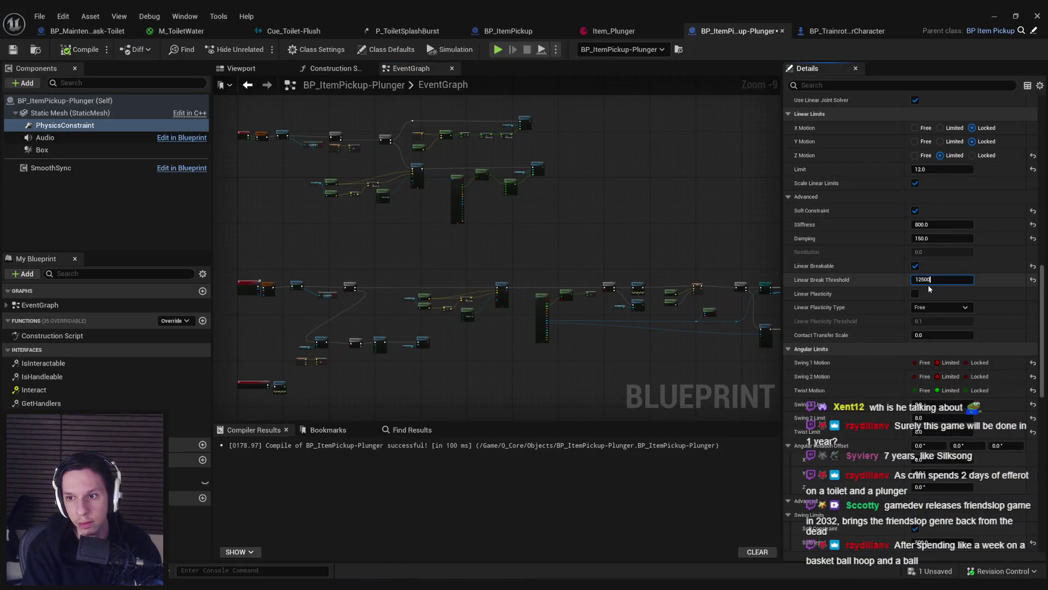
click(993, 16)
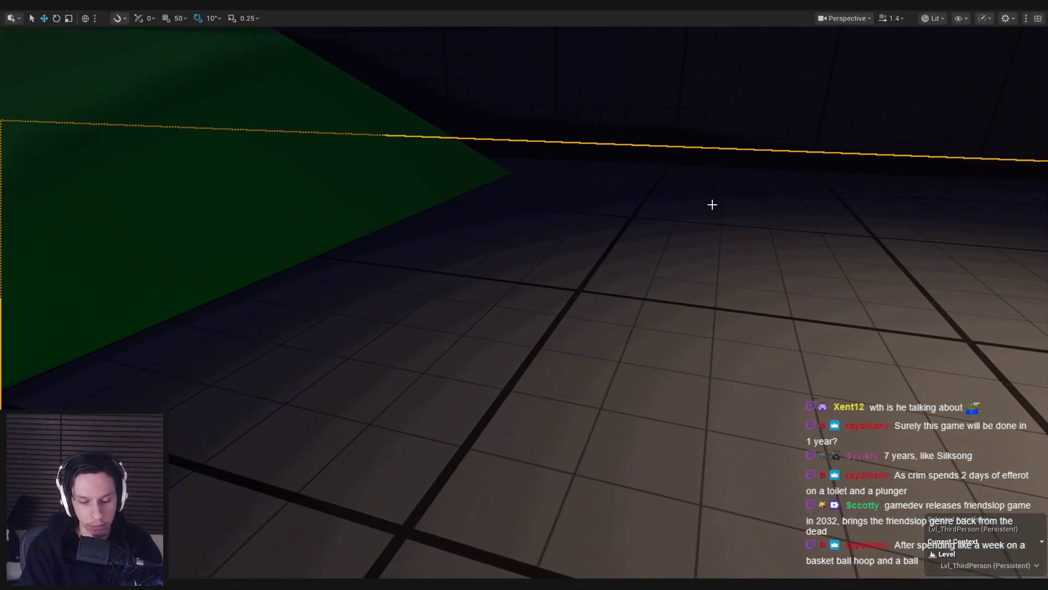
key(alt+p)
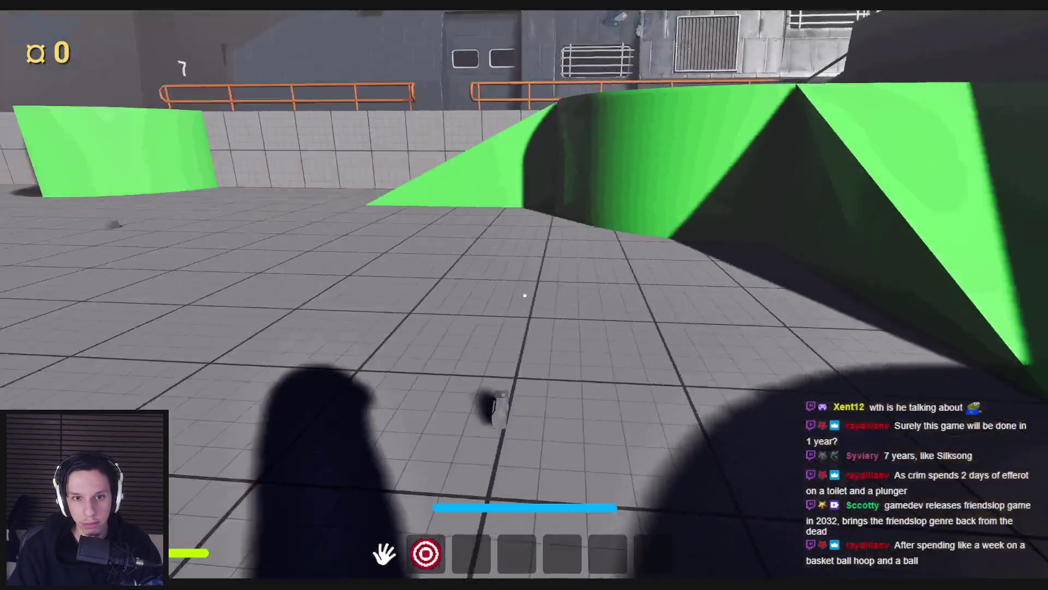
key(Escape)
Step: Playtest again, walking to the plunger and pulling away until the suction constraint breaks
key(alt+p)
key(w)
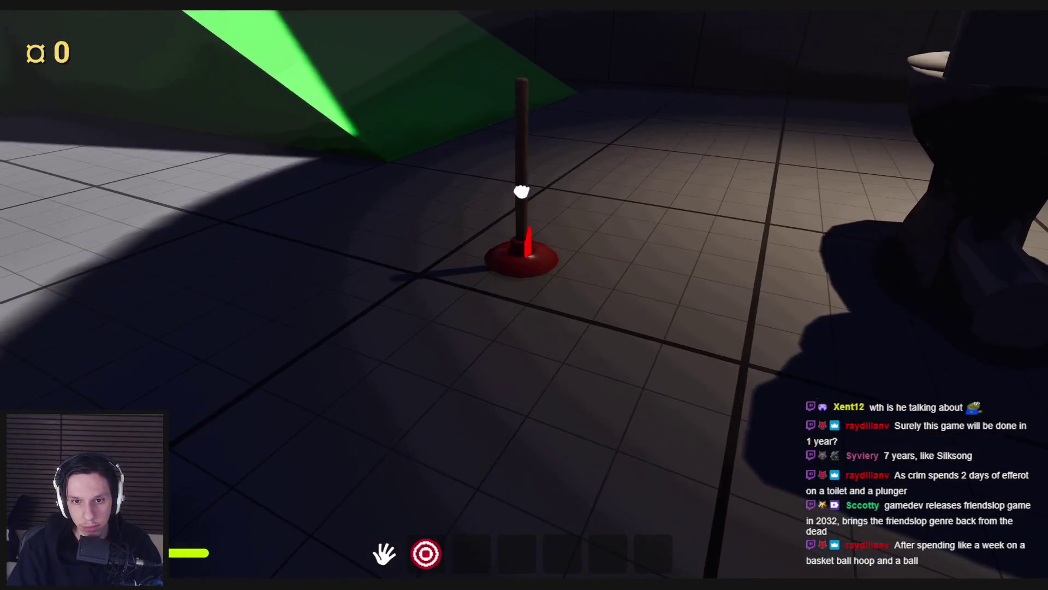
click(520, 292)
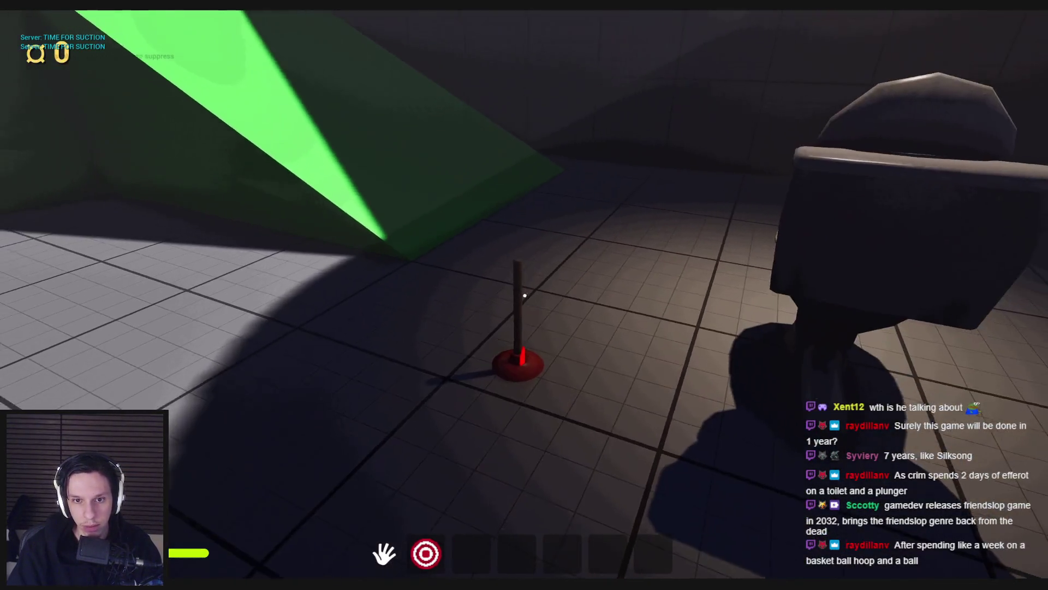
key(s)
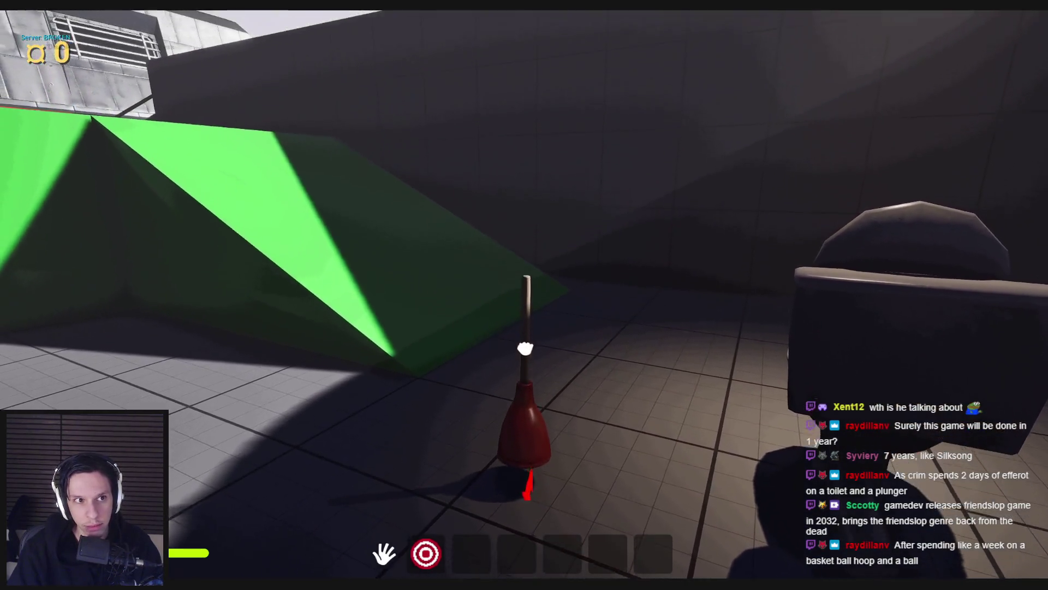
key(Escape)
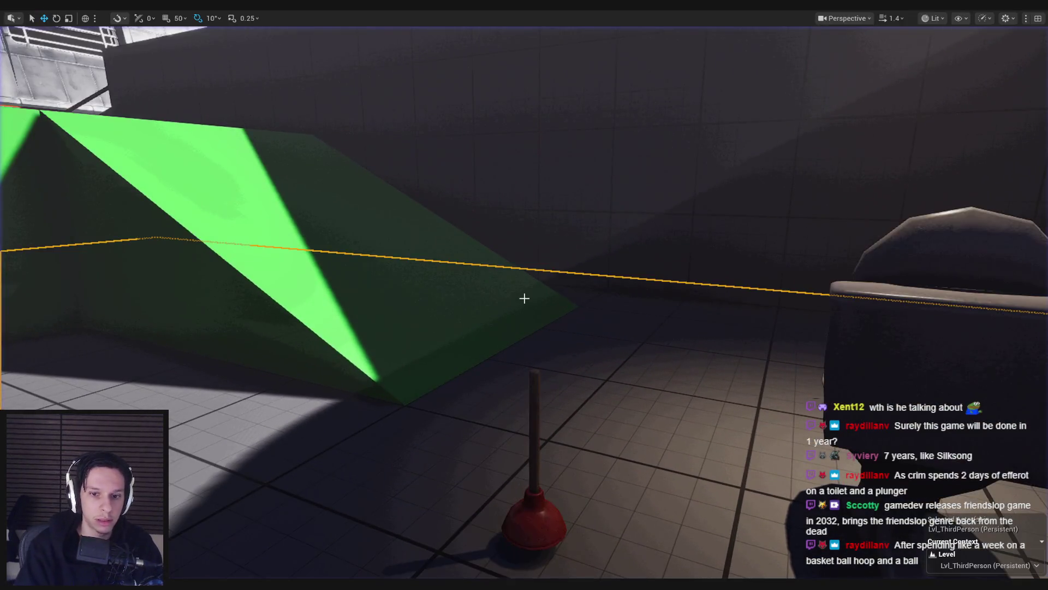
key(alt+p)
key(w)
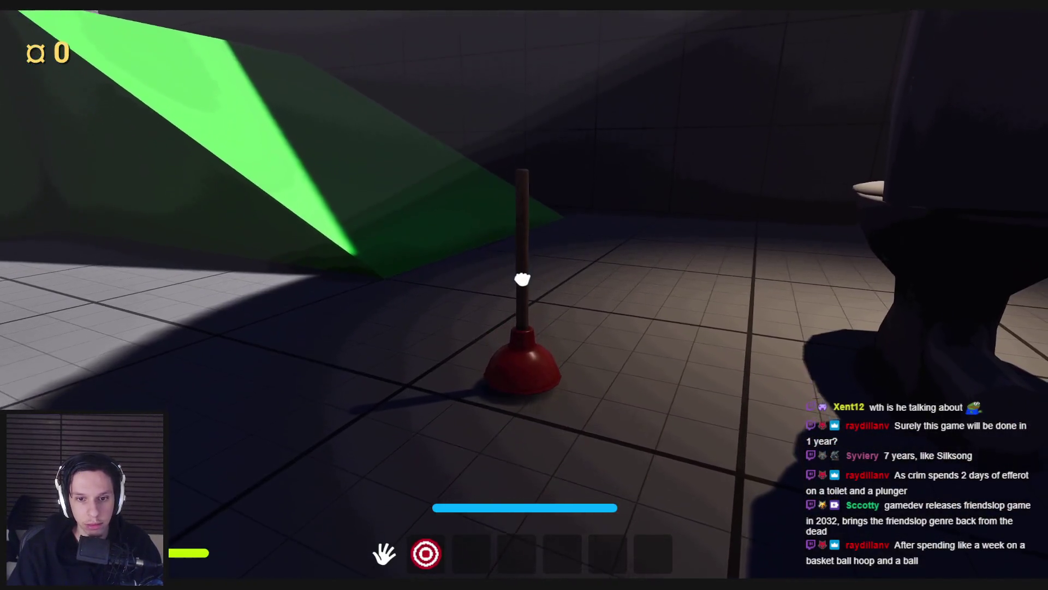
key(e)
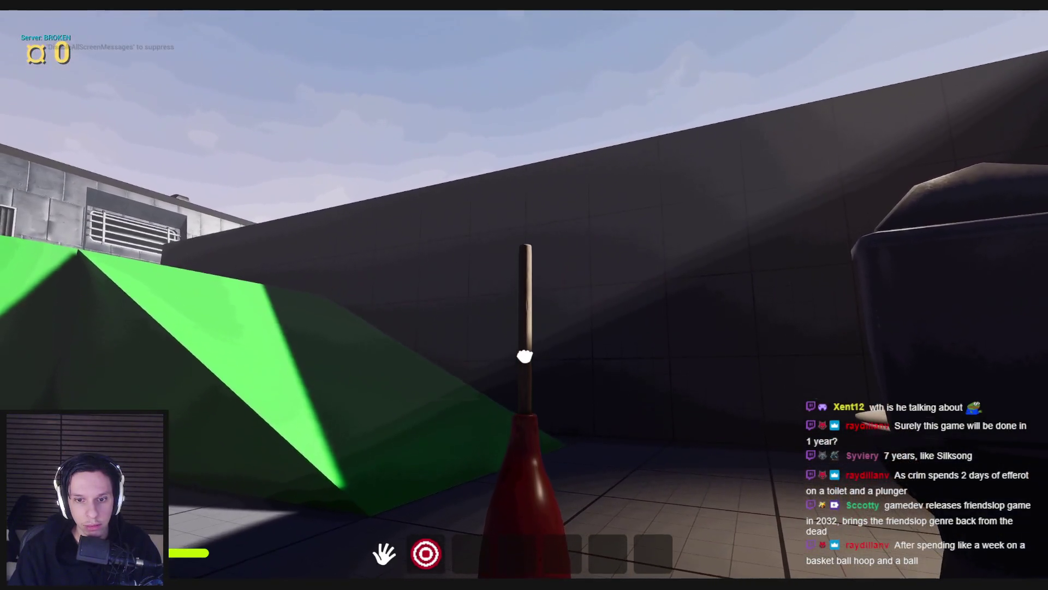
key(Escape)
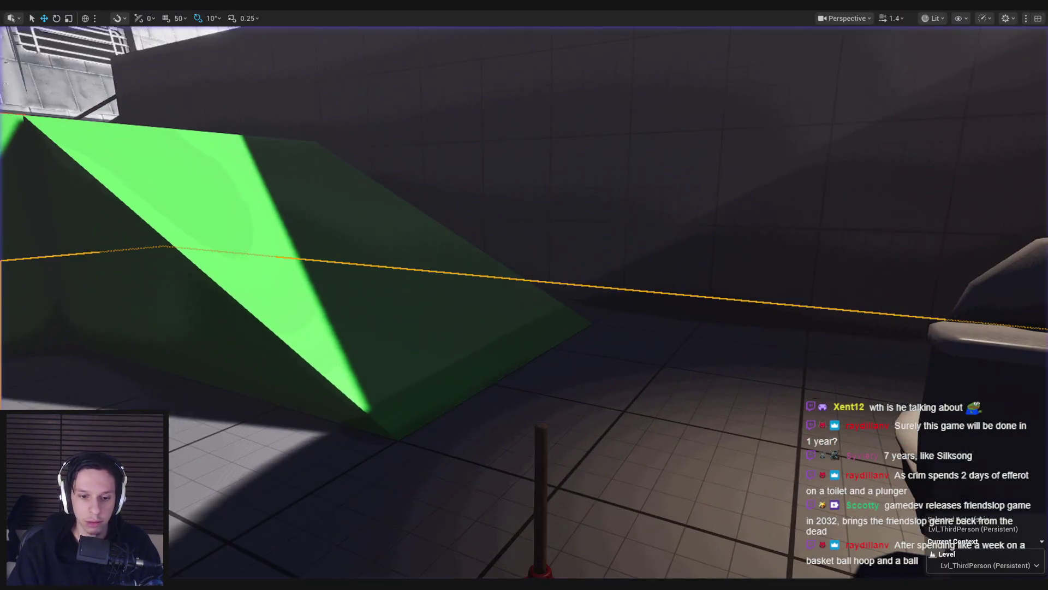
Step: Return to the plunger Blueprint and edit the Linear Break Threshold value
click(384, 559)
scroll(896, 309, up, 1)
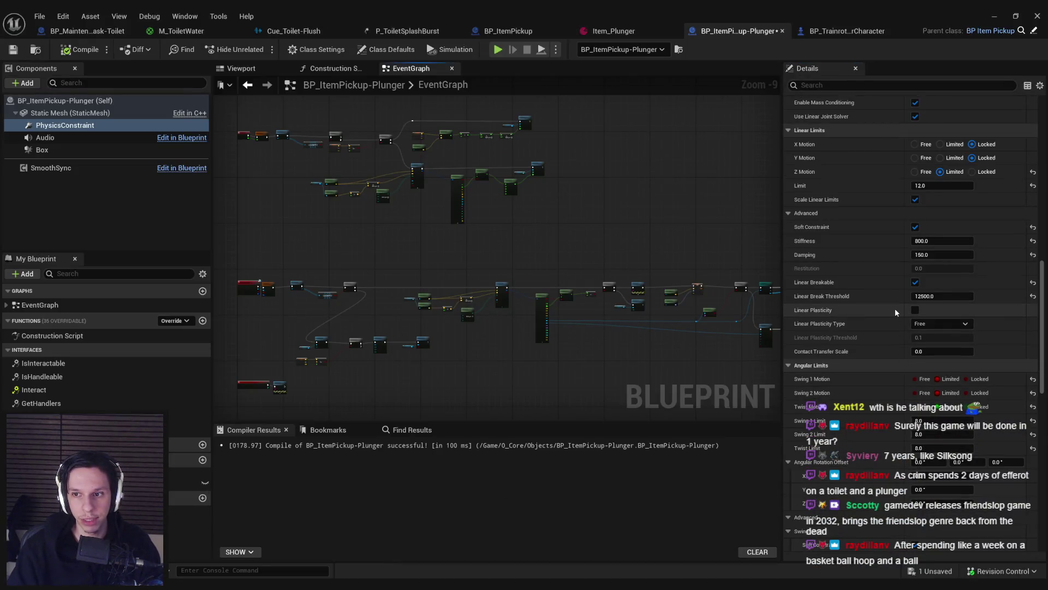
click(928, 296)
text(35000)
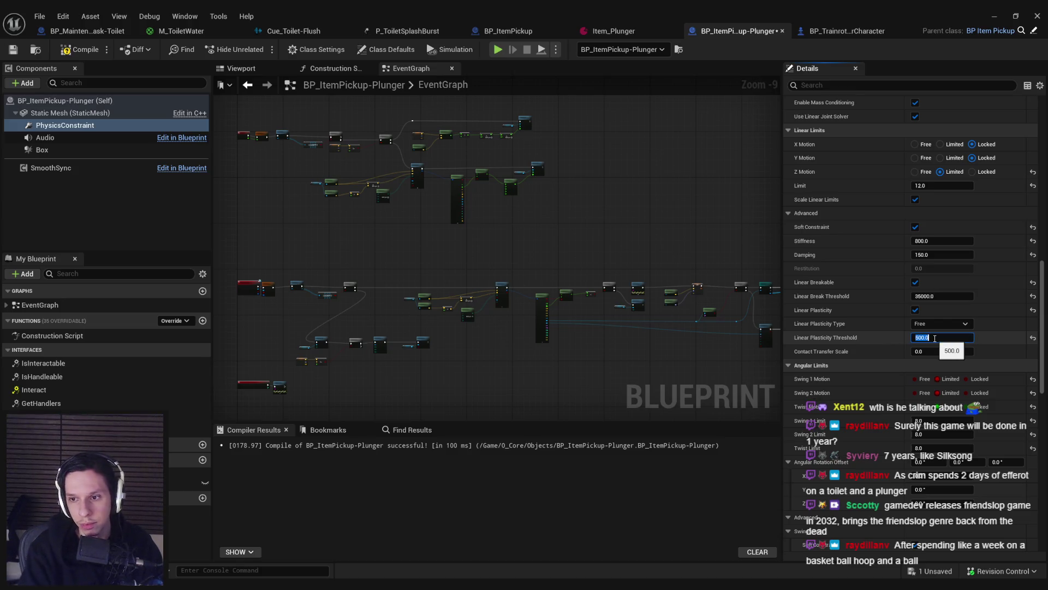
Step: Playtest the new constraint settings, pulling the plunger until it breaks, then view the toilet
click(987, 16)
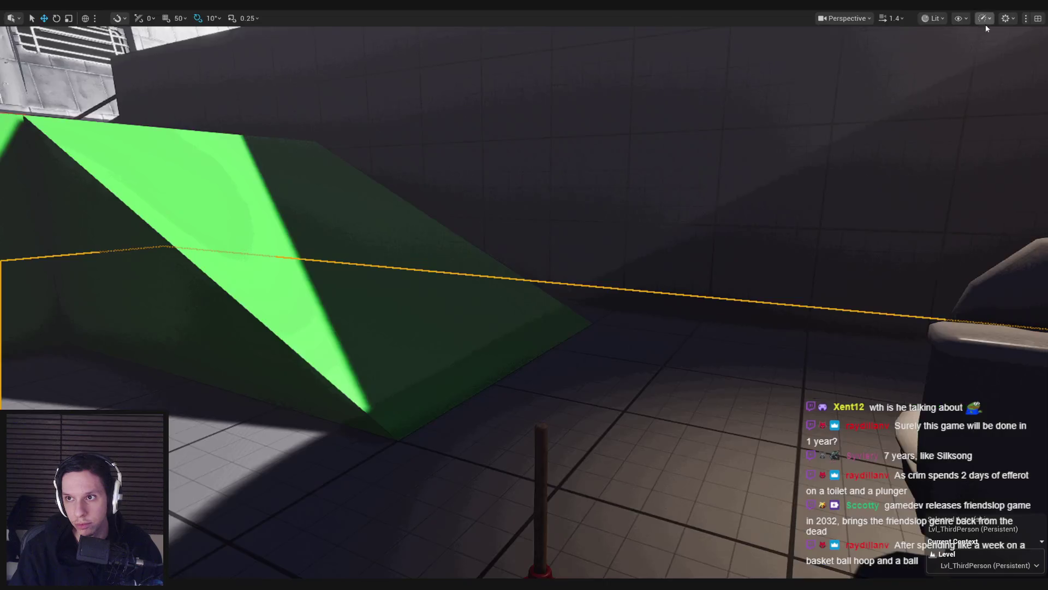
key(alt+p)
key(w)
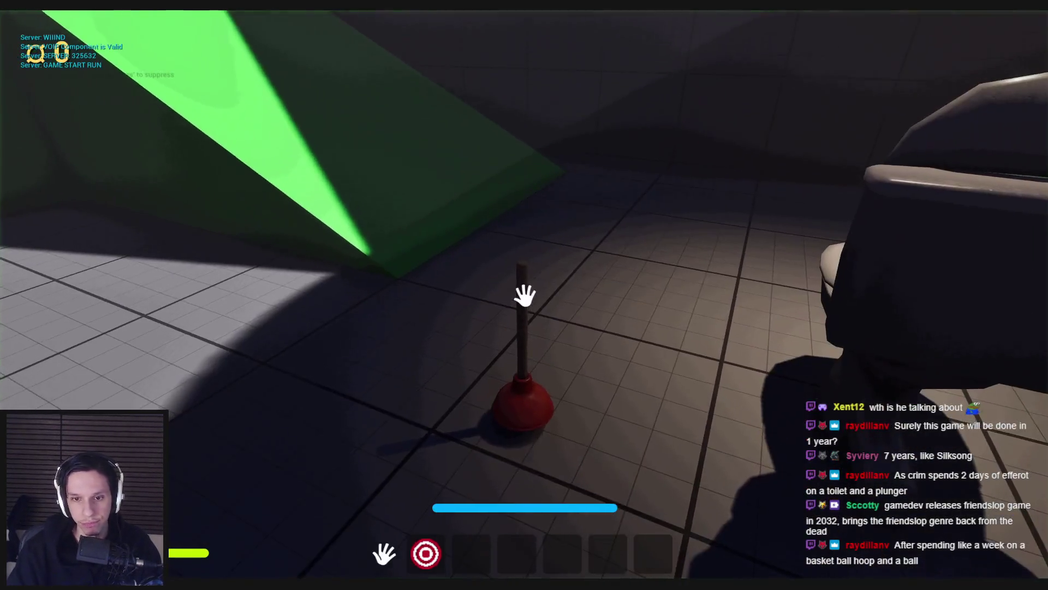
key(e)
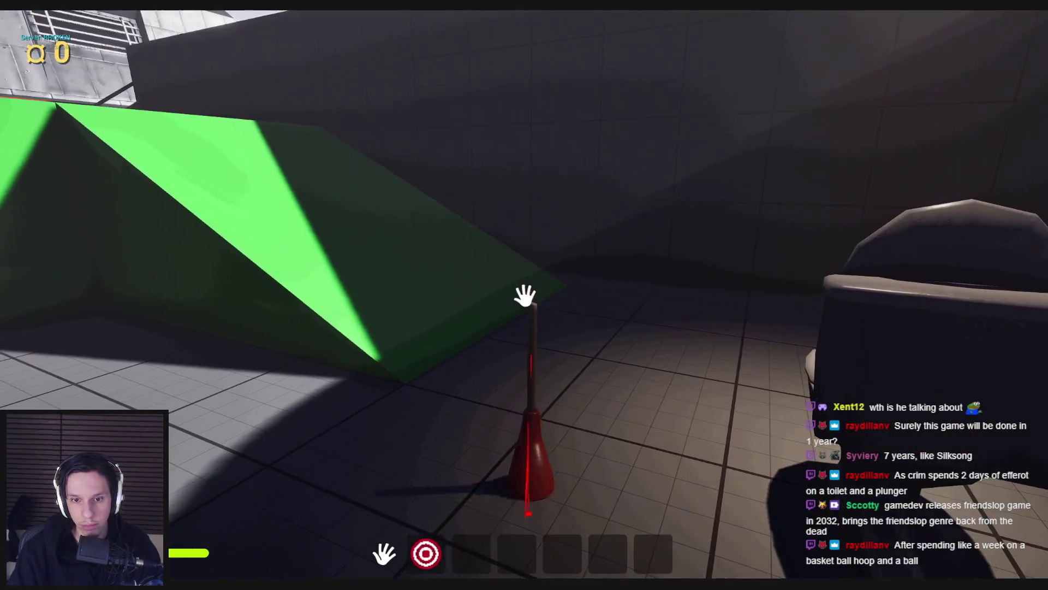
key(Escape)
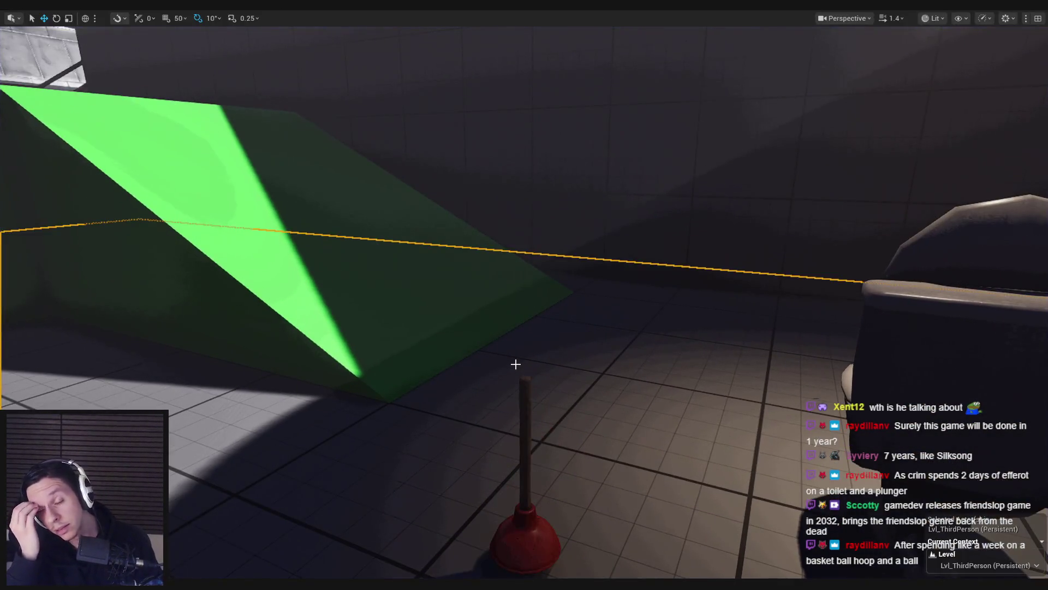
drag(515, 364, 600, 360)
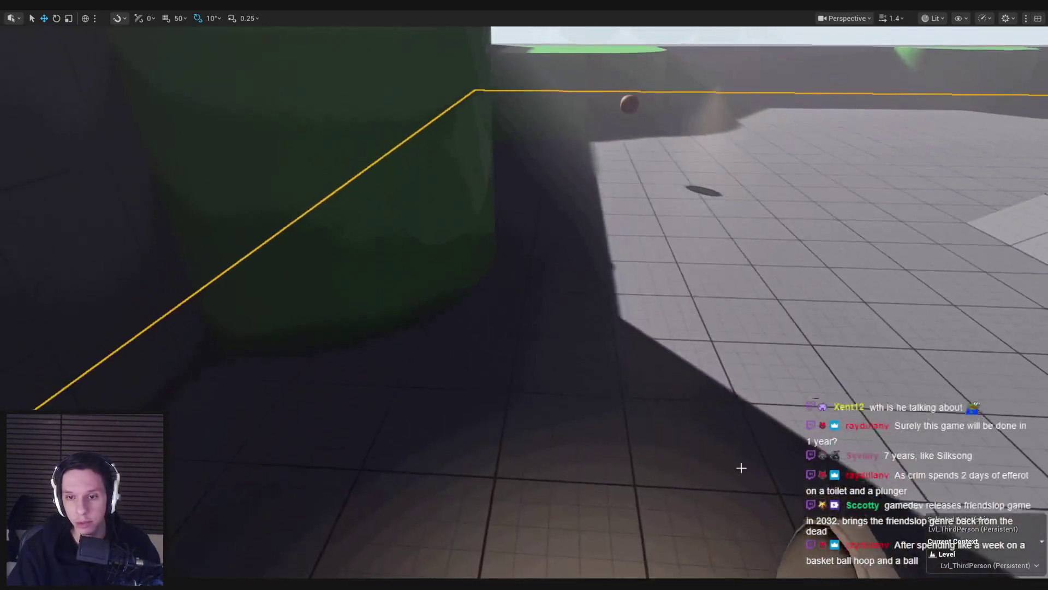
mouse_move(739, 464)
mouse_down()
mouse_move(590, 346)
mouse_move(510, 311)
mouse_move(479, 361)
mouse_up()
key(alt+Tab)
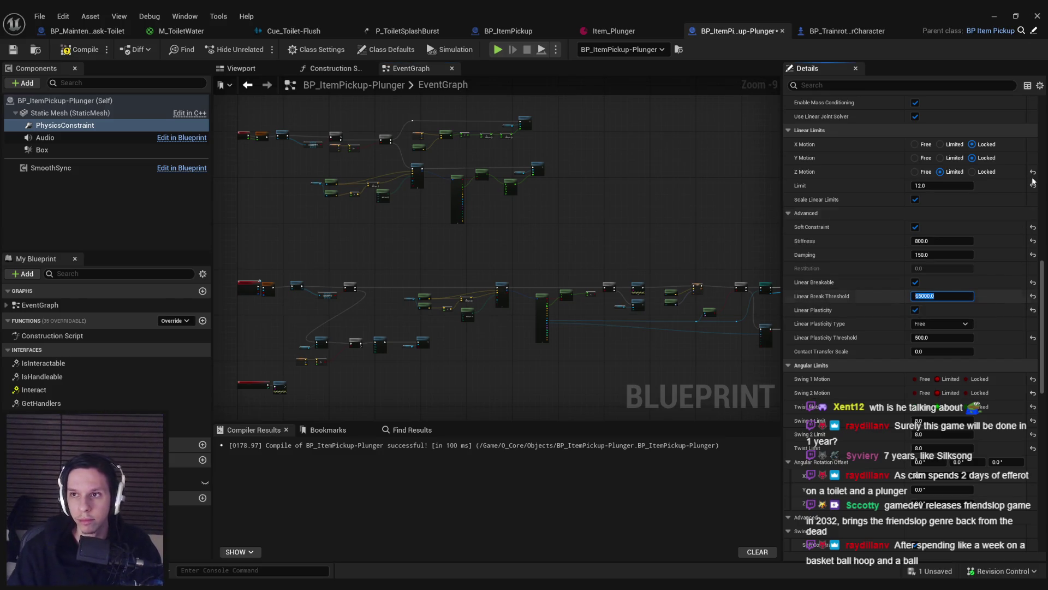
Step: Playtest the plunger again with the raised break threshold, swinging it around
key(alt+Tab)
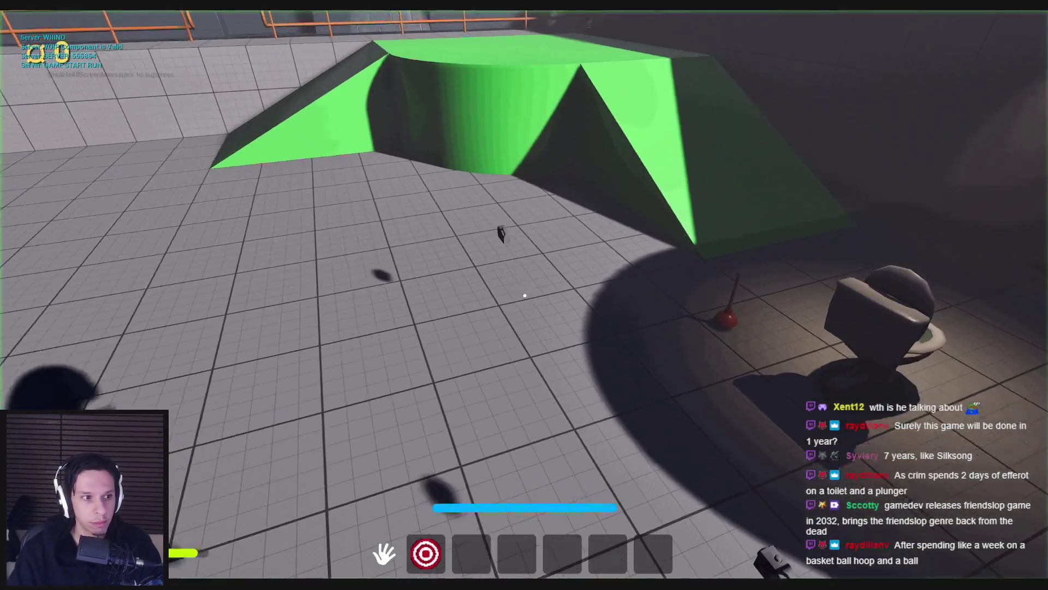
key(w)
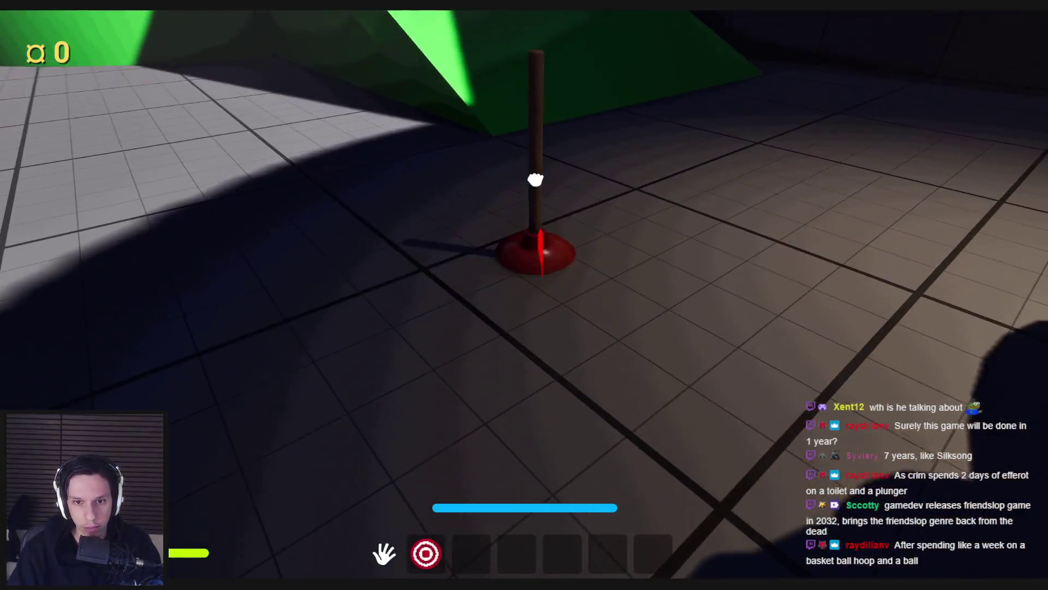
mouse_move(535, 180)
mouse_down()
mouse_move(515, 495)
mouse_move(524, 295)
mouse_up()
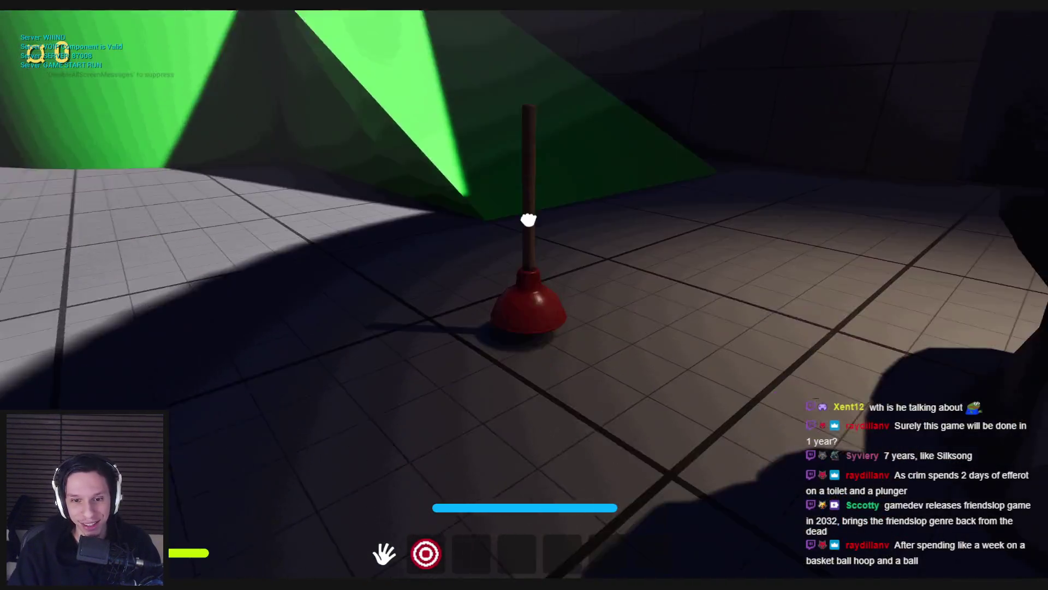
drag(525, 304, 519, 443)
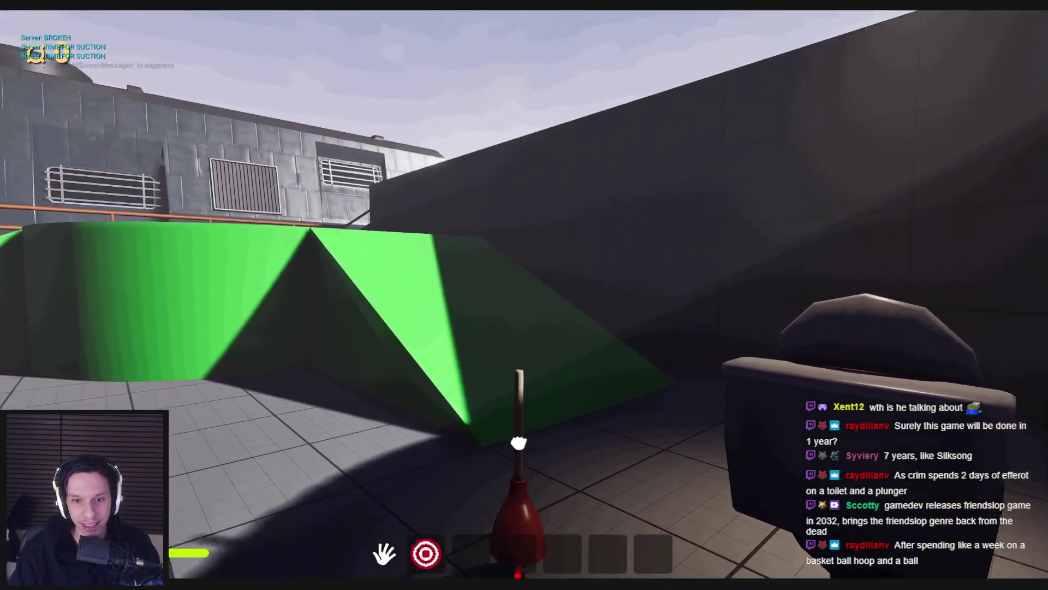
key(Escape)
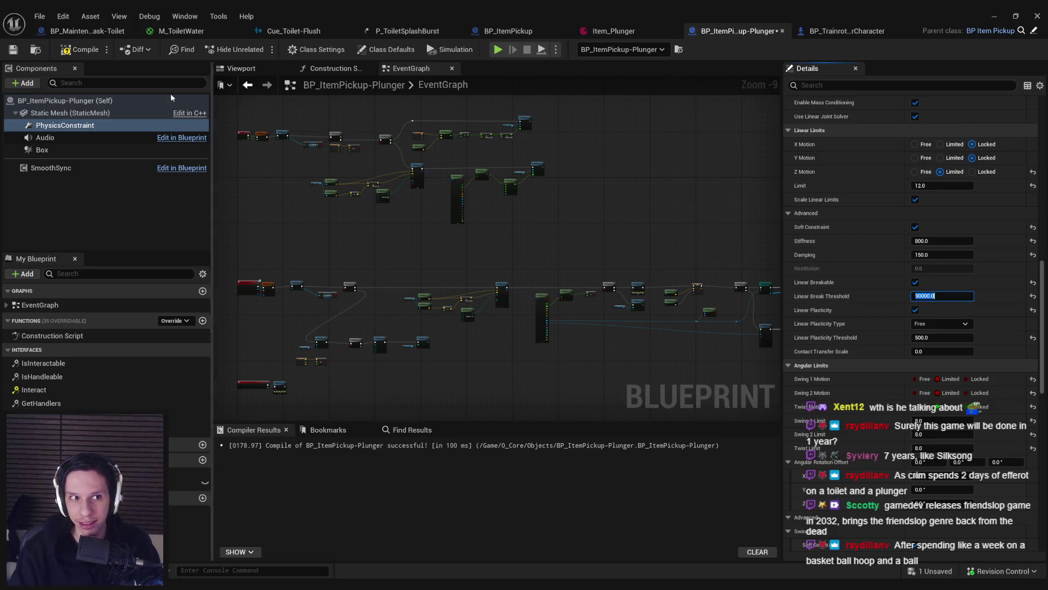
scroll(355, 185, up, 7)
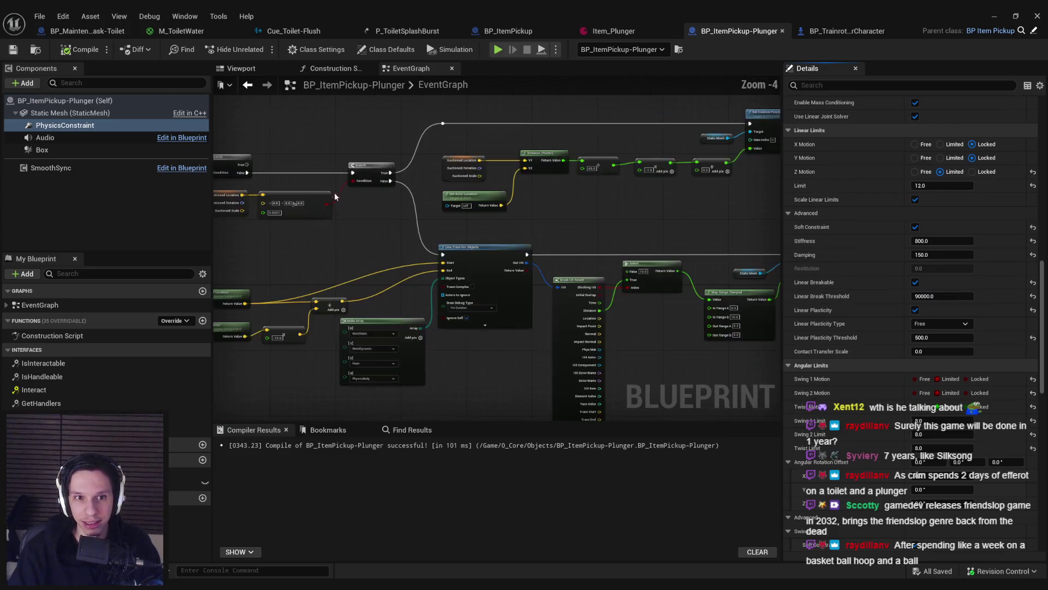
Step: Add a SET Suctioned node and split its transform into location, rotation and scale
click(368, 273)
scroll(382, 229, down, 5)
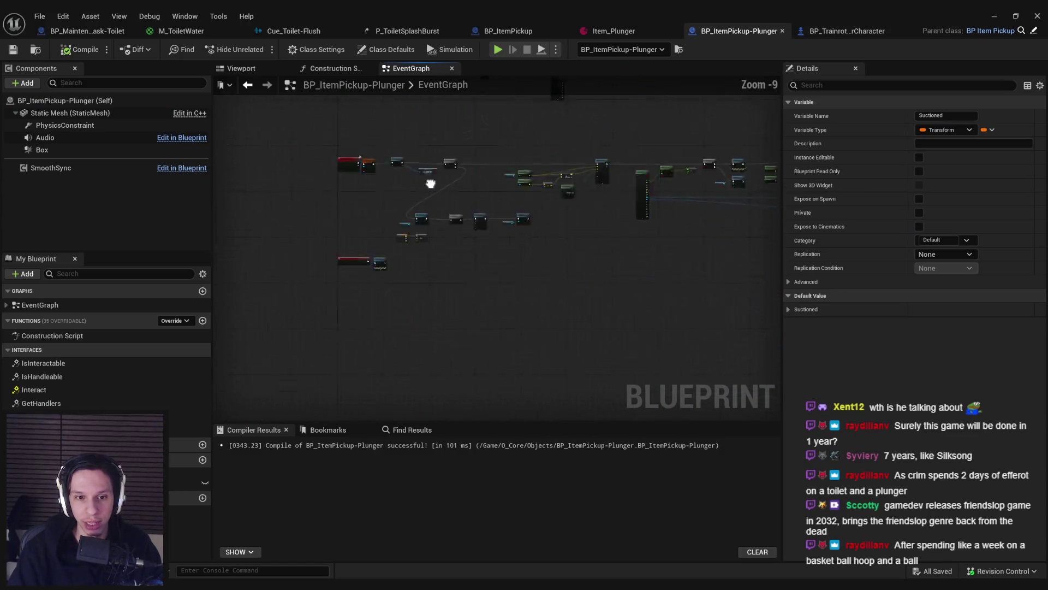
scroll(428, 175, up, 8)
click(517, 244)
mouse_move(82, 484)
mouse_down()
mouse_move(405, 351)
mouse_move(540, 234)
mouse_up()
click(552, 259)
right_click(552, 252)
click(589, 298)
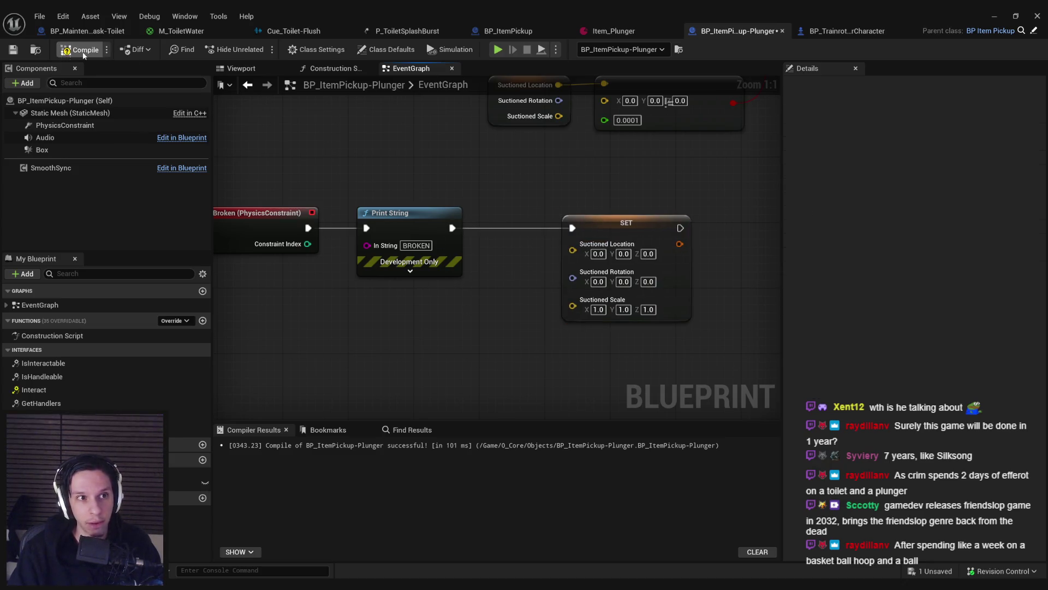
Step: Run several playtests, walking to and grabbing the plunger to test the constraint break
click(995, 16)
key(alt+p)
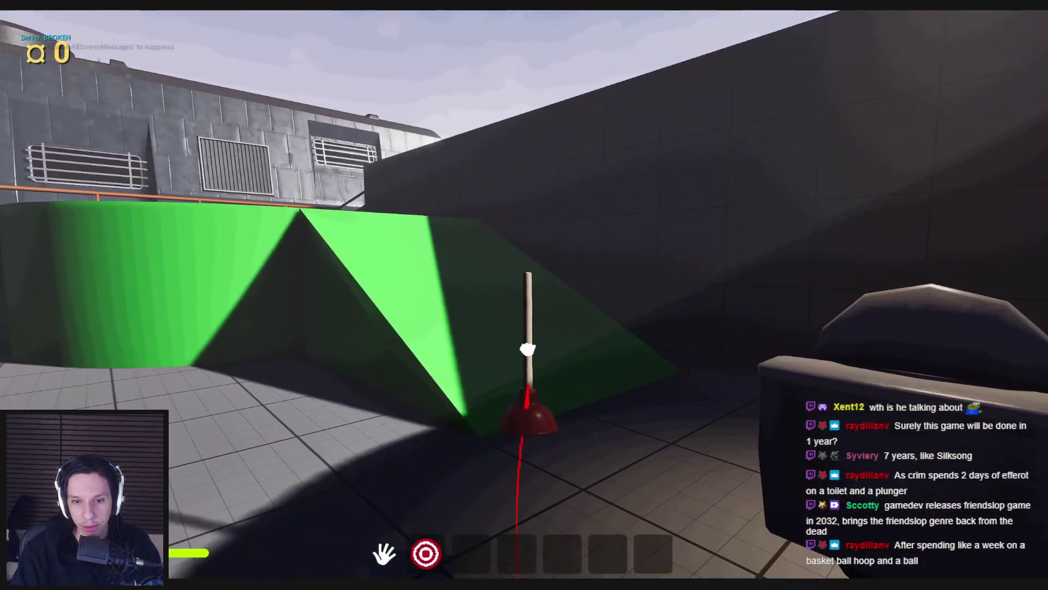
click(525, 296)
key(Escape)
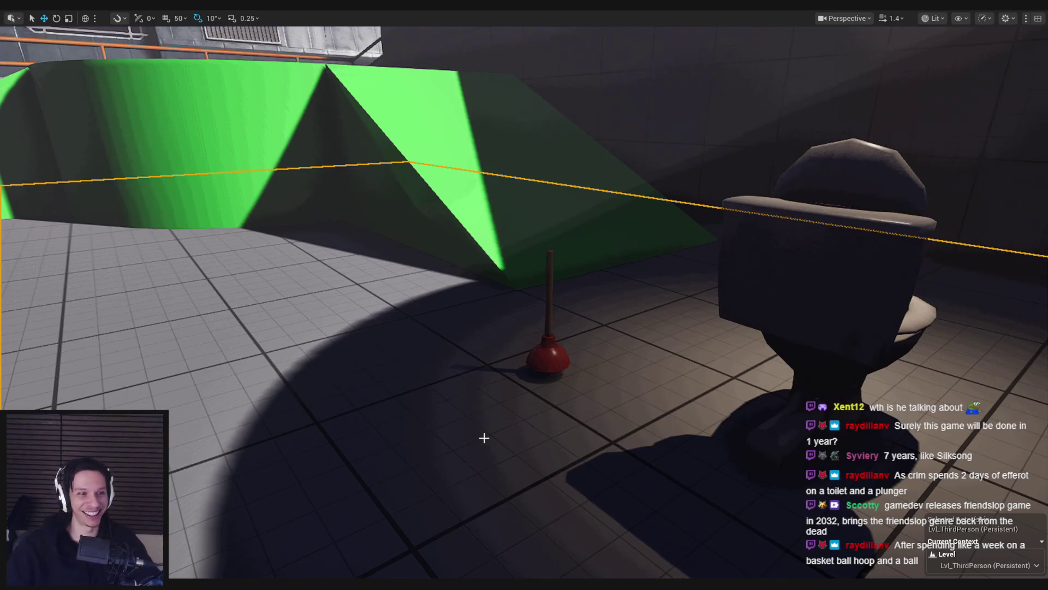
drag(338, 563, 305, 540)
key(alt+p)
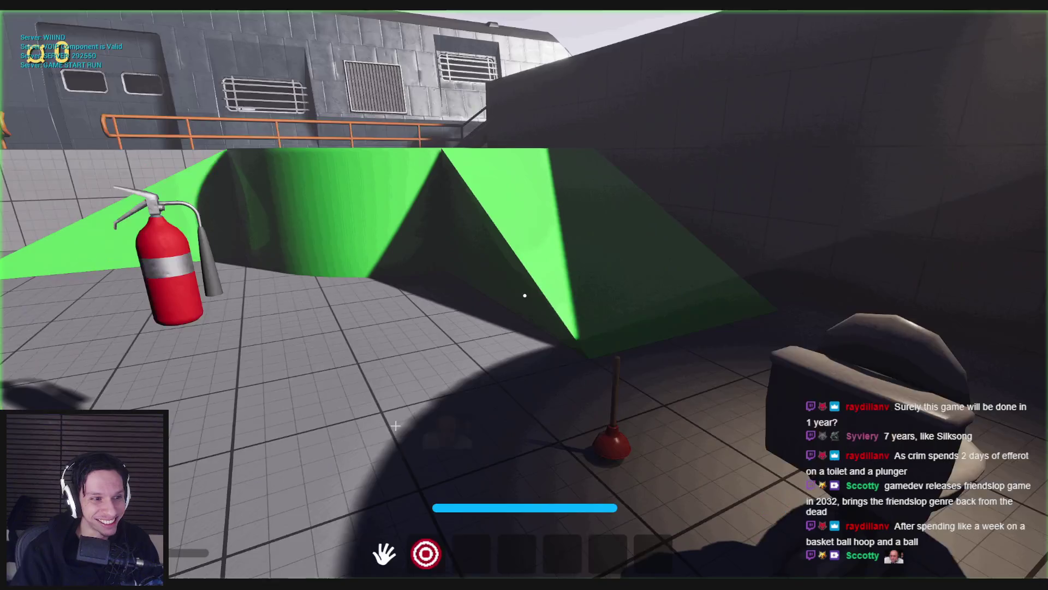
key(w)
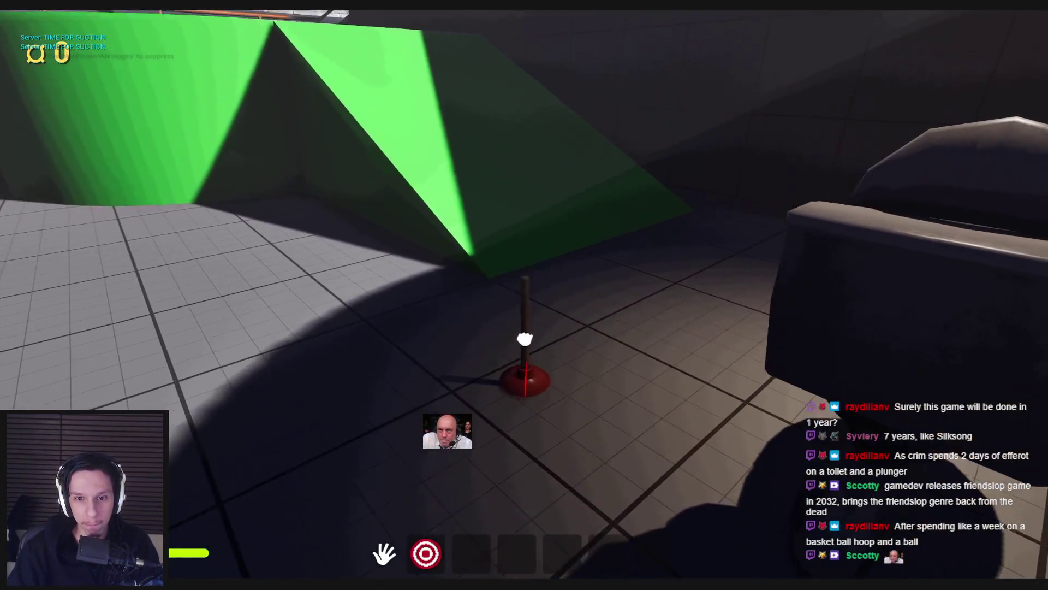
click(524, 289)
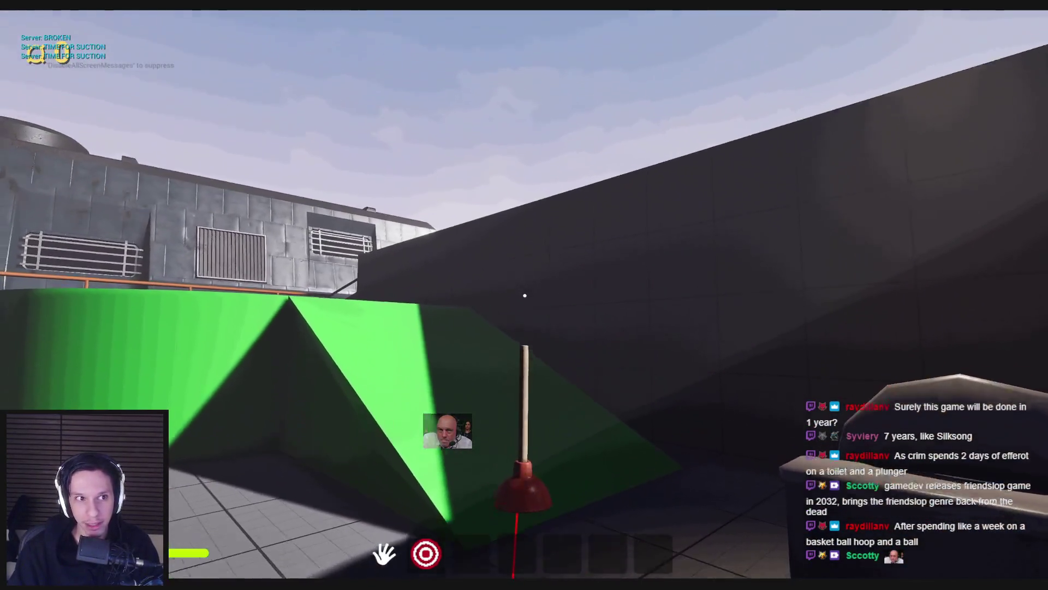
key(Escape)
key(alt+p)
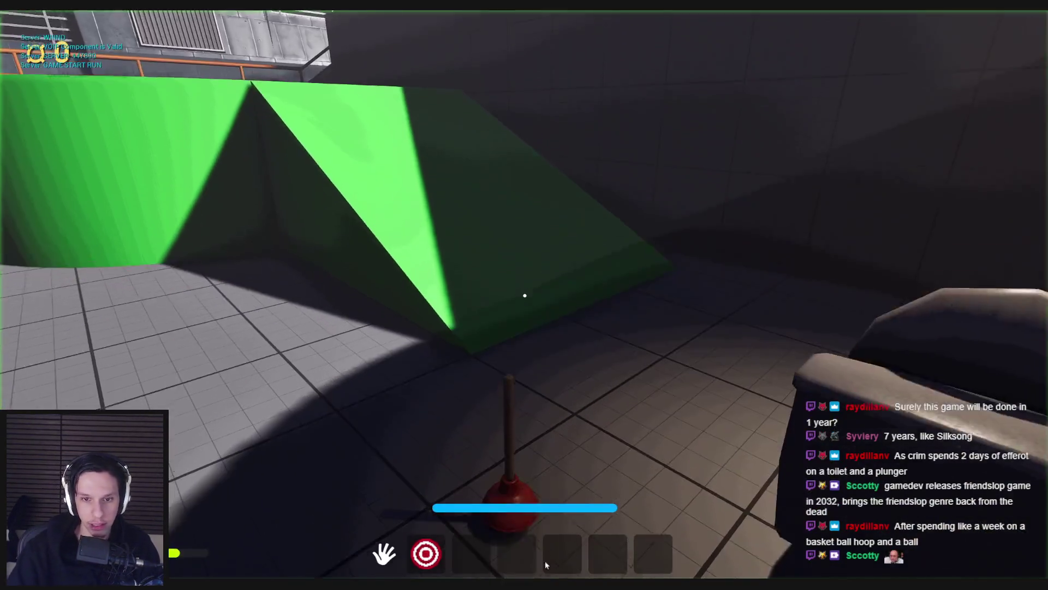
key(w)
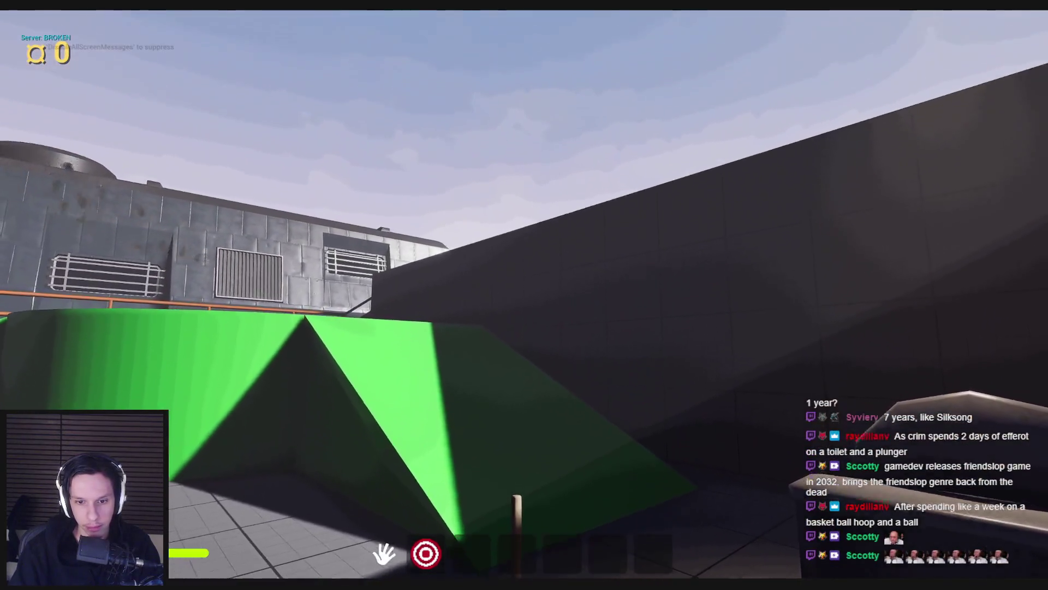
key(Escape)
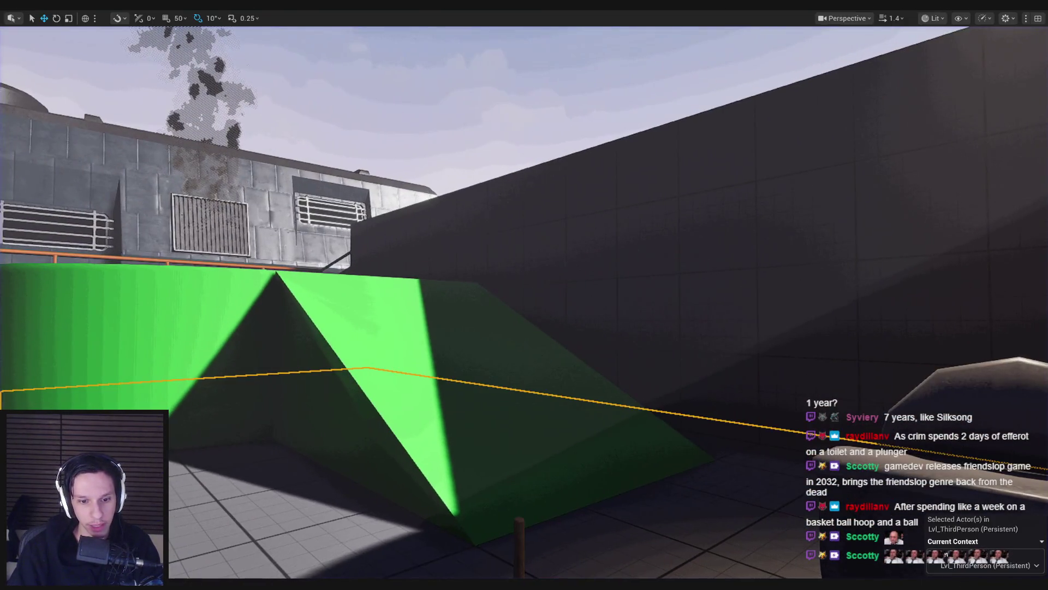
Step: Back in the EventGraph, move the SET Suctioned node closer to Print String
key(alt+Tab)
drag(612, 223, 563, 223)
click(421, 352)
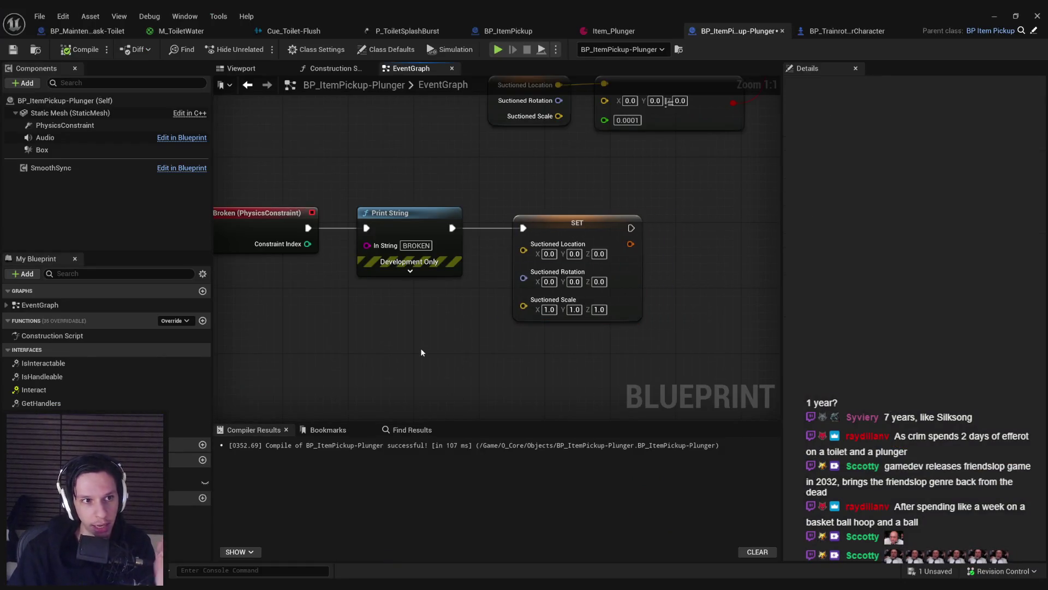
Step: Select the PhysicsConstraint component and scroll its Details down to Linear Limits
scroll(480, 202, down, 3)
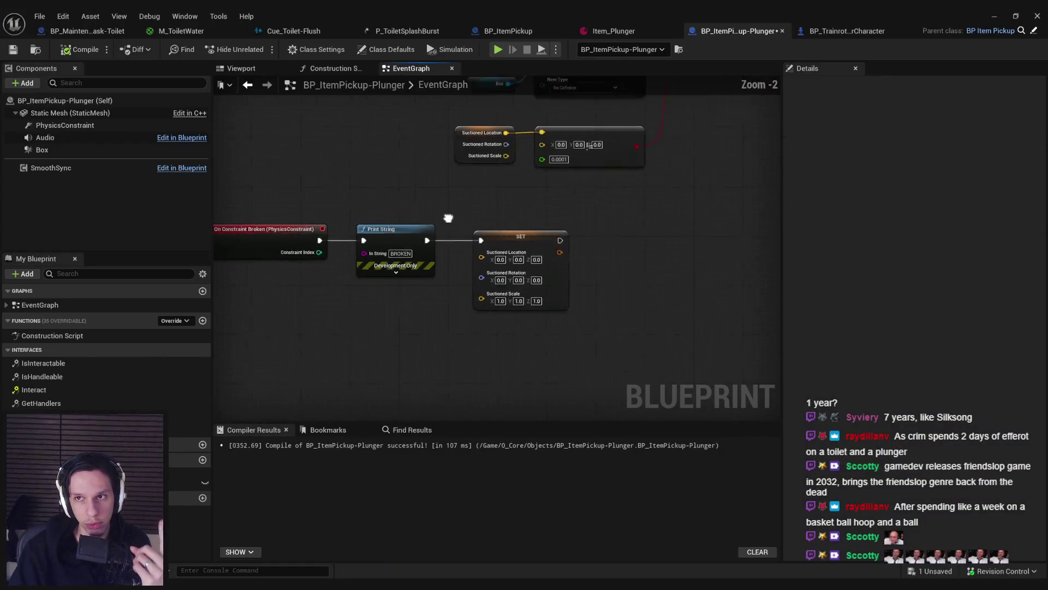
click(65, 116)
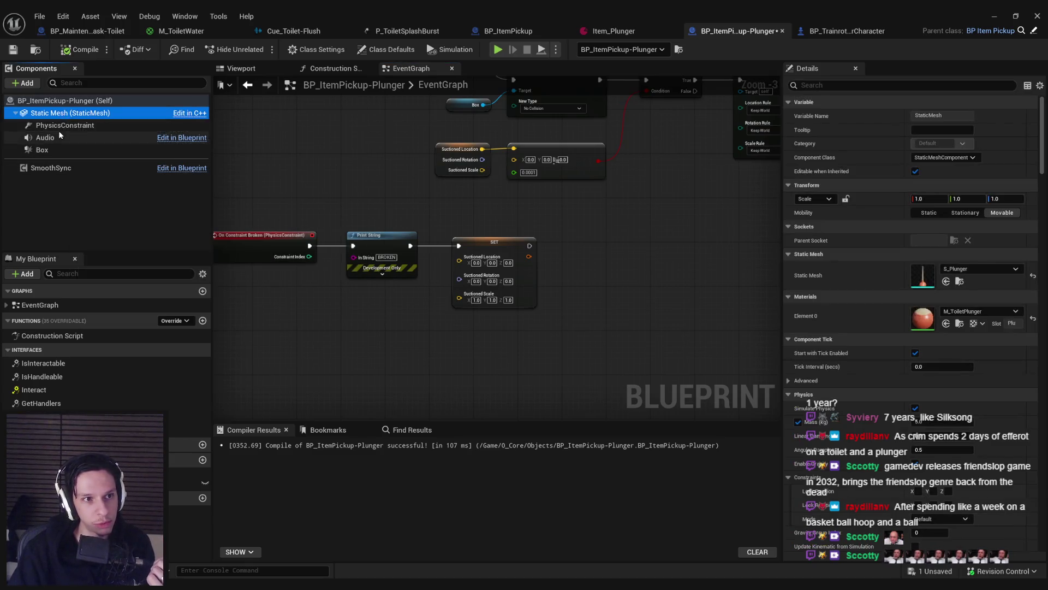
click(60, 127)
drag(1043, 161, 1047, 312)
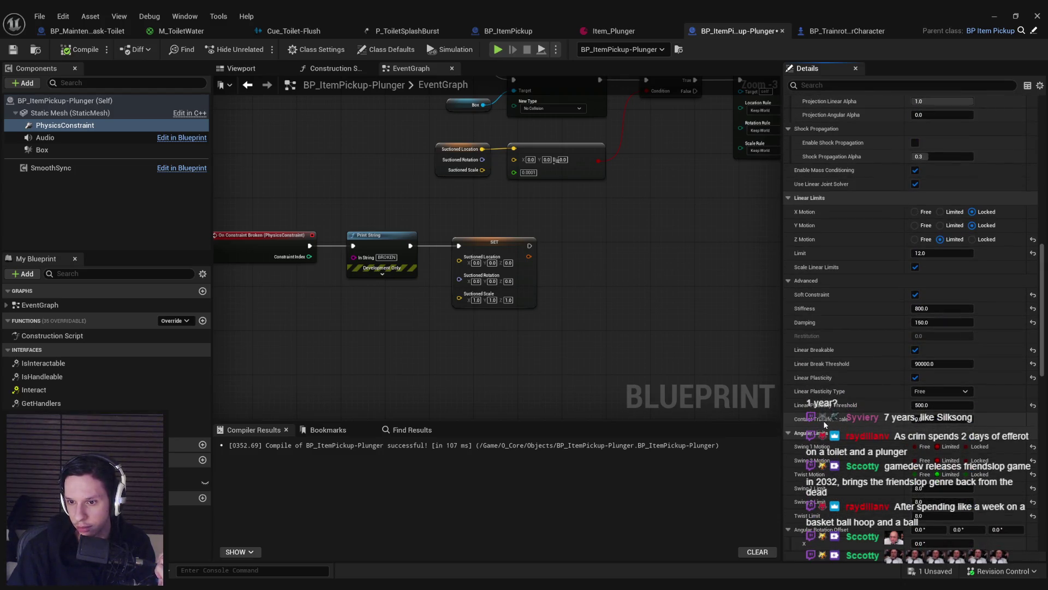
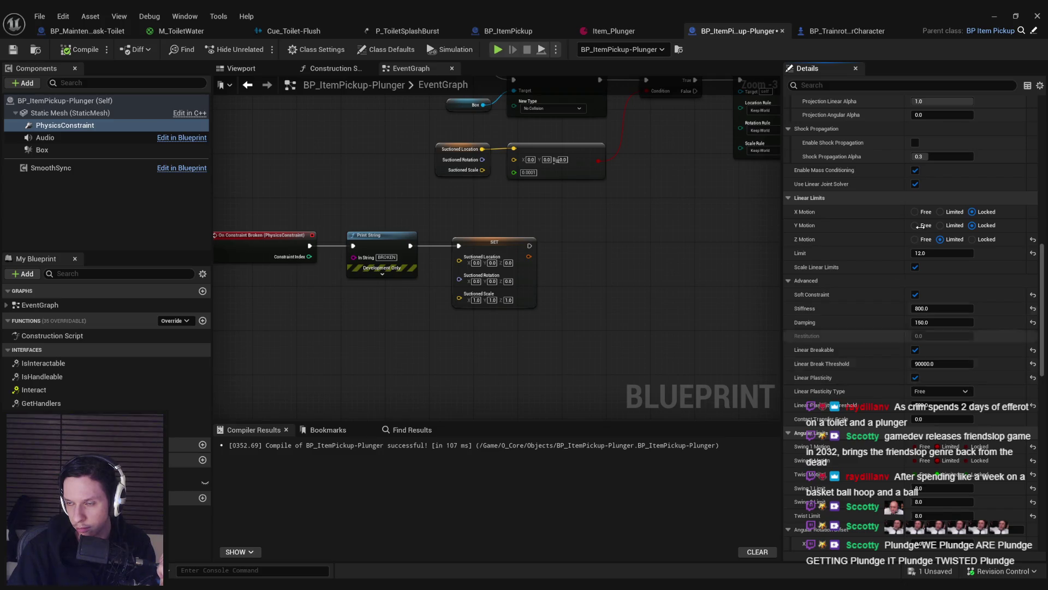
Step: Play-test picking up the plunger and standing it upright on the floor, then stop playing
click(992, 21)
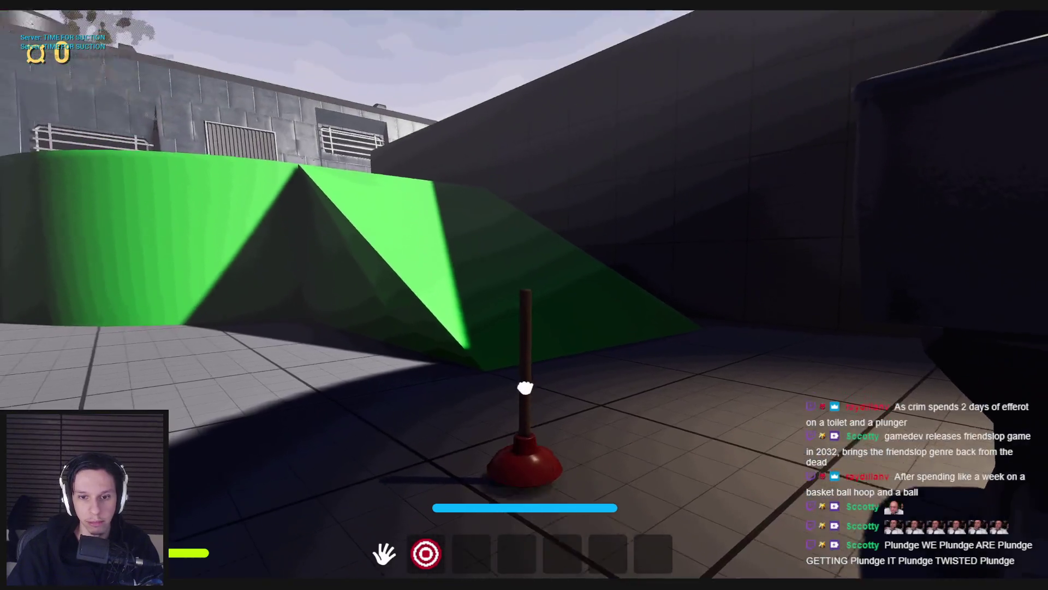
click(525, 296)
click(525, 295)
click(525, 295)
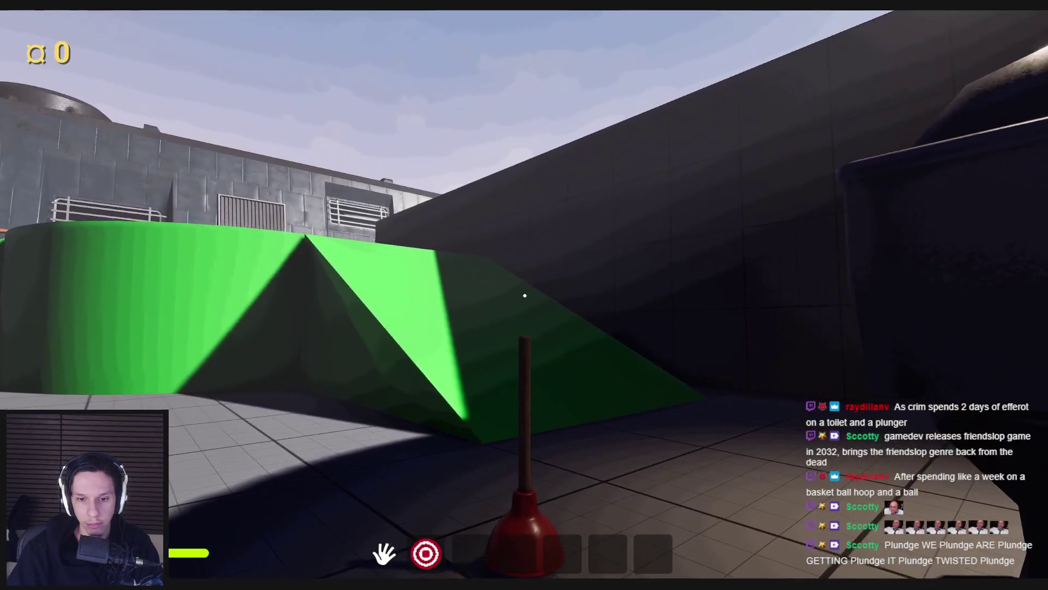
click(525, 295)
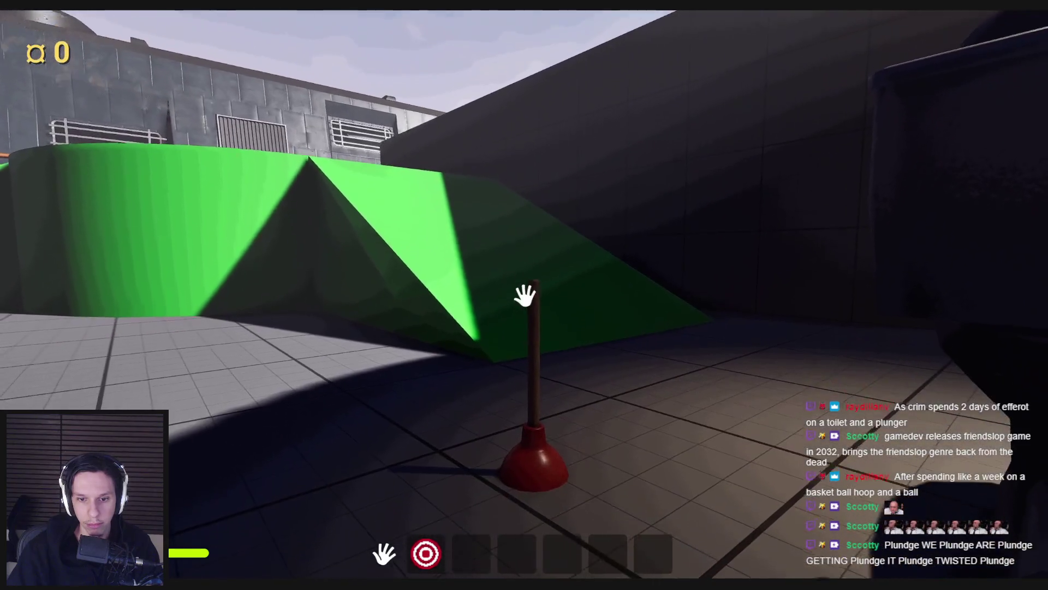
mouse_move(525, 295)
mouse_down()
mouse_move(524, 386)
mouse_move(524, 295)
mouse_move(524, 365)
mouse_move(524, 328)
mouse_up()
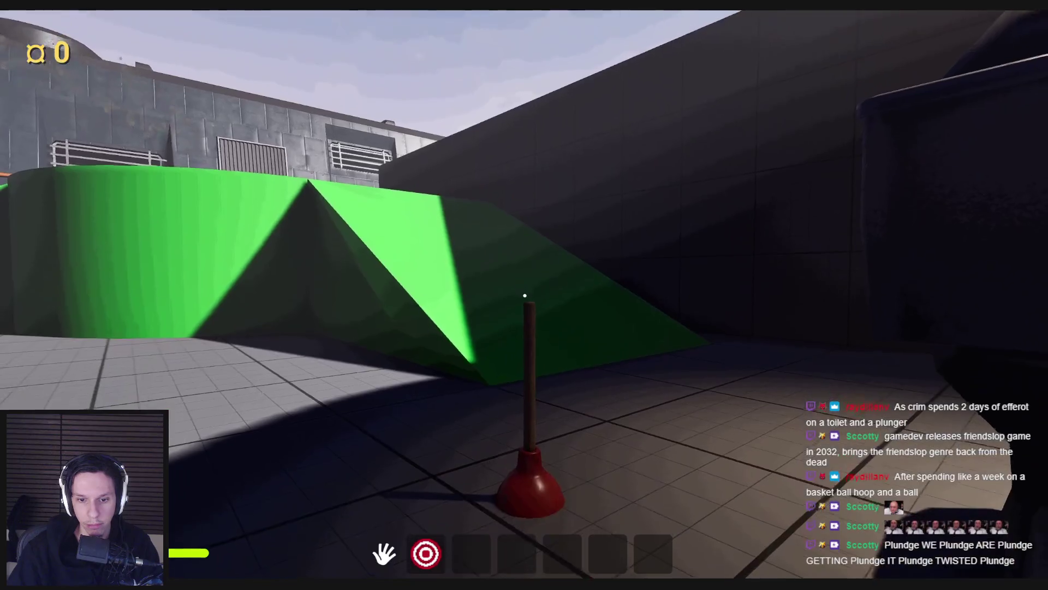
key(Escape)
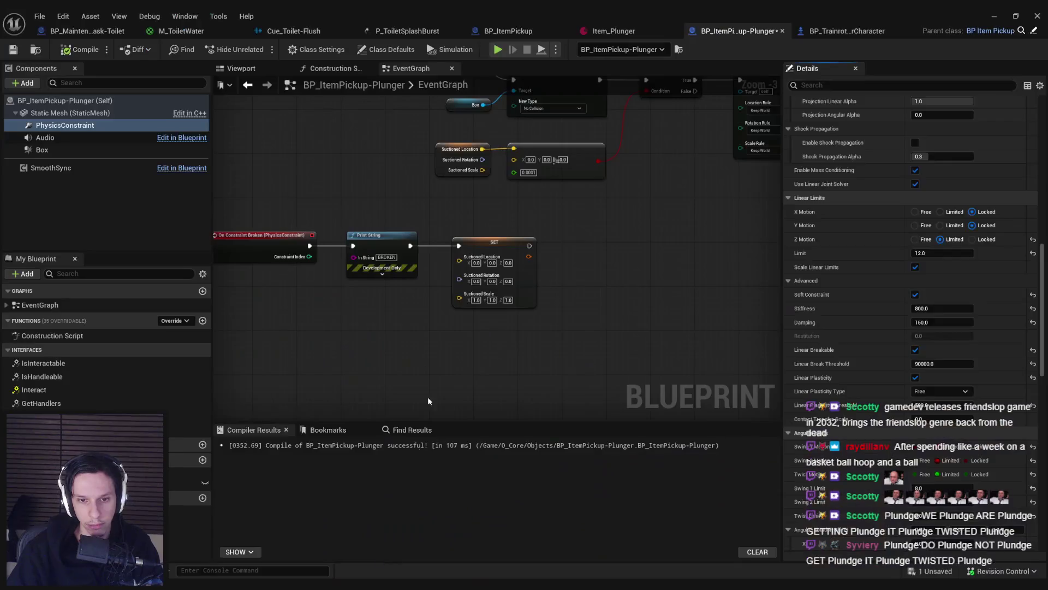
Step: Save the plunger Blueprint with Ctrl+S
scroll(457, 227, down, 1)
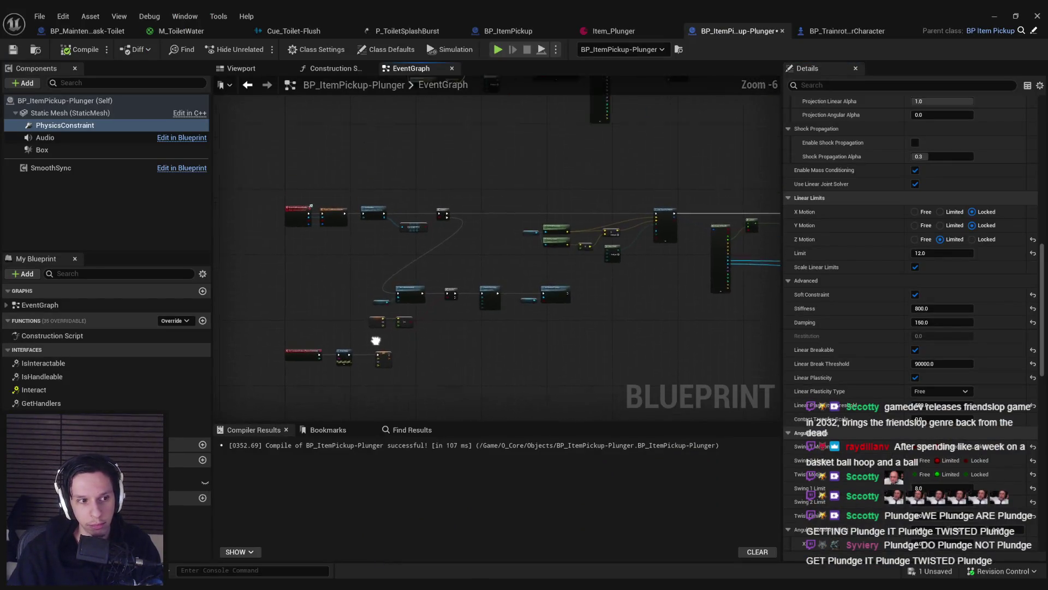
scroll(395, 260, up, 1)
scroll(396, 260, down, 1)
scroll(467, 218, up, 1)
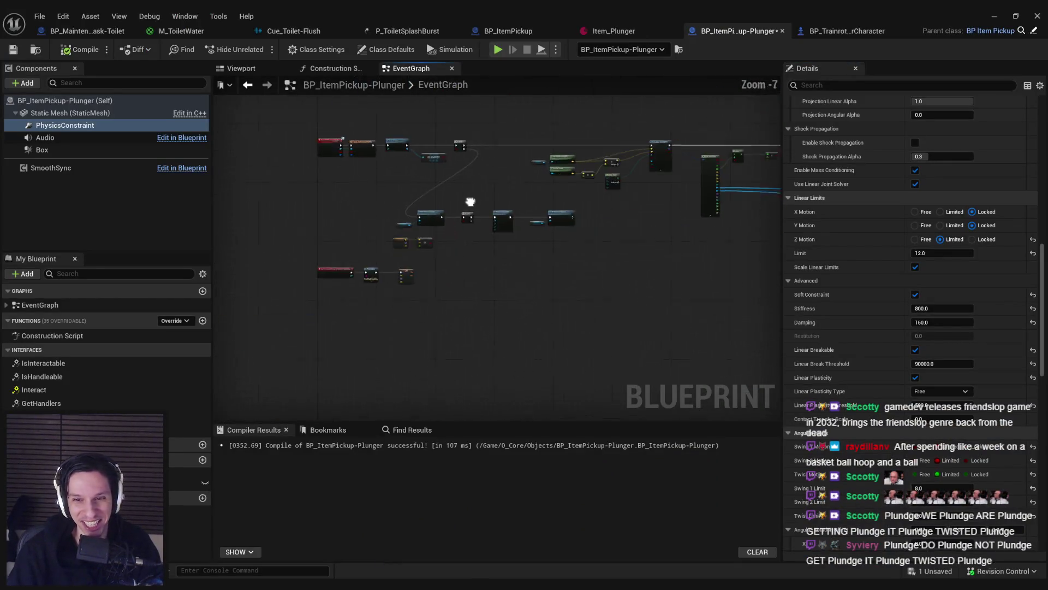
scroll(432, 188, down, 3)
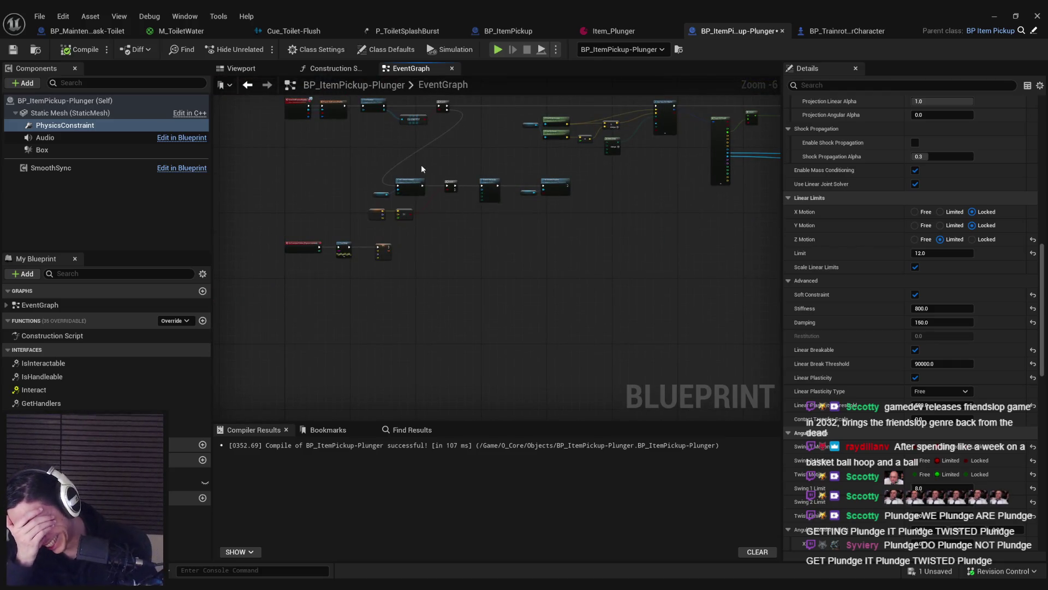
scroll(421, 164, up, 3)
scroll(417, 163, down, 2)
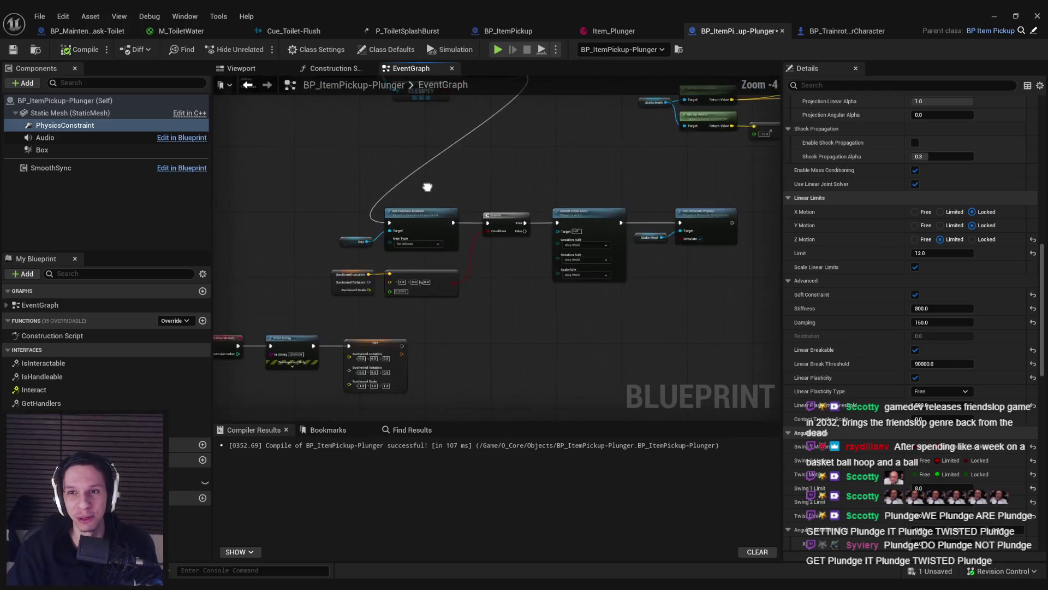
key(ctrl+s)
scroll(455, 212, up, 2)
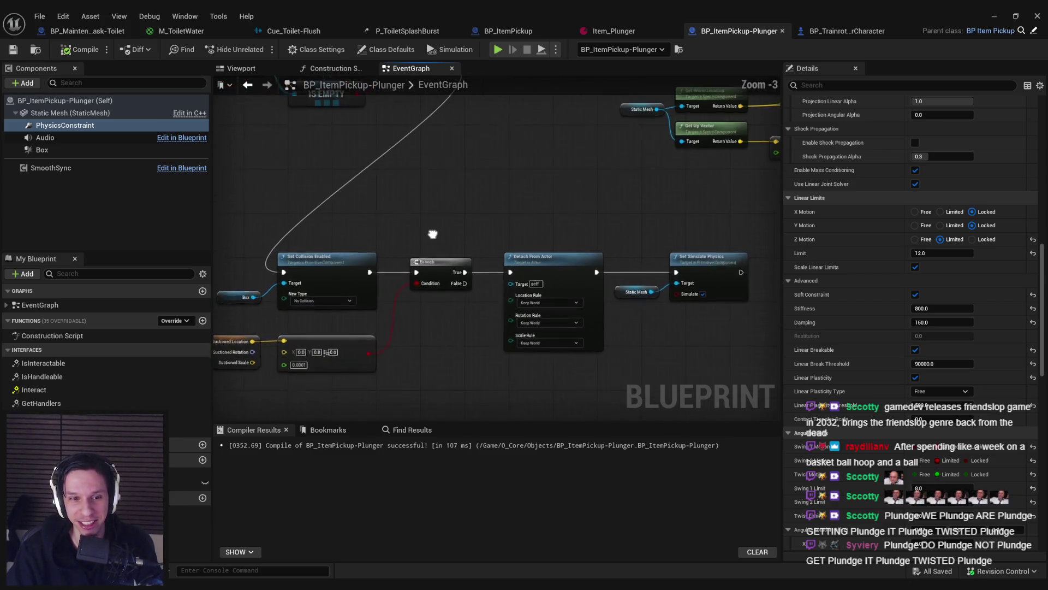
Step: Center the Branch and Detach From Actor nodes, then start a play session in the level
mouse_move(428, 279)
mouse_down()
mouse_move(421, 290)
mouse_move(374, 264)
mouse_move(370, 294)
mouse_move(445, 211)
mouse_move(435, 210)
mouse_move(431, 272)
mouse_move(216, 274)
mouse_move(273, 264)
mouse_move(300, 243)
mouse_move(401, 226)
mouse_up()
scroll(444, 208, down, 1)
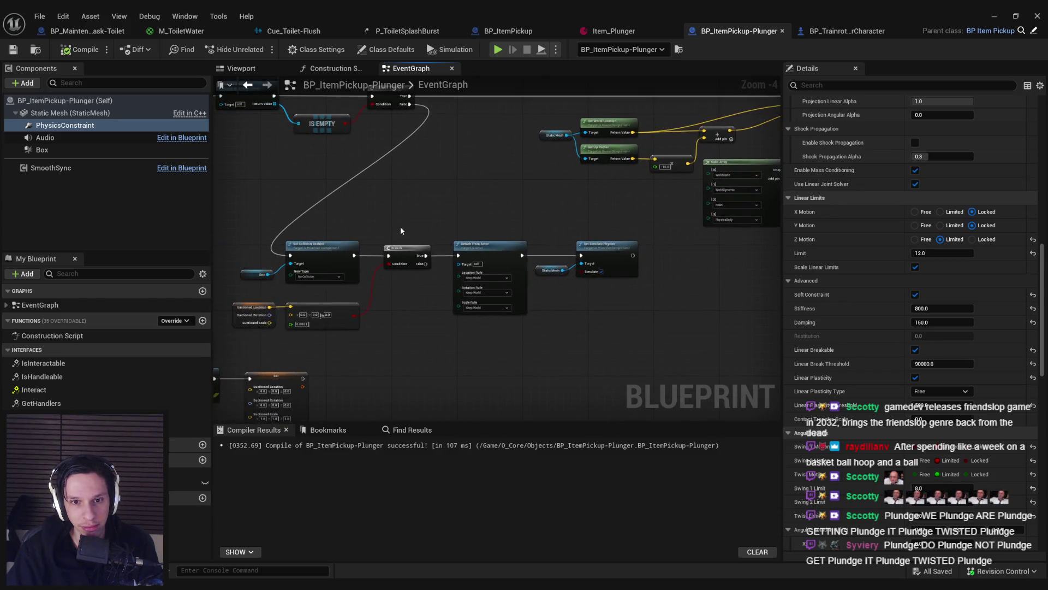
scroll(490, 253, up, 1)
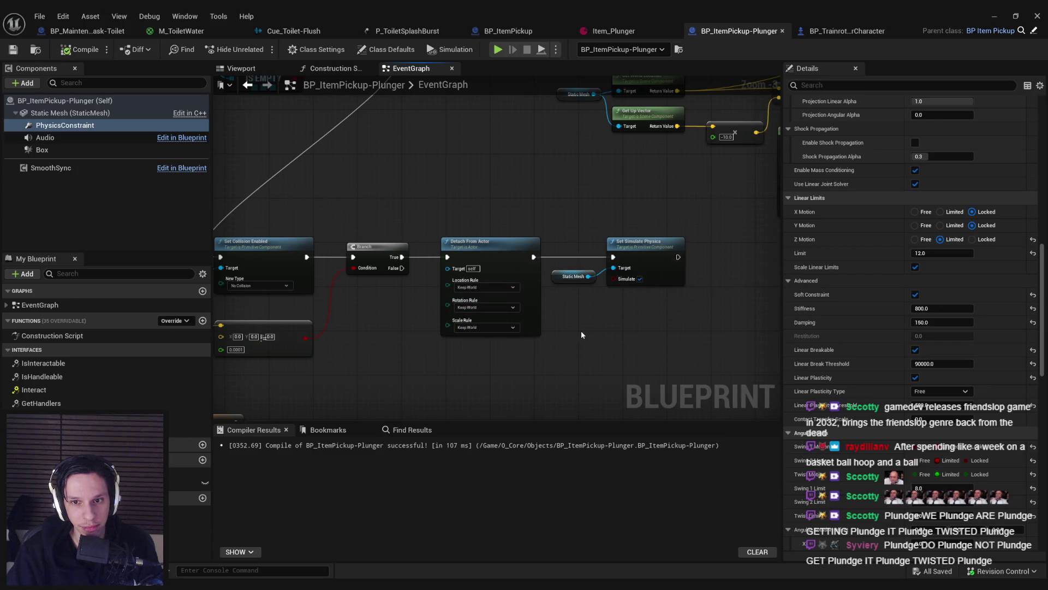
scroll(434, 246, down, 1)
mouse_move(469, 273)
mouse_down()
mouse_move(526, 288)
mouse_move(449, 201)
mouse_up()
scroll(460, 284, up, 1)
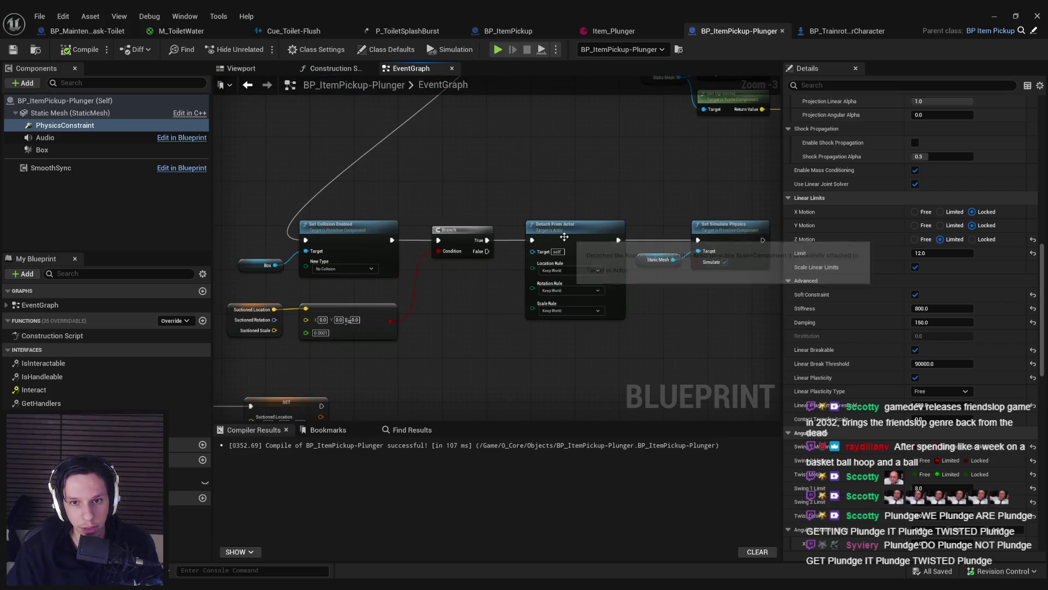
drag(481, 276, 464, 264)
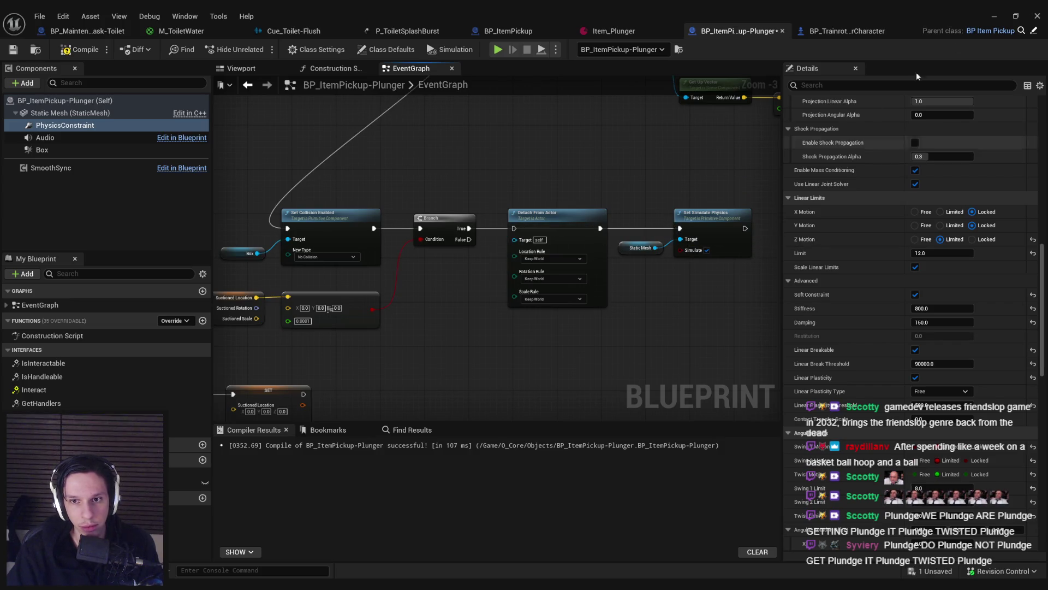
click(994, 16)
key(alt+p)
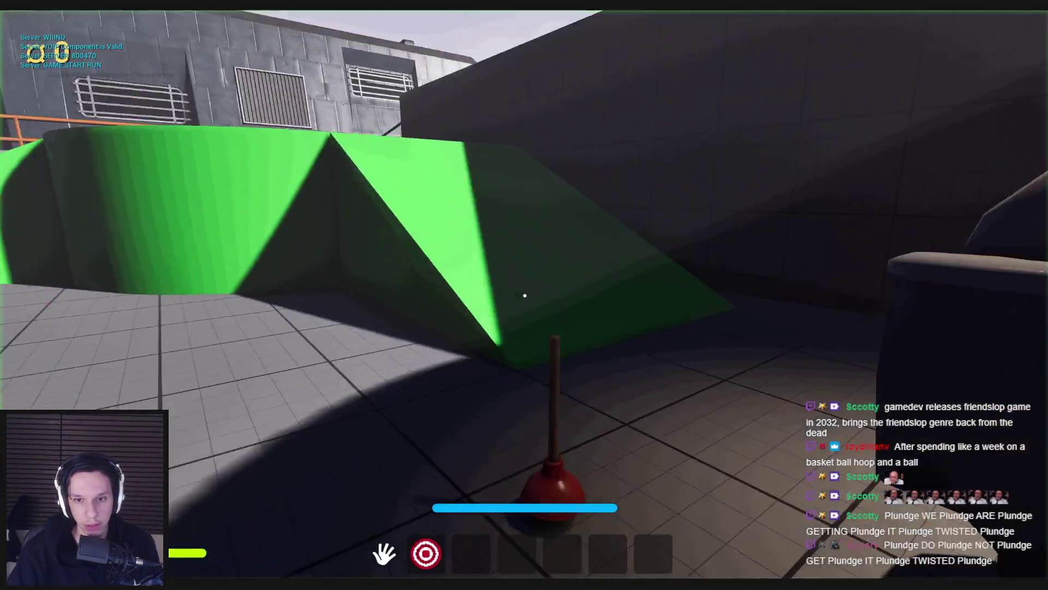
Step: Walk toward the plunger, end the play session, and delete the Detach From Actor node
key(w)
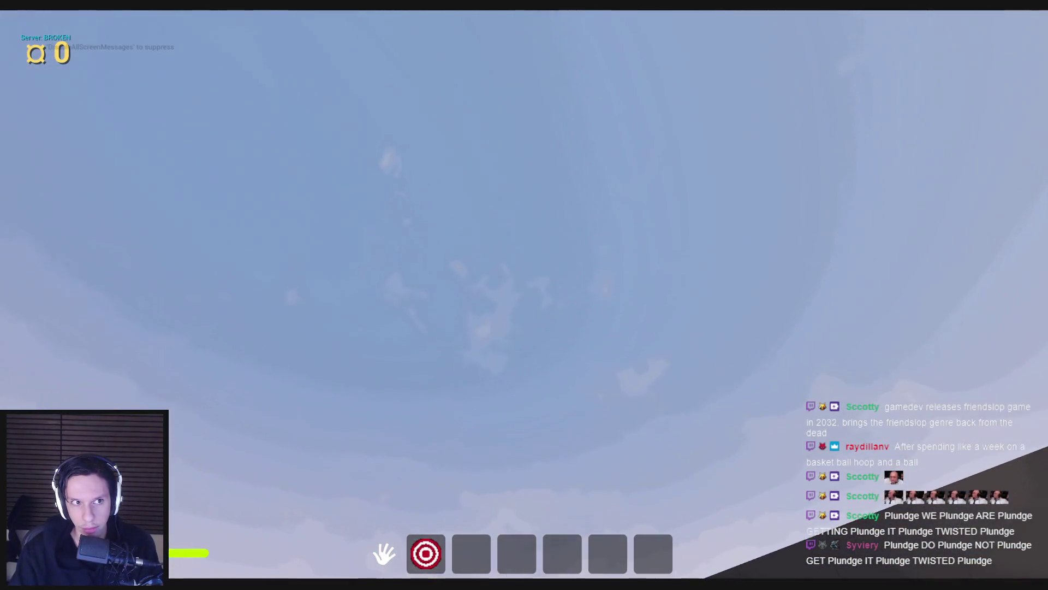
key(Escape)
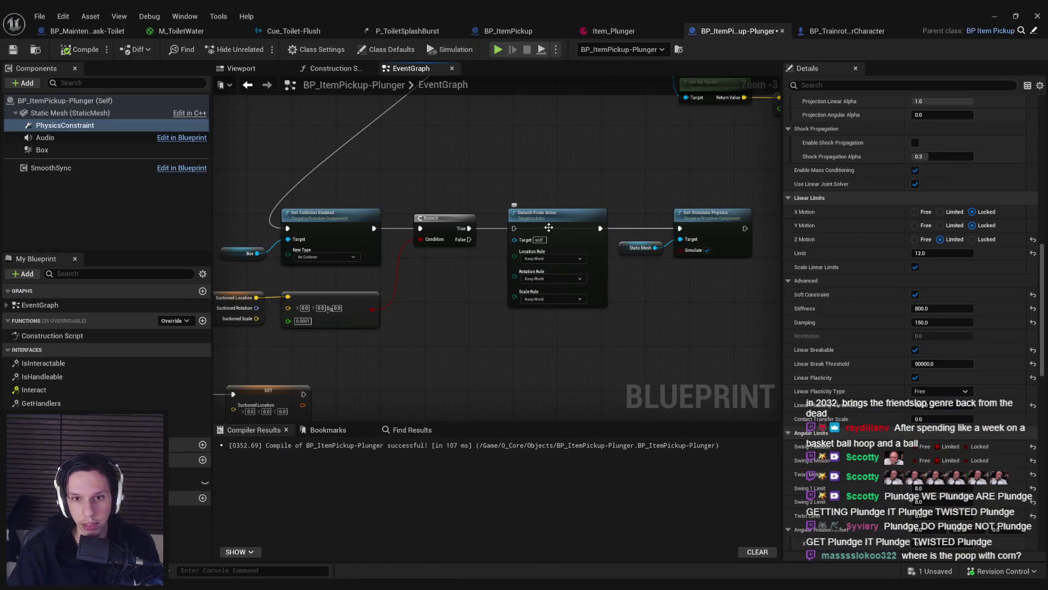
drag(549, 227, 541, 260)
key(Delete)
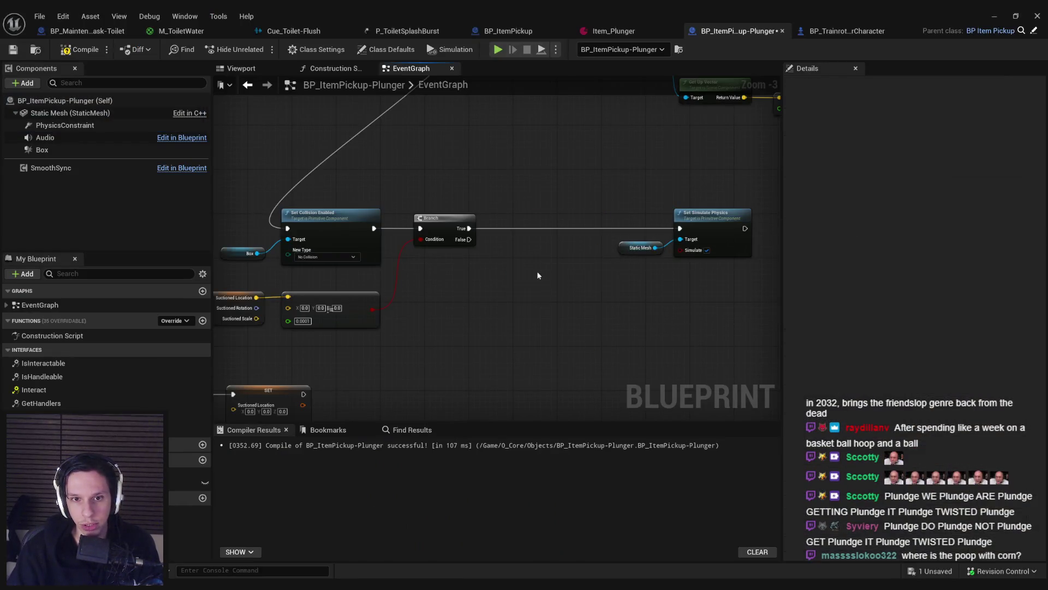
Step: Move the Set Simulate Physics and Static Mesh nodes left beside the Branch
drag(636, 227, 598, 226)
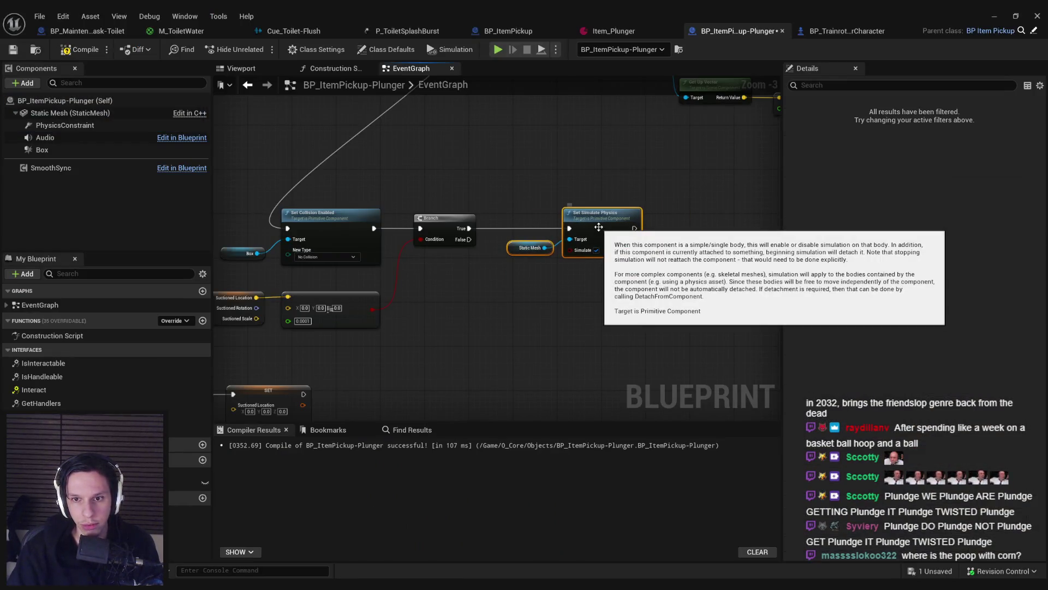
drag(468, 228, 548, 233)
click(990, 15)
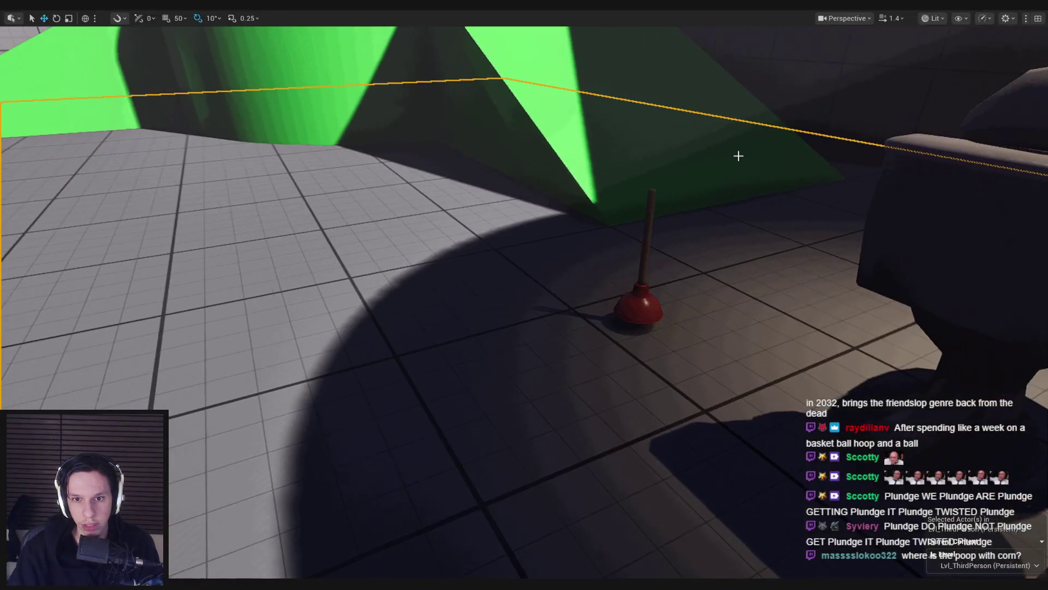
Step: Run a quick play test of the plunger, then wire Branch True into Set Simulate Physics
key(alt+p)
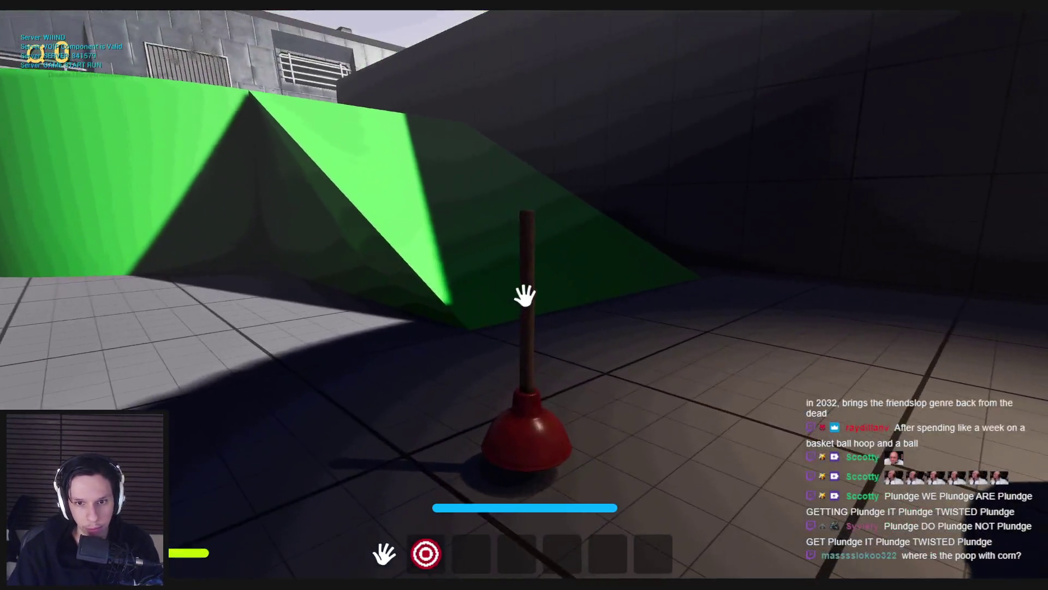
key(space)
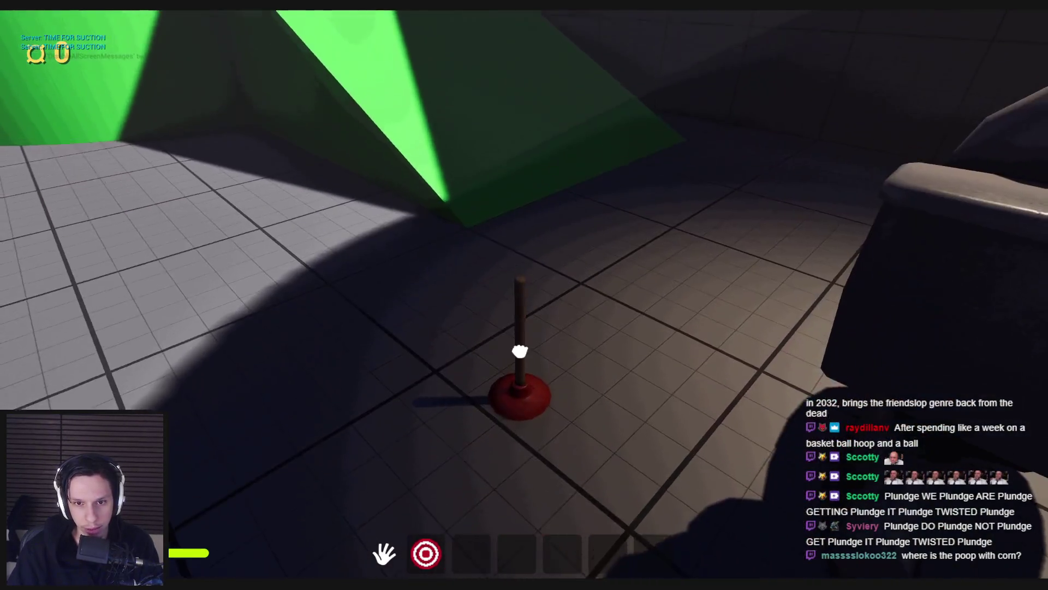
key(space)
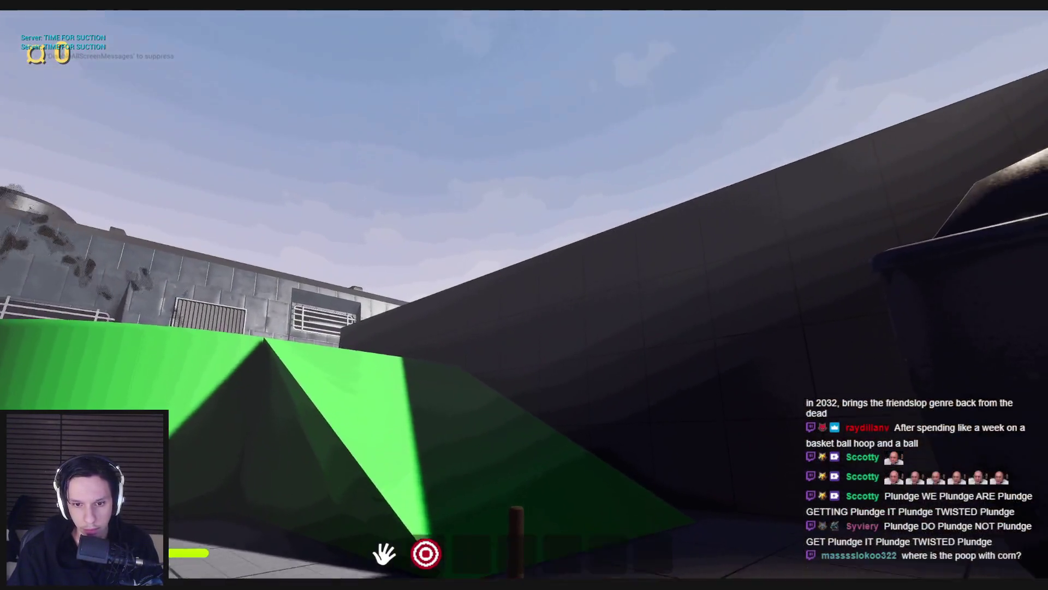
key(Escape)
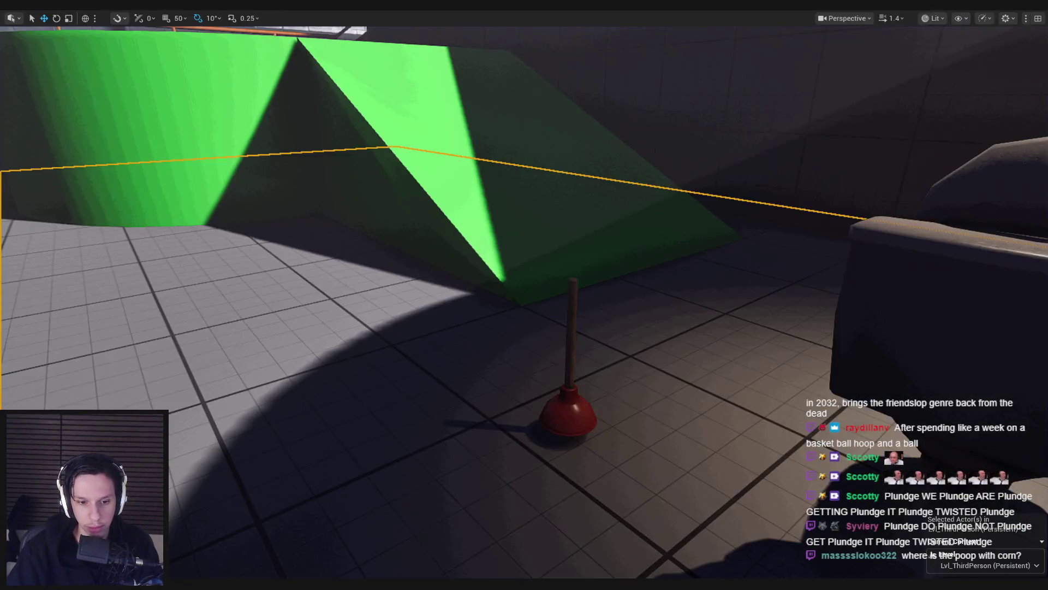
key(alt+Tab)
drag(470, 228, 499, 226)
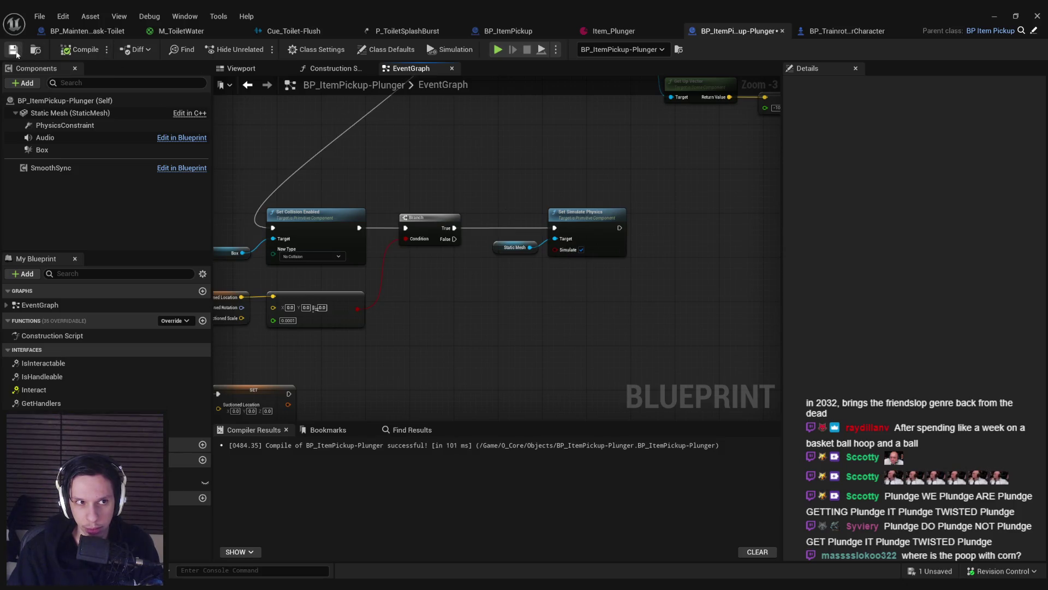
Step: Connect the Branch True output to the Line Trace For Objects execution input
scroll(408, 295, down, 2)
scroll(464, 246, up, 2)
scroll(464, 229, down, 2)
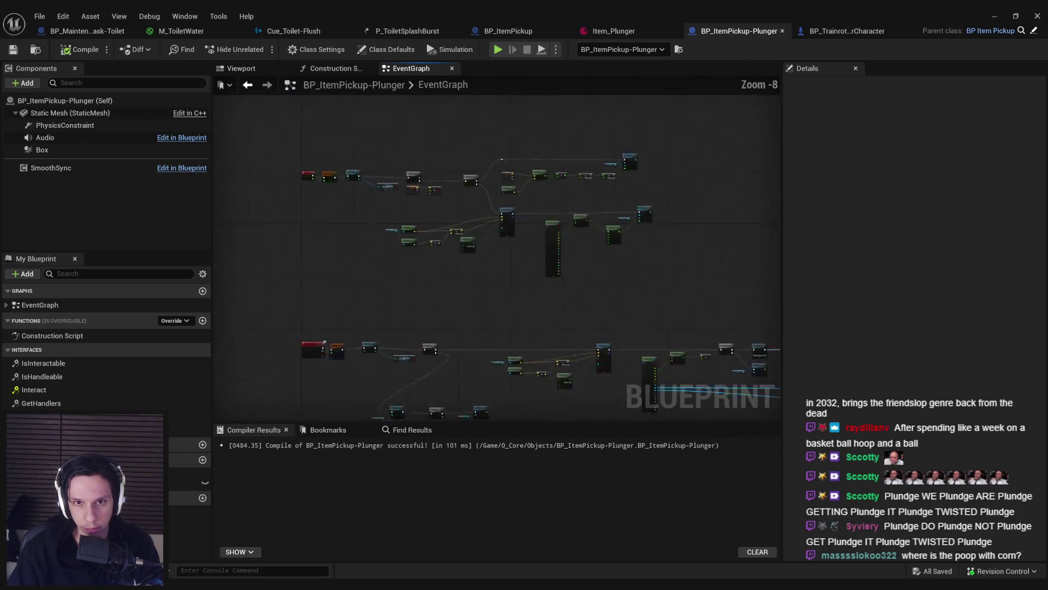
scroll(459, 214, up, 1)
scroll(403, 293, up, 1)
mouse_move(403, 294)
mouse_down()
mouse_move(612, 268)
mouse_move(491, 286)
mouse_move(591, 267)
mouse_move(685, 272)
mouse_move(548, 255)
mouse_move(497, 278)
mouse_move(400, 258)
mouse_up()
scroll(498, 276, down, 1)
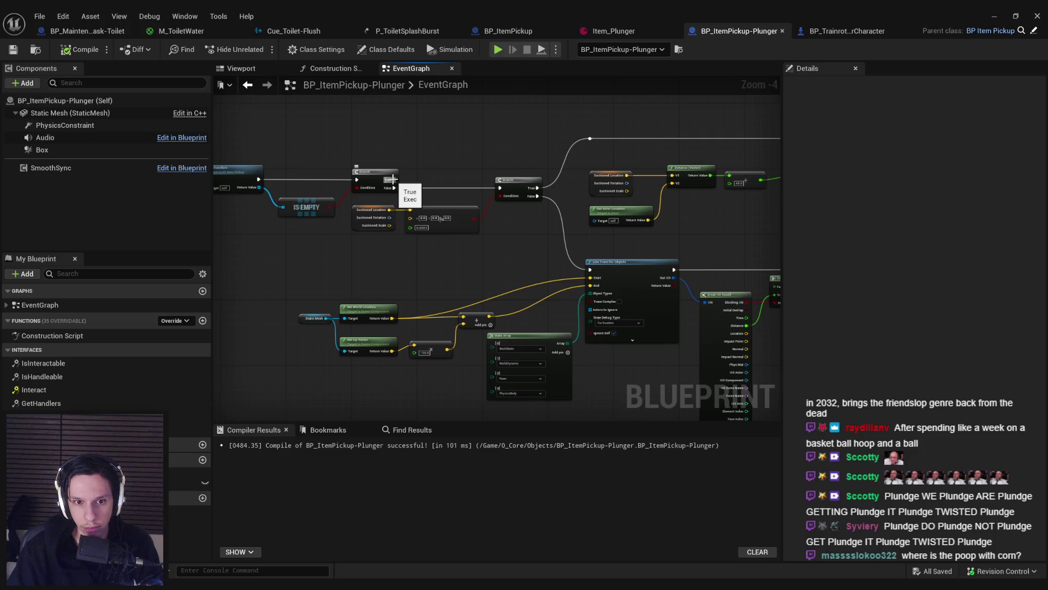
drag(398, 193, 146, 171)
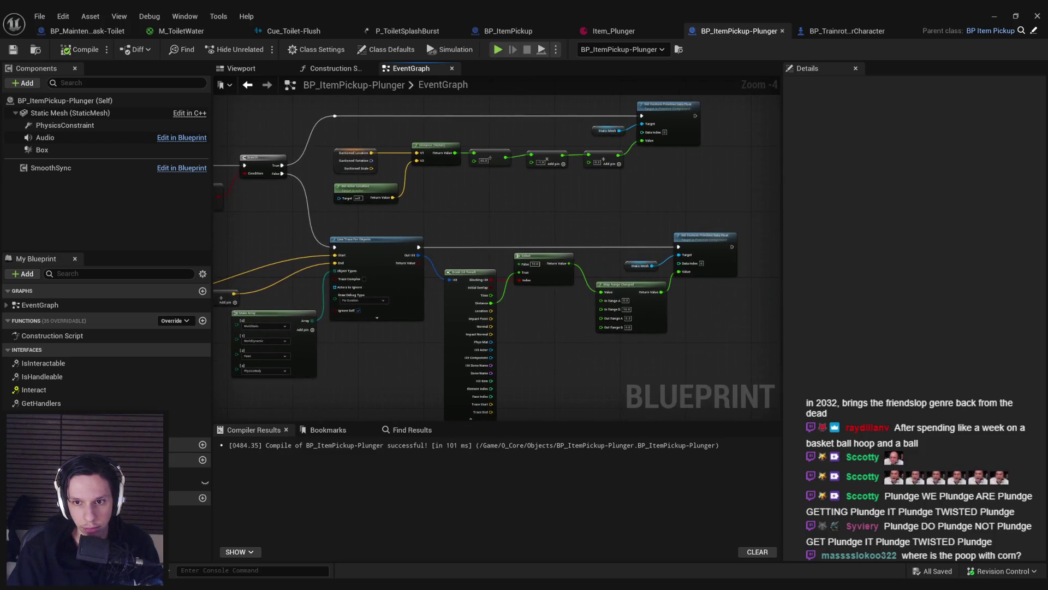
mouse_move(242, 255)
mouse_down()
mouse_move(280, 243)
mouse_move(459, 236)
mouse_up()
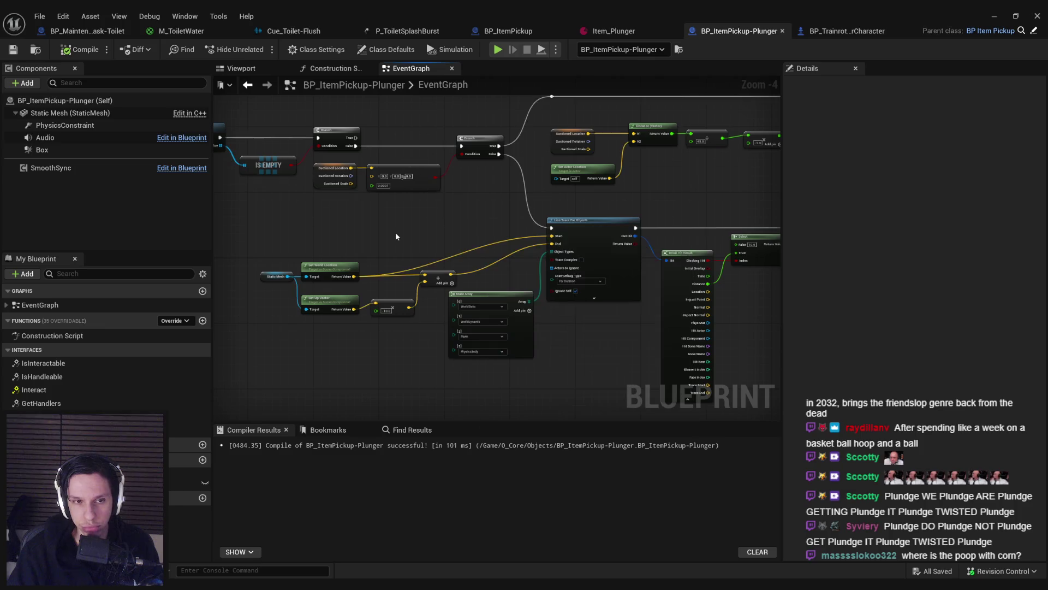
drag(356, 137, 553, 229)
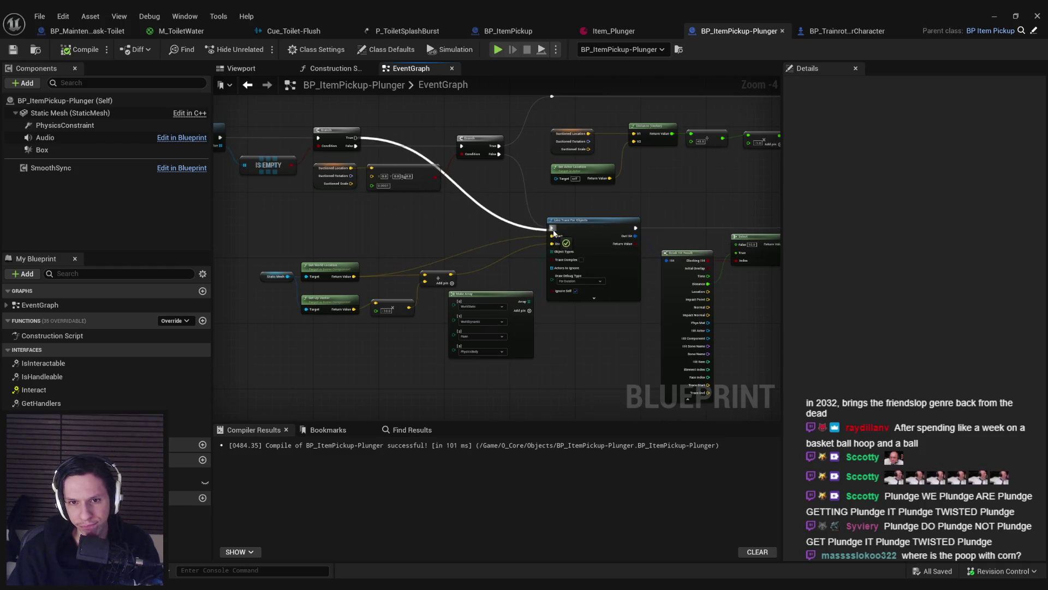
Step: Set the Blueprint editor aside to show the level with the plunger on the floor
scroll(307, 227, down, 2)
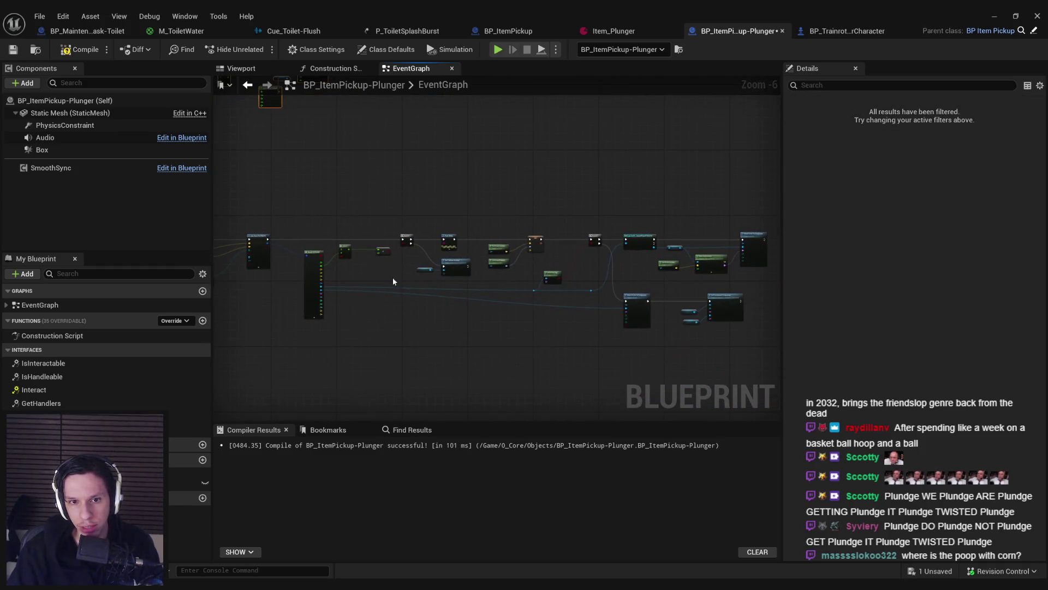
scroll(531, 302, up, 2)
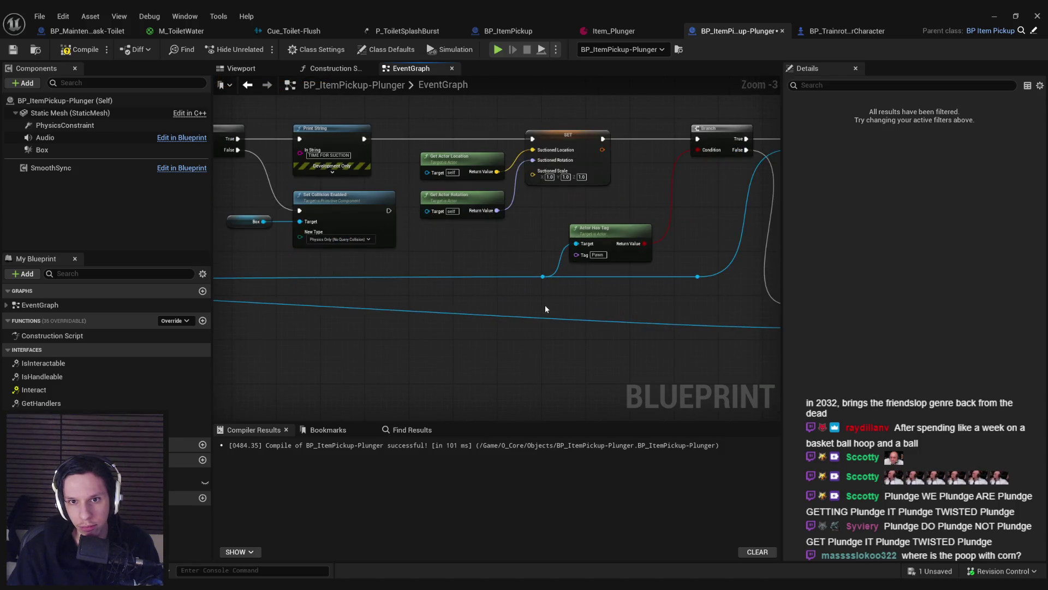
scroll(544, 306, down, 5)
scroll(480, 205, up, 5)
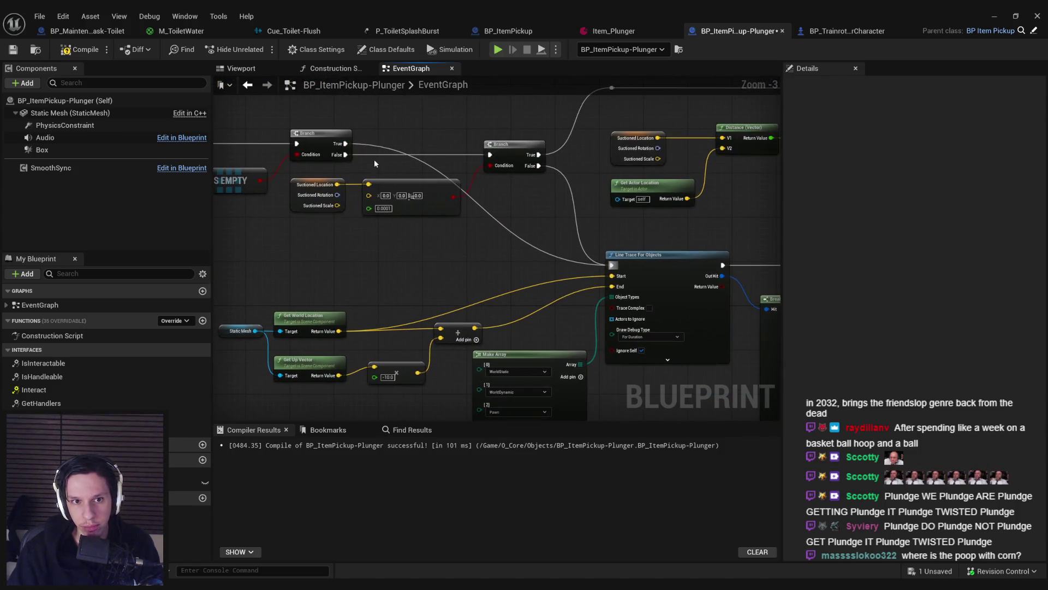
click(993, 18)
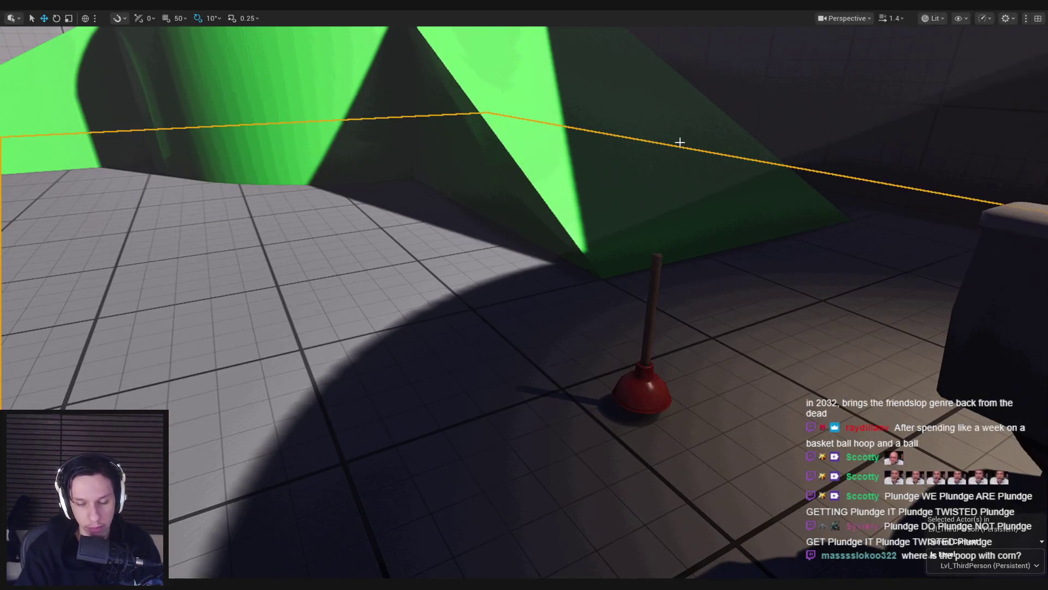
Step: Play-test the suction by planting the plunger and walking toward and away from it
key(alt+p)
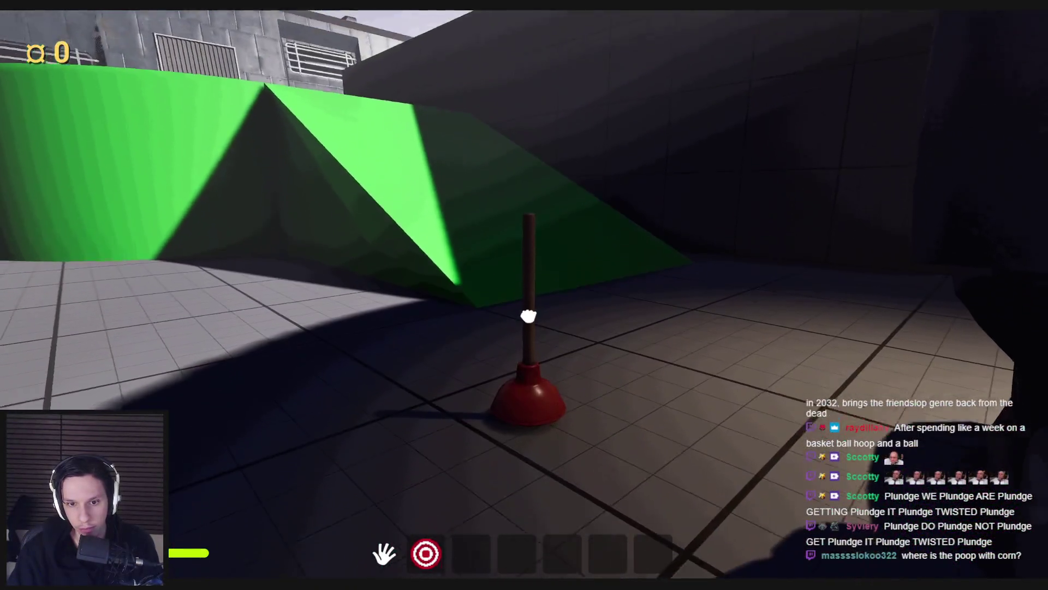
click(524, 355)
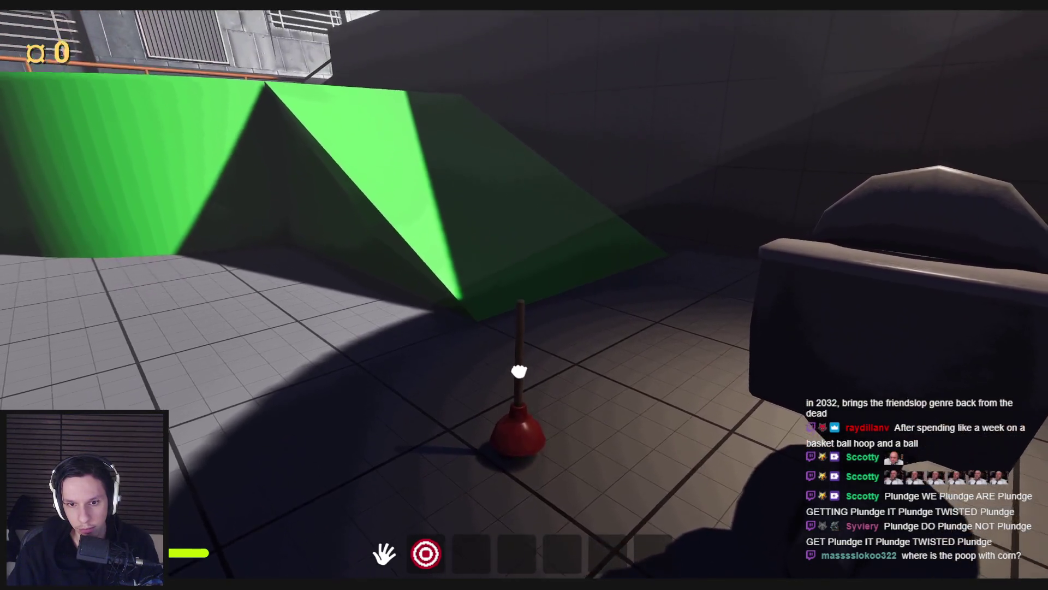
key(w)
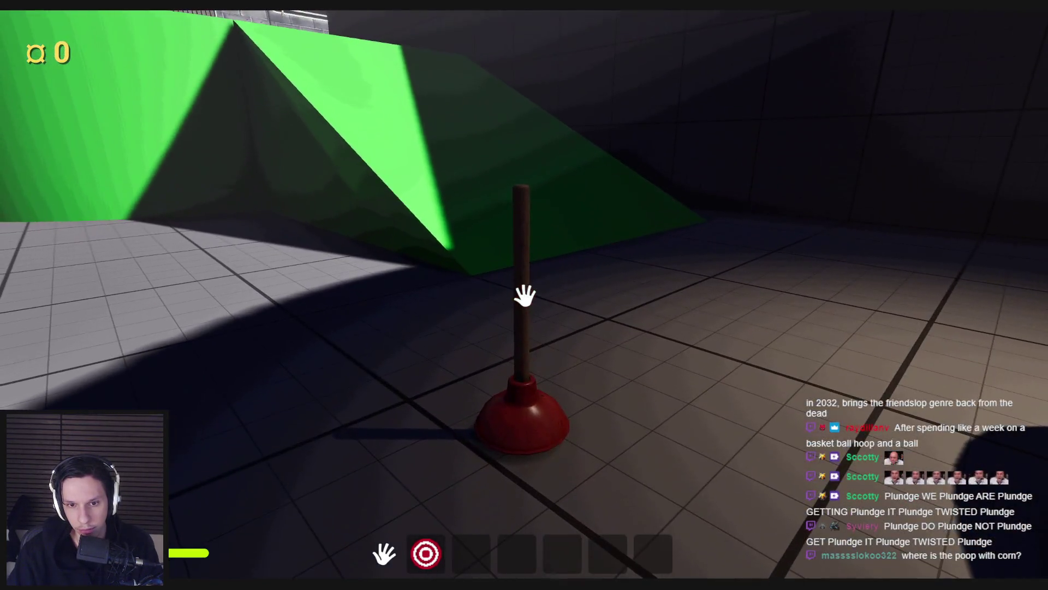
key(s)
key(Escape)
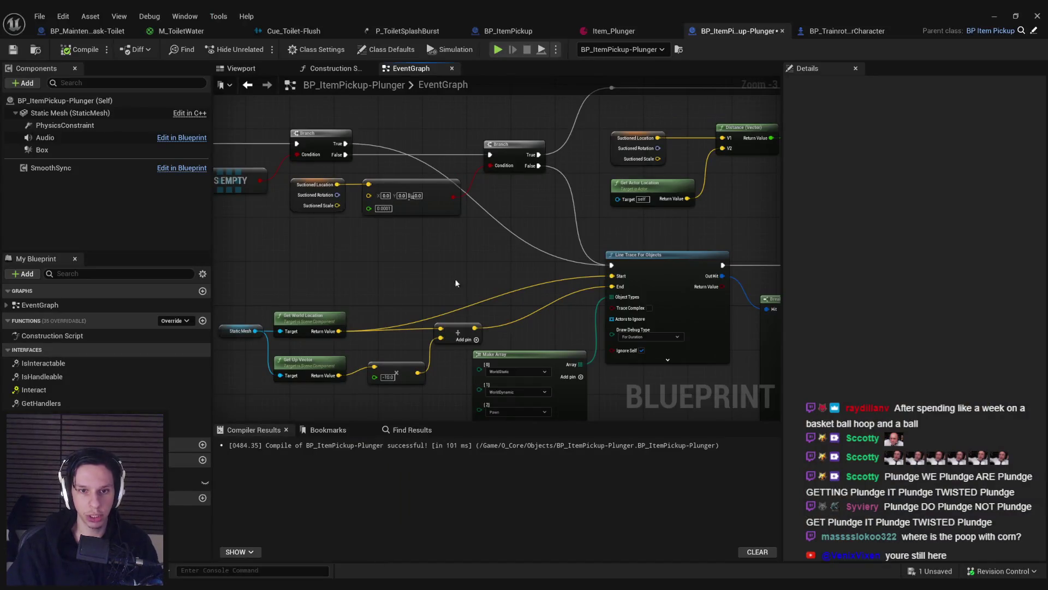
Step: Scroll the PhysicsConstraint Details to the soft linear limits, Stiffness 800 and Damping 150
scroll(456, 282, down, 3)
scroll(506, 258, up, 3)
drag(1039, 310, 1047, 368)
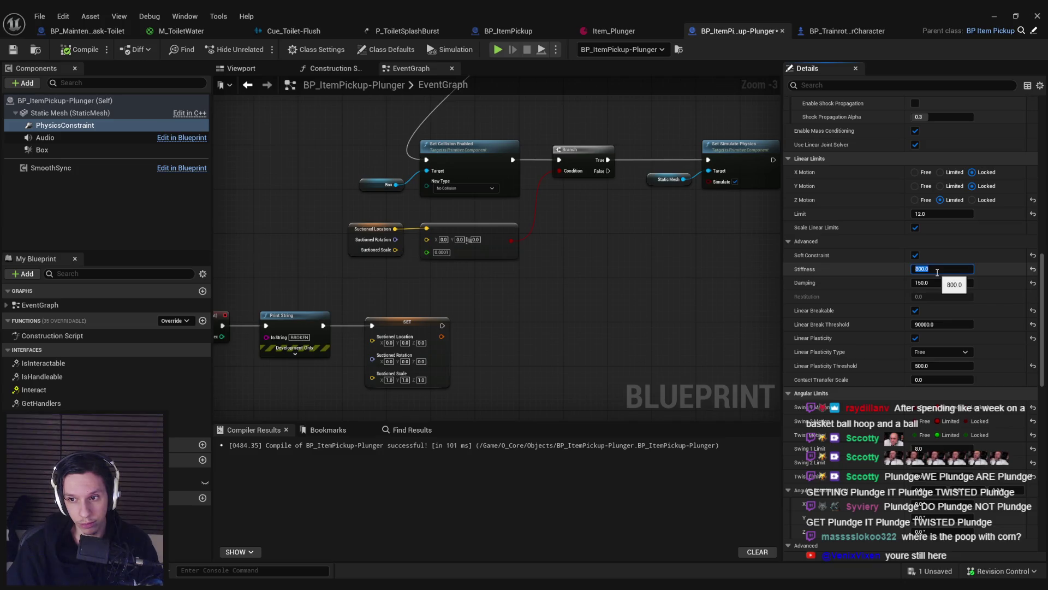
Step: Set the PhysicsConstraint soft linear Stiffness to 2500 and launch a new play session
text(2500)
key(Return)
click(826, 356)
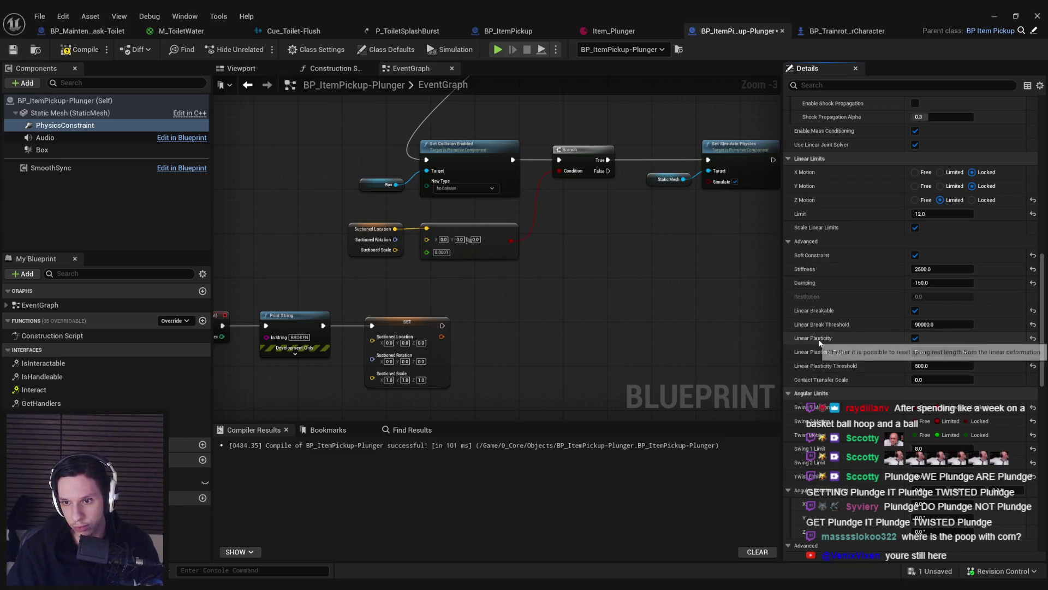
key(alt+Tab)
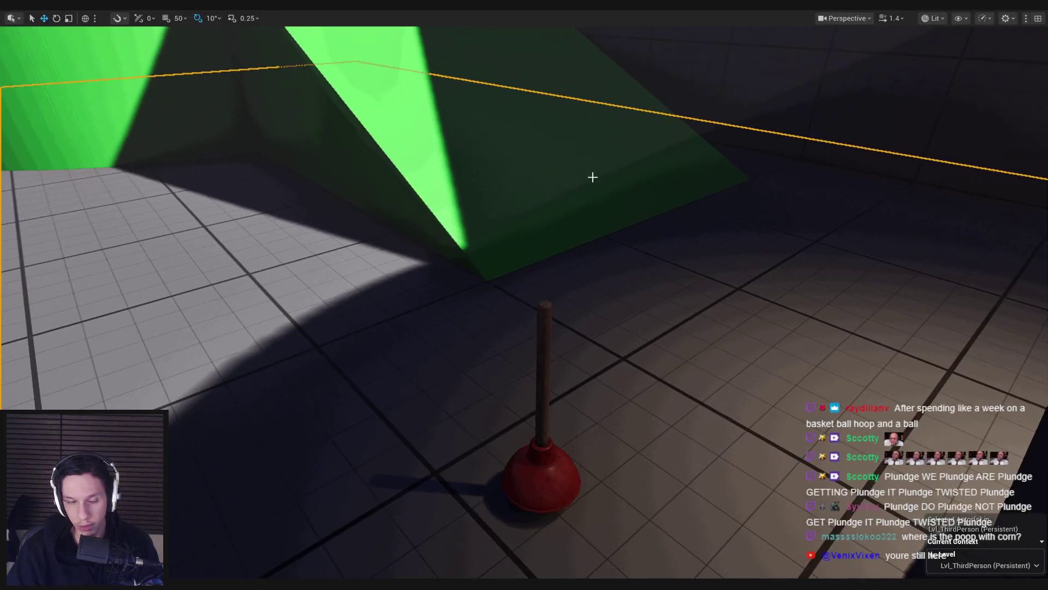
key(alt+p)
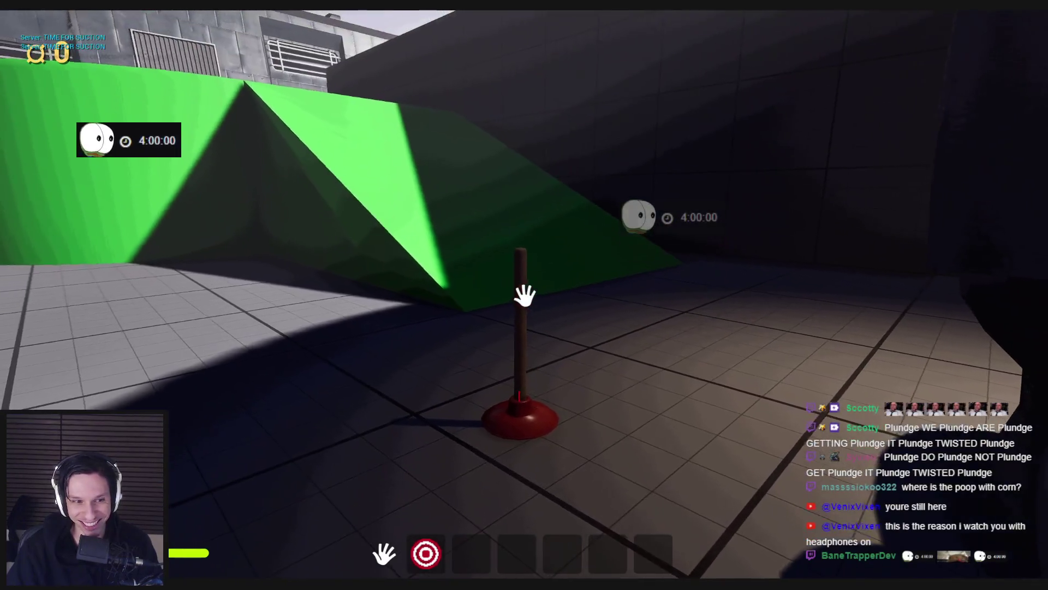
Step: Grab and plant the plunger, pulling on its stick to test the suction
click(525, 345)
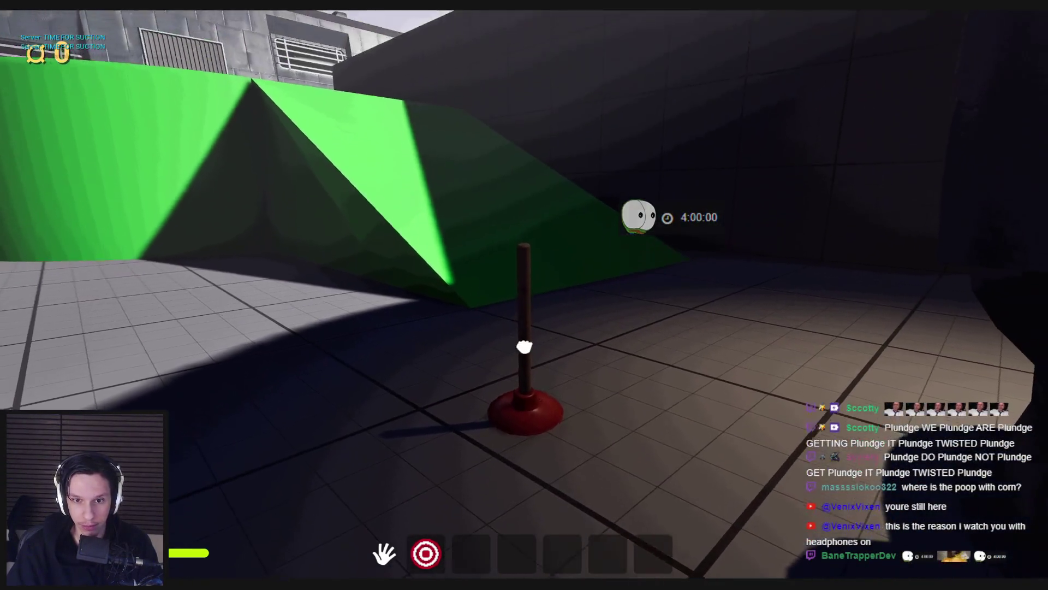
click(524, 295)
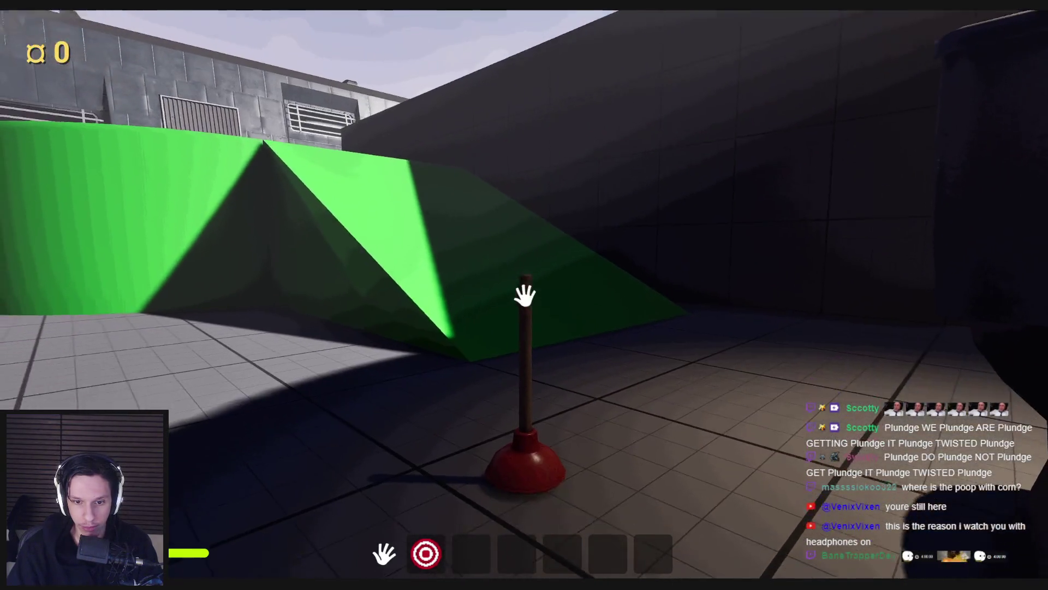
drag(526, 297, 504, 427)
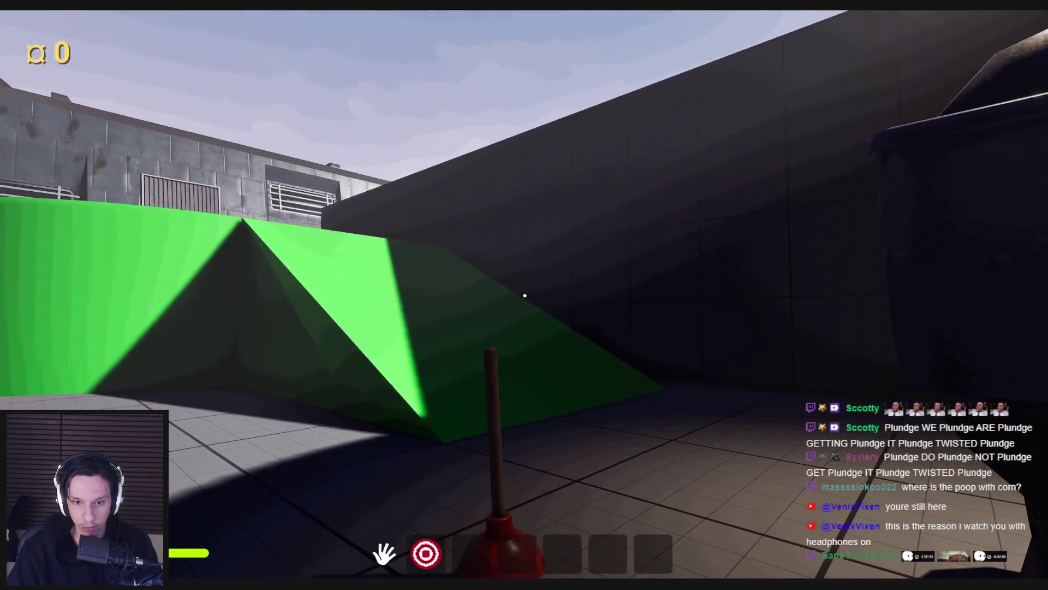
key(s)
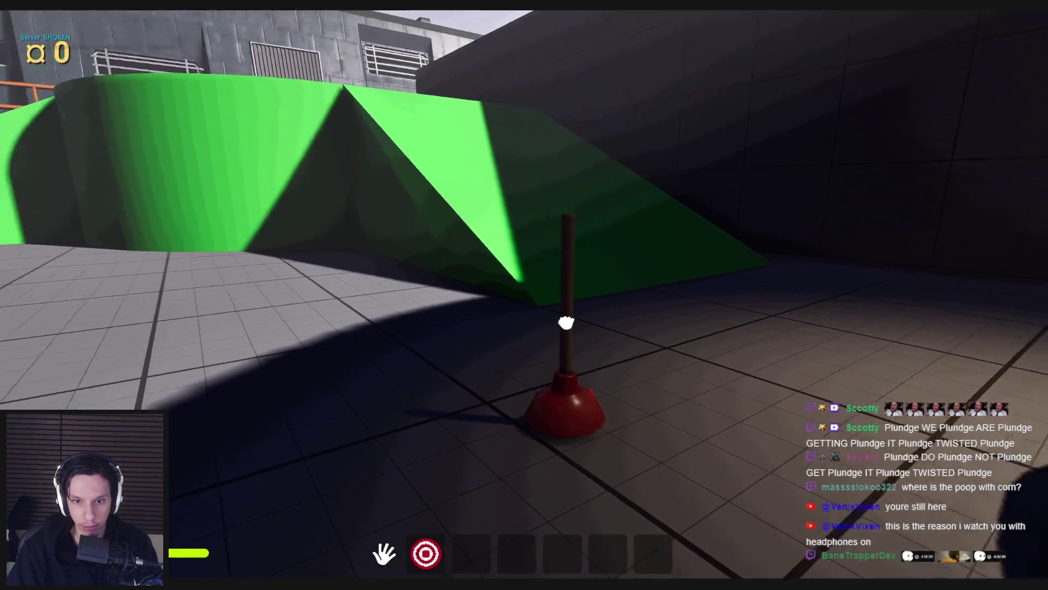
mouse_move(566, 320)
mouse_down()
mouse_move(608, 328)
mouse_move(433, 304)
mouse_move(524, 295)
mouse_up()
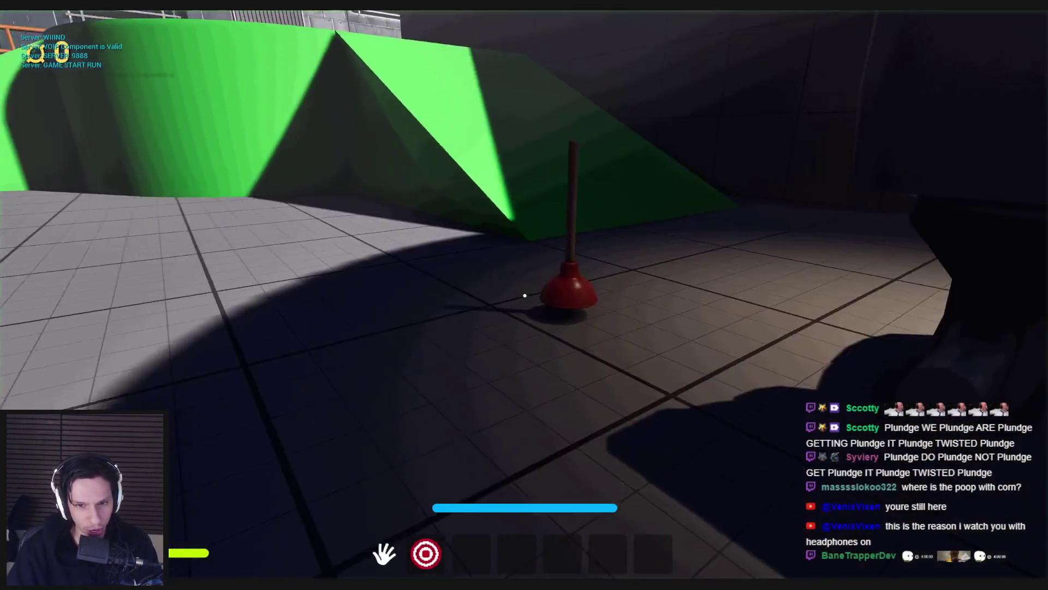
key(w)
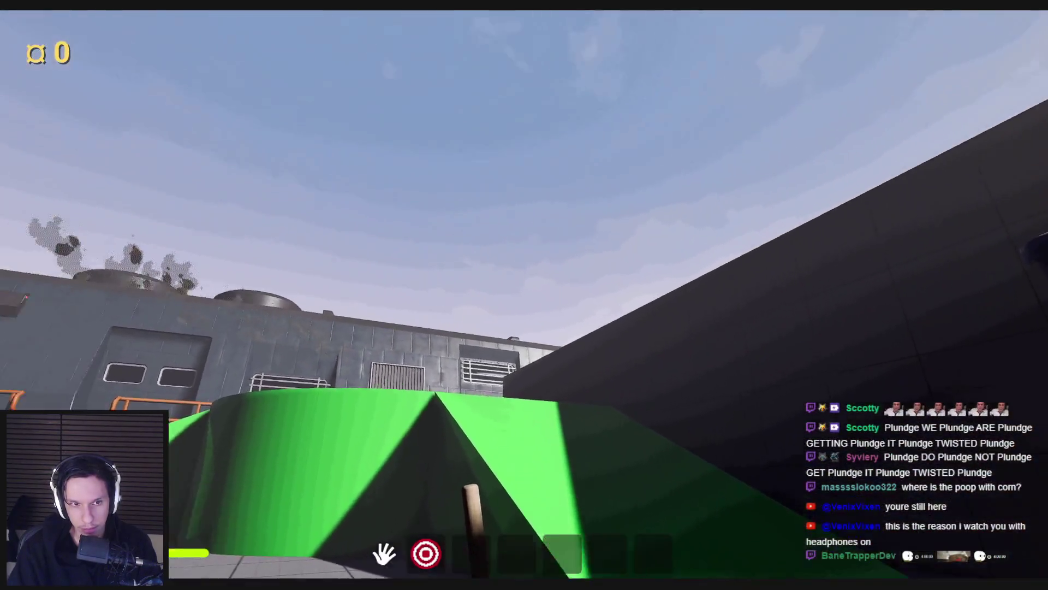
Step: Yank the plunger until the constraint breaks, carry it around, and stop playing
click(524, 294)
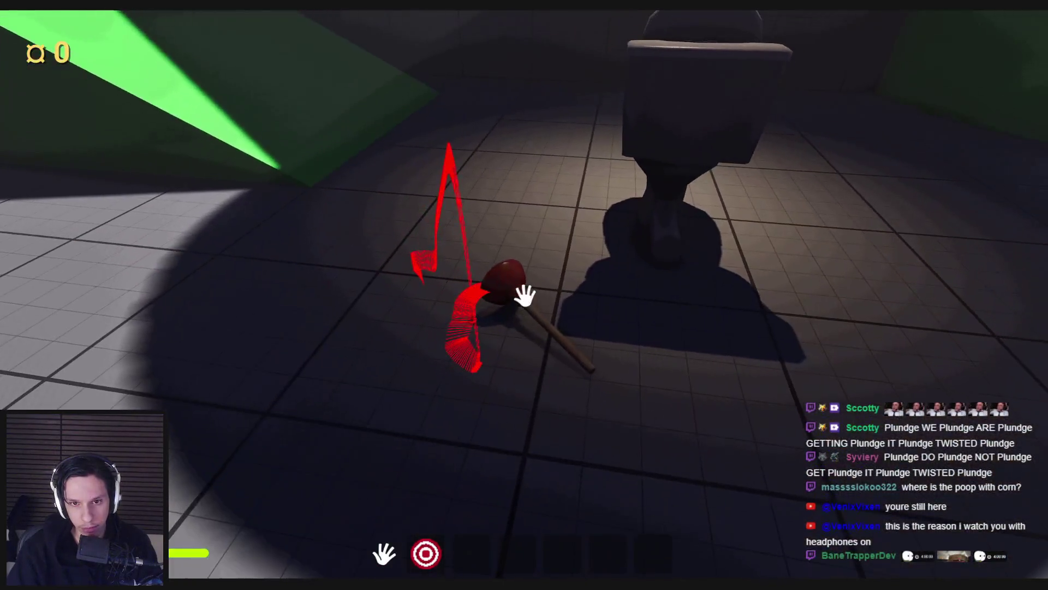
mouse_move(524, 295)
mouse_down()
mouse_move(527, 382)
mouse_move(444, 485)
mouse_move(666, 423)
mouse_move(916, 478)
mouse_move(883, 490)
mouse_up()
mouse_move(525, 295)
mouse_down()
mouse_move(598, 300)
mouse_move(835, 372)
mouse_up()
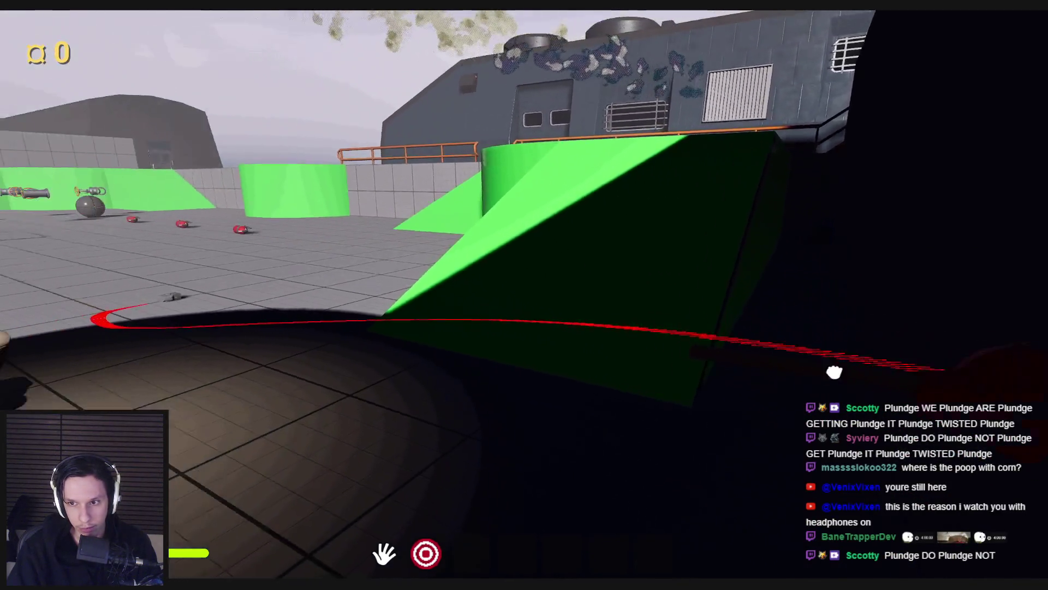
key(F8)
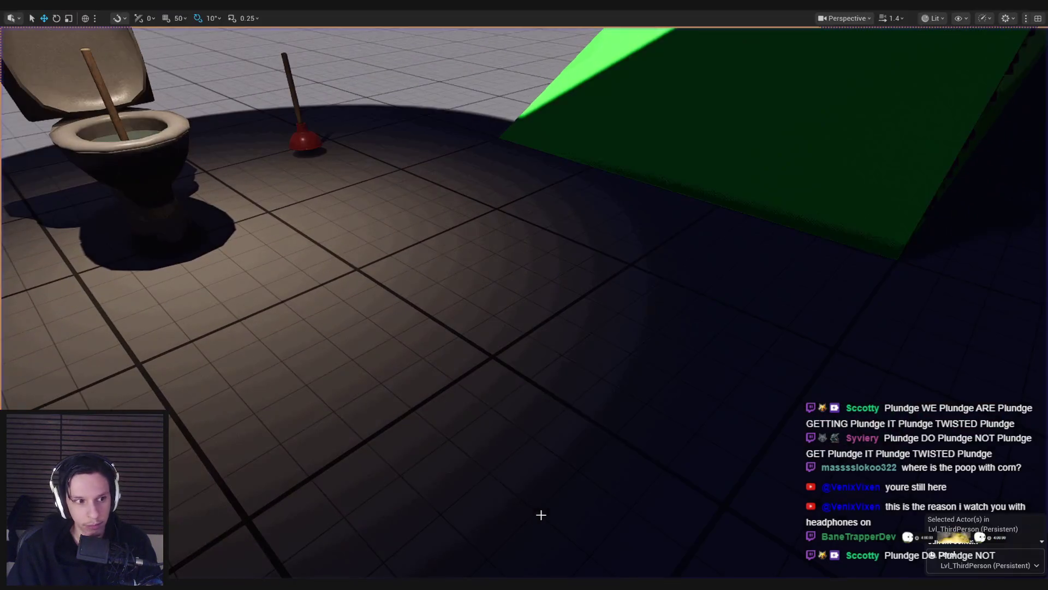
Step: Enable the linear motor's Position Target Z, commit the Strength value, and start a new play session
key(Escape)
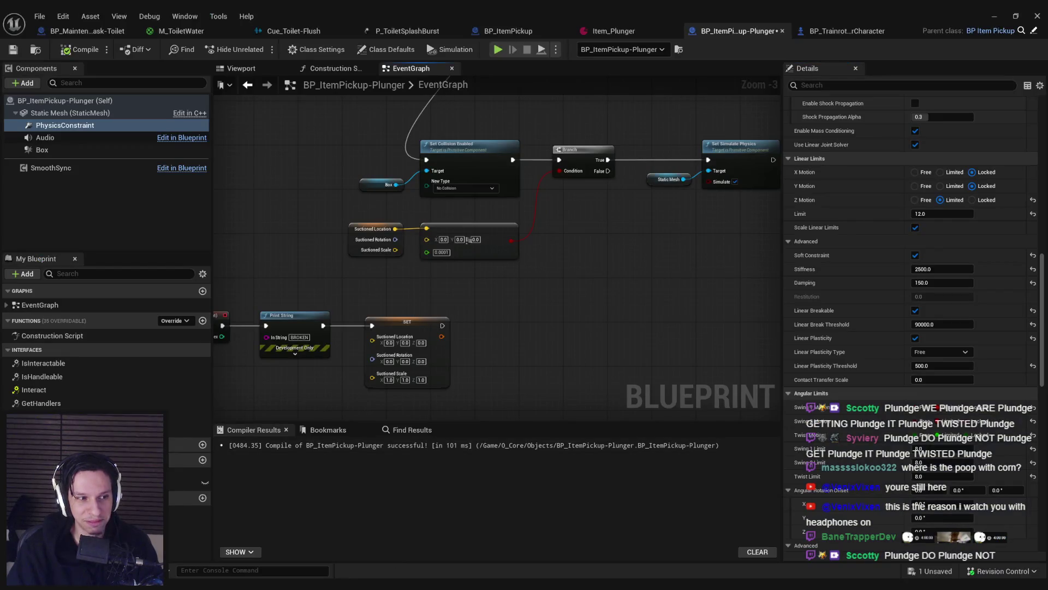
mouse_move(382, 293)
mouse_down()
mouse_move(440, 280)
mouse_move(475, 248)
mouse_up()
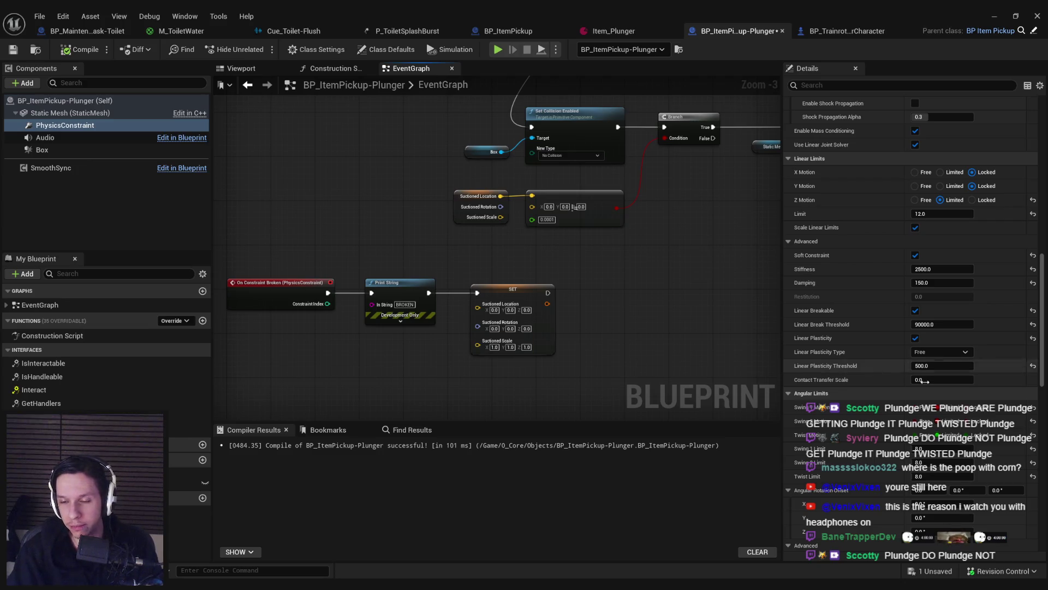
scroll(812, 368, up, 5)
scroll(892, 306, down, 12)
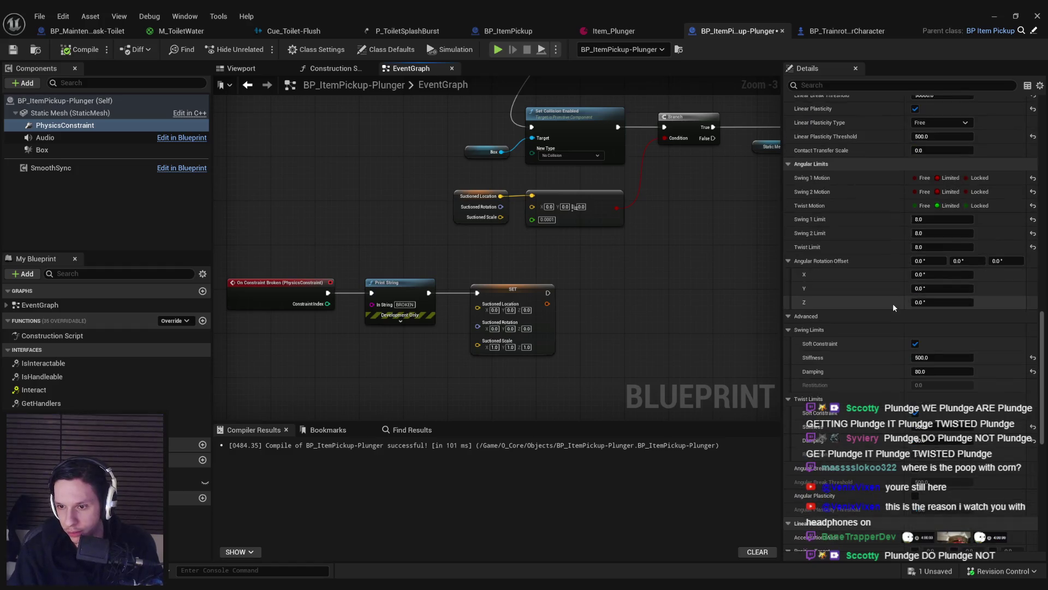
scroll(893, 303, down, 4)
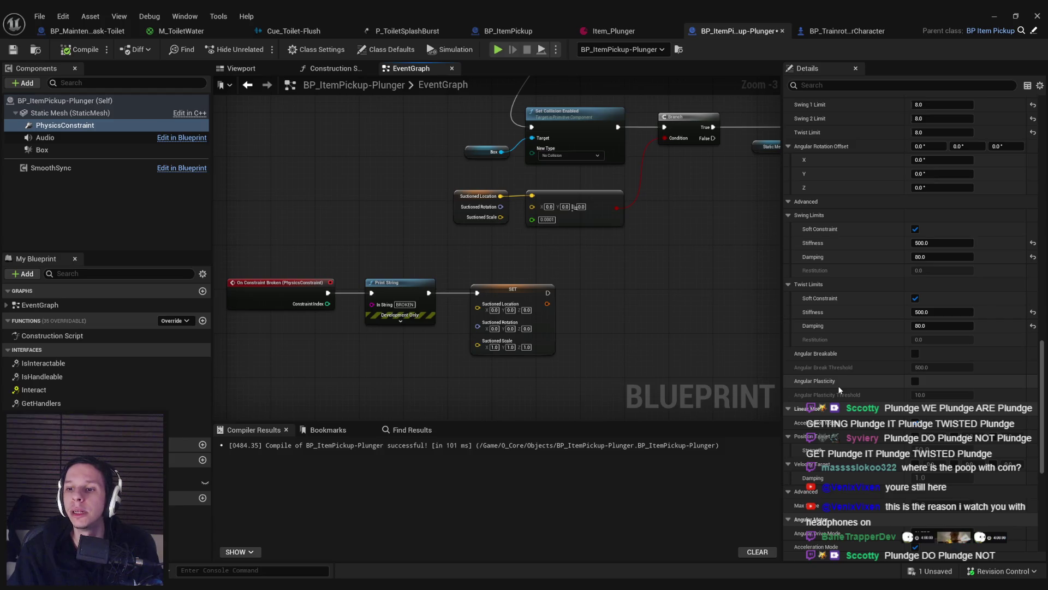
scroll(826, 383, down, 4)
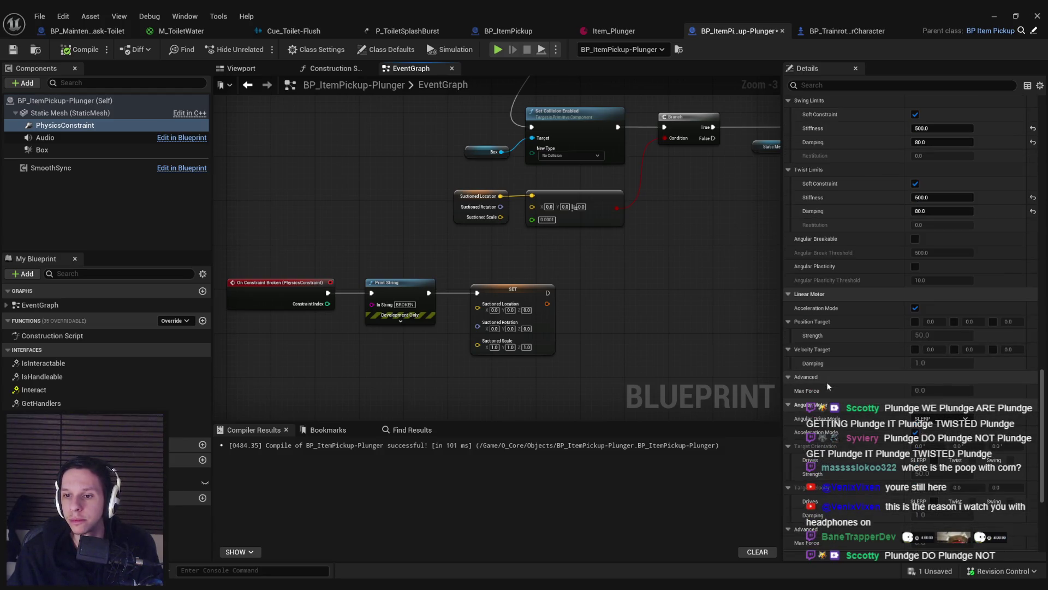
click(993, 322)
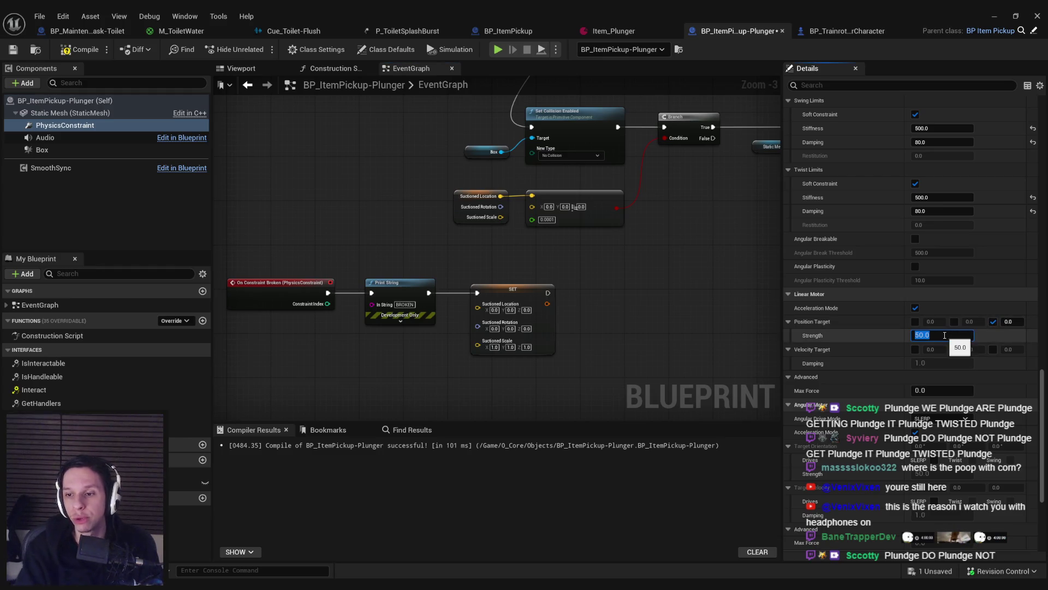
text(500)
key(Return)
key(alt+p)
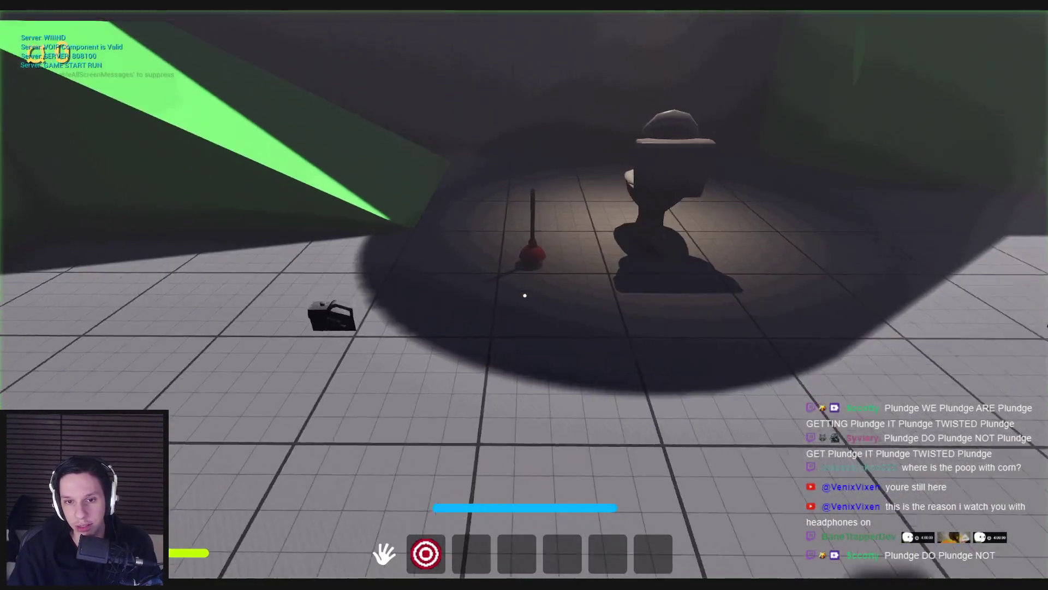
Step: Plant the plunger twice for suction in a quick play test, then return to the level
key(w)
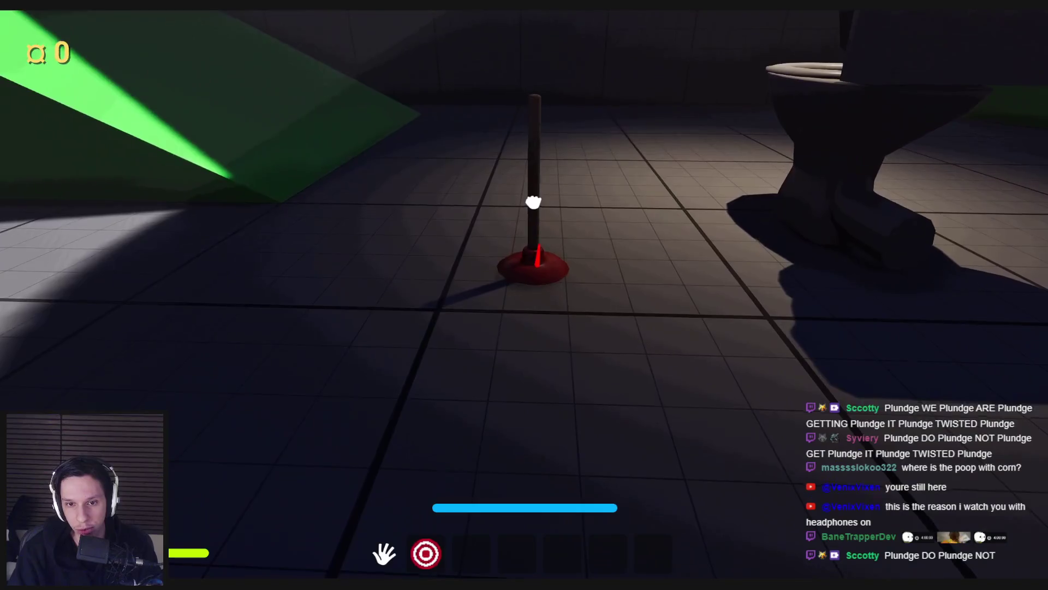
click(534, 202)
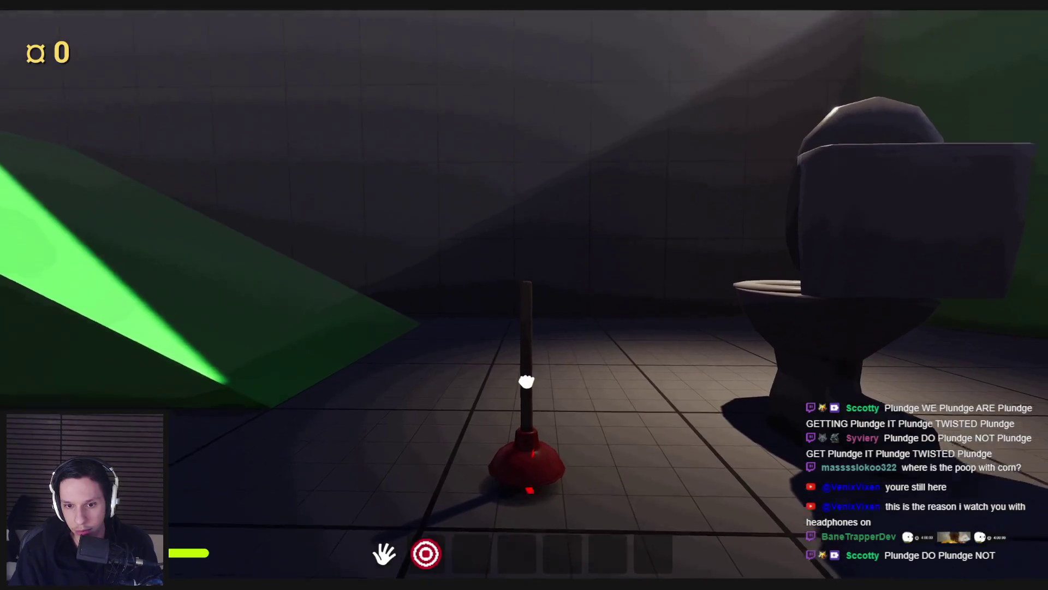
key(w)
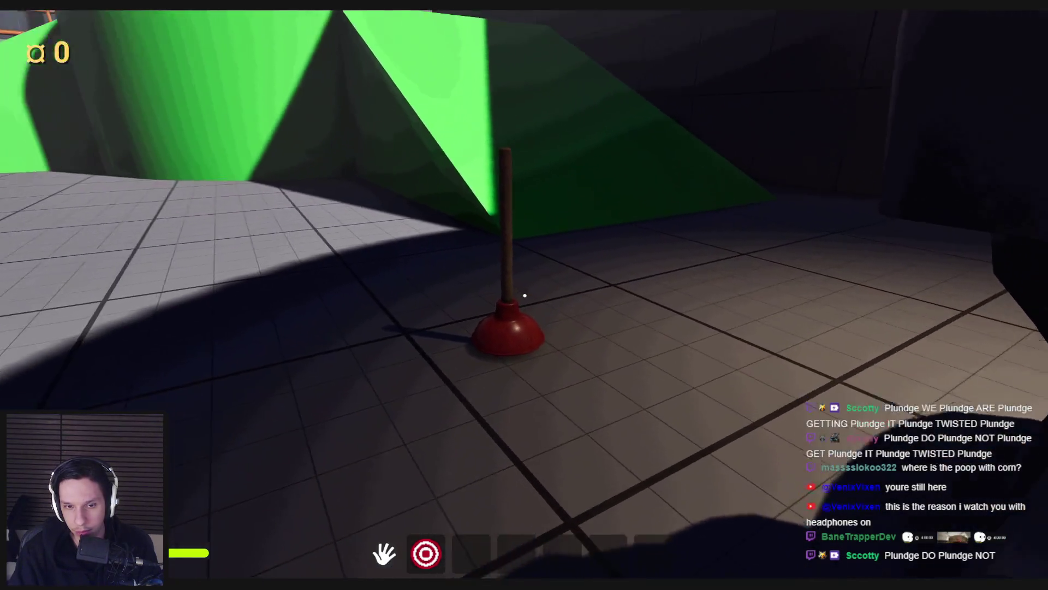
click(524, 295)
key(Escape)
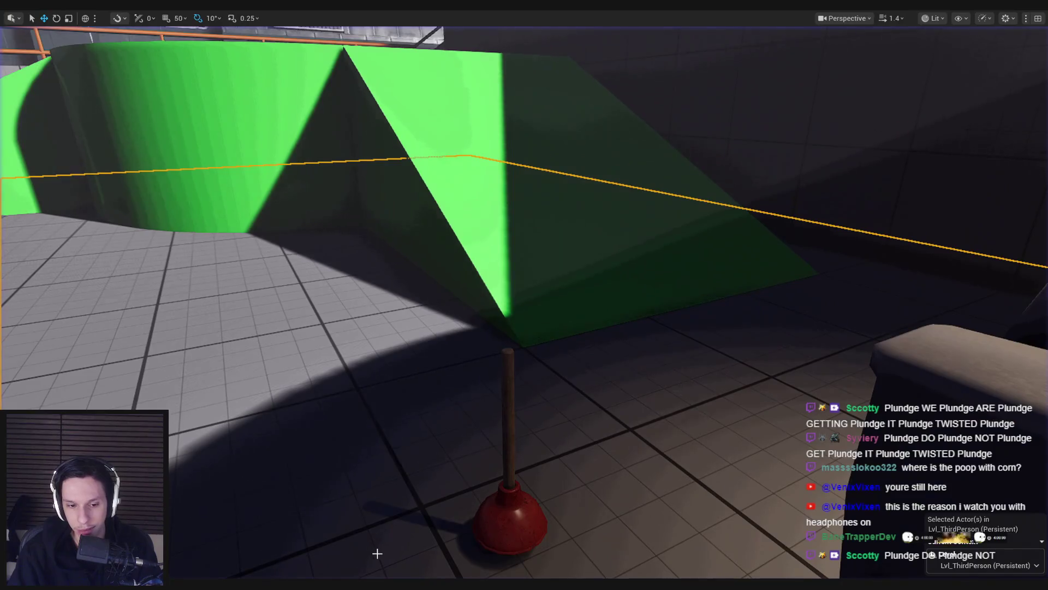
click(384, 566)
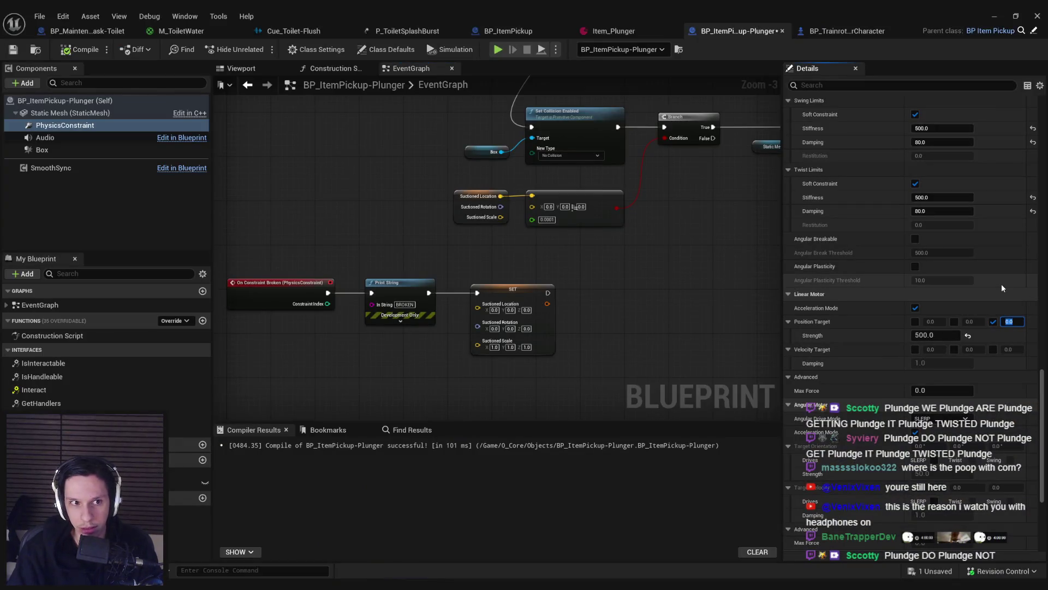
key(alt+Tab)
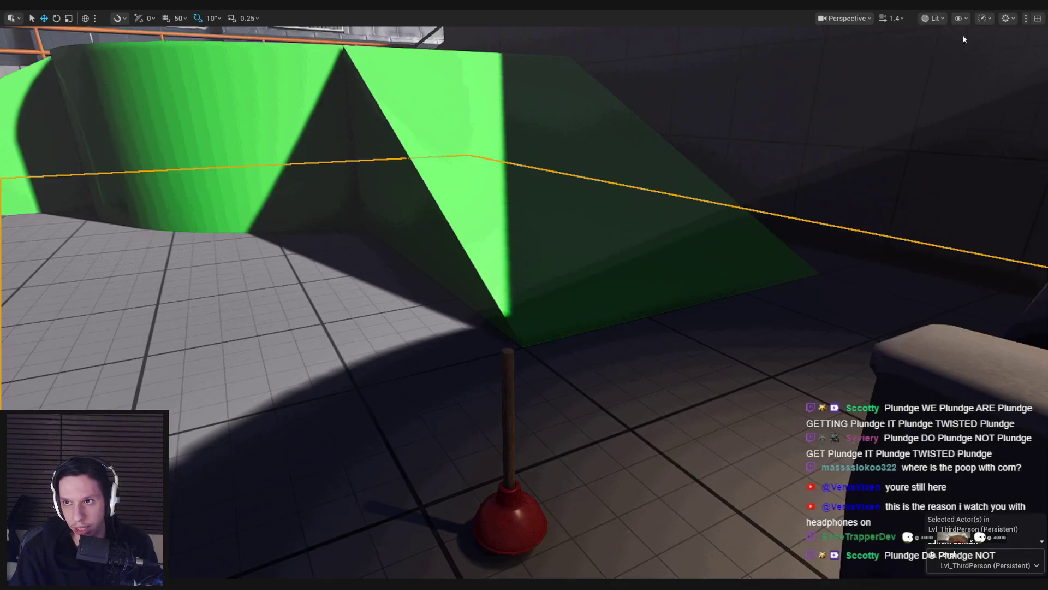
Step: Start another play session, walk up close to and around the plunger, then stop
key(alt+p)
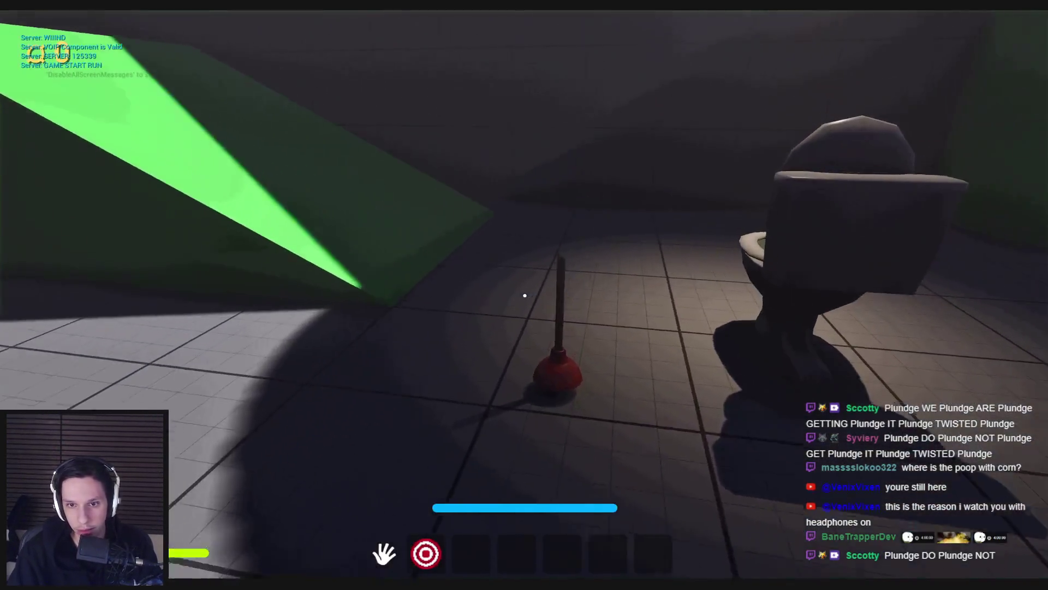
key(w)
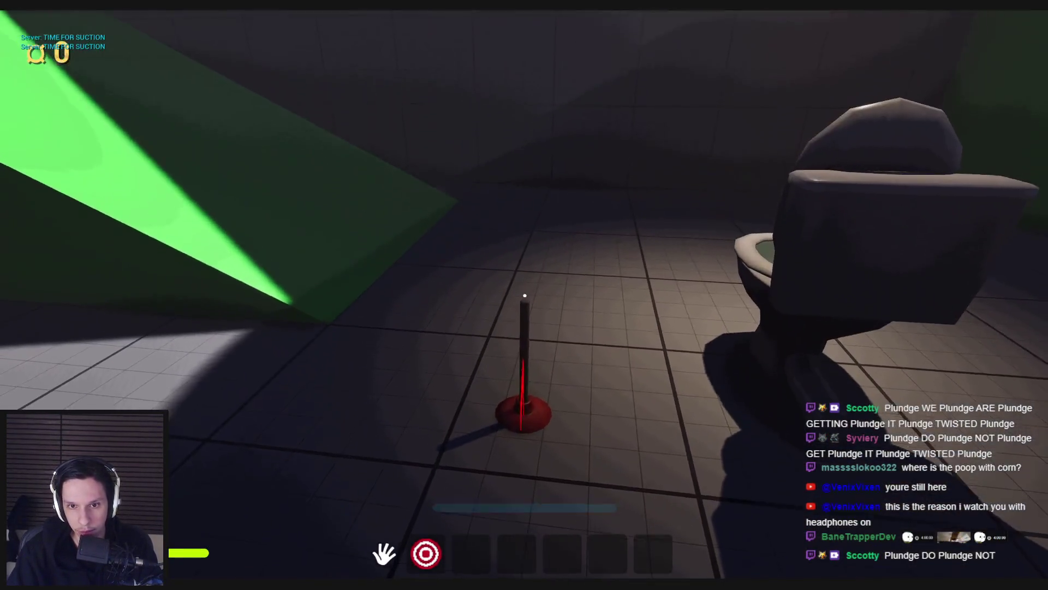
key(w)
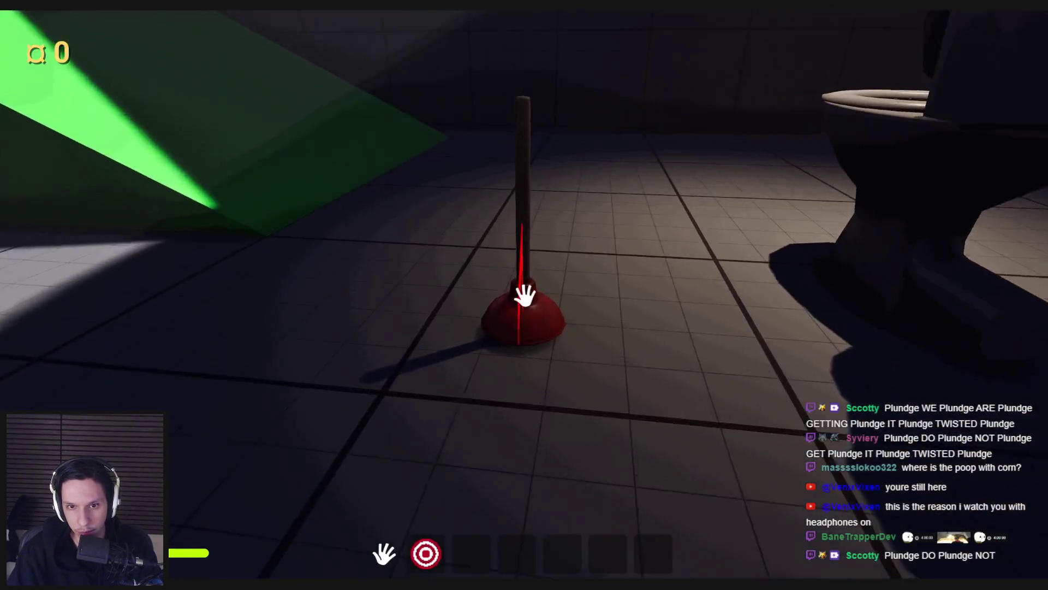
key(w)
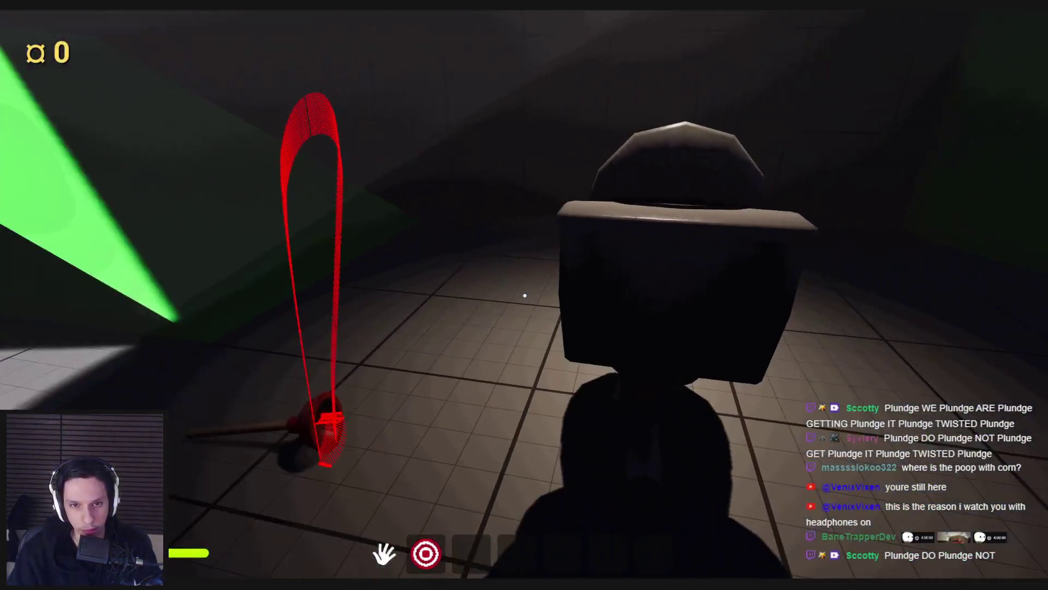
key(Escape)
Step: In the plunger Blueprint, set Linear Motor Position Target Z to -15, then return to the level
mouse_move(343, 583)
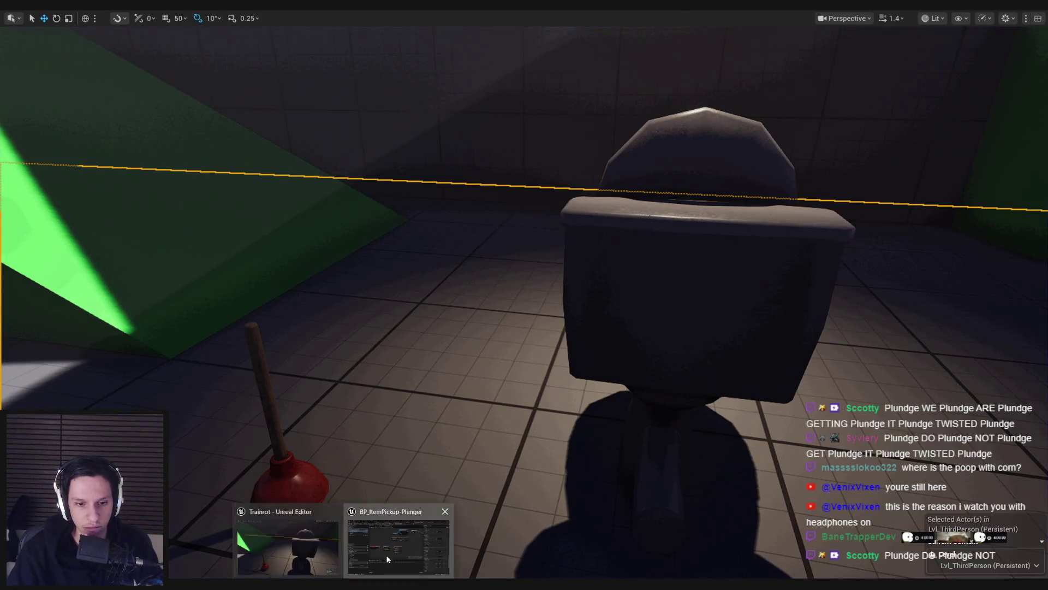
click(397, 540)
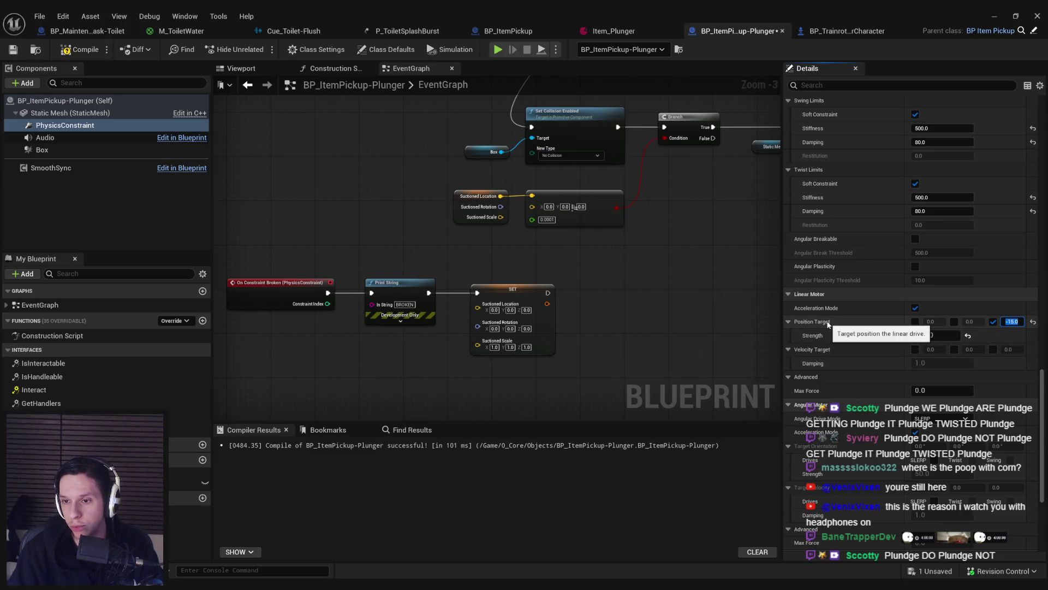
key(Return)
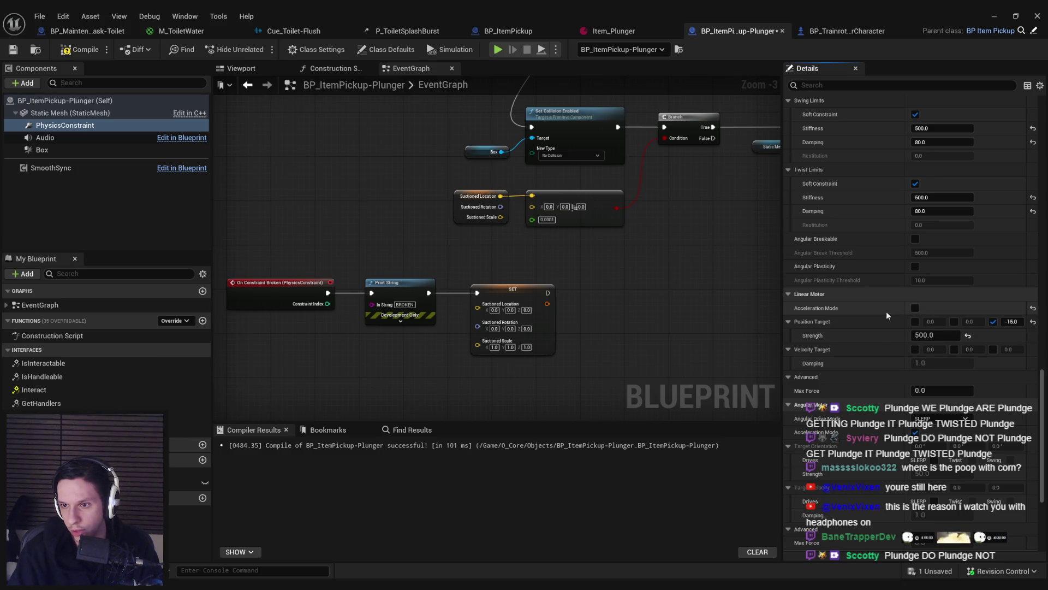
key(alt+Tab)
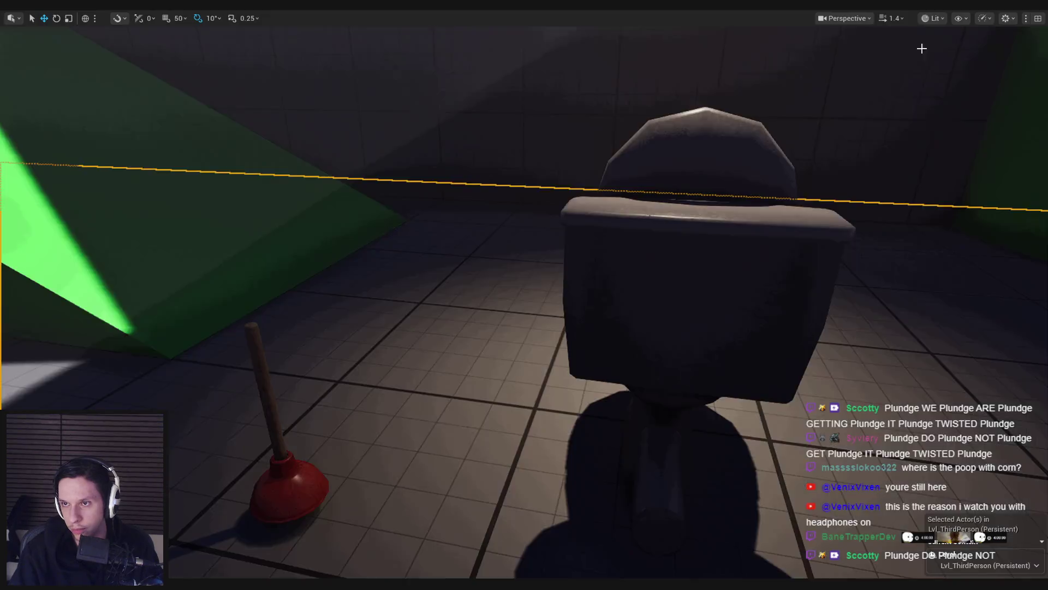
Step: Playtest the plunger again: trigger its suction, back away from it, then stop playing
drag(922, 49, 727, 139)
key(alt+p)
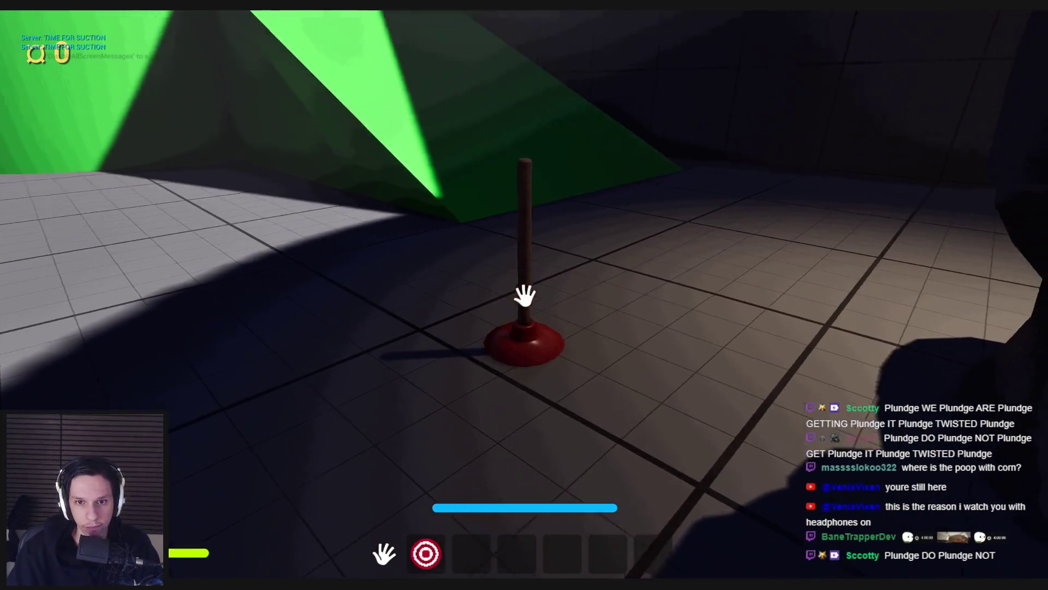
click(526, 293)
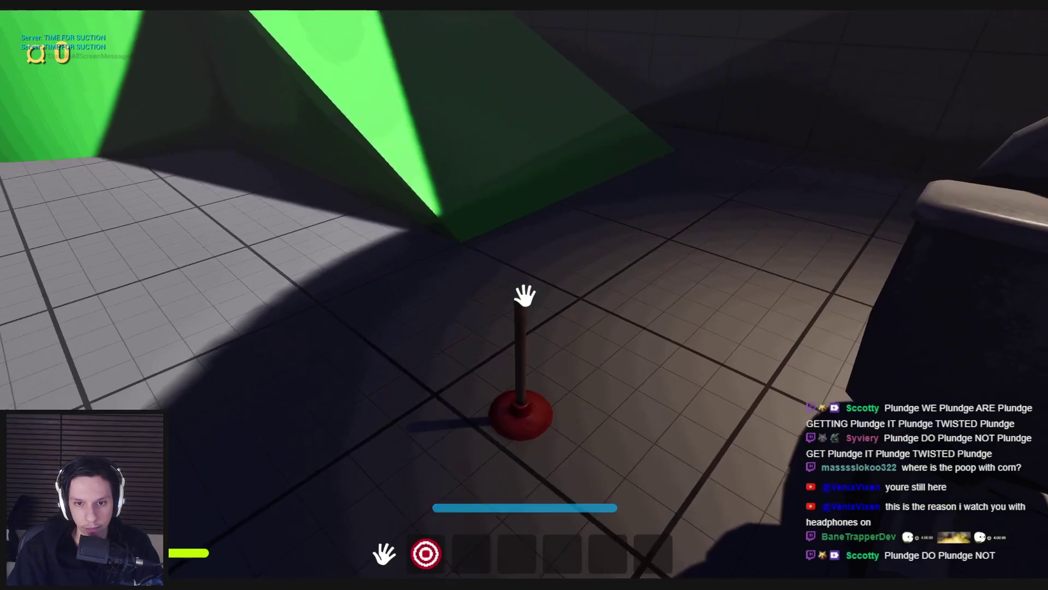
key(s)
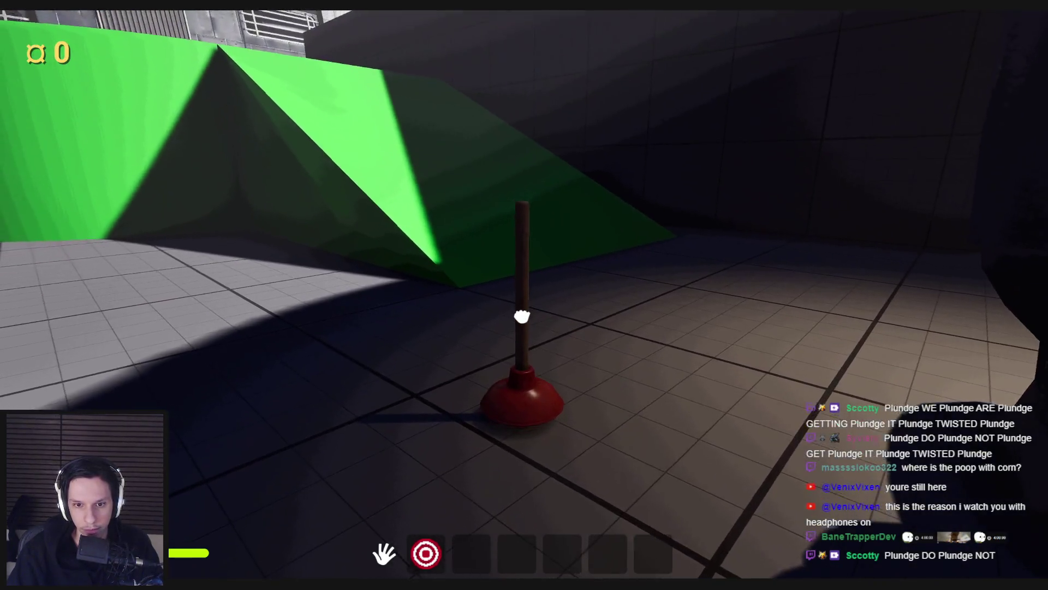
key(s)
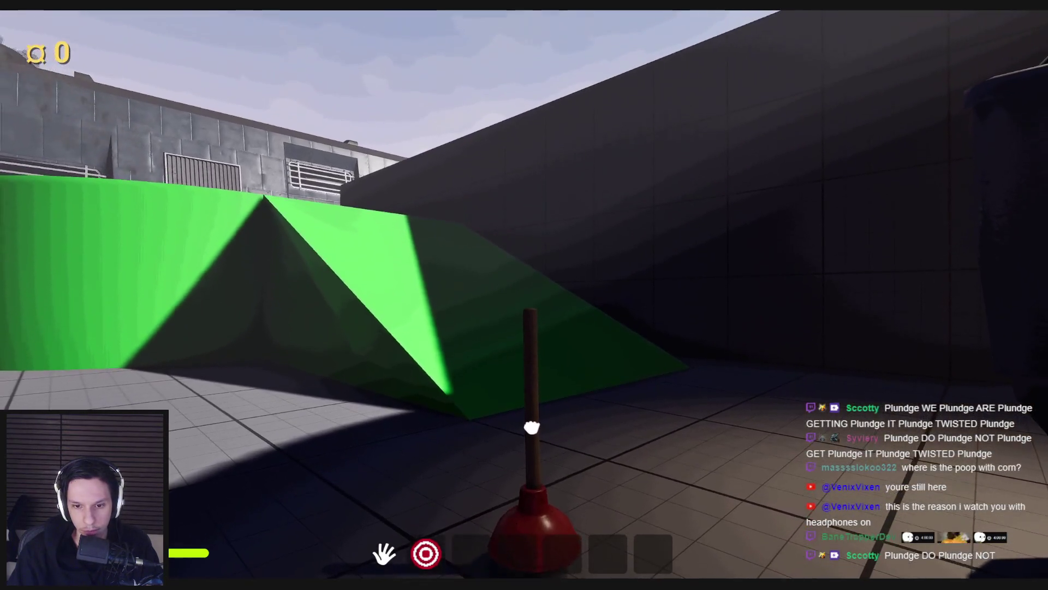
key(s)
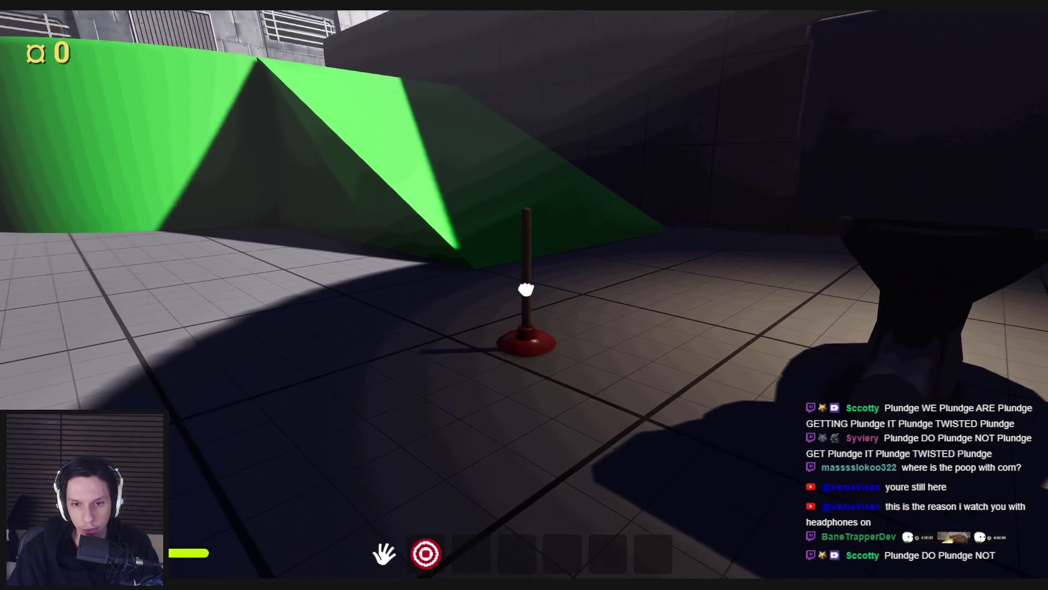
key(Escape)
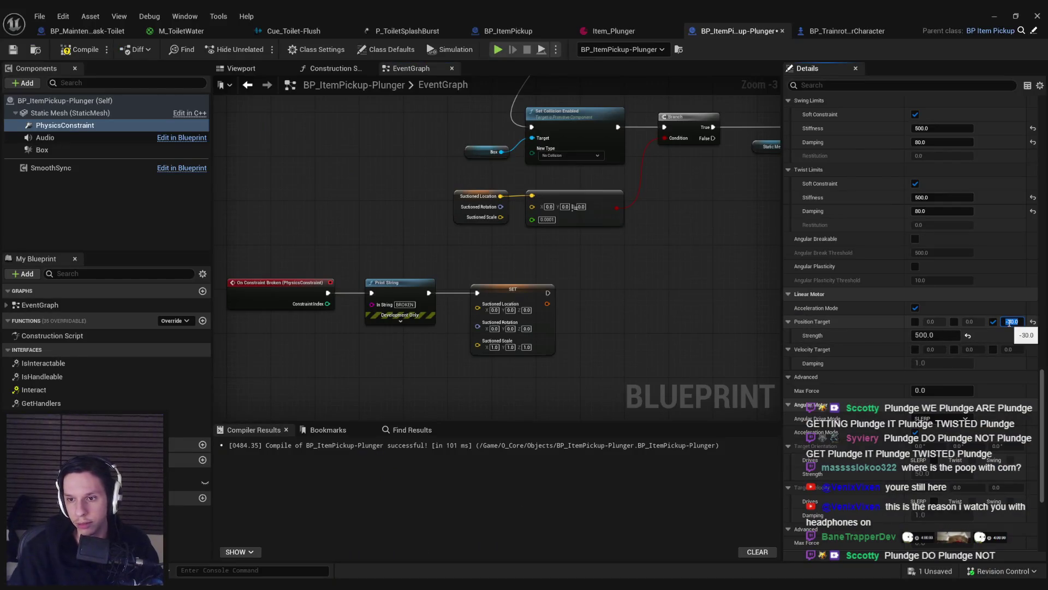
Step: Run a quick playtest of the plunger and end it
click(1003, 14)
key(alt+p)
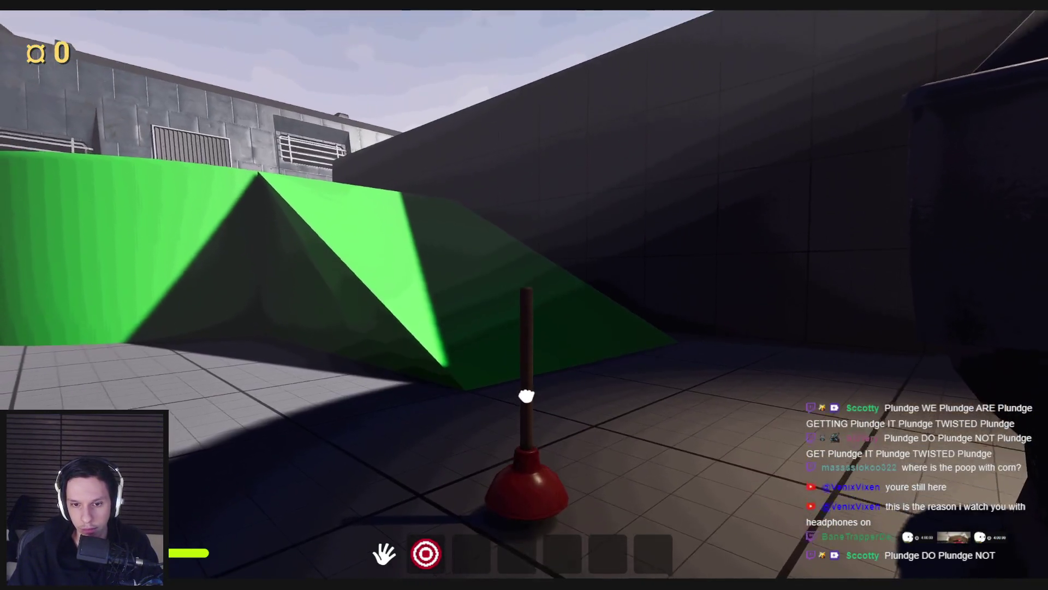
key(Escape)
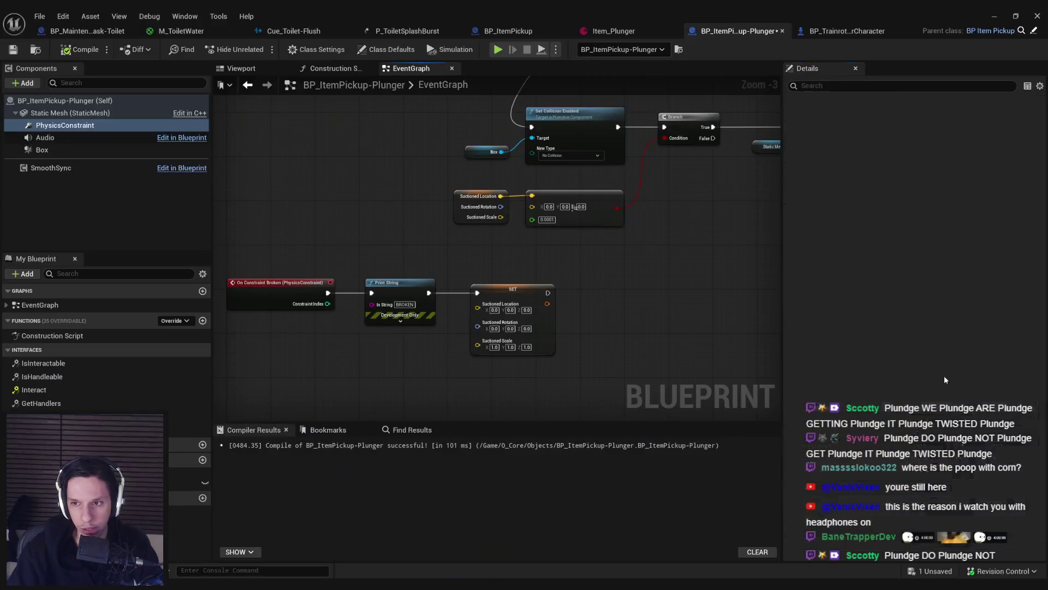
Step: Give the linear motor position targets X 0, Y 0, Z -30 with strength 350, then playtest again
click(994, 321)
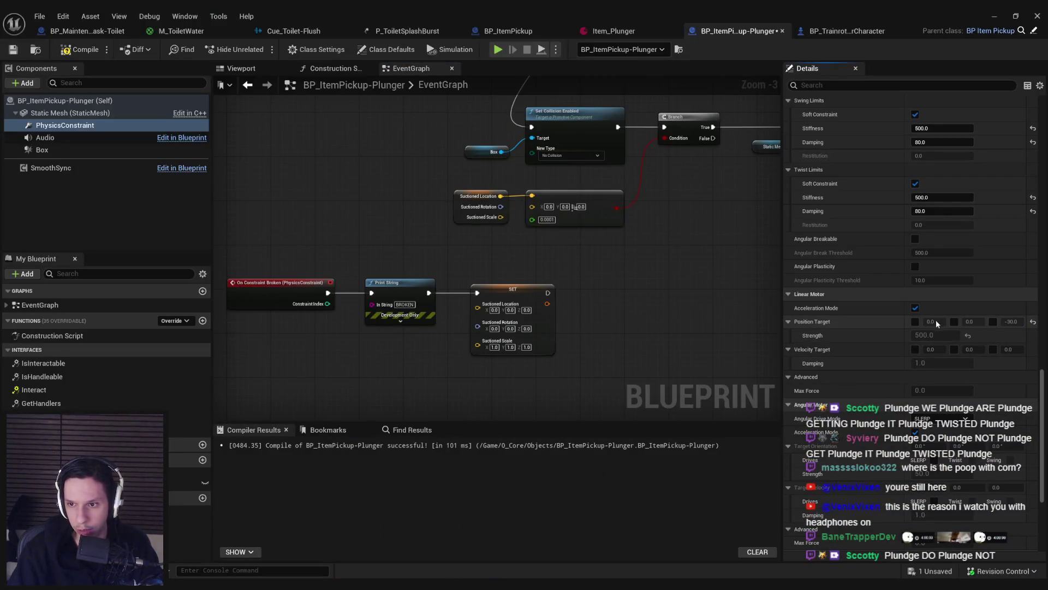
scroll(892, 440, down, 2)
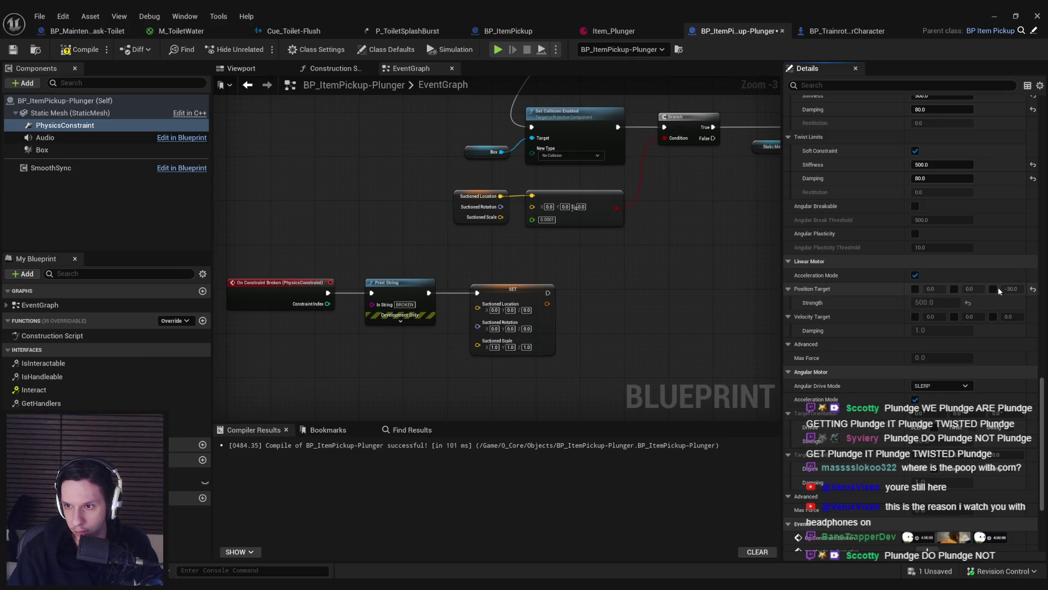
click(955, 290)
click(916, 289)
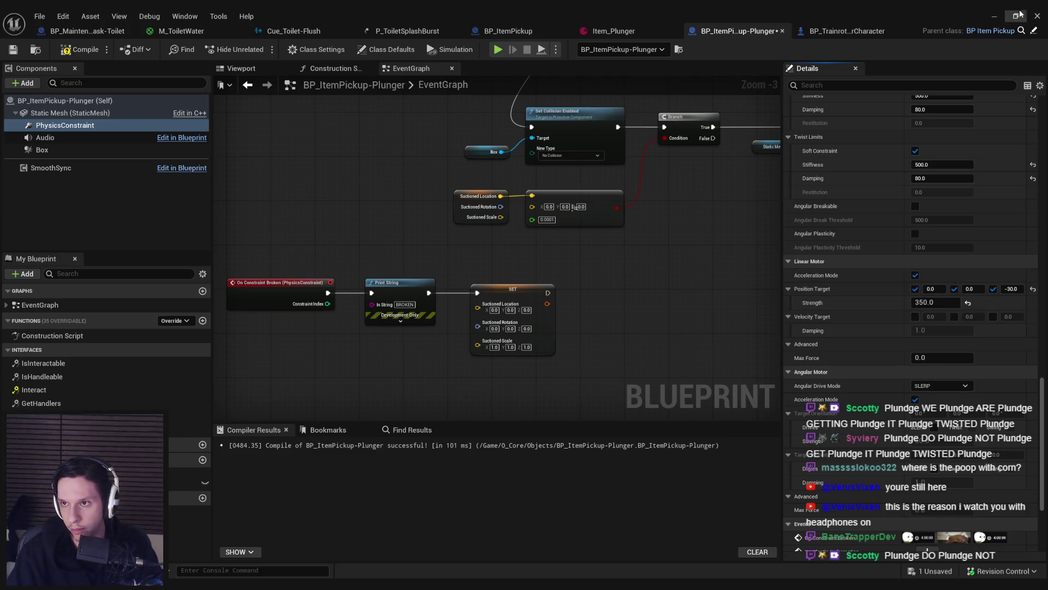
click(995, 15)
key(alt+p)
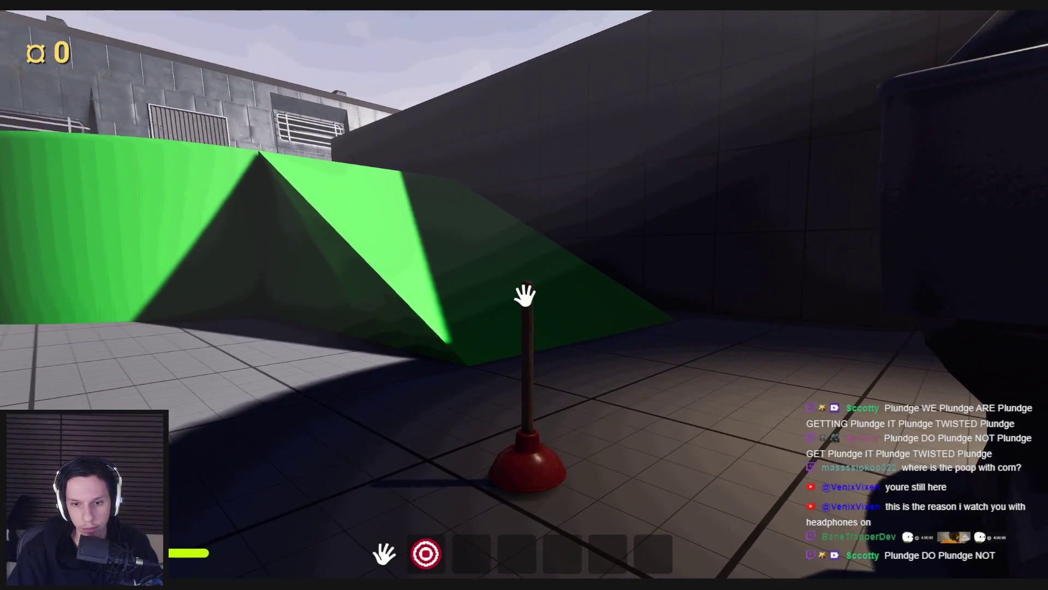
Step: Grab the plunger by its handle and swing it toward the green ramp, then return to its blueprint
mouse_move(525, 295)
mouse_down()
mouse_move(351, 323)
mouse_move(371, 373)
mouse_move(524, 297)
mouse_move(528, 439)
mouse_move(557, 440)
mouse_move(526, 375)
mouse_move(545, 444)
mouse_move(525, 295)
mouse_move(519, 367)
mouse_move(704, 404)
mouse_up()
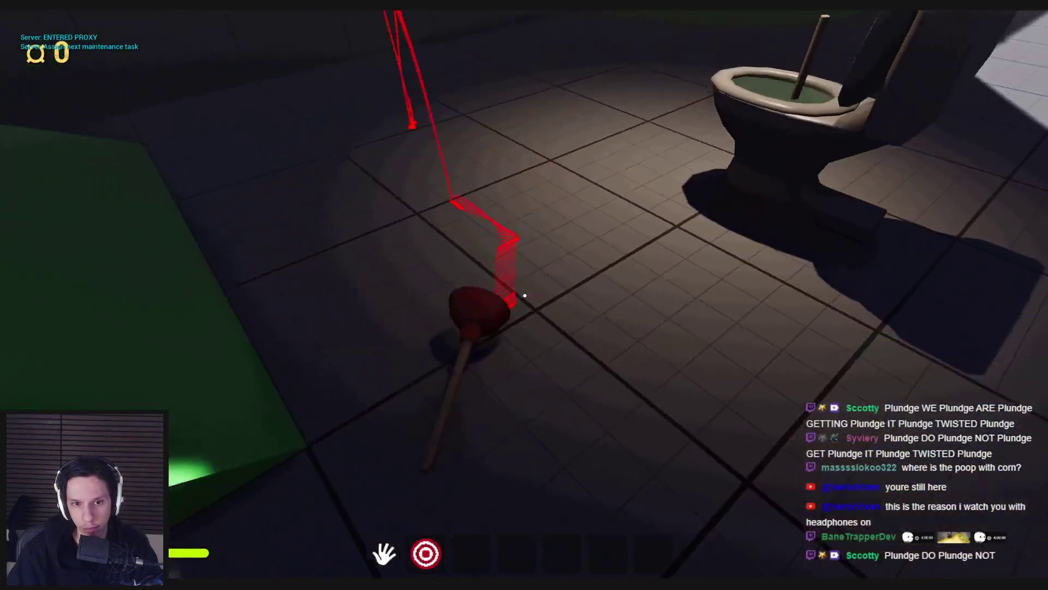
mouse_move(525, 296)
mouse_down()
mouse_move(512, 335)
mouse_move(597, 503)
mouse_move(258, 491)
mouse_move(294, 481)
mouse_up()
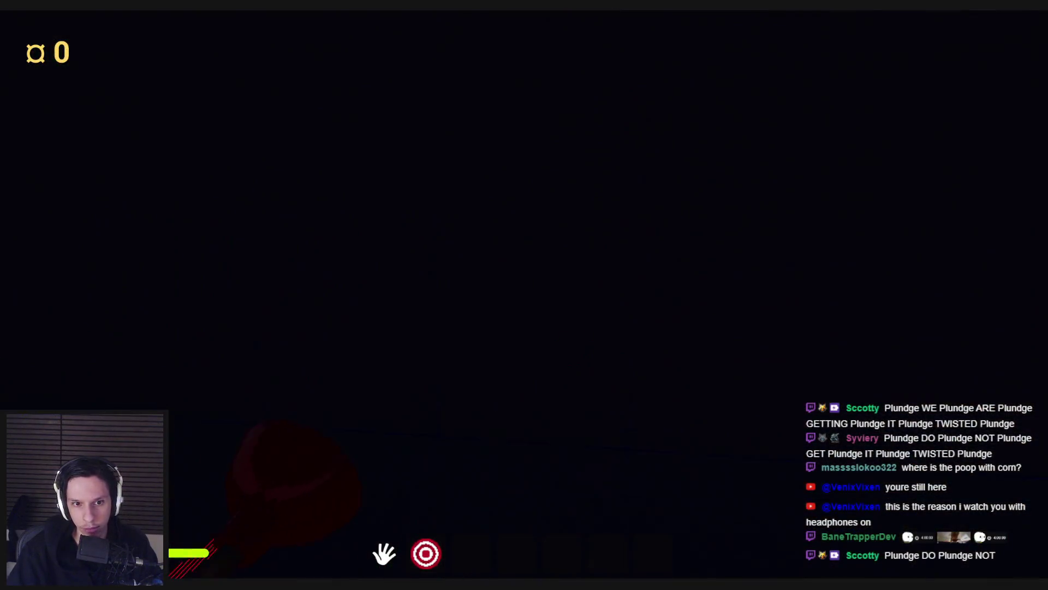
mouse_move(525, 296)
mouse_down()
mouse_move(636, 326)
mouse_move(527, 295)
mouse_move(521, 306)
mouse_move(618, 317)
mouse_move(524, 294)
mouse_move(590, 302)
mouse_move(678, 330)
mouse_up()
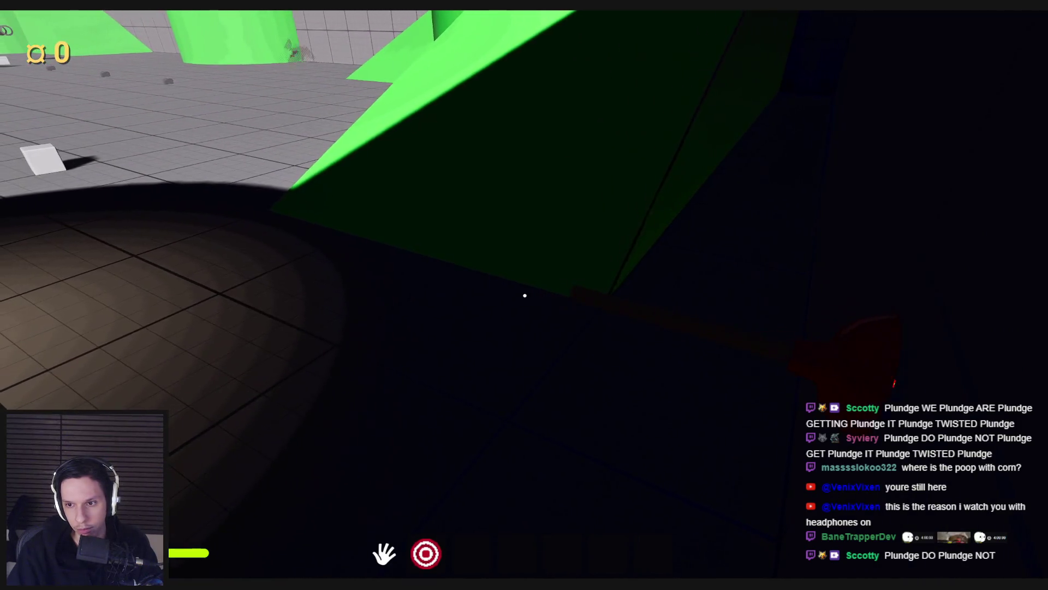
key(shift+F1)
click(381, 558)
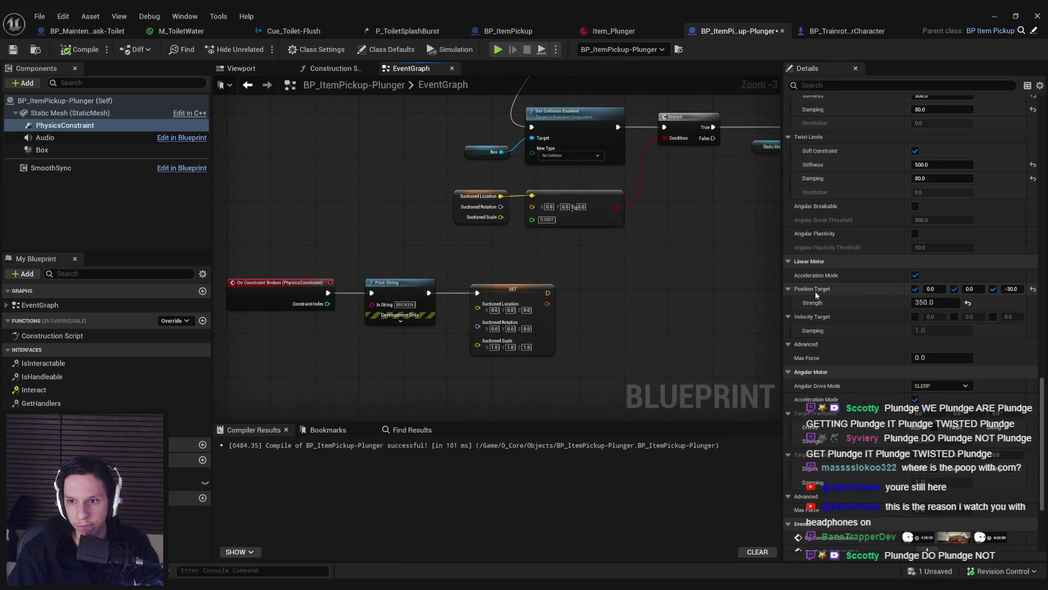
Step: In the plunger blueprint's viewport, set the linear motor Z position target to 30
key(Home)
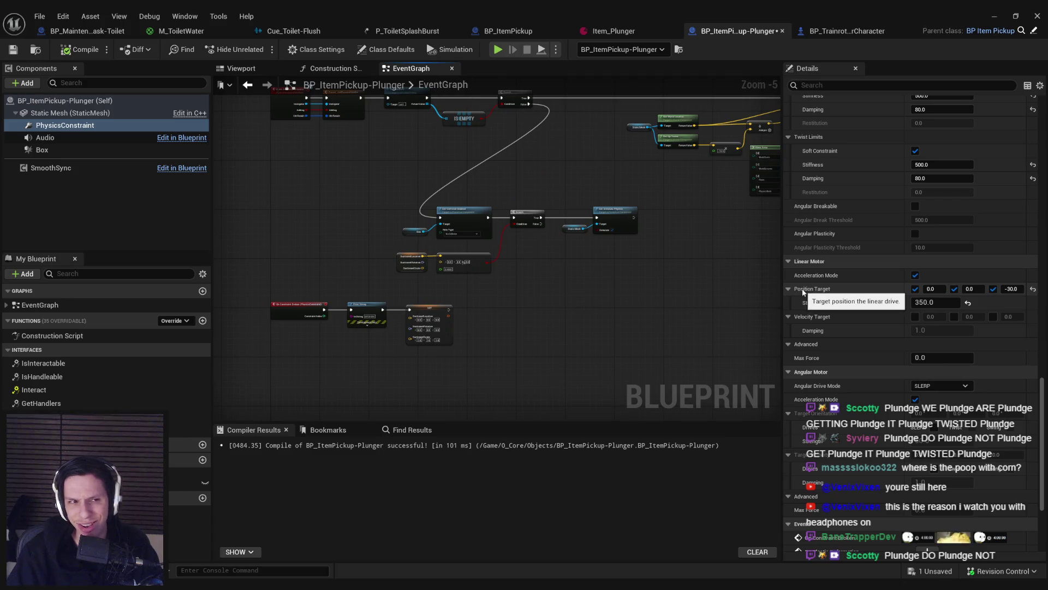
click(255, 71)
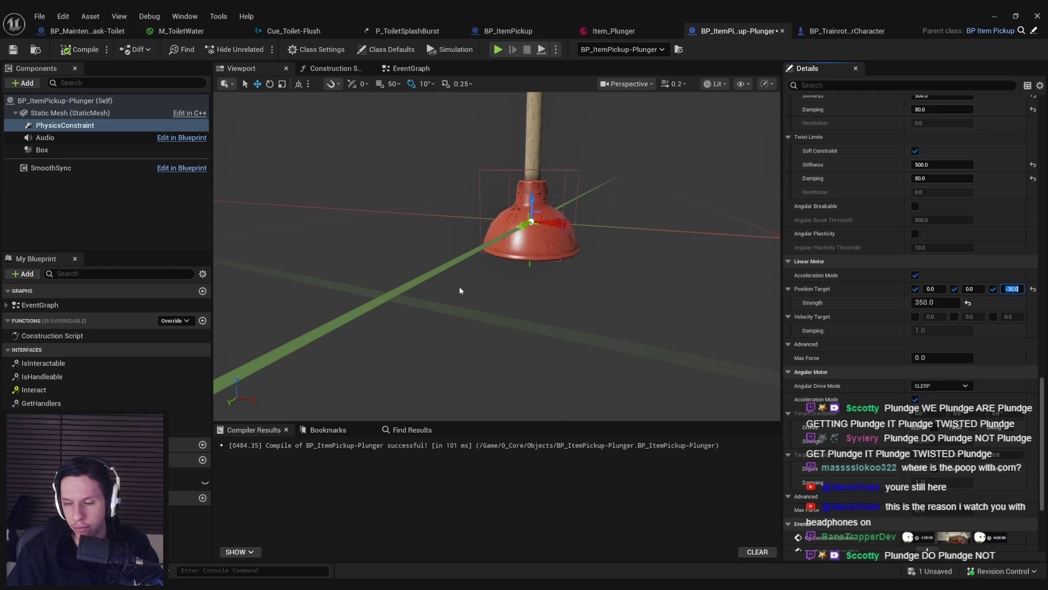
click(994, 15)
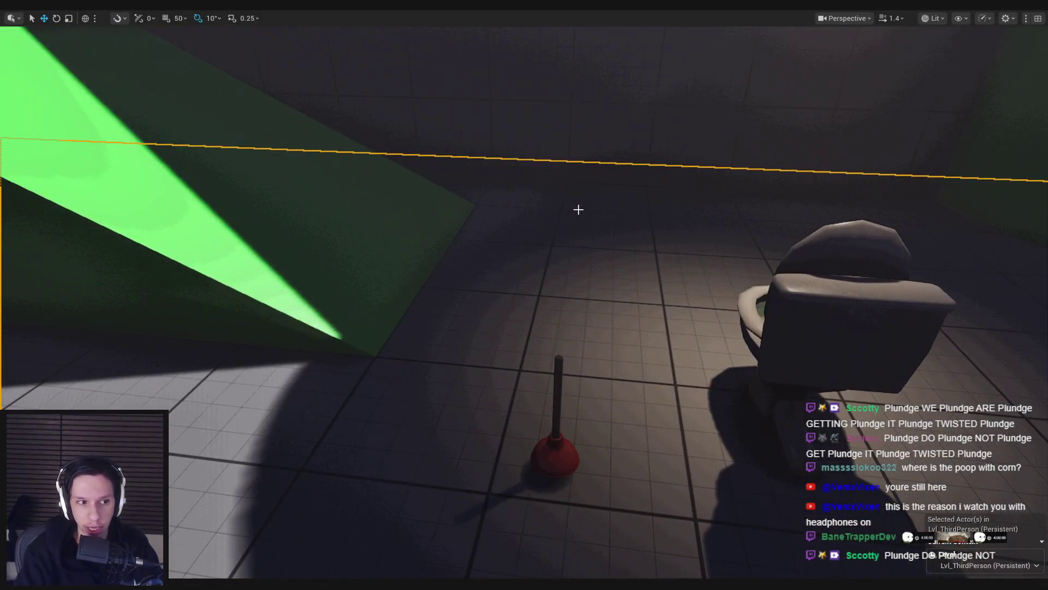
Step: Playtest by walking around the plunger near the toilet to view it from all sides
key(alt+p)
key(w)
key(s)
key(d)
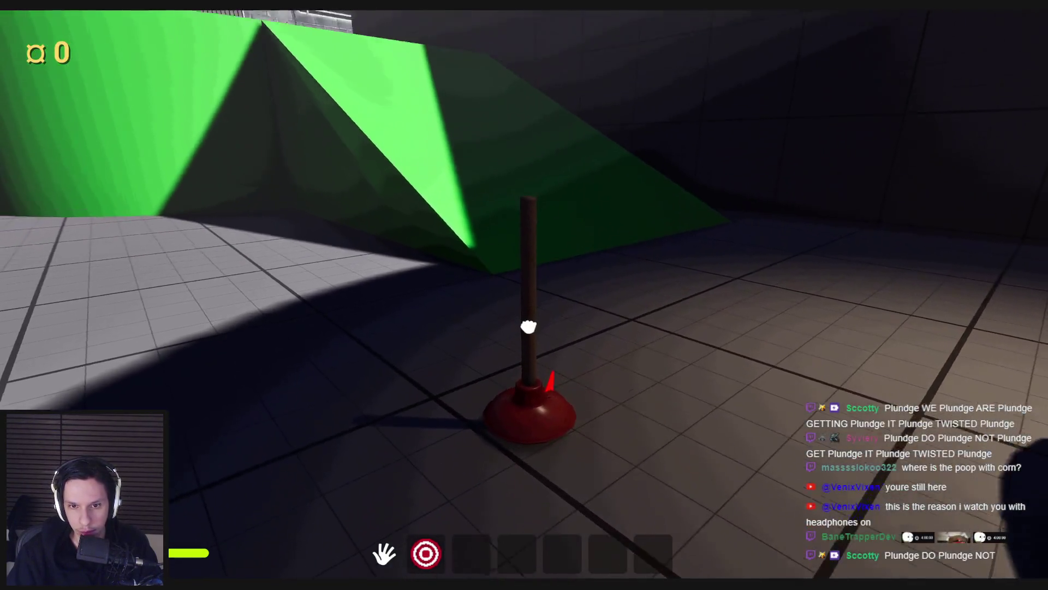
key(w)
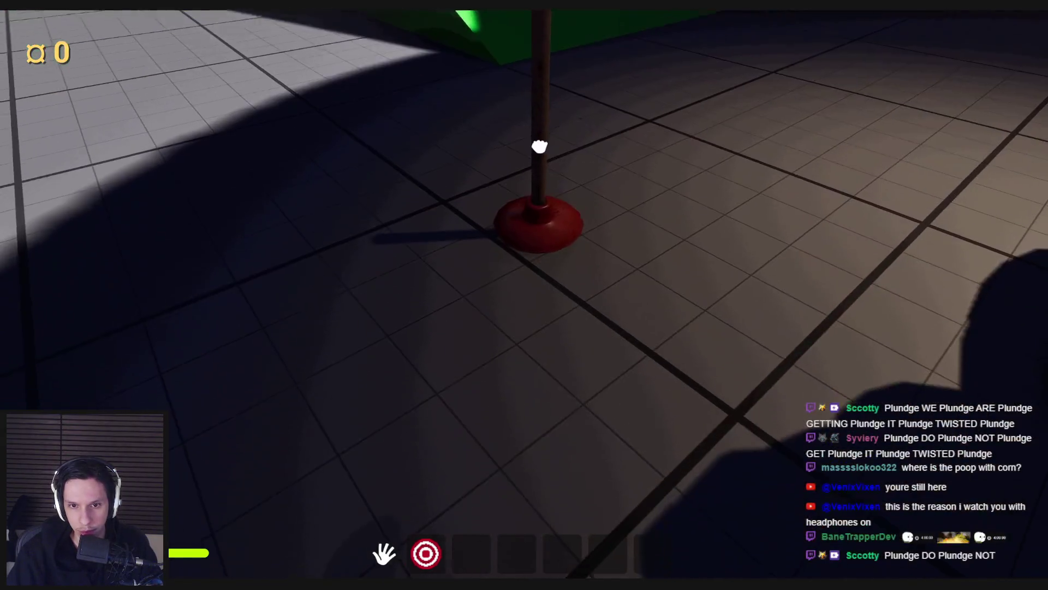
key(Escape)
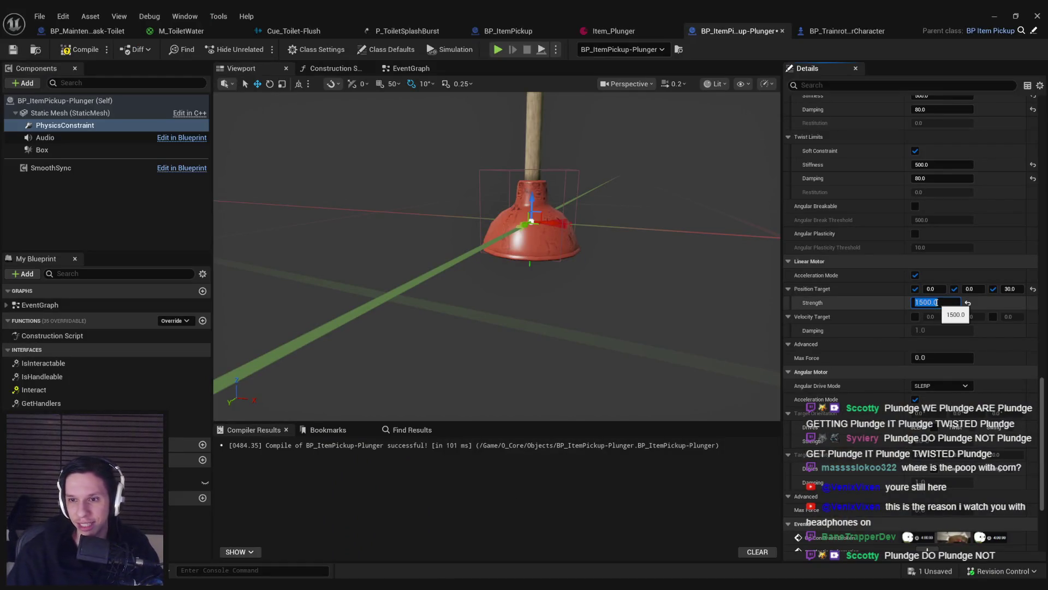
Step: Pick up the plunger, stick it to the floor, and pull back until the suction breaks
scroll(819, 289, up, 15)
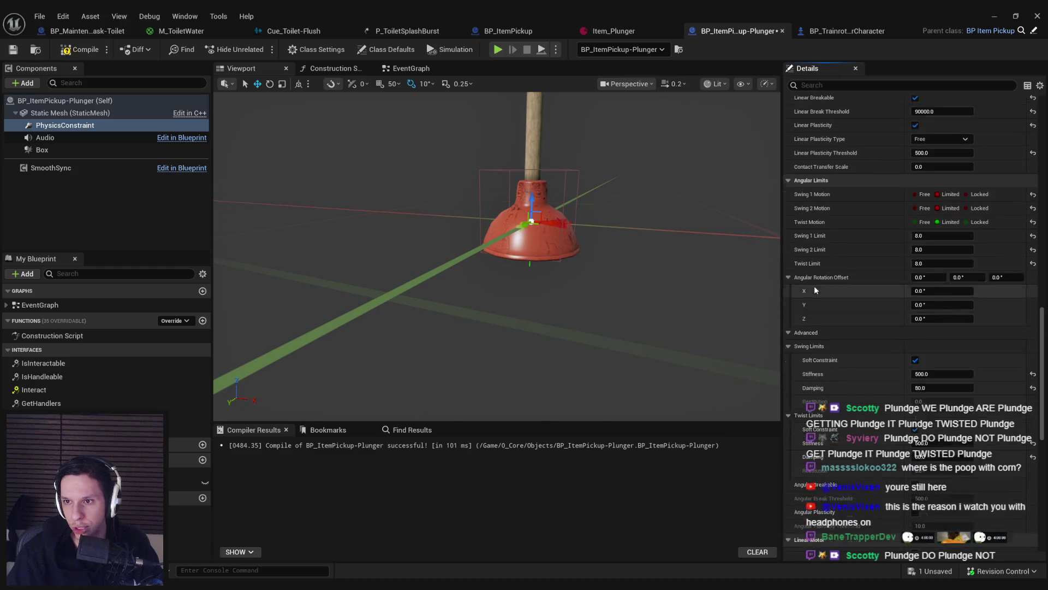
scroll(814, 288, up, 3)
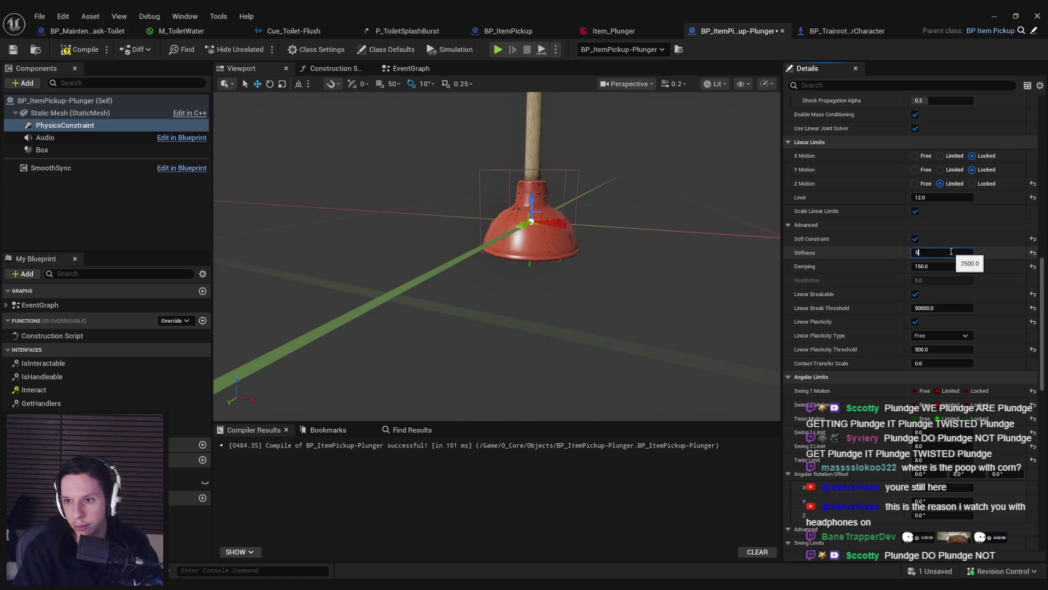
click(992, 17)
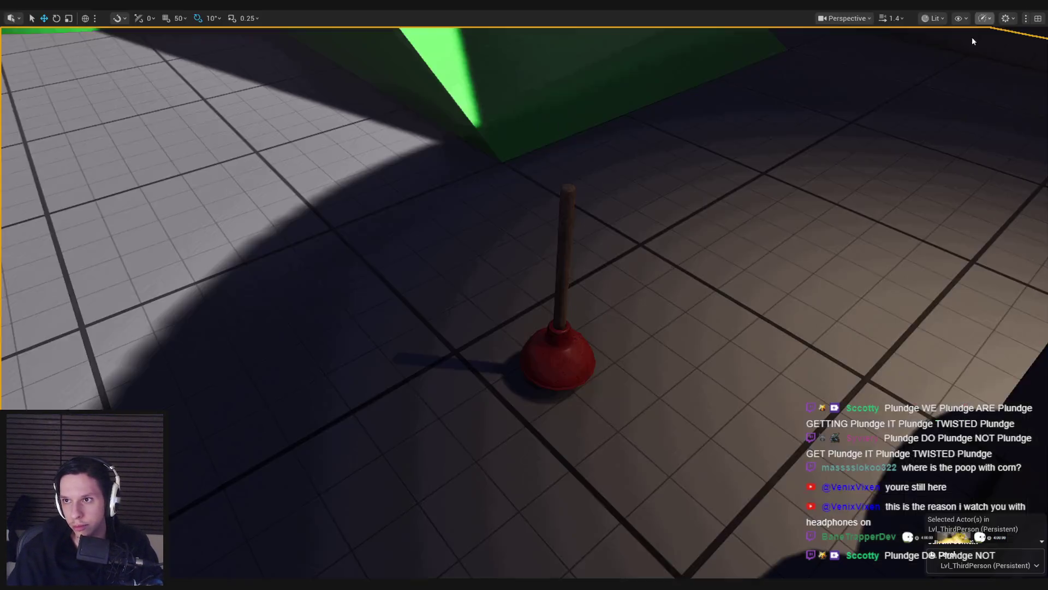
key(w)
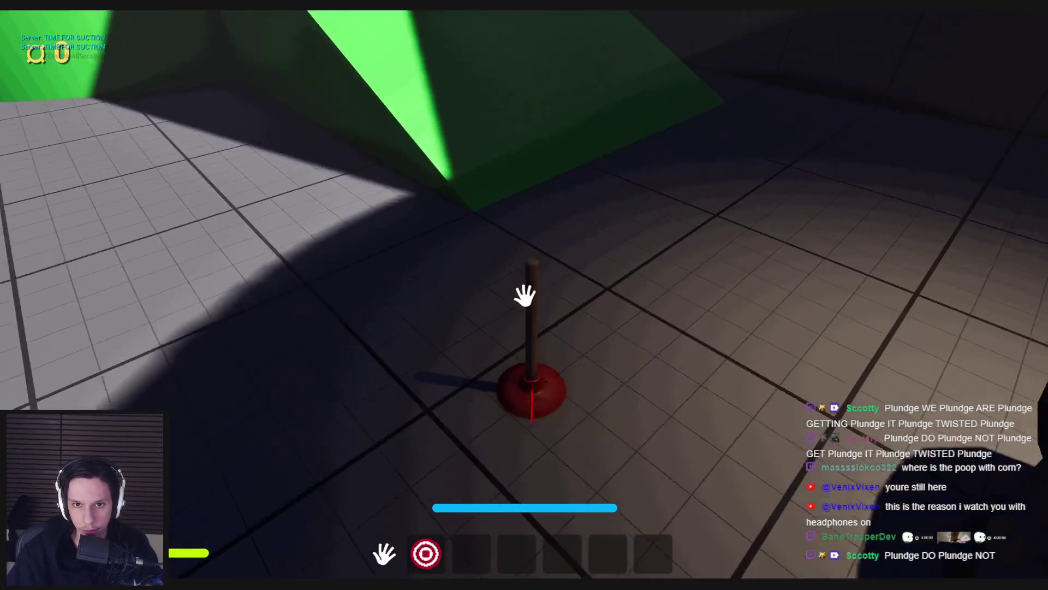
click(525, 296)
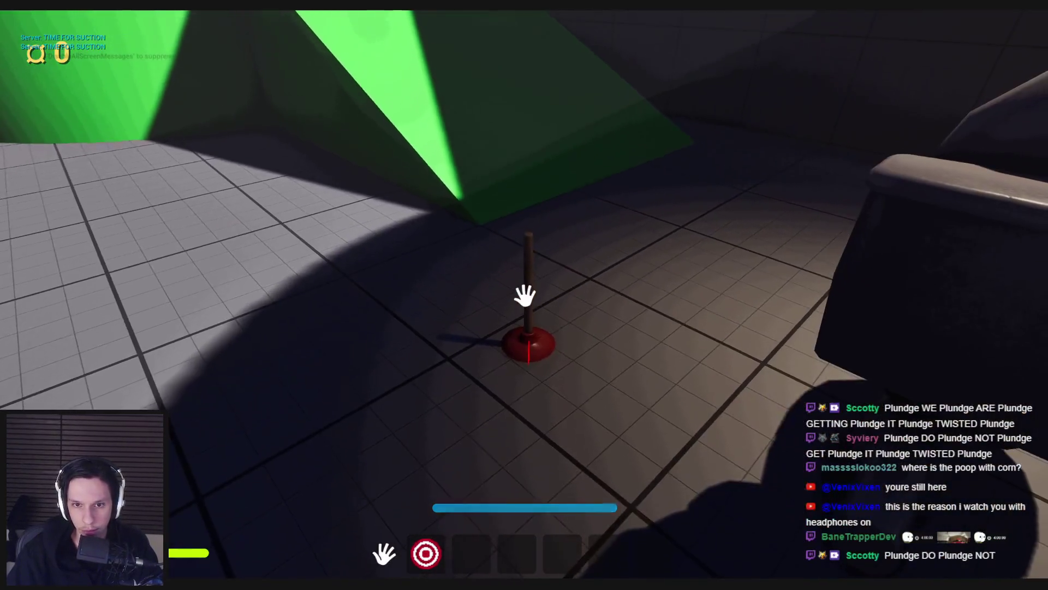
click(524, 295)
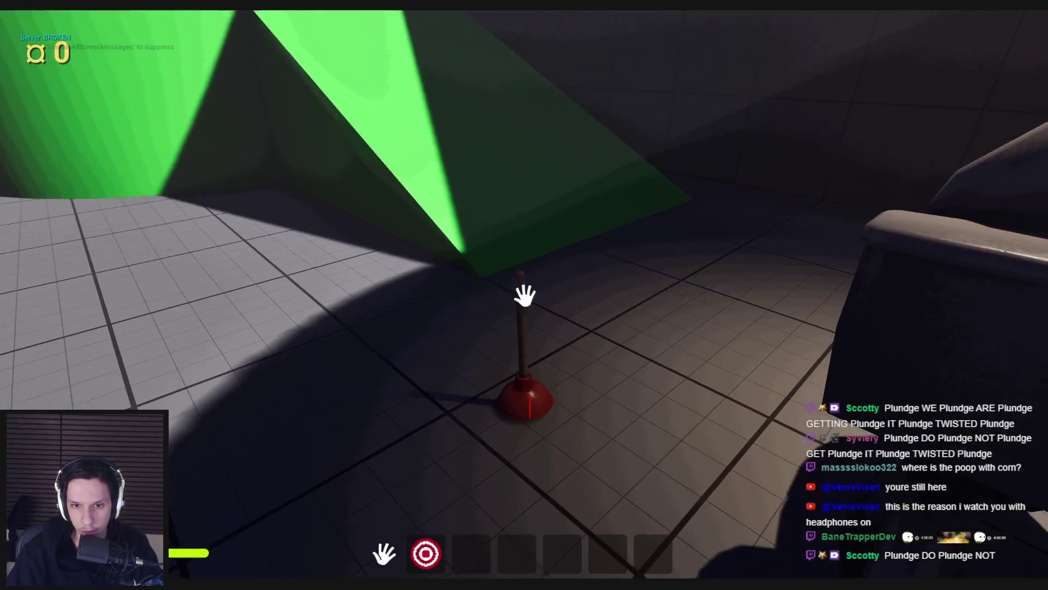
key(s)
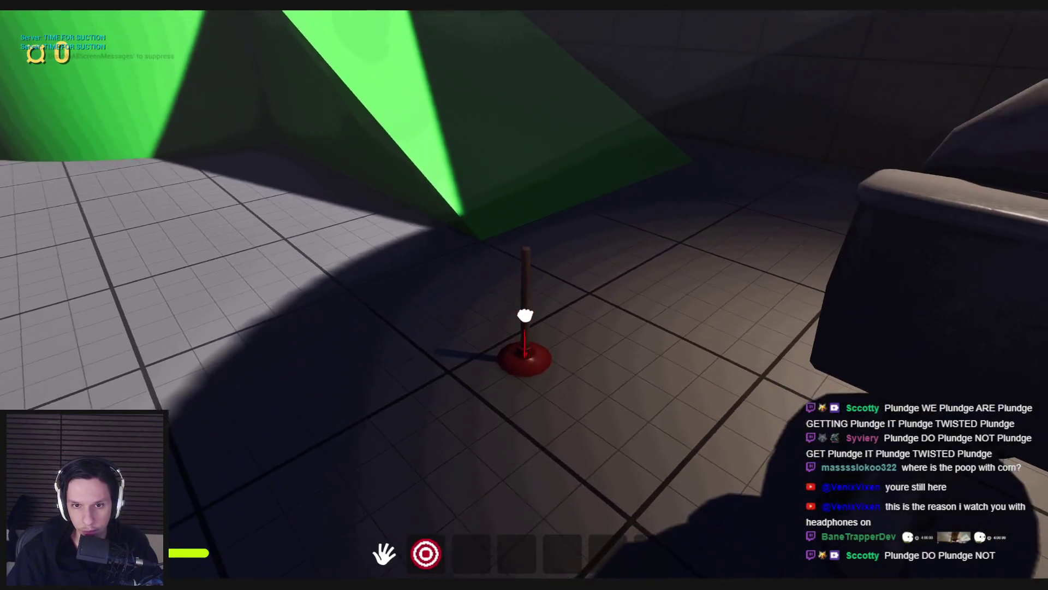
Step: Re-plant the plunger, pull and regrab it while circling, then stop and return to the blueprint
key(w)
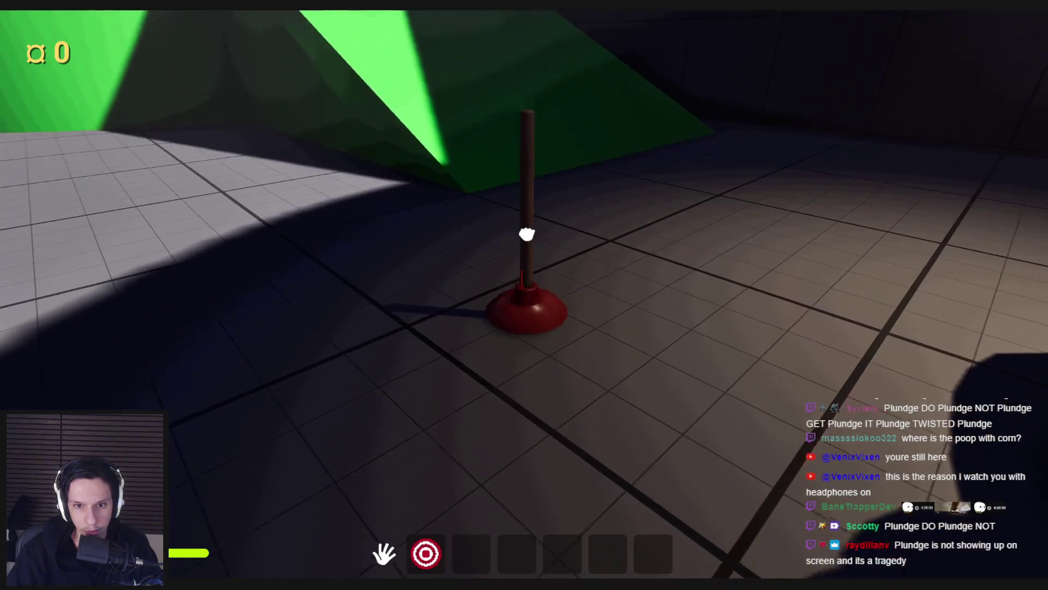
click(525, 296)
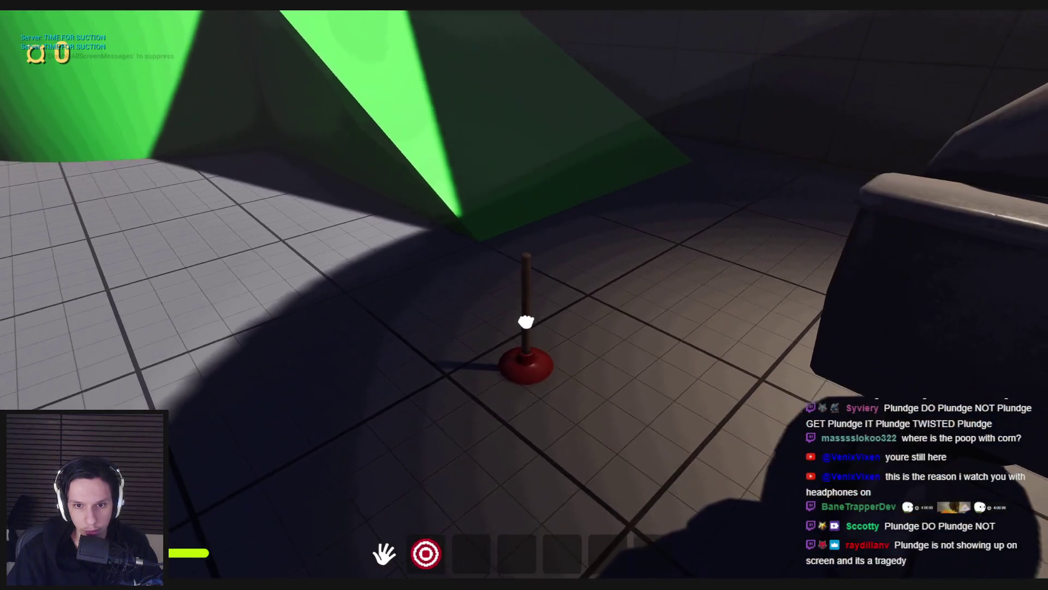
key(s)
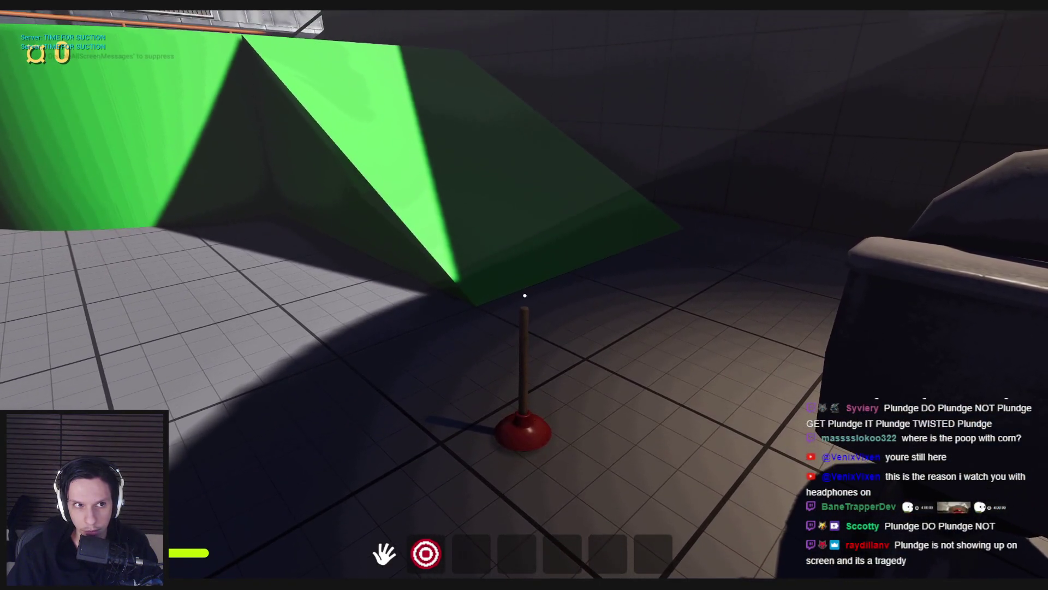
click(525, 295)
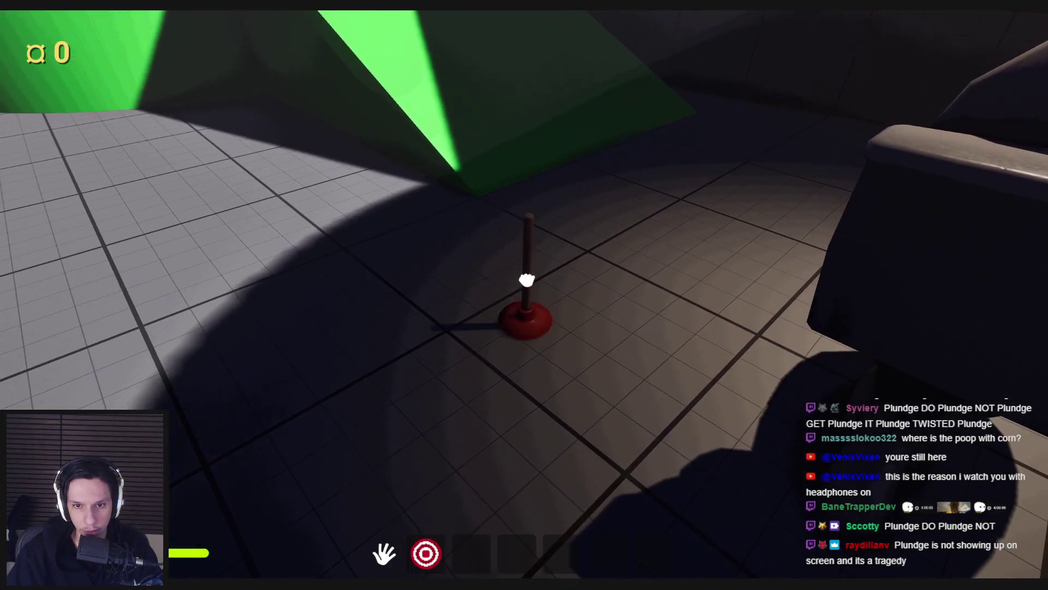
drag(524, 295, 527, 355)
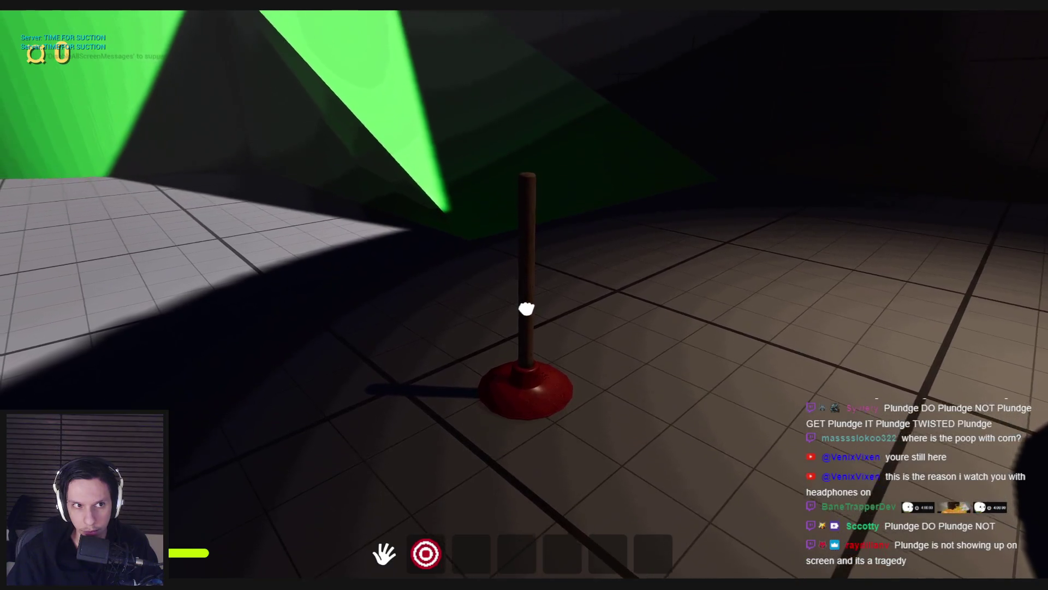
click(526, 295)
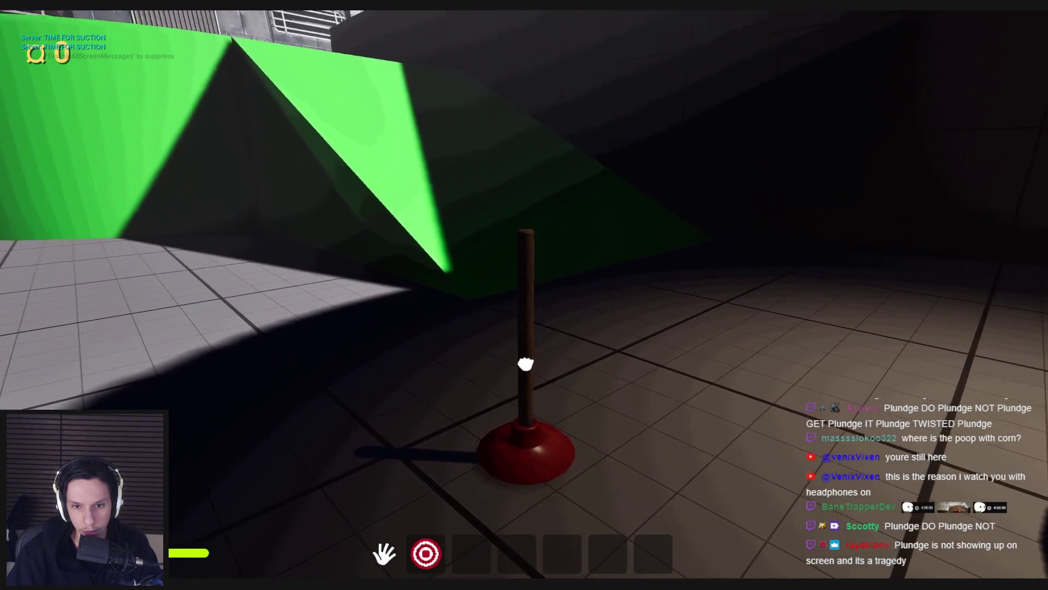
click(525, 336)
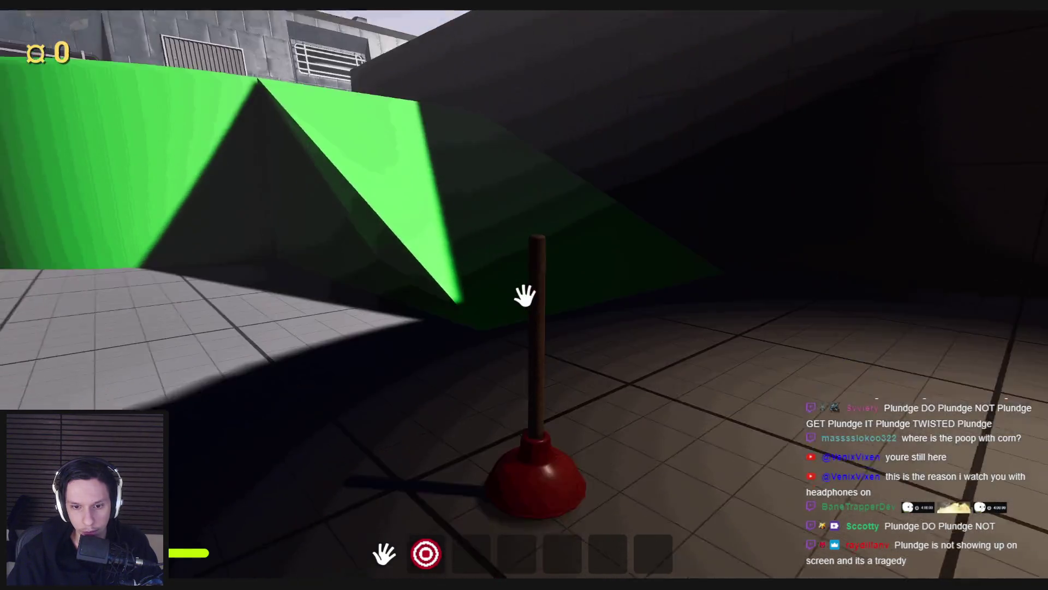
click(519, 370)
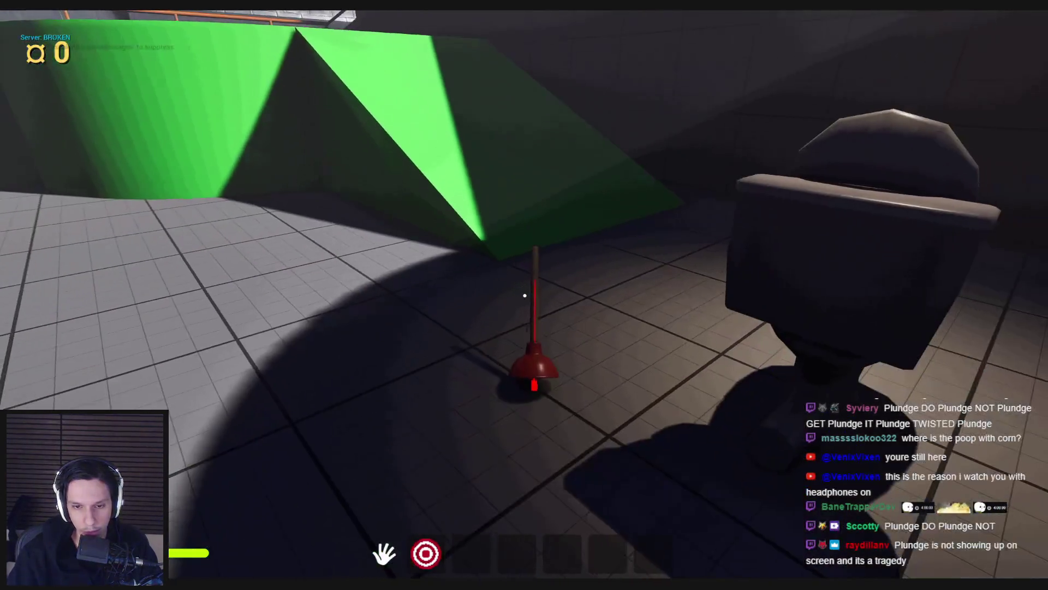
key(Escape)
click(377, 556)
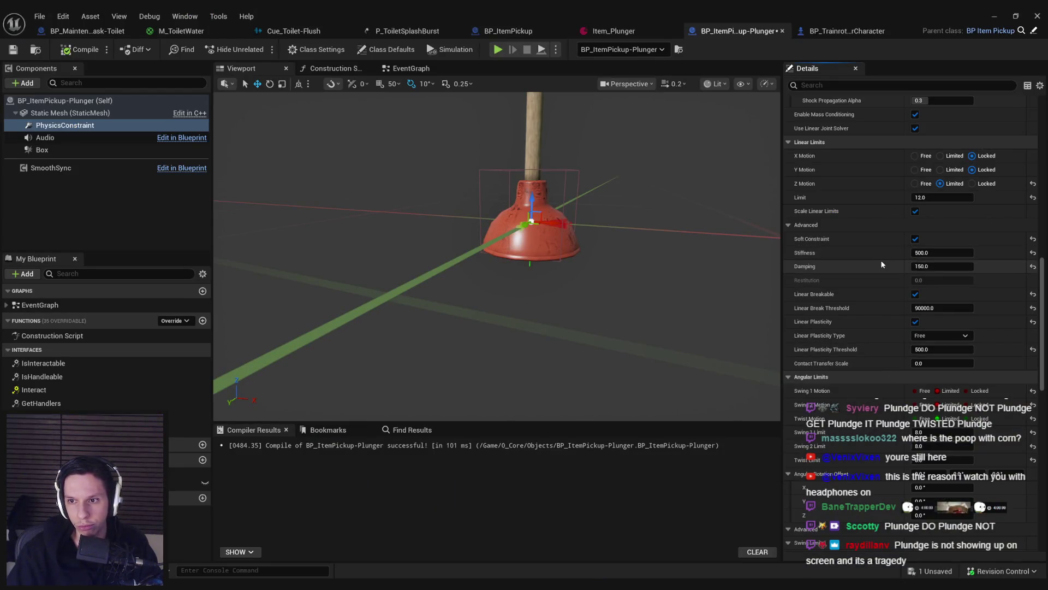
Step: Set the constraint's Linear Motor position target strength to 500
scroll(1032, 361, down, 3)
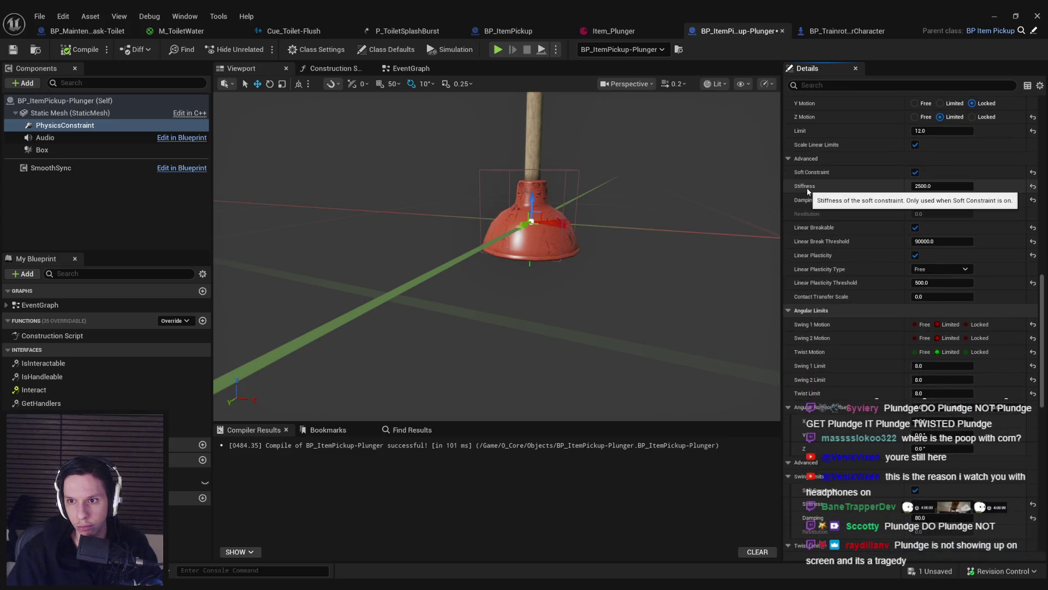
scroll(808, 190, down, 15)
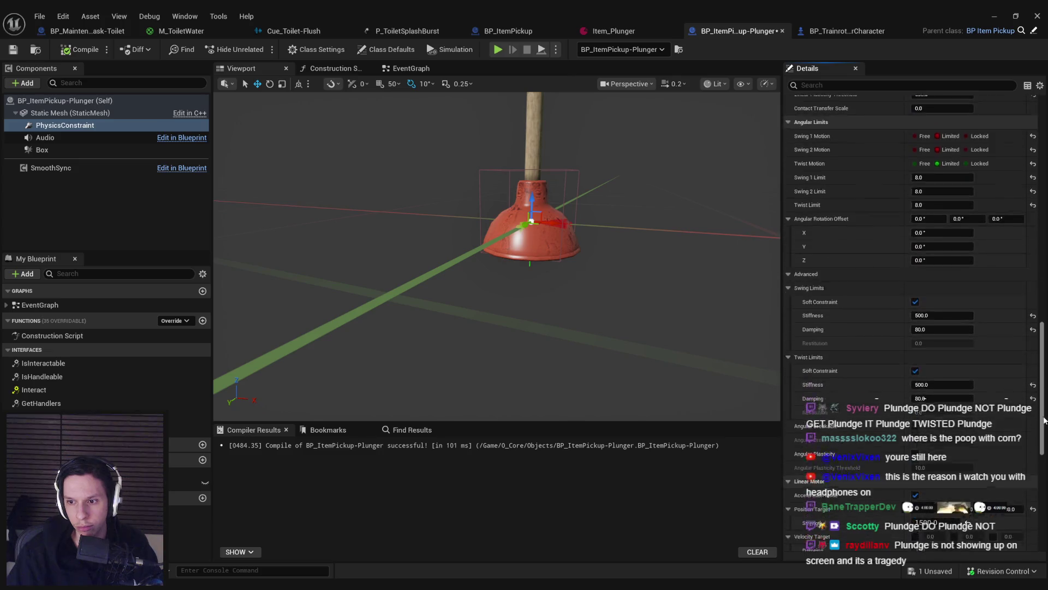
scroll(1017, 431, down, 1)
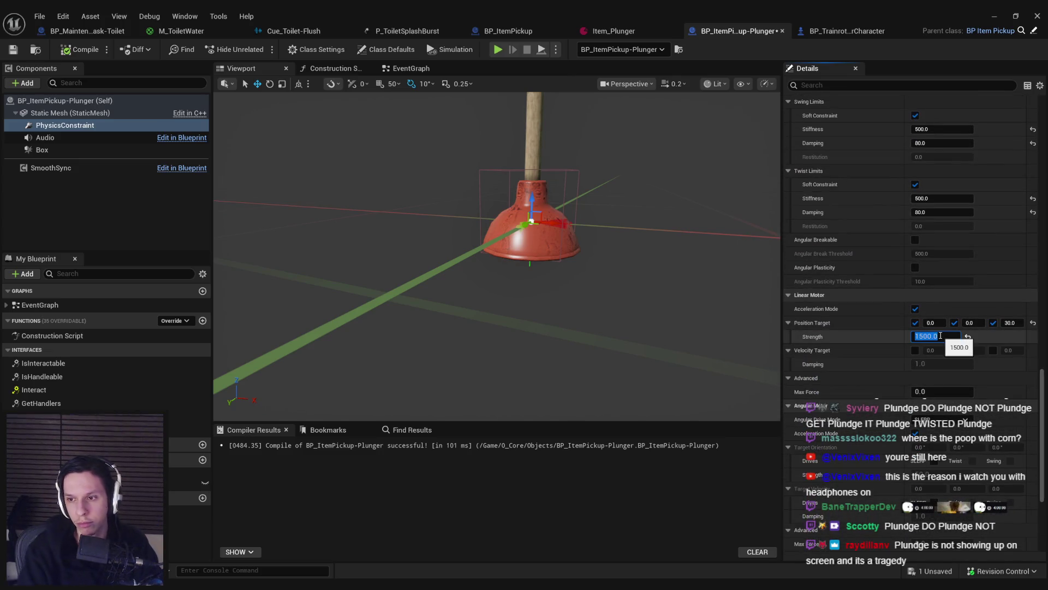
Step: Retest in play mode by sticking the plunger to the floor twice
click(994, 20)
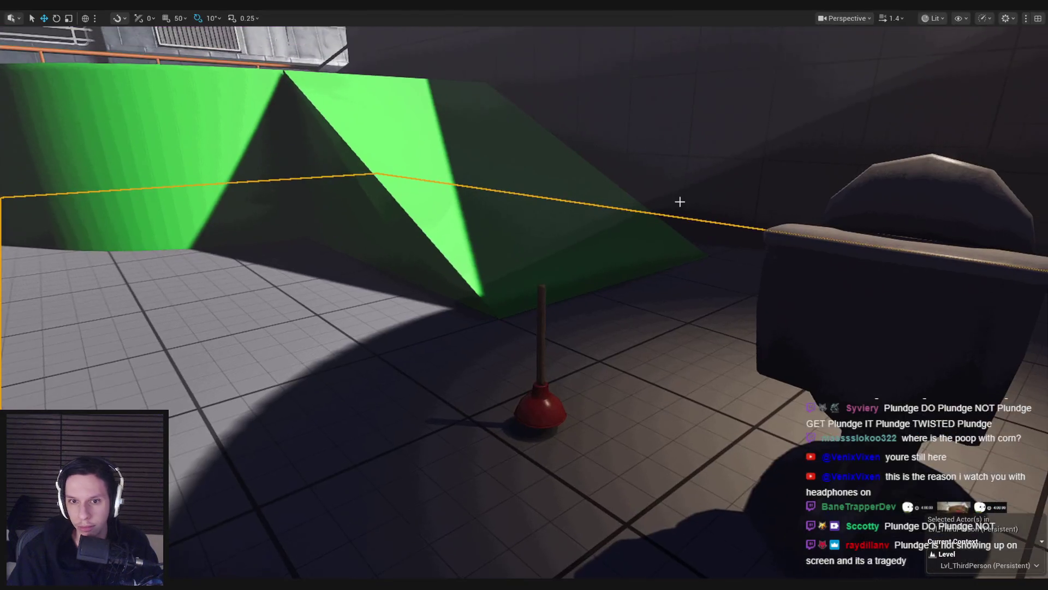
key(alt+p)
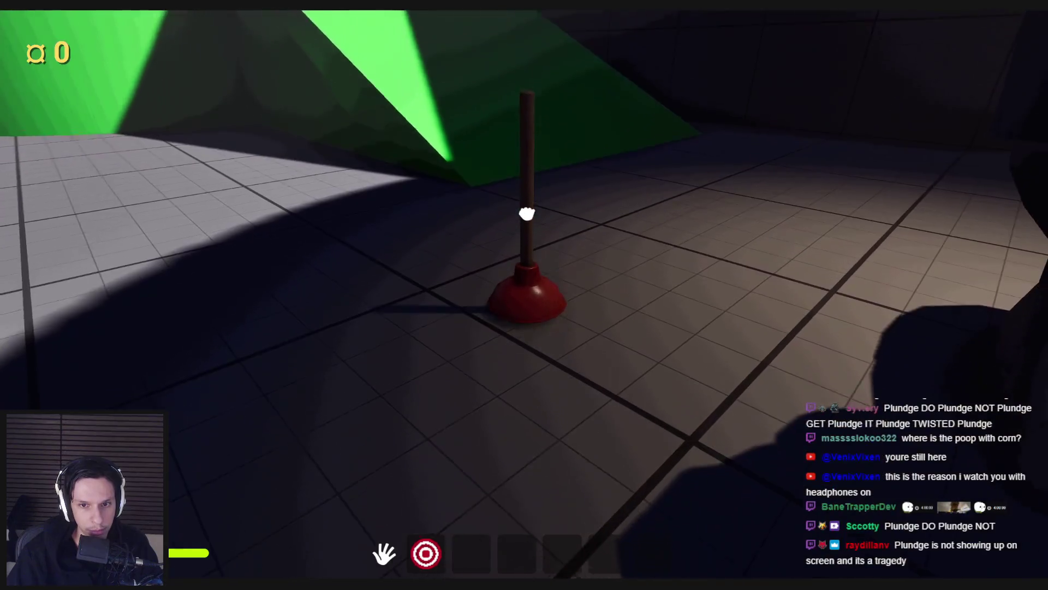
click(524, 296)
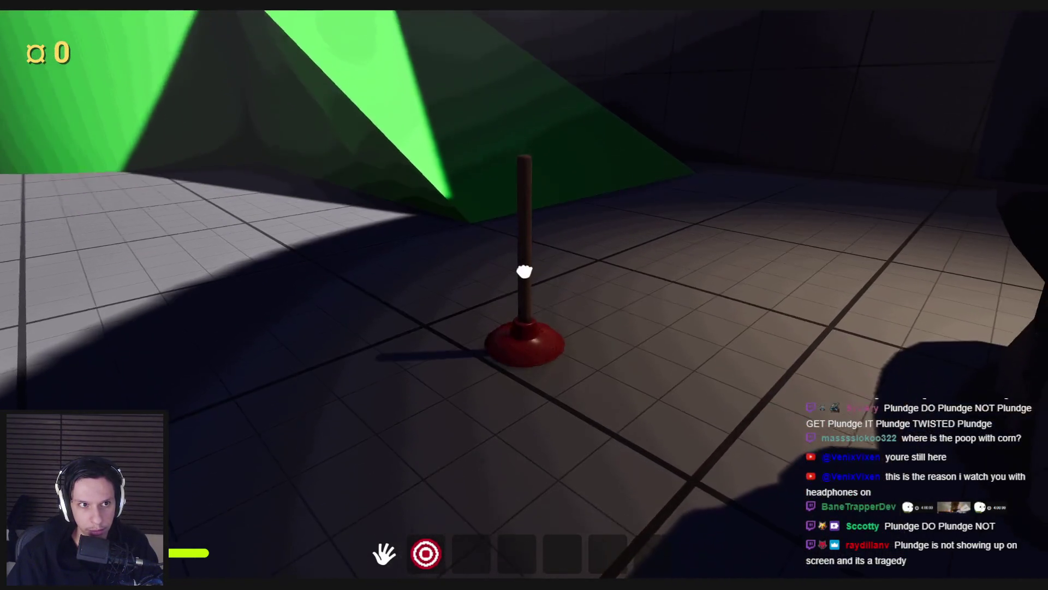
click(524, 295)
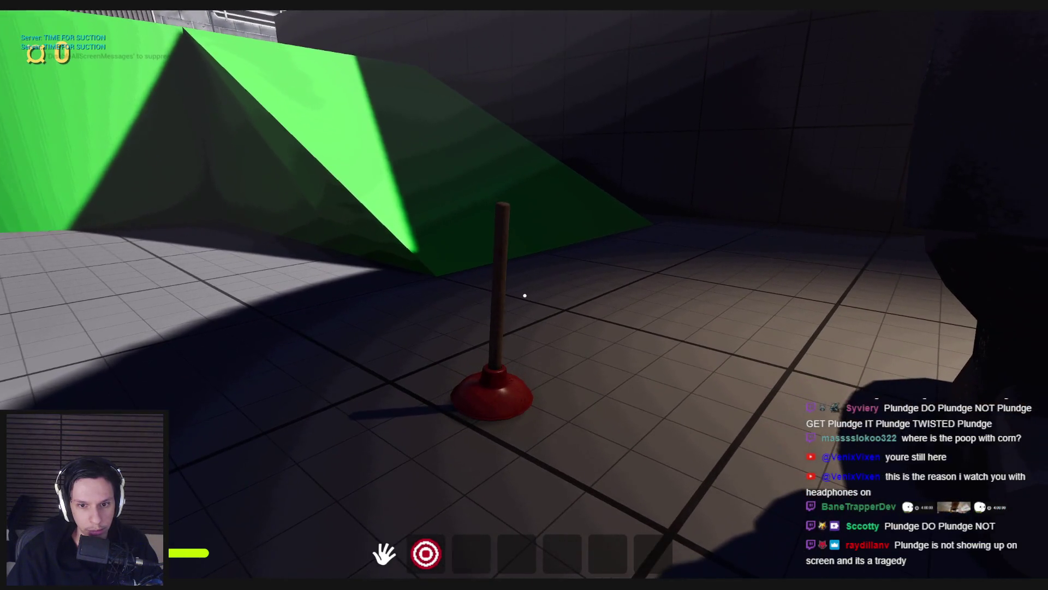
key(Escape)
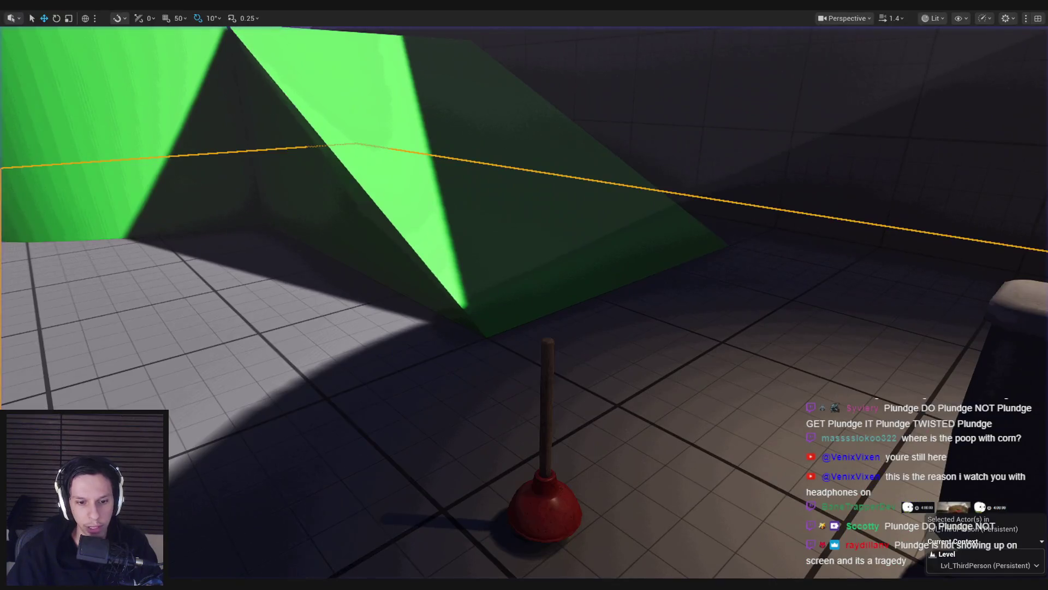
click(417, 73)
Step: Move the TIME FOR SUCTION Print String and location nodes right to make room
scroll(512, 270, down, 2)
scroll(402, 236, up, 5)
drag(450, 228, 520, 248)
scroll(519, 248, down, 1)
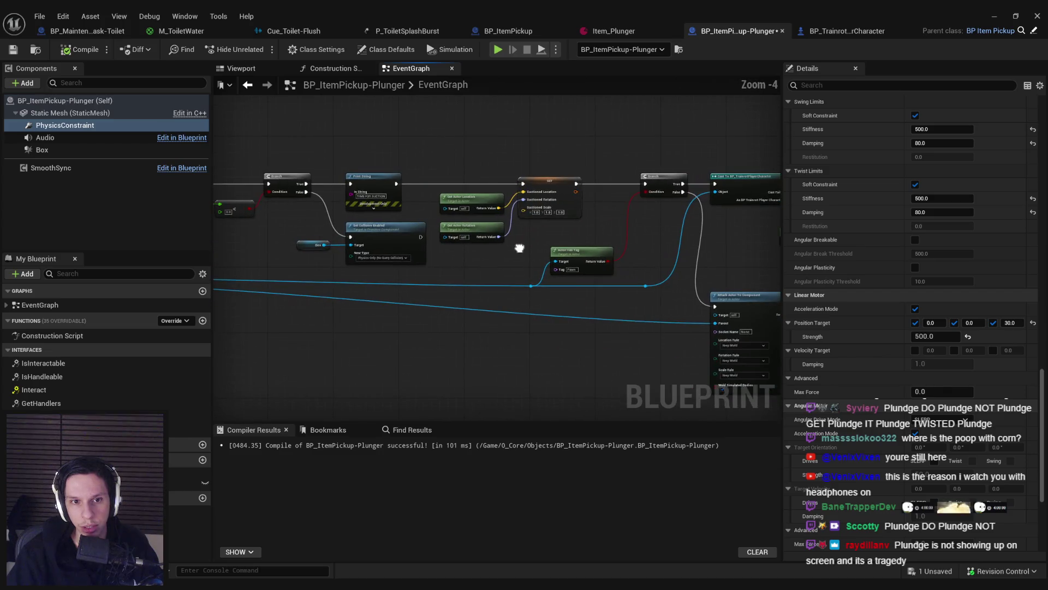
click(377, 180)
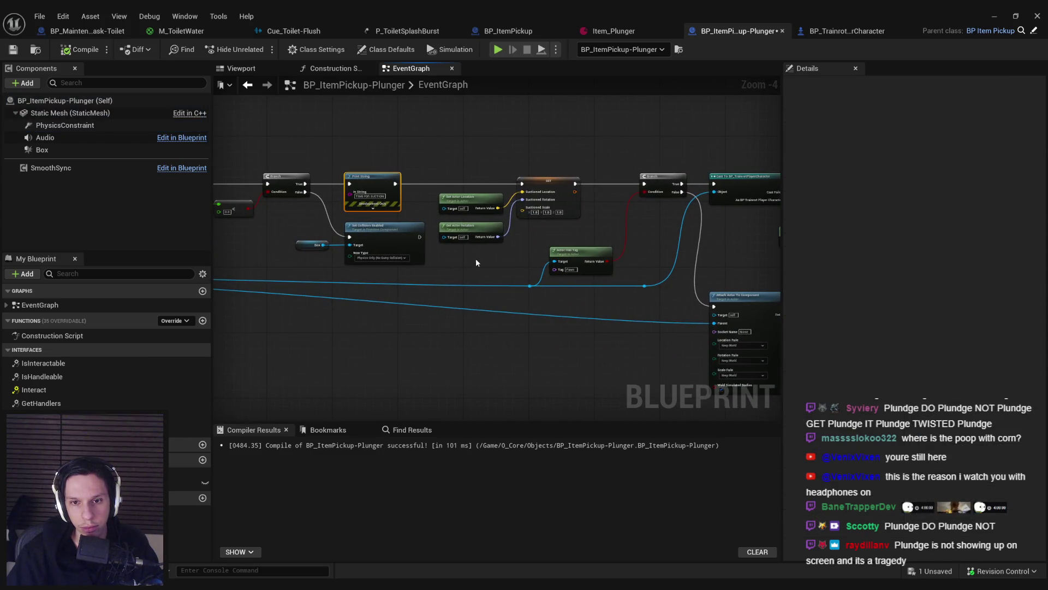
drag(476, 258, 399, 262)
scroll(401, 172, down, 1)
drag(395, 177, 497, 273)
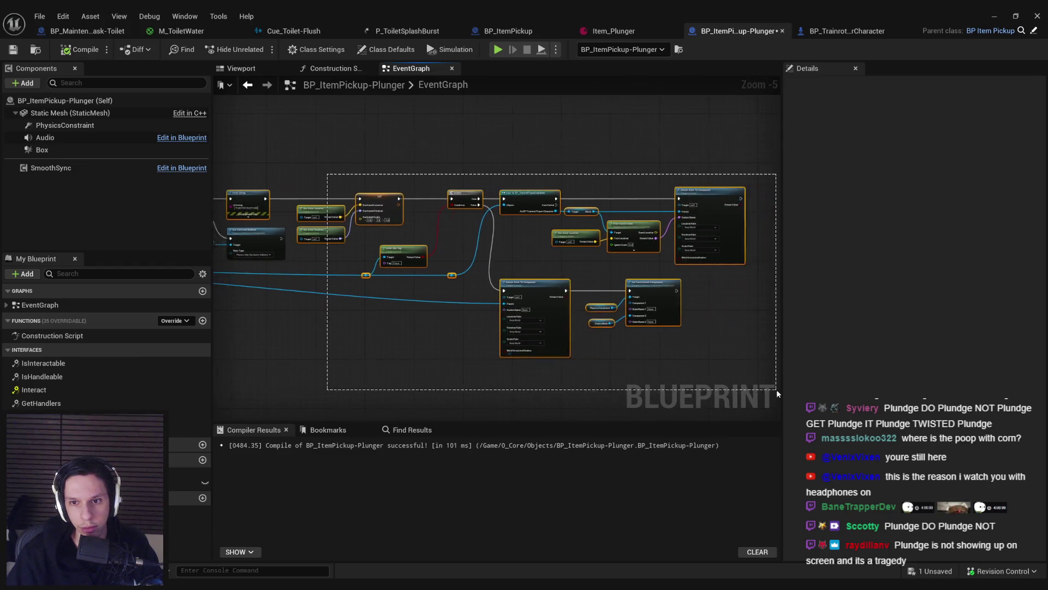
scroll(525, 213, up, 4)
drag(526, 213, 621, 195)
click(592, 296)
Step: Paste the Suctioned comparison and Branch, and wire the Branch's False output to the Print String
scroll(462, 236, down, 3)
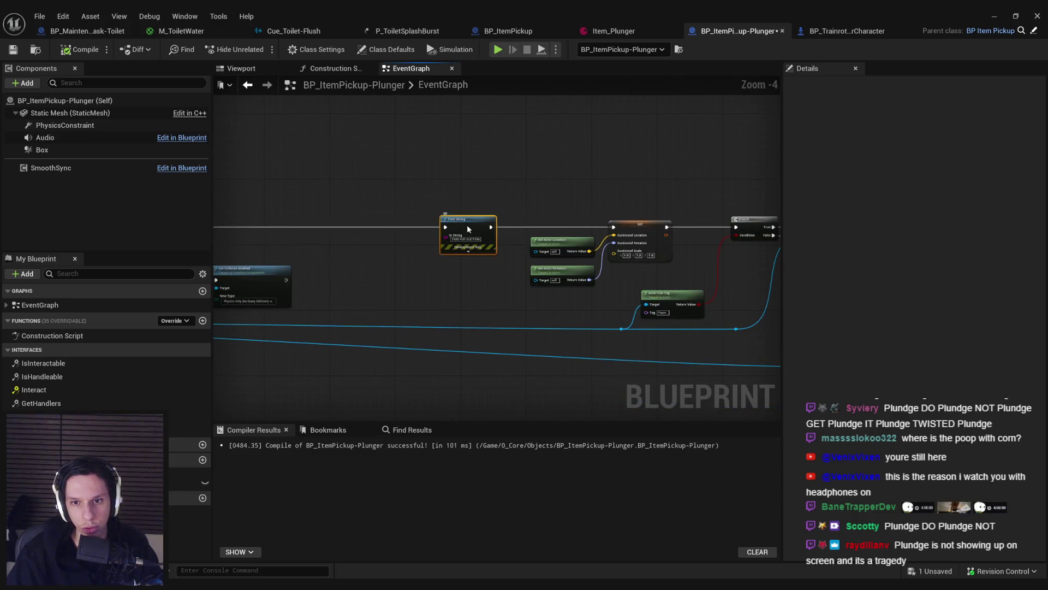
scroll(465, 284, down, 4)
scroll(445, 284, up, 8)
scroll(557, 333, down, 2)
scroll(546, 290, down, 6)
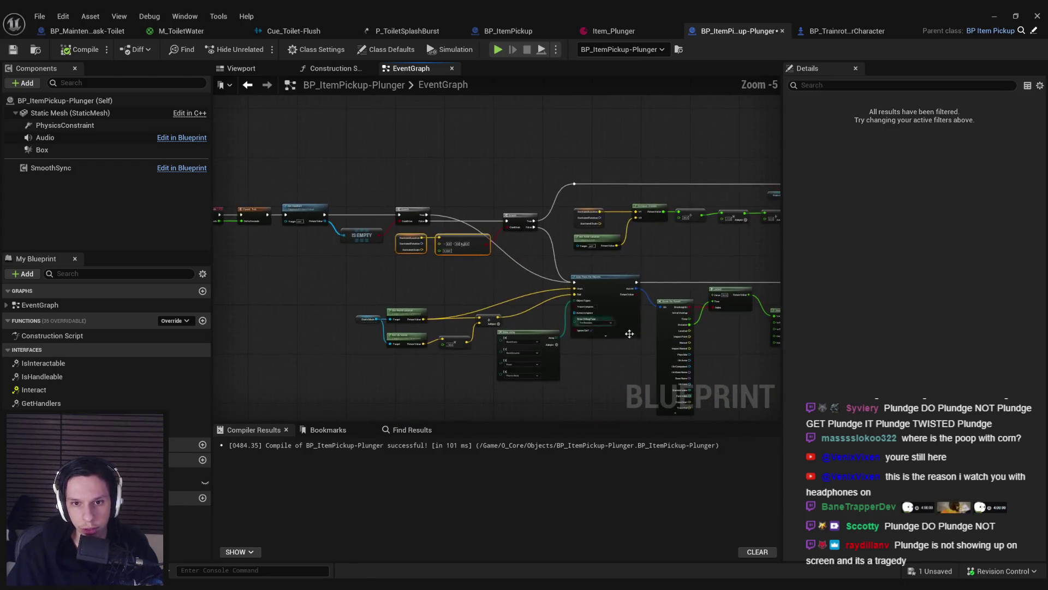
scroll(551, 247, up, 5)
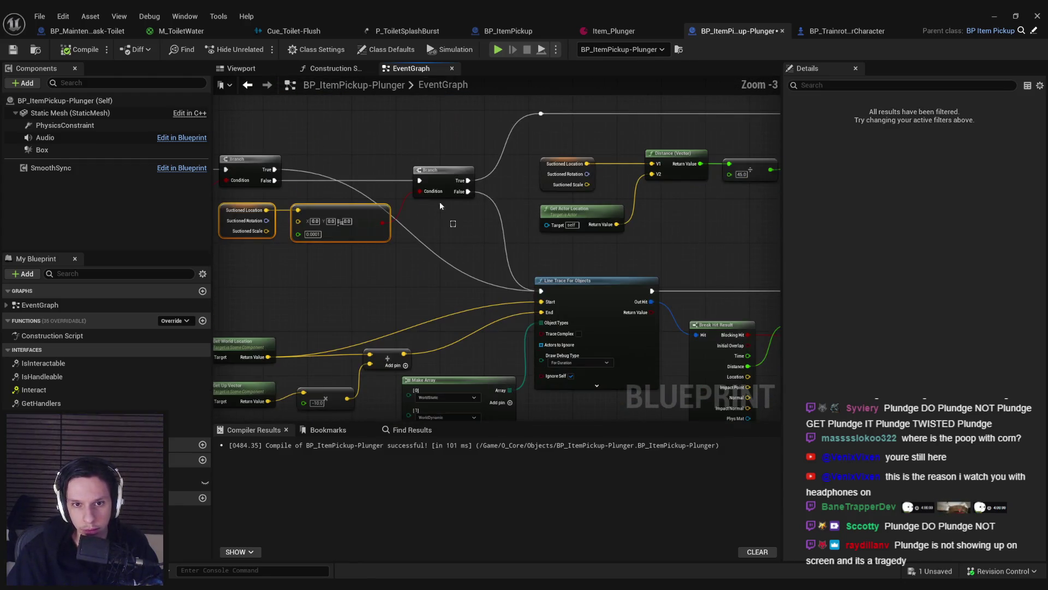
scroll(637, 311, down, 4)
scroll(519, 281, up, 4)
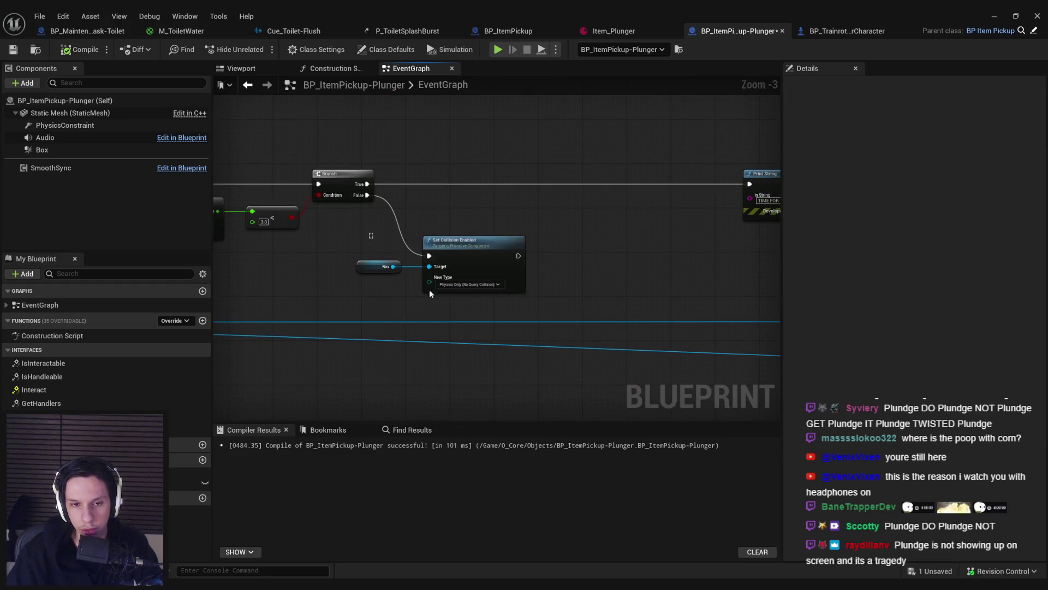
key(ctrl+v)
drag(629, 218, 629, 196)
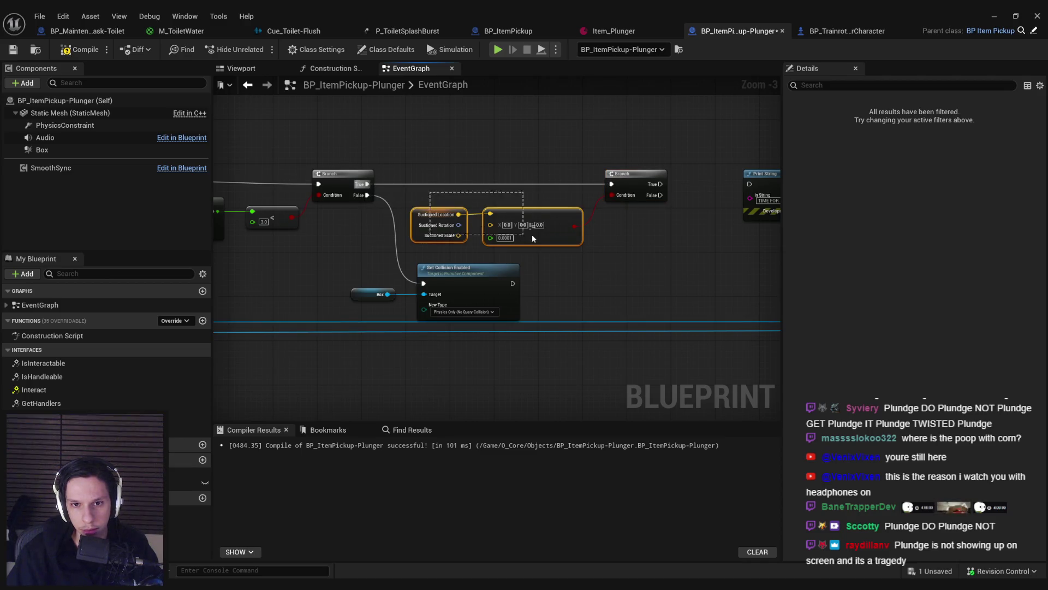
mouse_move(648, 198)
mouse_down()
mouse_move(466, 217)
mouse_move(543, 199)
mouse_up()
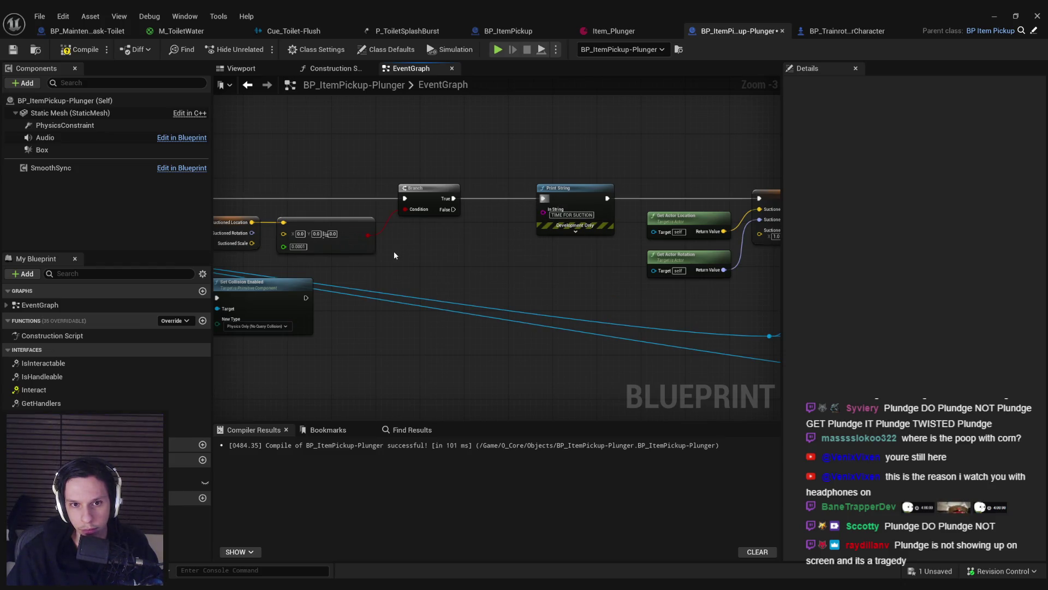
mouse_move(453, 198)
mouse_down()
mouse_move(449, 218)
mouse_move(544, 200)
mouse_up()
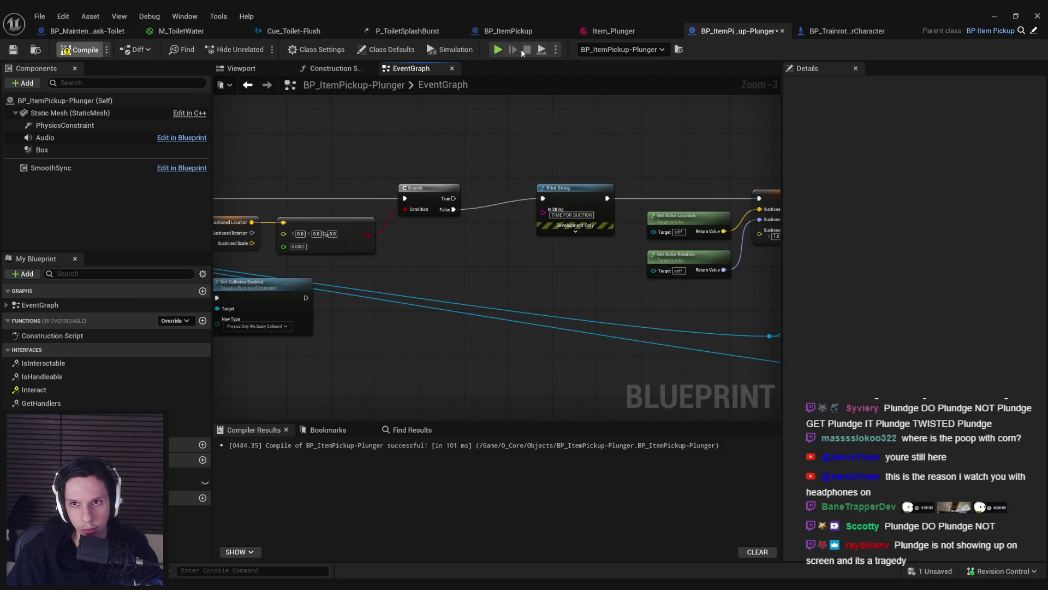
Step: Walk up to the standing plunger and grab it by its stick, then stop playing
click(997, 16)
key(alt+p)
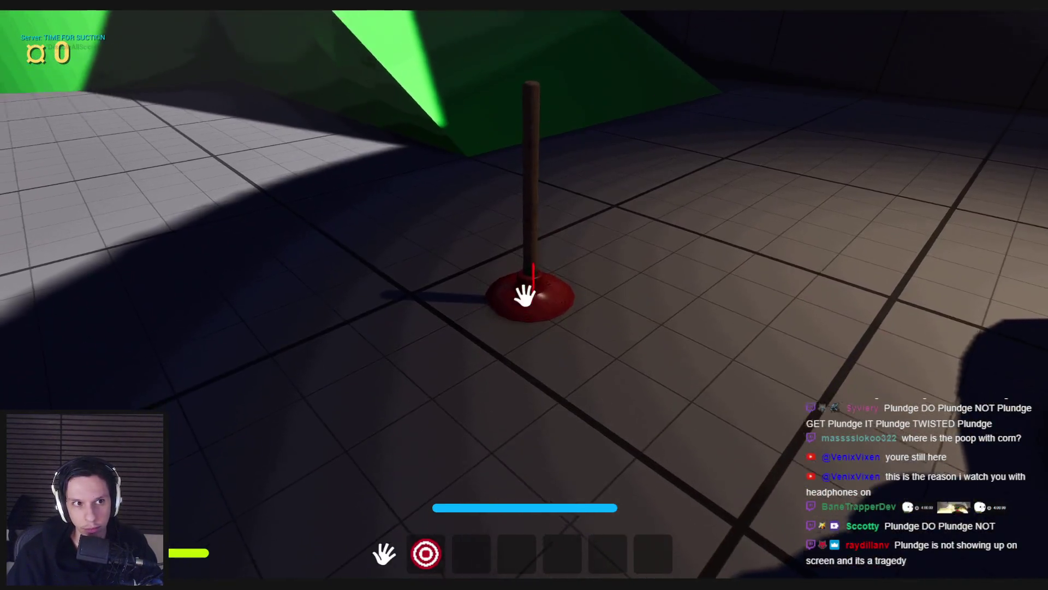
mouse_move(524, 295)
mouse_down()
mouse_move(526, 367)
mouse_move(509, 437)
mouse_move(524, 295)
mouse_up()
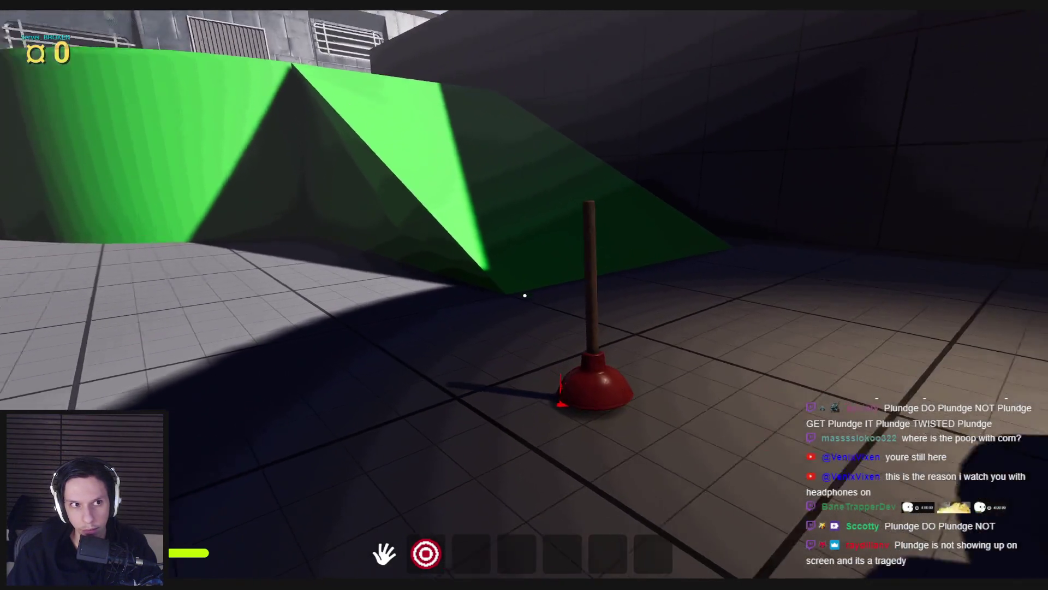
key(w)
key(s)
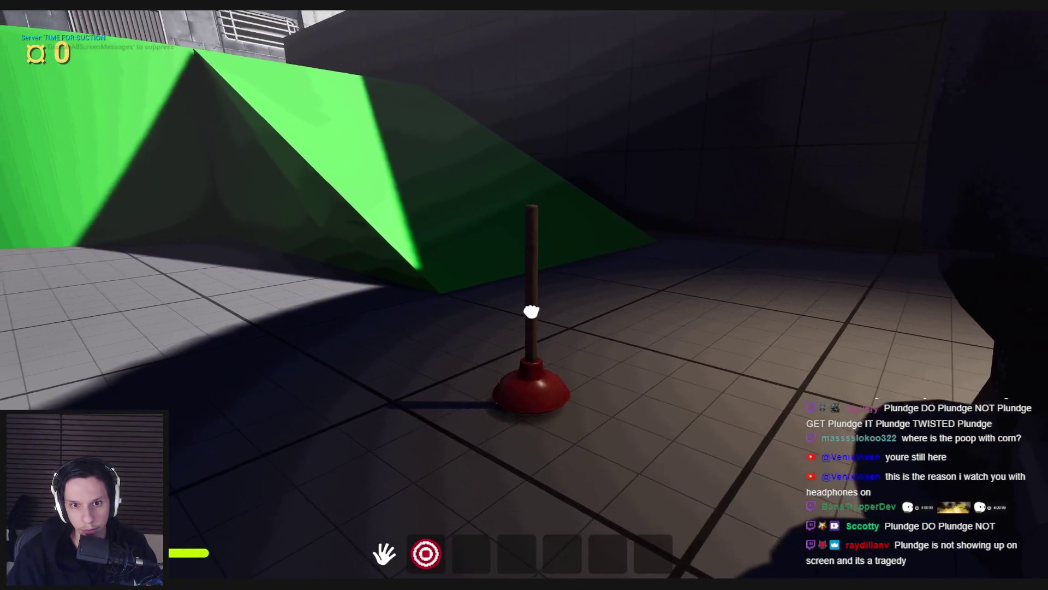
drag(534, 306, 550, 366)
key(s)
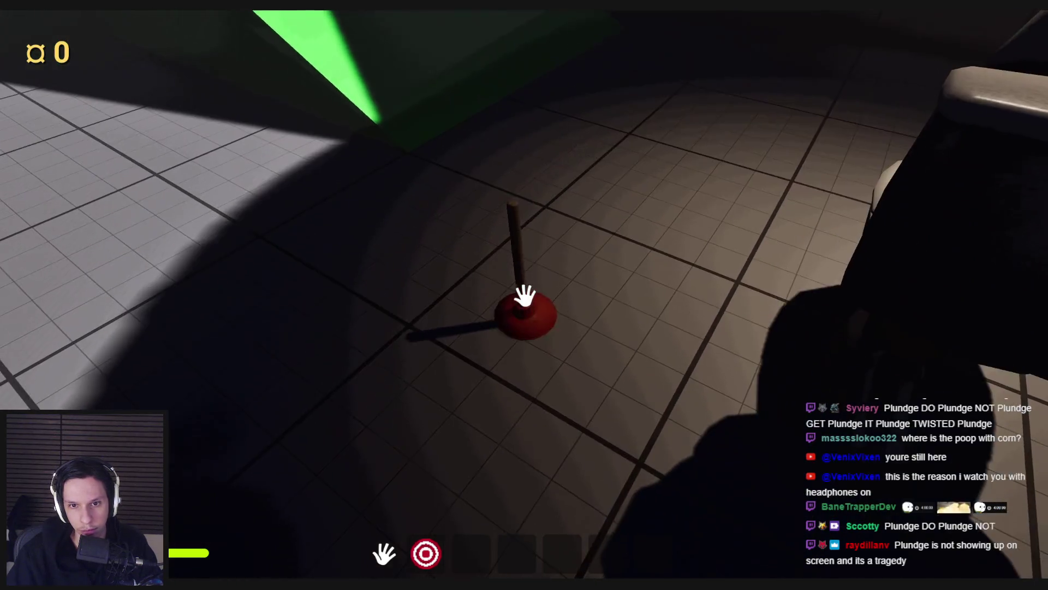
key(Escape)
key(Escape)
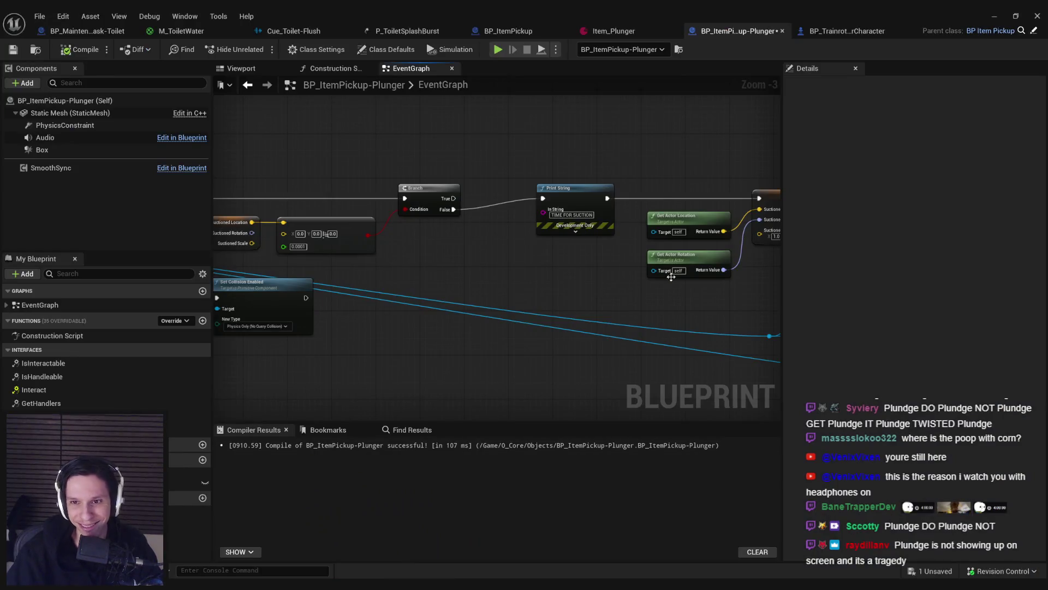
Step: Set the PhysicsConstraint angular drive mode to Twist and Swing, enable the swing orientation drive, and compile
click(57, 125)
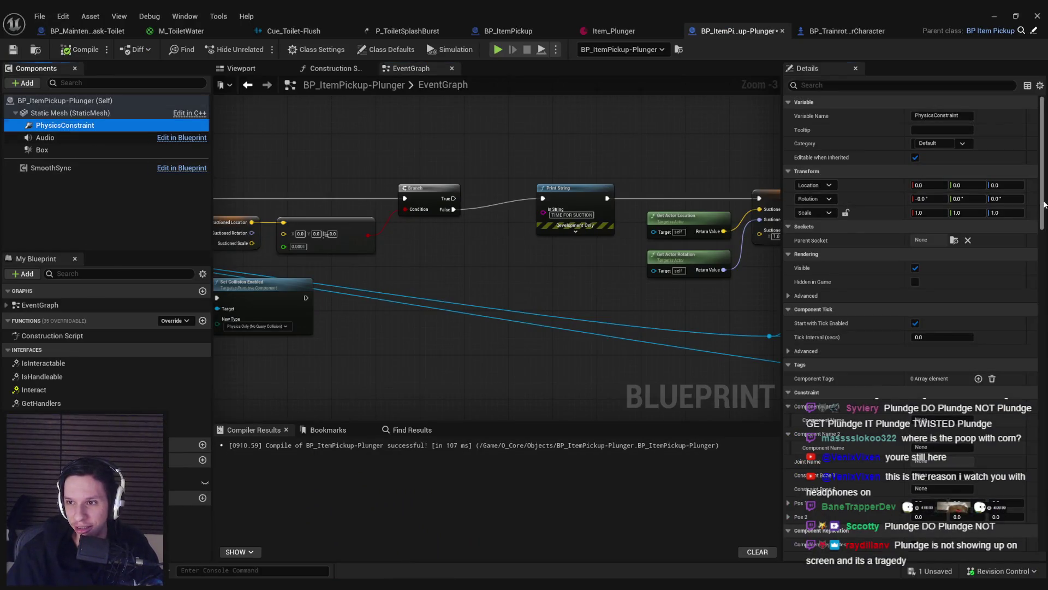
scroll(1045, 205, down, 15)
scroll(1036, 379, down, 8)
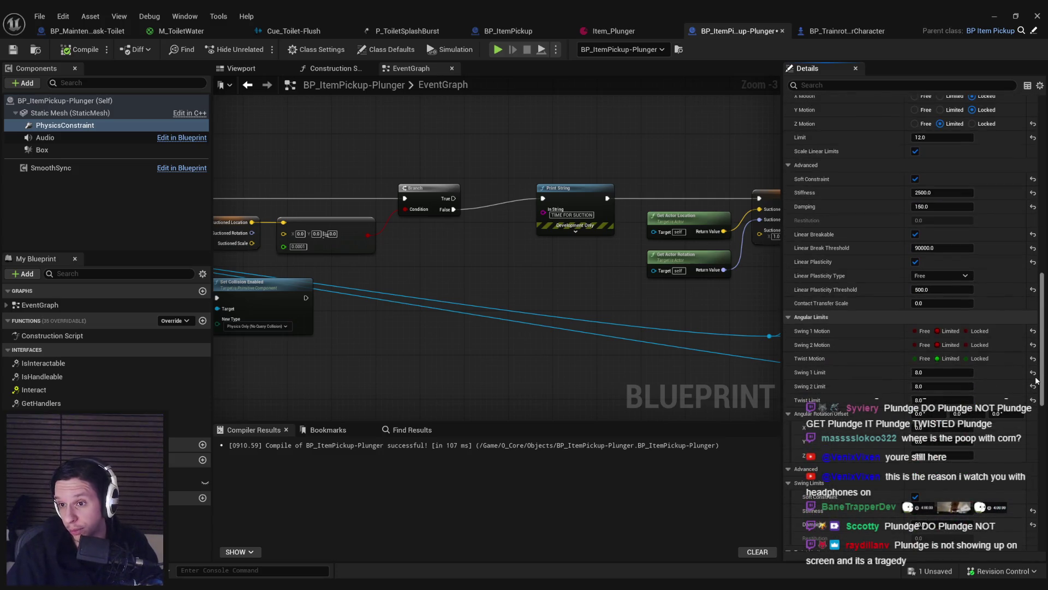
scroll(1036, 381, down, 5)
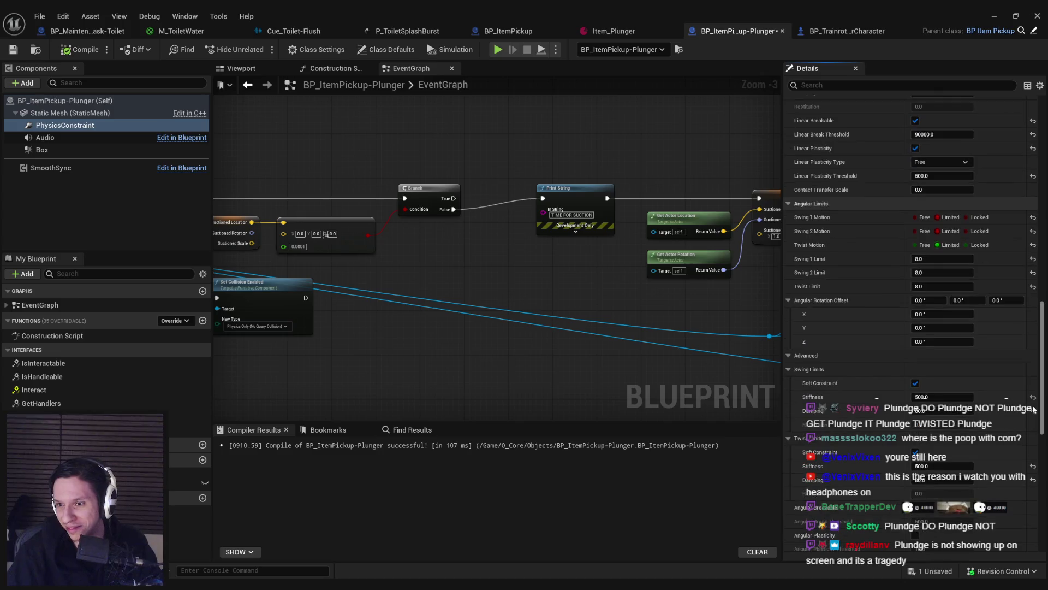
scroll(1034, 411, down, 3)
drag(1036, 431, 1039, 502)
click(928, 318)
click(928, 334)
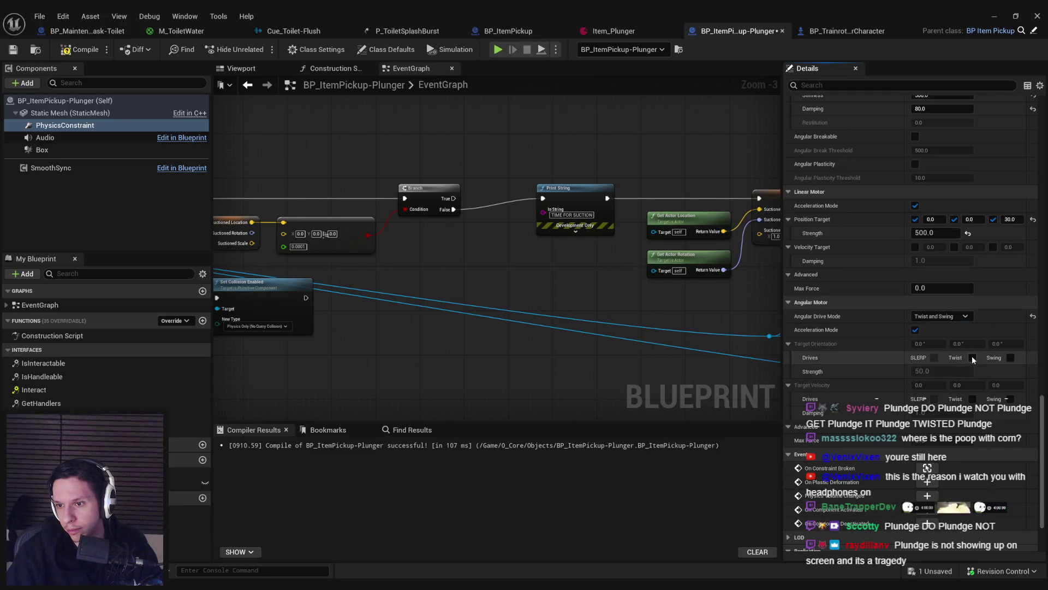
click(1011, 358)
click(72, 53)
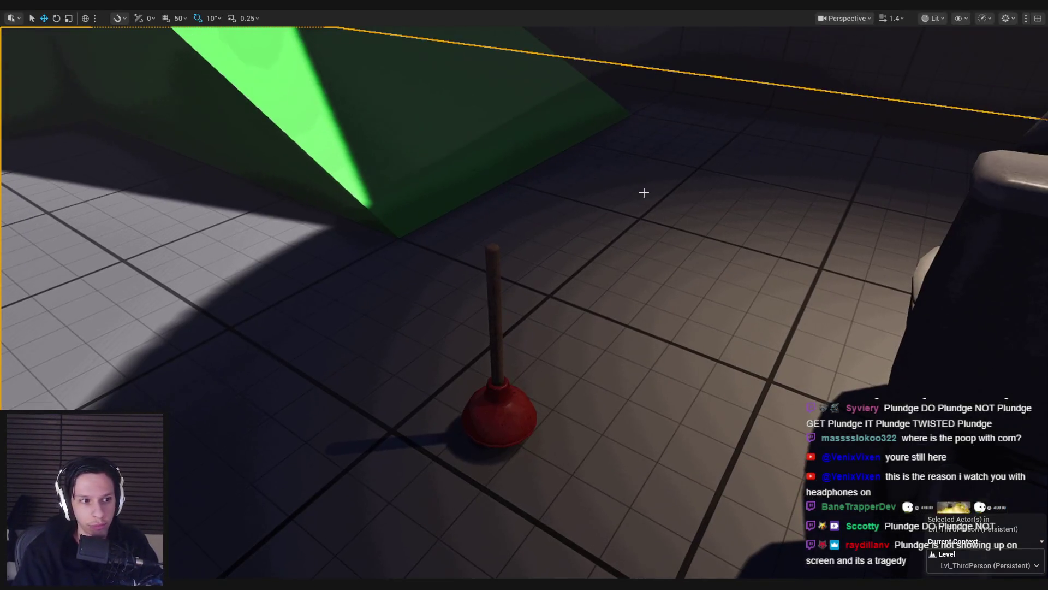
Step: Playtest by pulling the held plunger and letting it drop
key(alt+p)
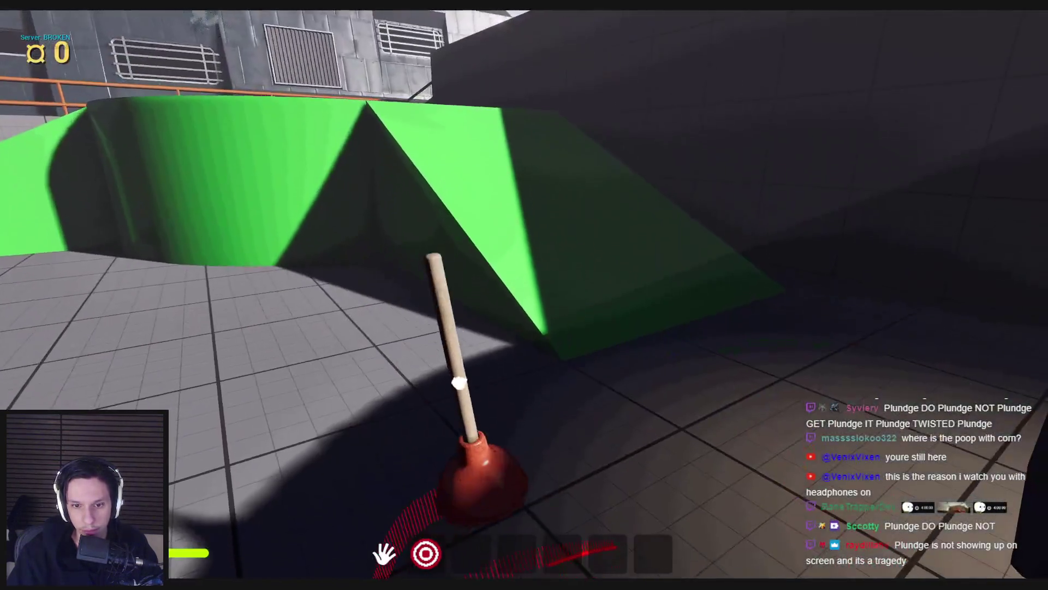
drag(458, 382, 524, 294)
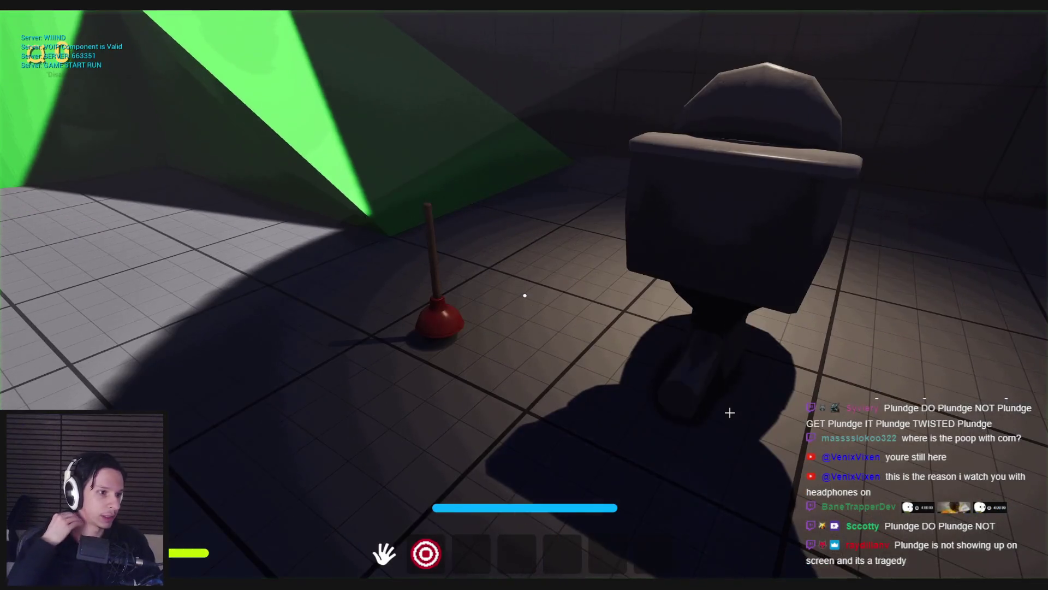
key(Escape)
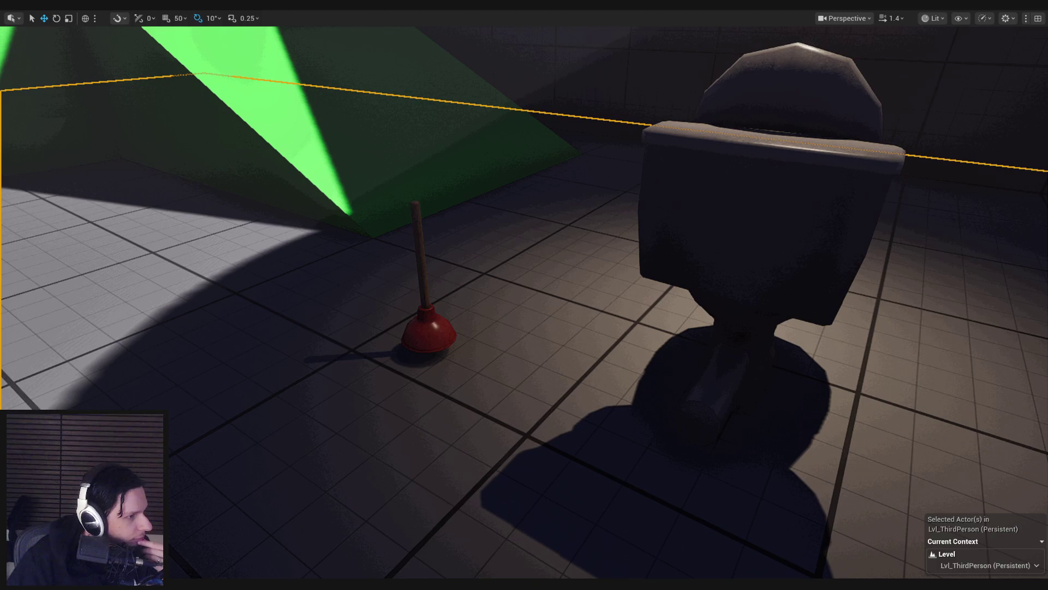
Step: Replay and yank the plunger until the constraint shows BROKEN, then return to the blueprint
drag(324, 305, 324, 333)
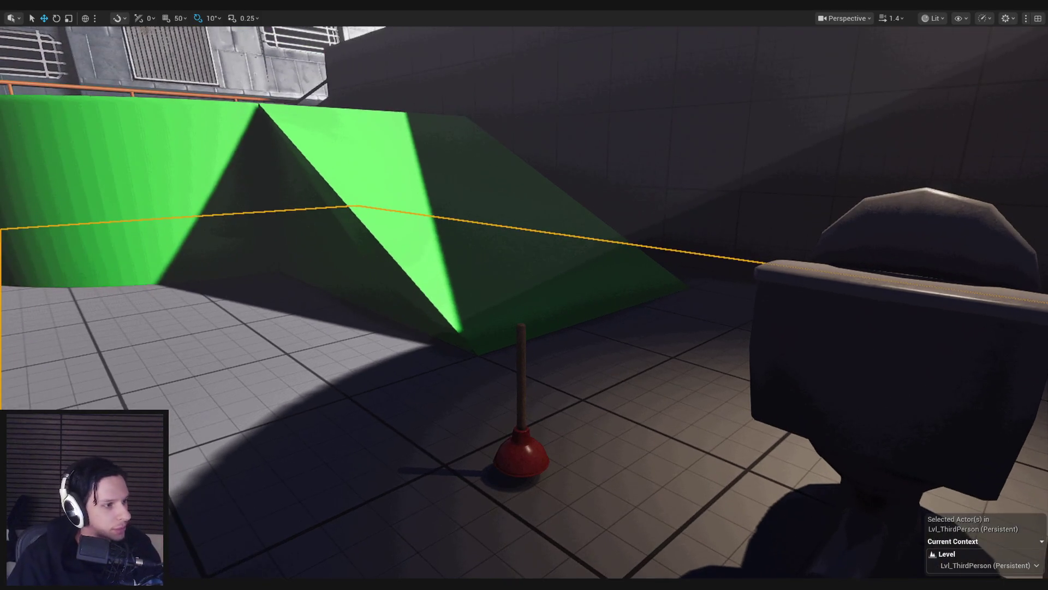
key(alt+p)
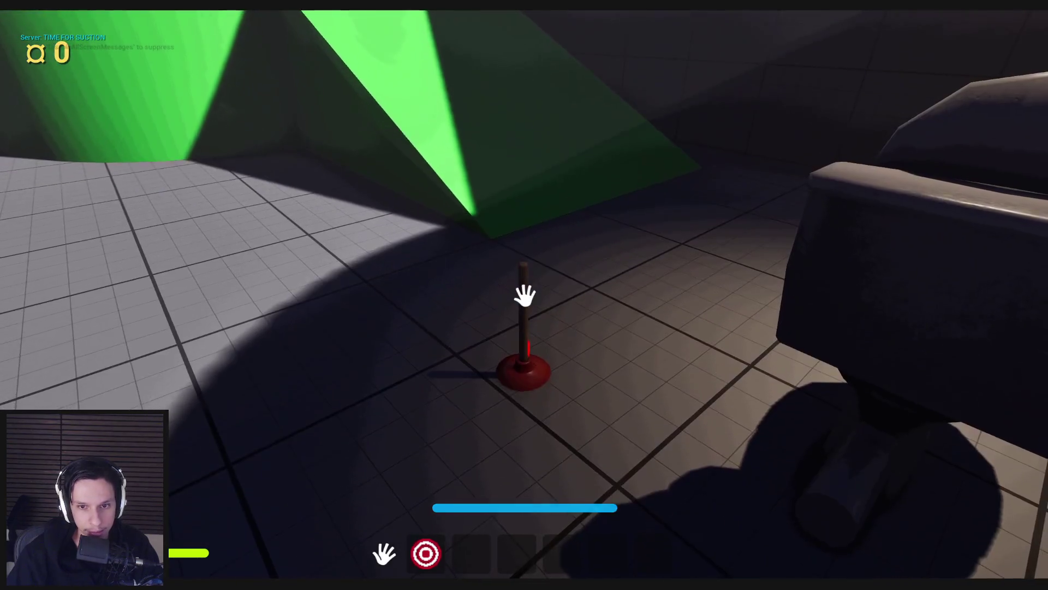
click(524, 295)
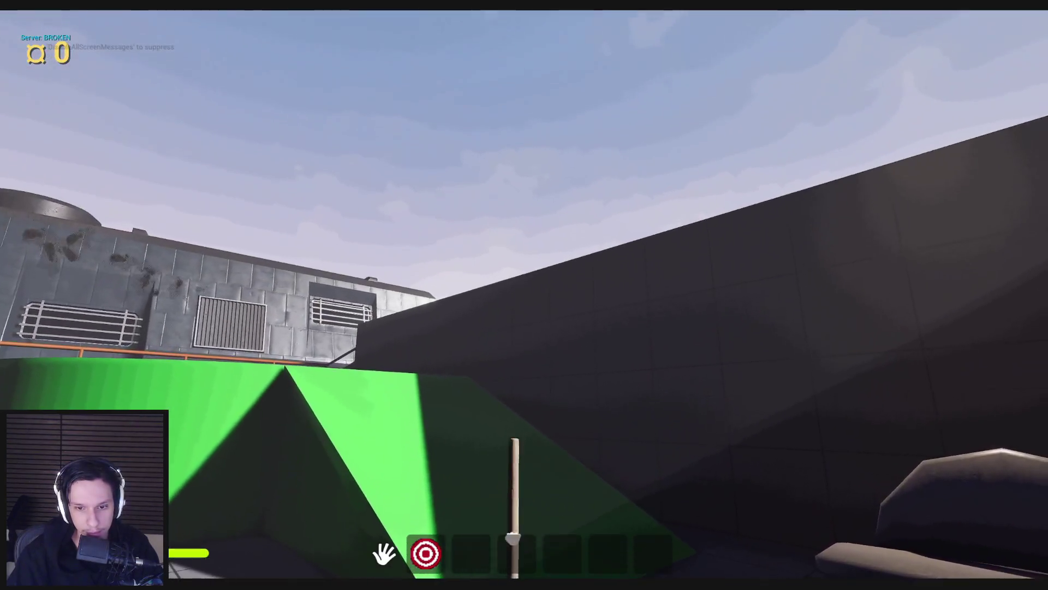
key(Escape)
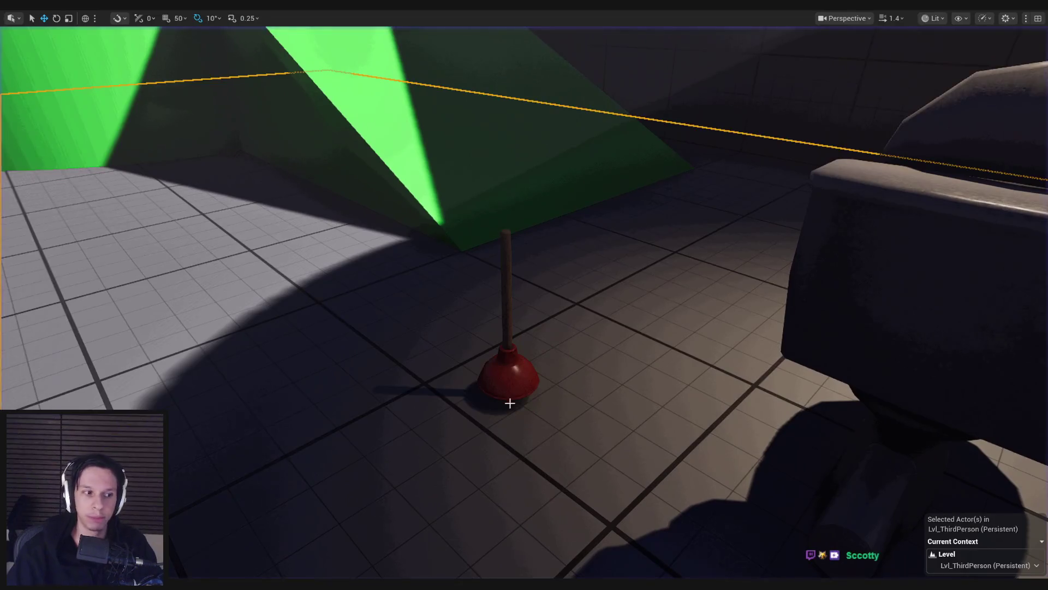
click(398, 546)
scroll(466, 360, down, 4)
scroll(440, 369, up, 3)
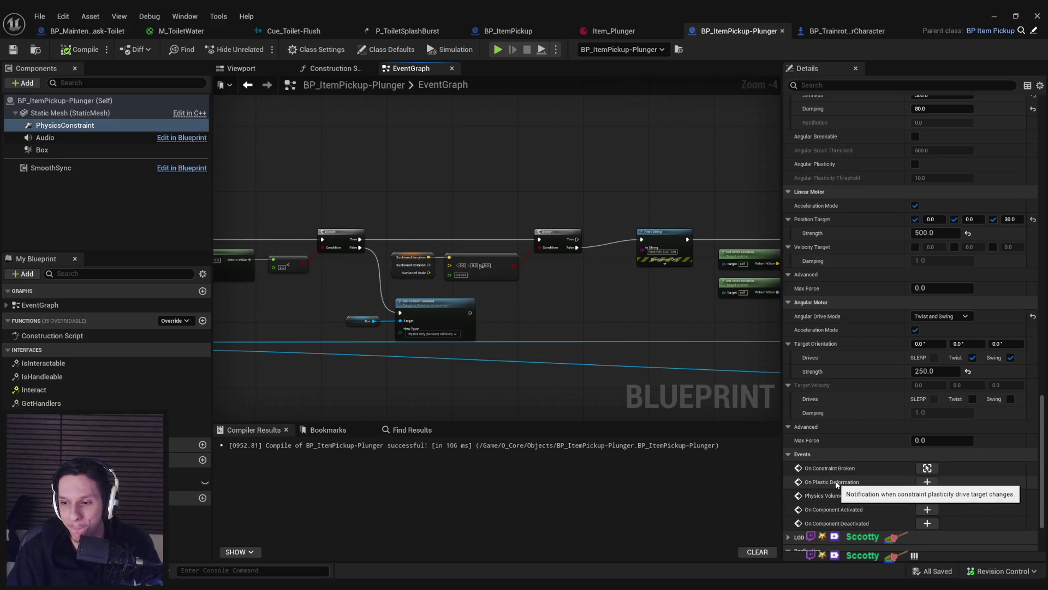
Step: Hide the Blueprint and walk up to the plunger in a play session
scroll(836, 484, up, 3)
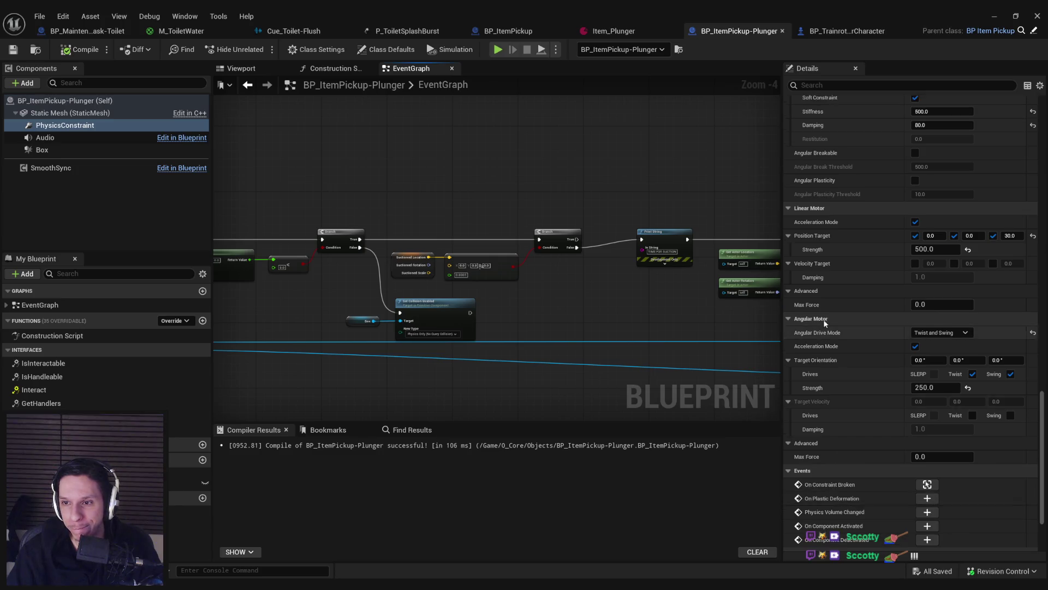
click(993, 16)
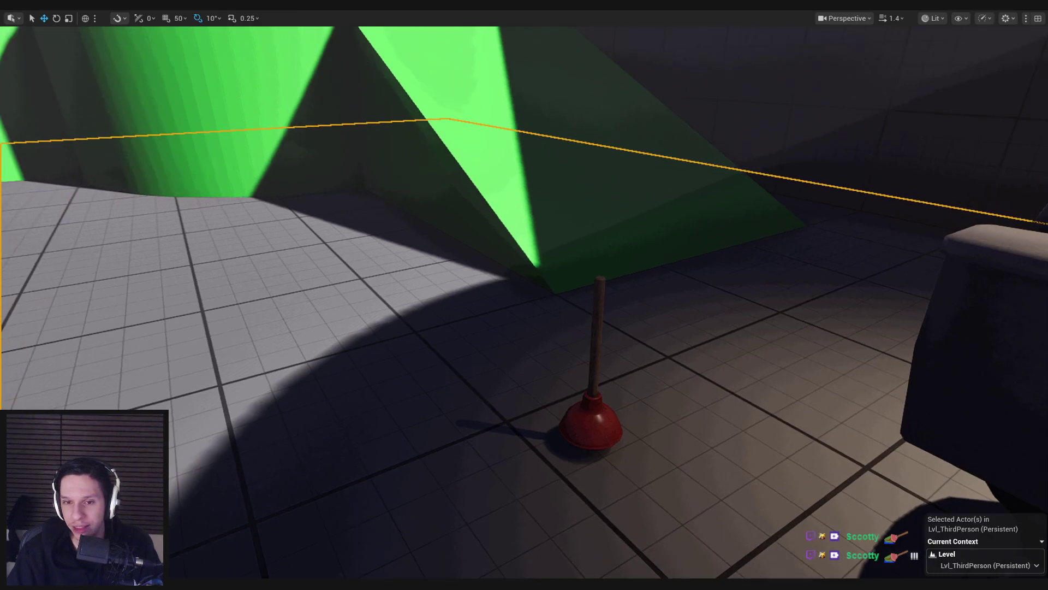
key(alt+p)
key(w)
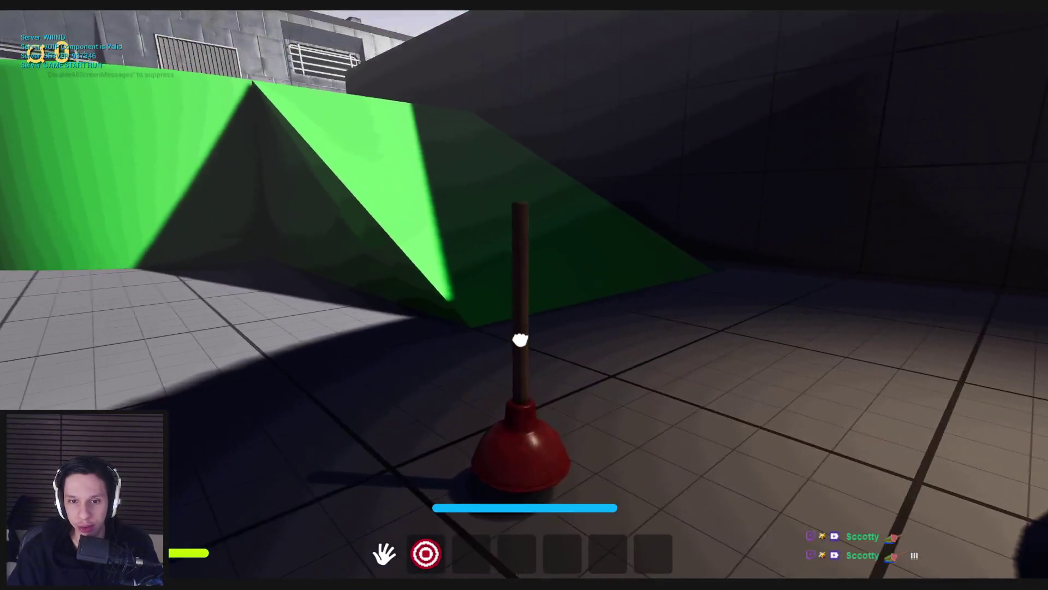
key(s)
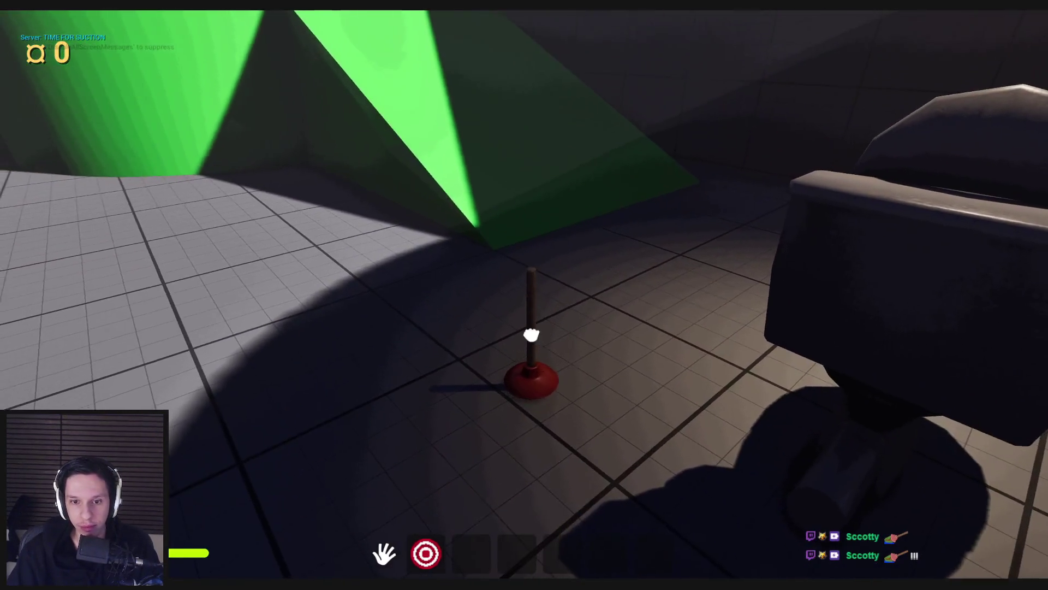
key(w)
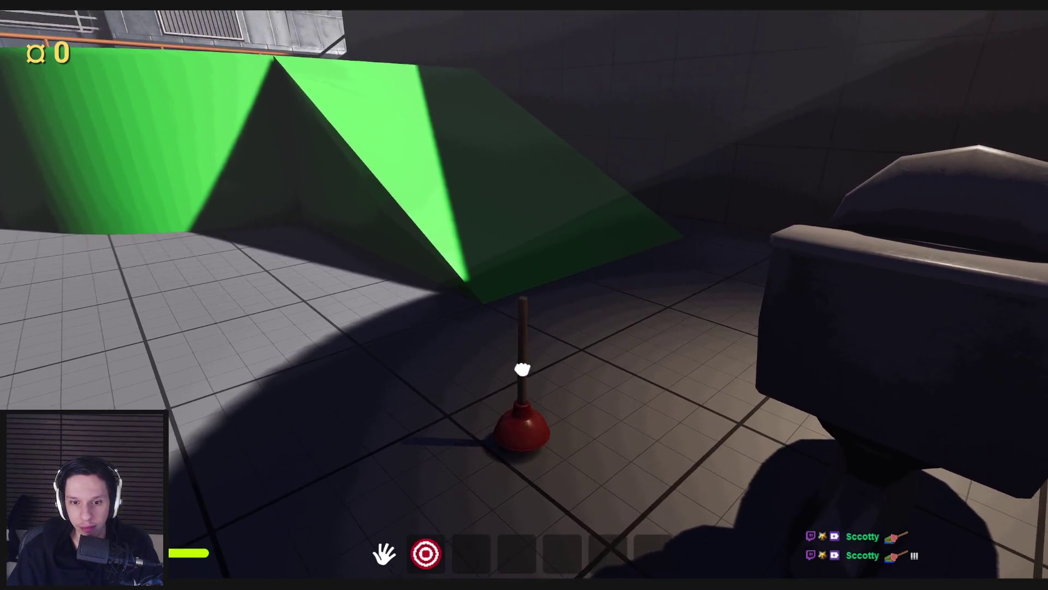
key(w)
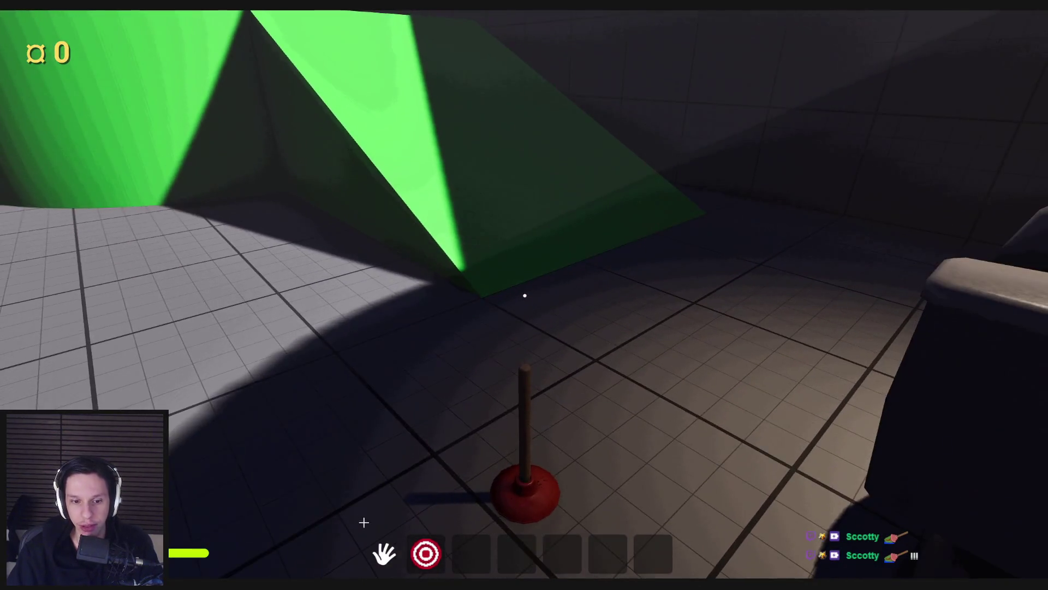
Step: Back in the plunger Blueprint, change the constraint's Linear Motor Position Target Z
mouse_move(364, 546)
click(399, 540)
scroll(928, 301, up, 1)
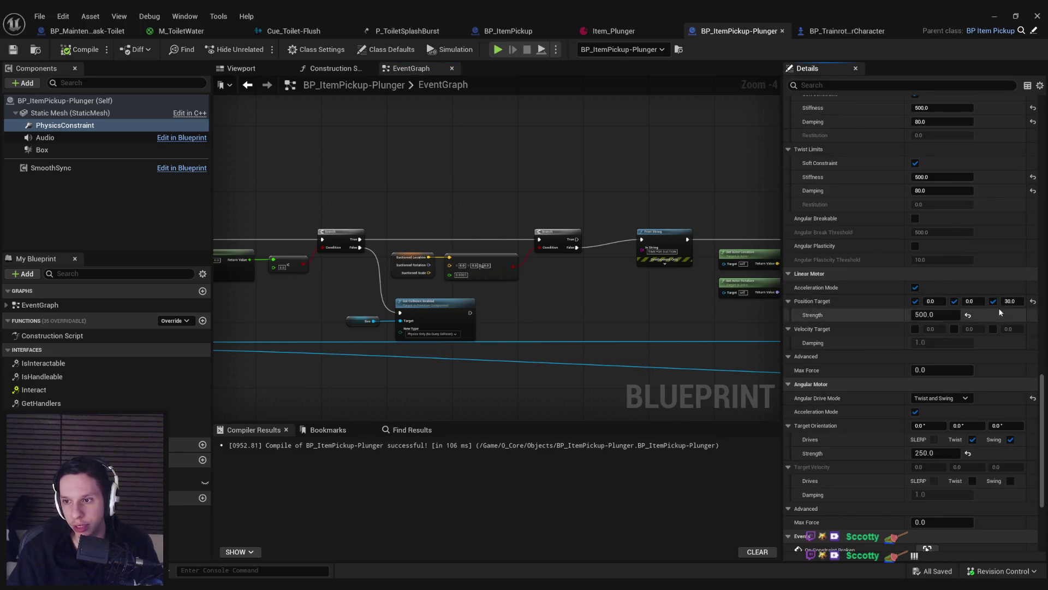
click(1010, 300)
text(-50)
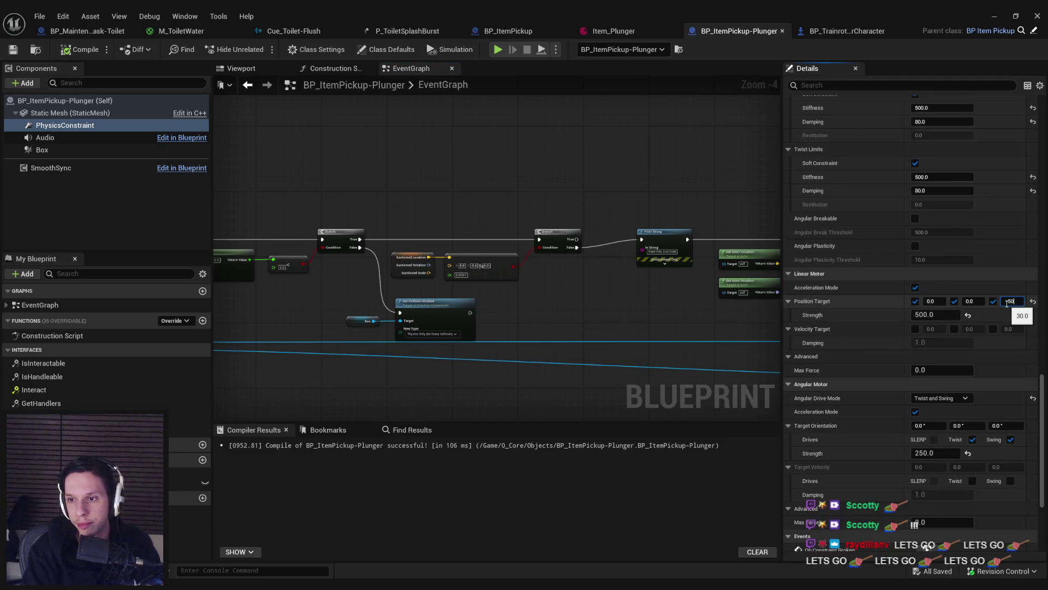
key(Return)
key(alt+Tab)
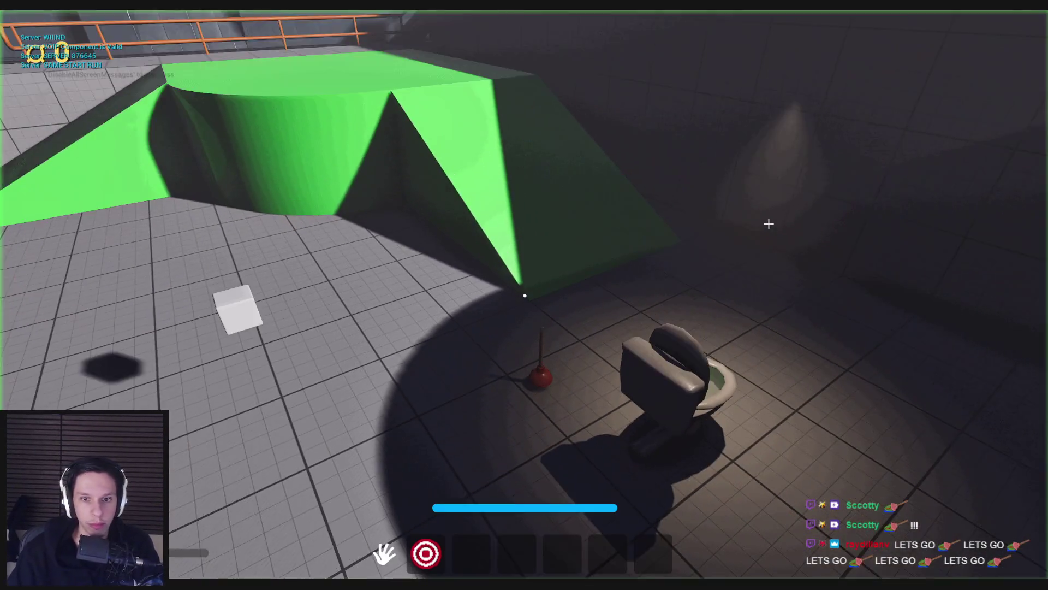
Step: Walk to the plunger and pull its stick sideways and back upright
click(769, 224)
key(w)
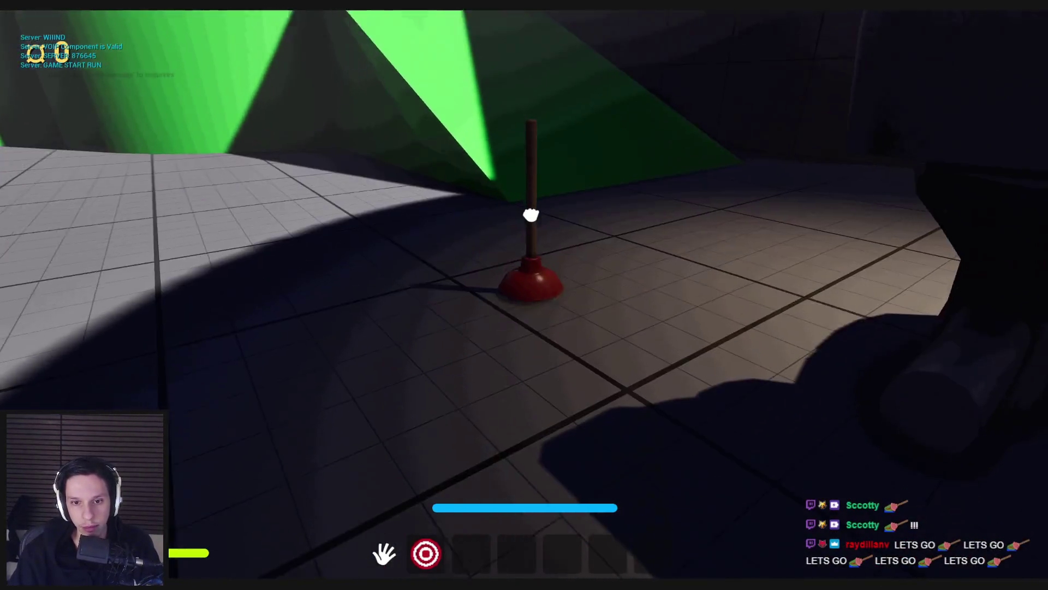
key(s)
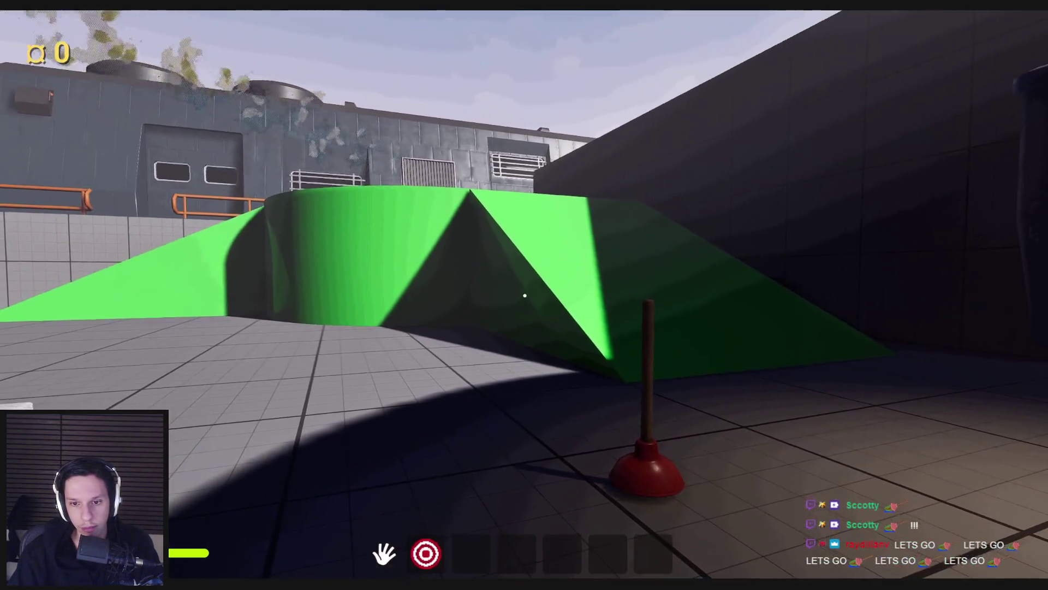
key(w)
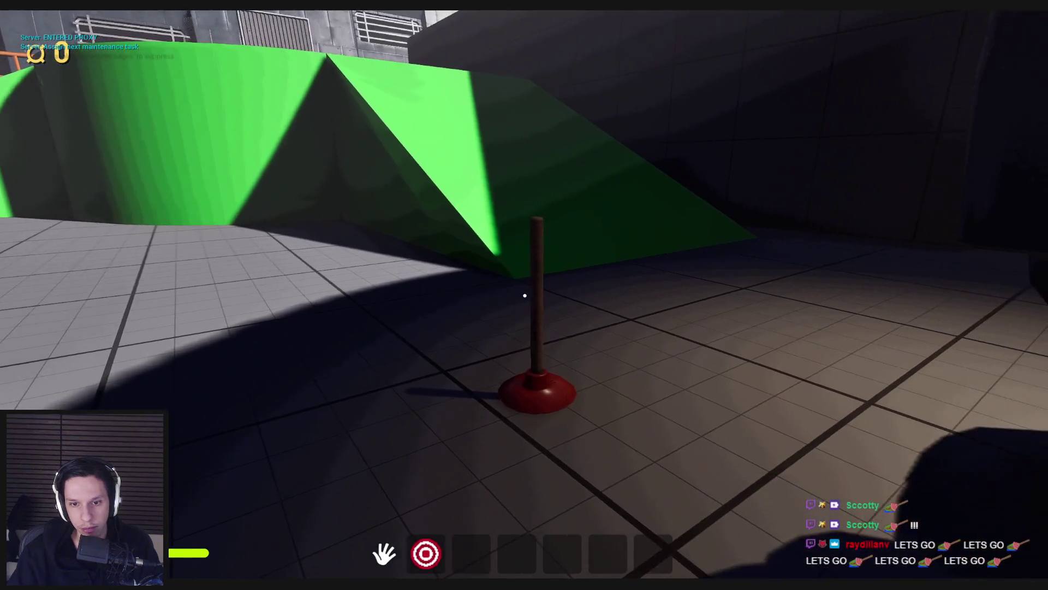
mouse_move(527, 295)
mouse_down()
mouse_move(534, 316)
mouse_move(610, 318)
mouse_up()
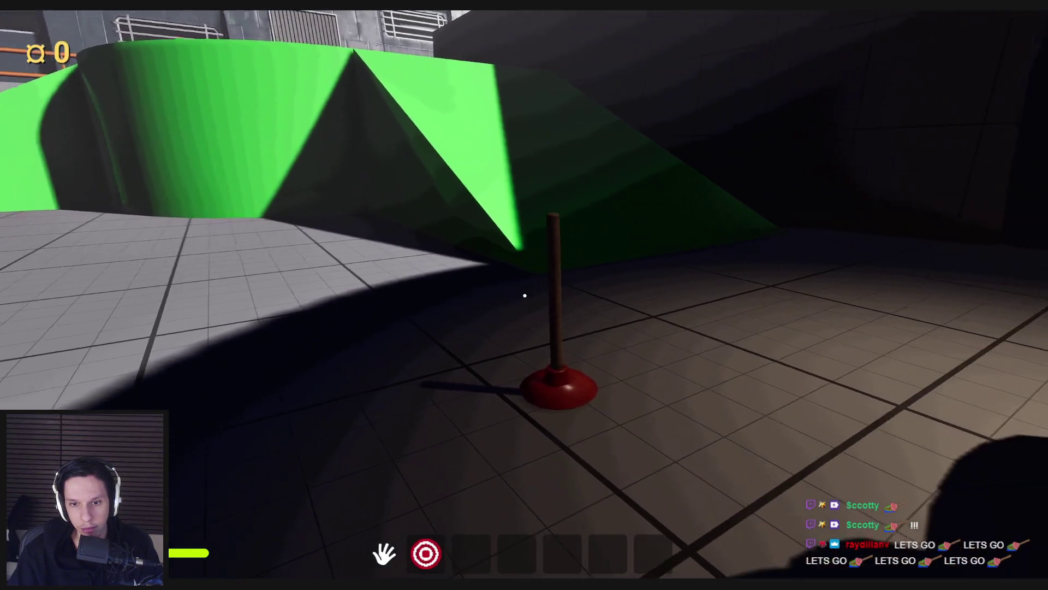
drag(524, 296, 598, 315)
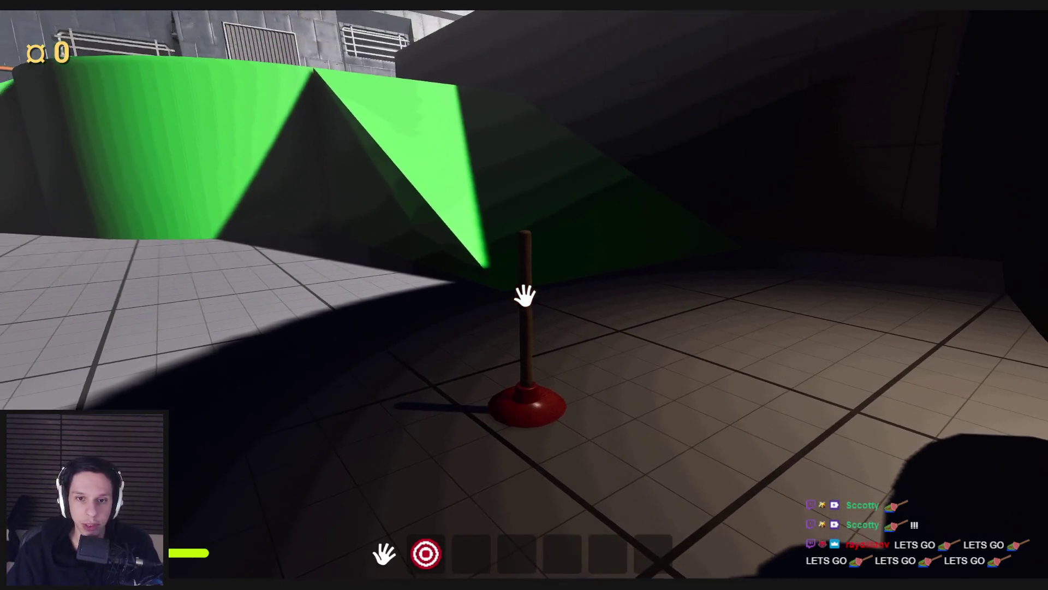
mouse_move(525, 296)
mouse_down()
mouse_move(564, 321)
mouse_move(611, 325)
mouse_move(524, 295)
mouse_up()
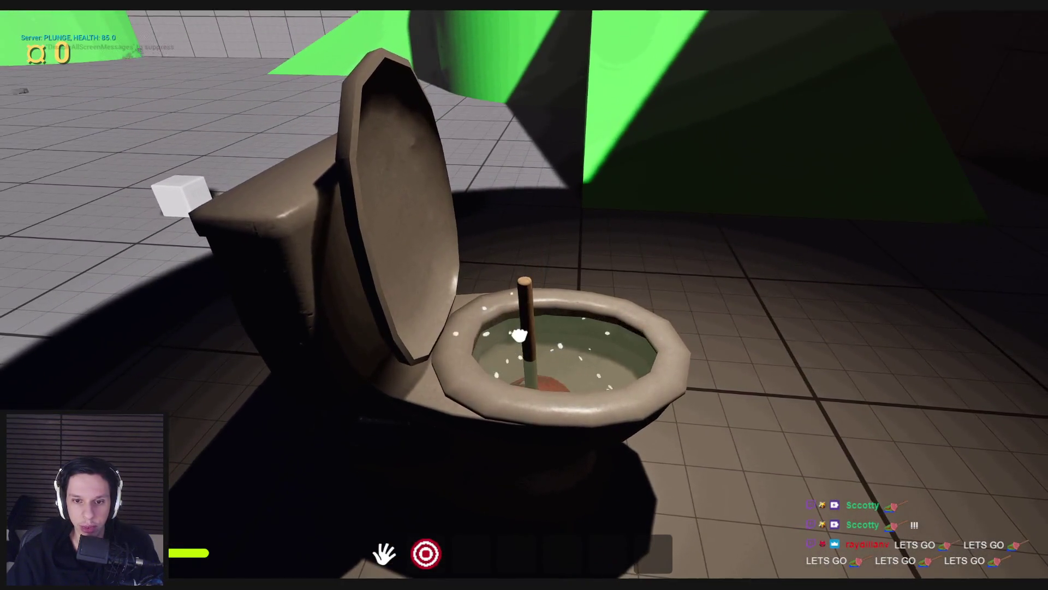
Step: Walk around to the plunger on the floor, pick it up and throw it
key(d)
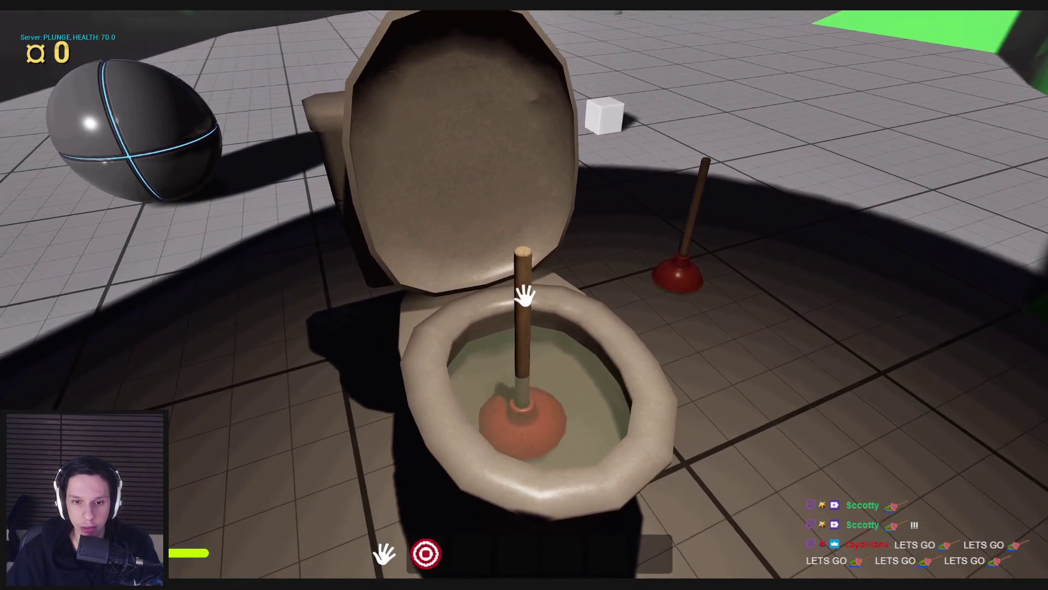
key(d)
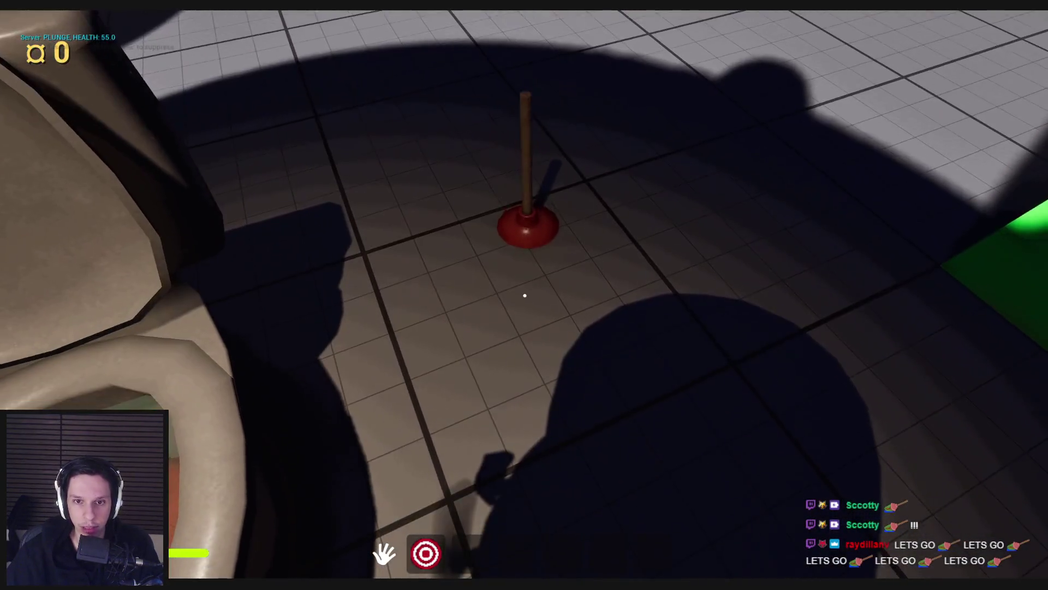
key(w)
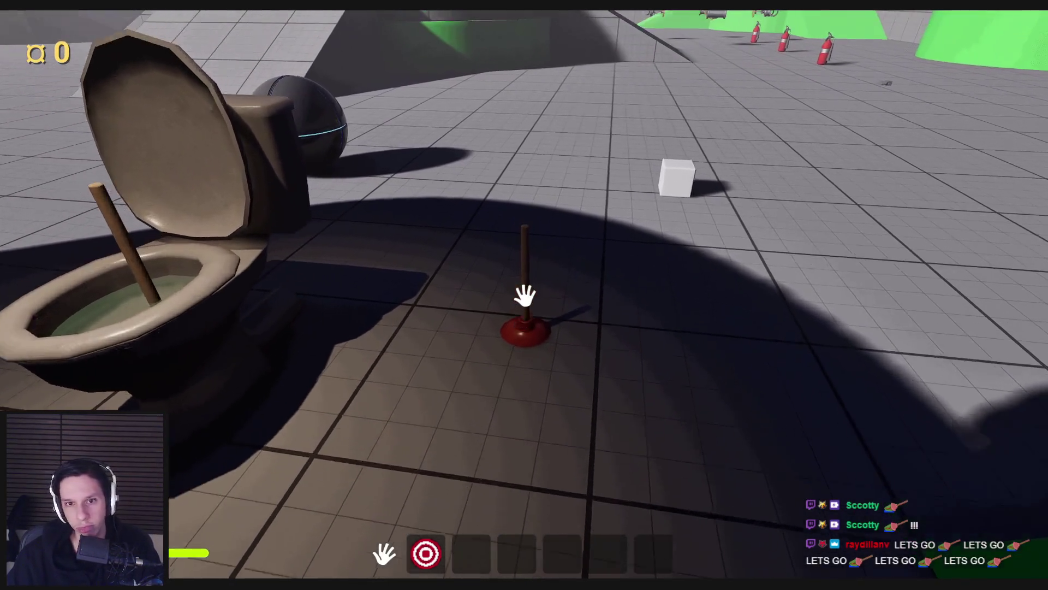
click(526, 361)
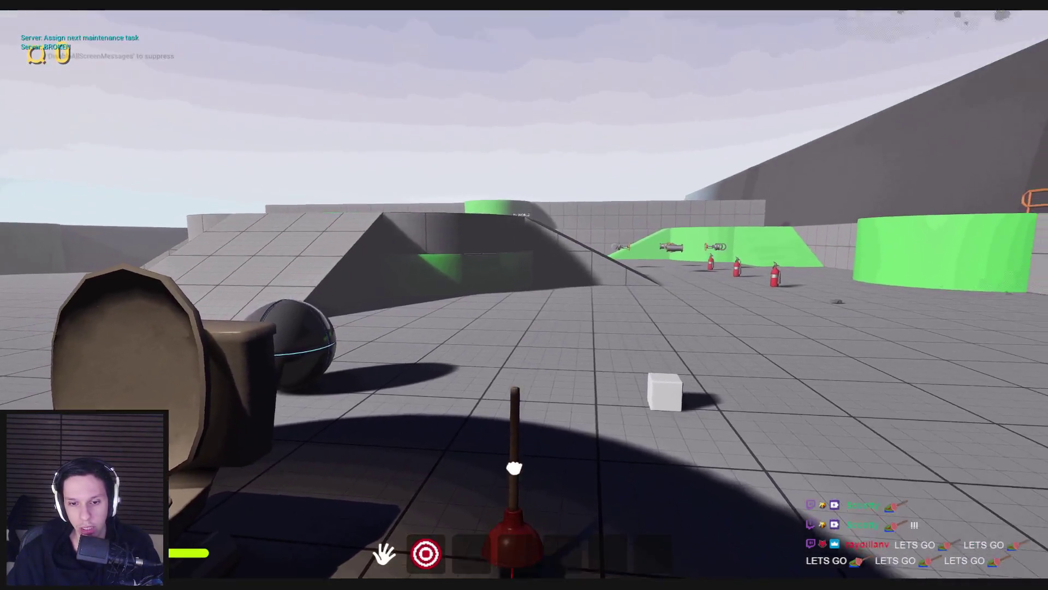
click(514, 468)
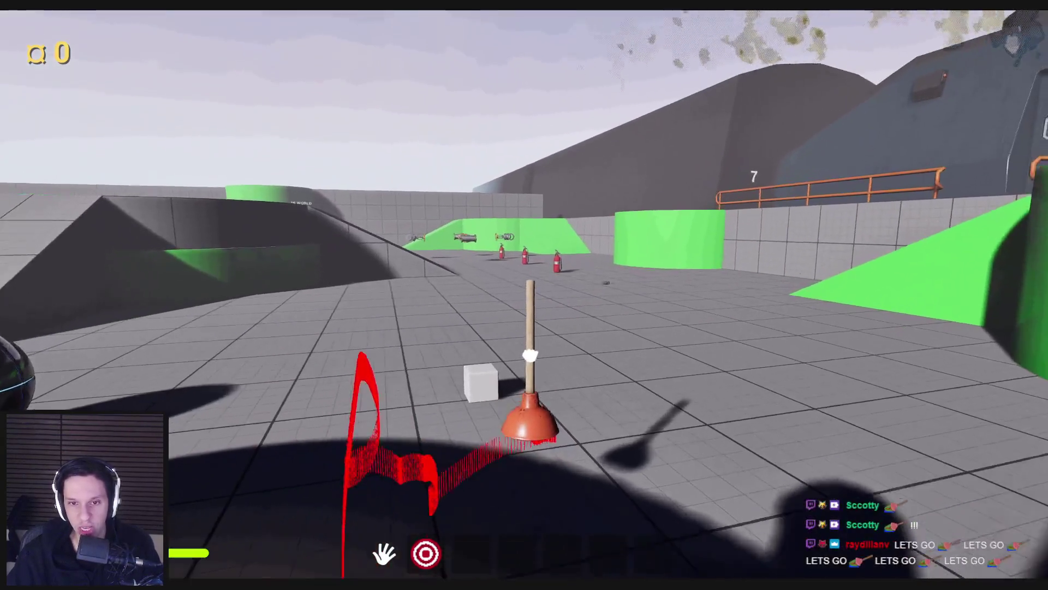
Step: End play, start a new session, walk toward the plunger, then end play again
key(Escape)
key(alt+p)
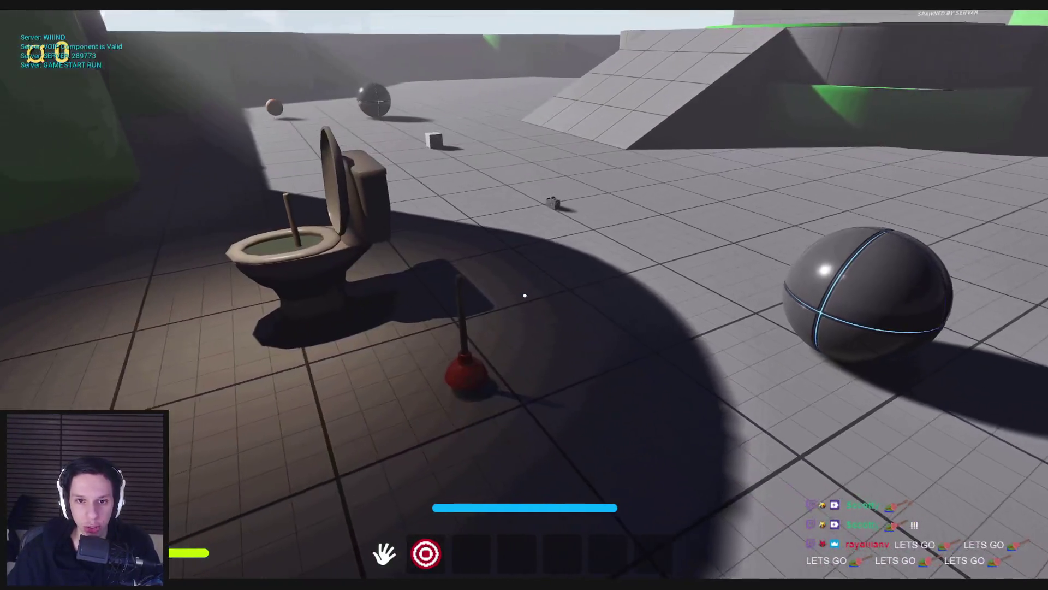
key(w)
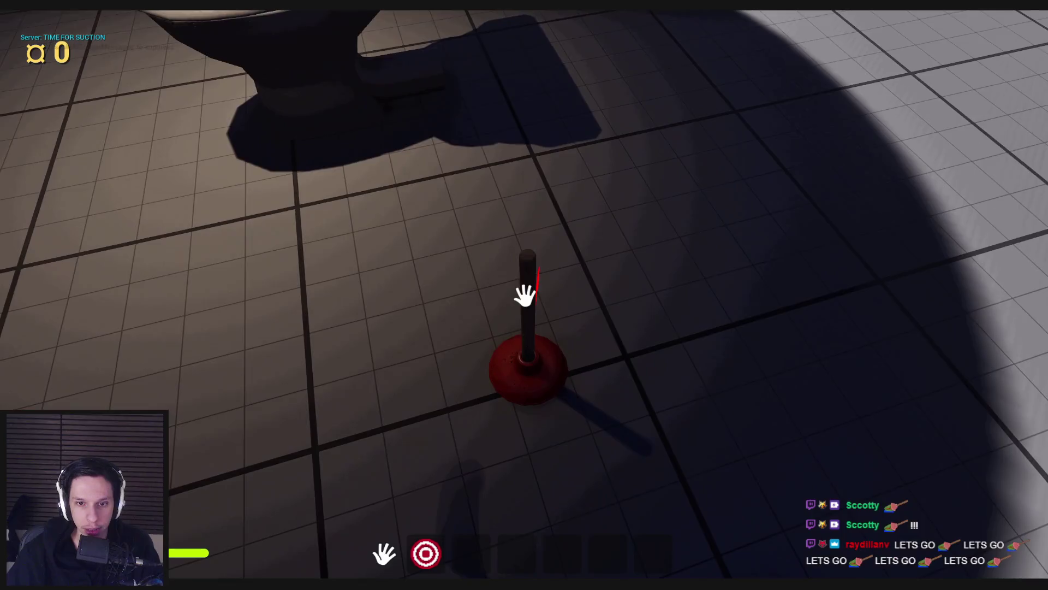
key(Escape)
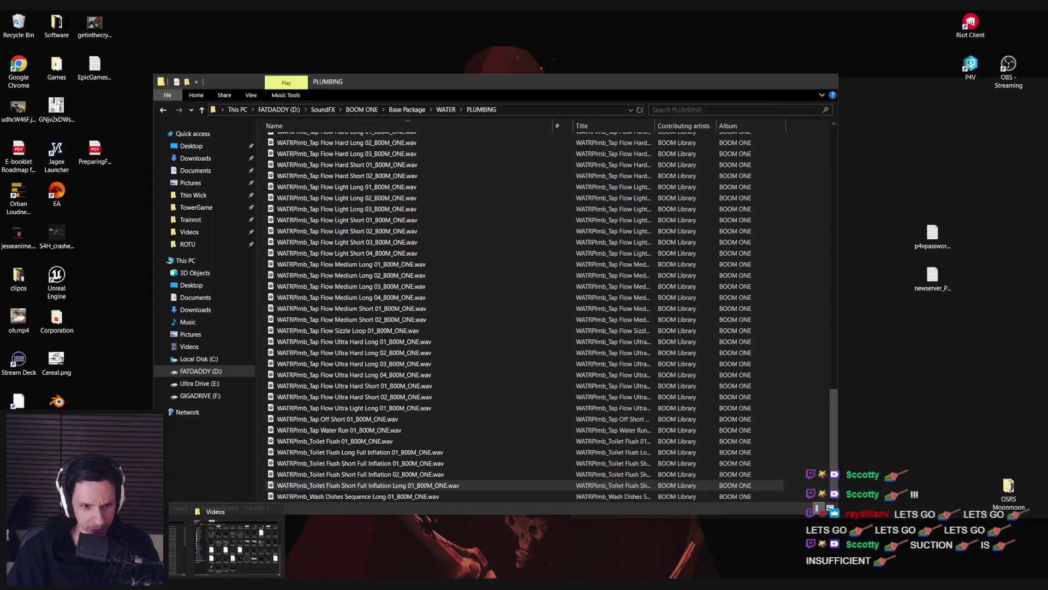
Step: Search the BOOM ONE library for 'suction' and open the SUCTION folder
click(237, 546)
scroll(437, 371, up, 1)
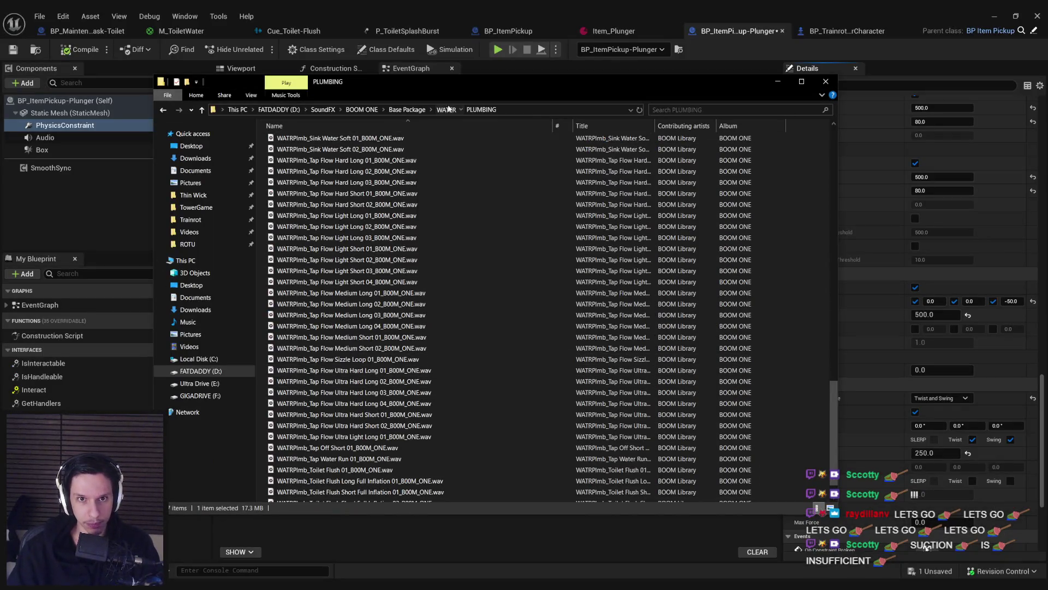
click(362, 109)
click(699, 113)
text(sucction)
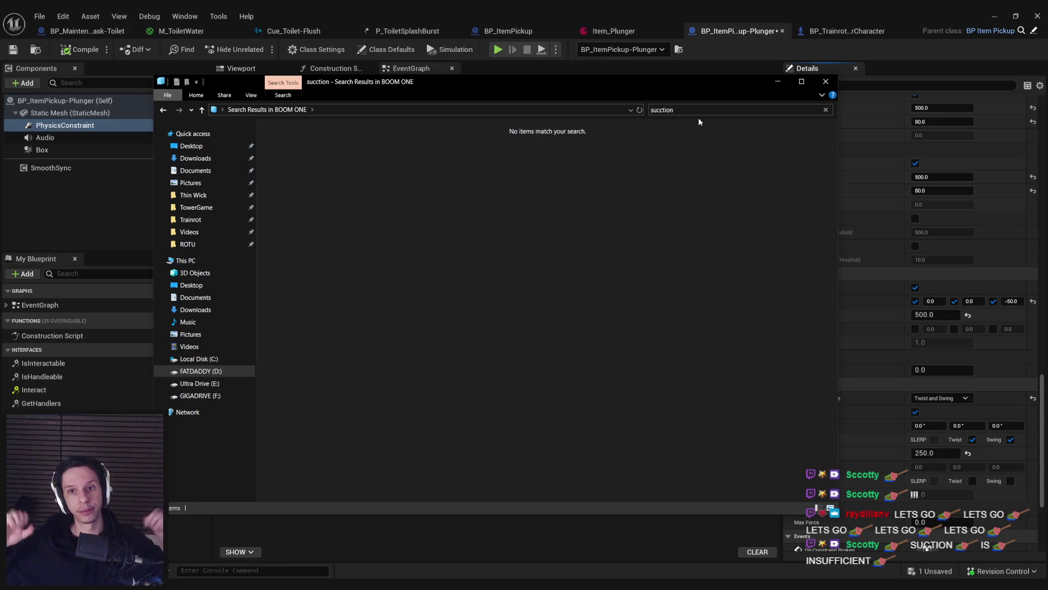
key(BackSpace)
key(BackSpace)
key(BackSpace)
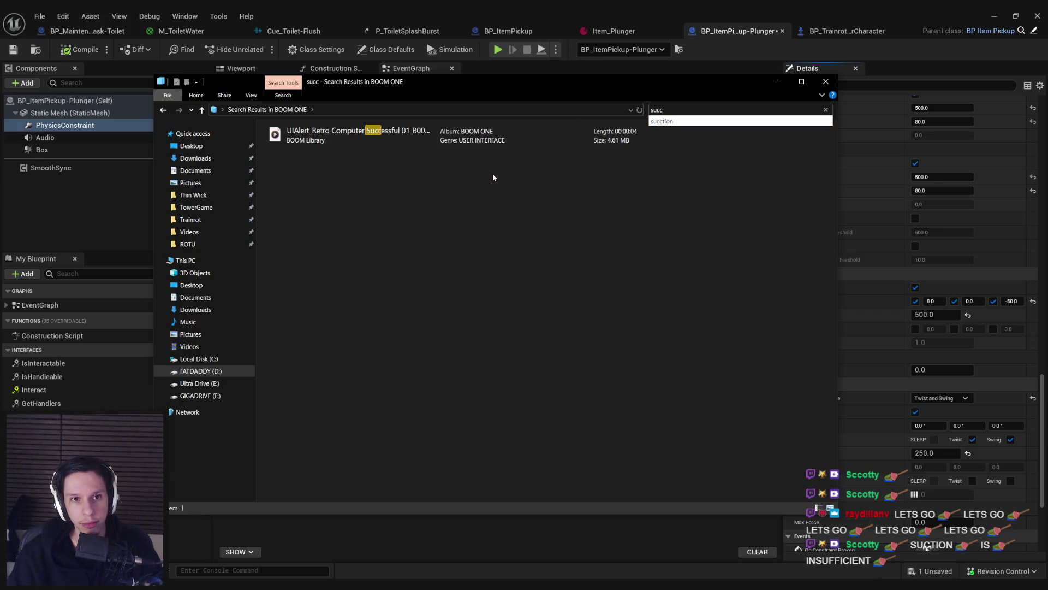
key(BackSpace)
key(BackSpace)
key(BackSpace)
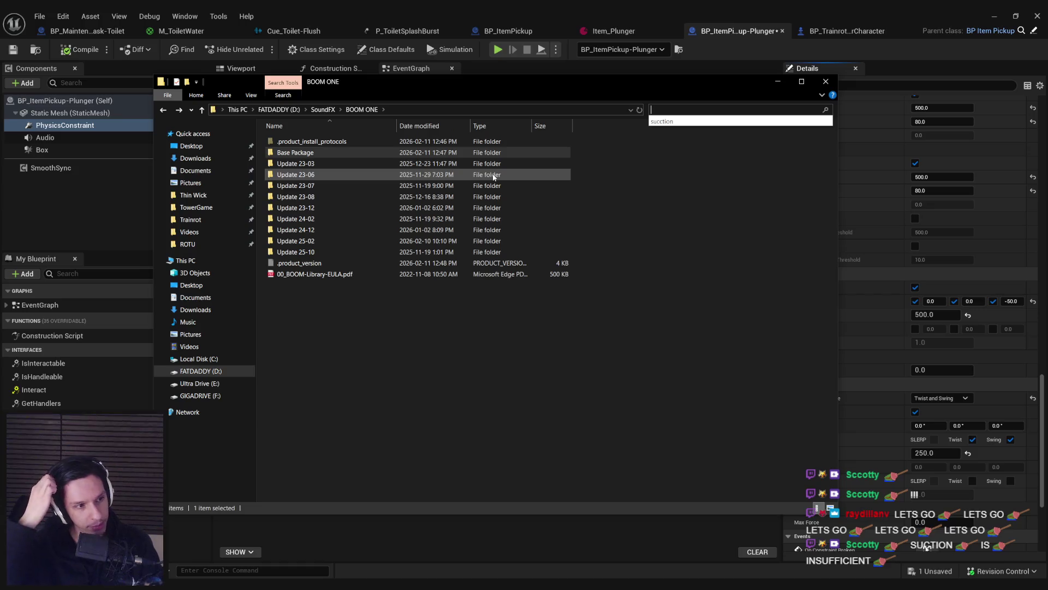
text(suction)
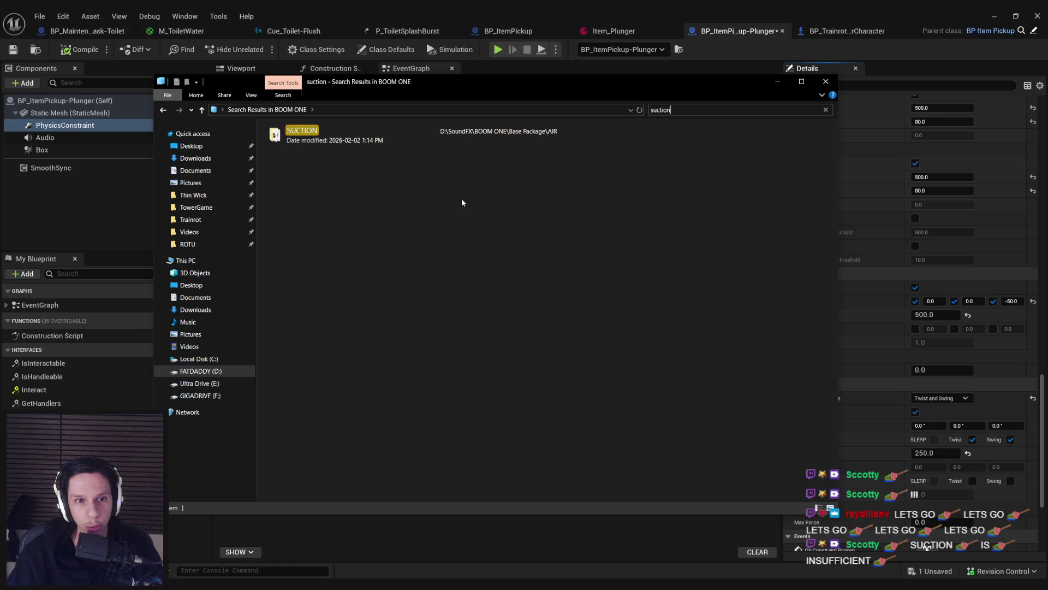
double_click(391, 137)
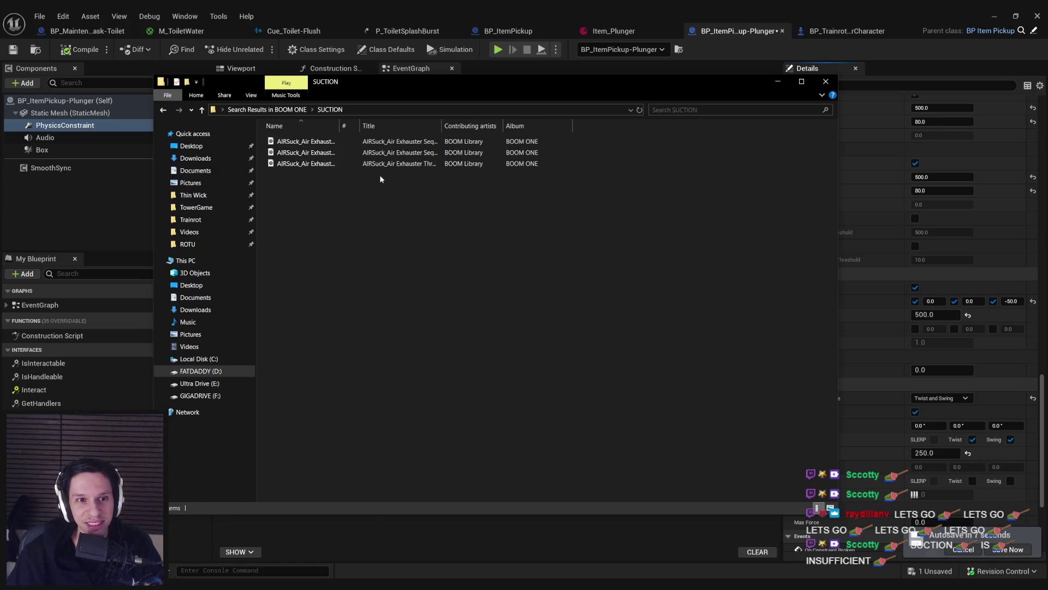
Step: Play the air exhauster through-all-modes sound in Media Player, then close it and clear the search
double_click(343, 127)
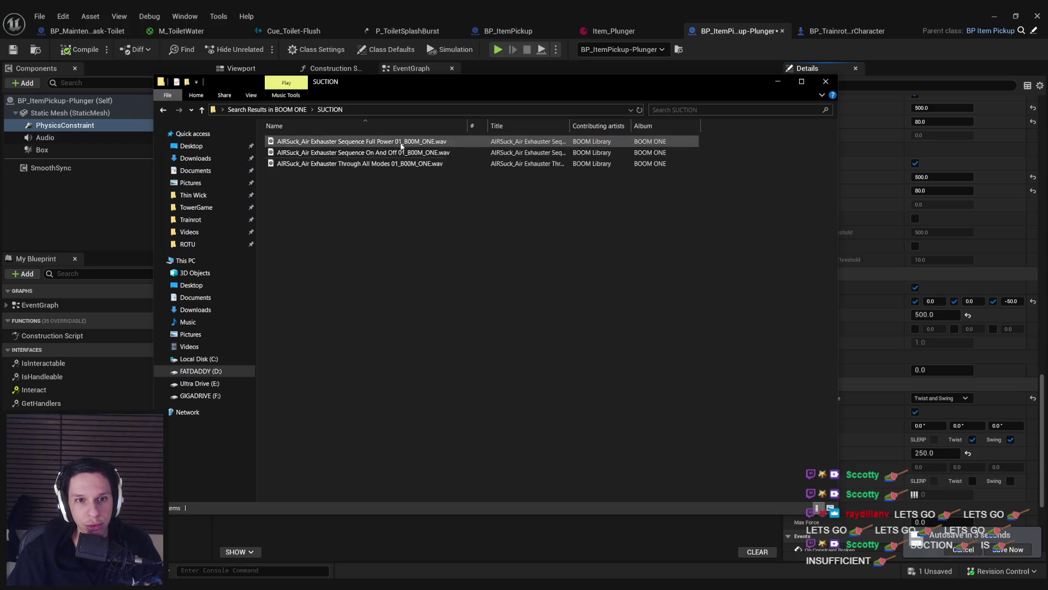
double_click(394, 164)
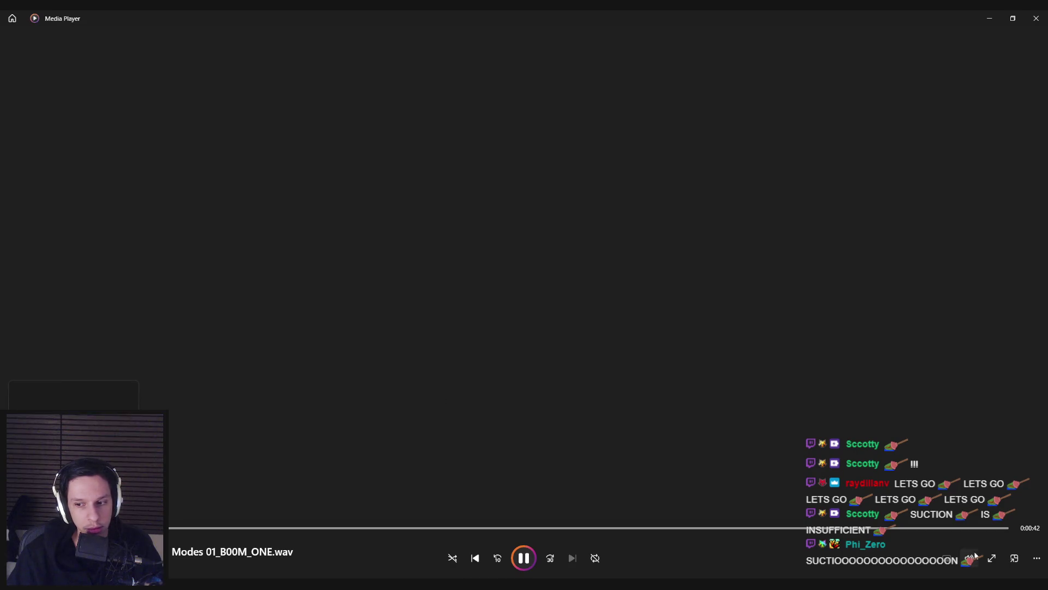
click(975, 555)
click(274, 527)
click(1036, 18)
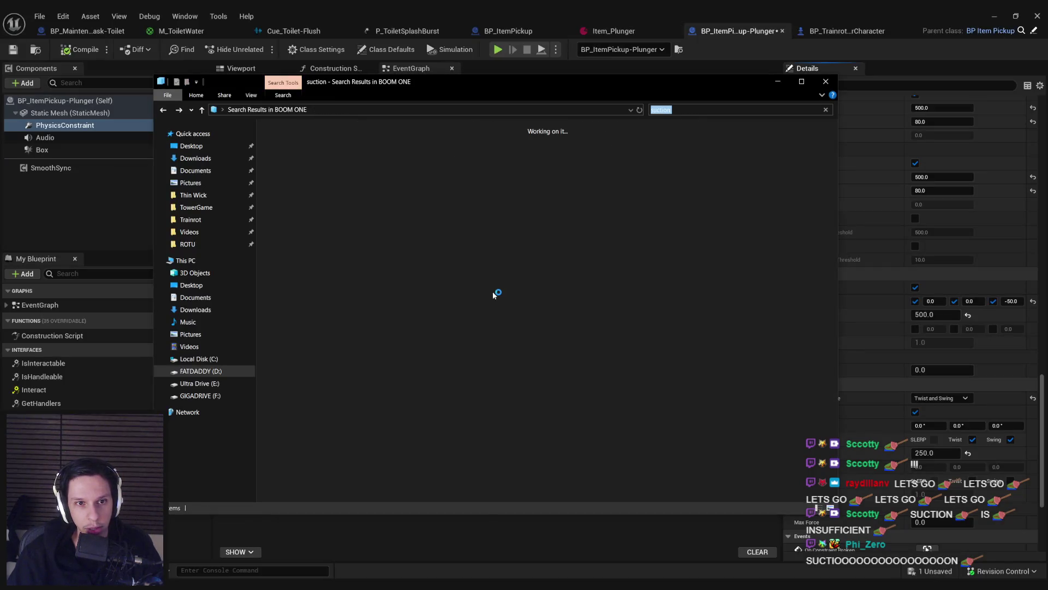
key(Escape)
Step: Browse the Base Package folder and Update 23-03's PLASTIC folder
double_click(328, 152)
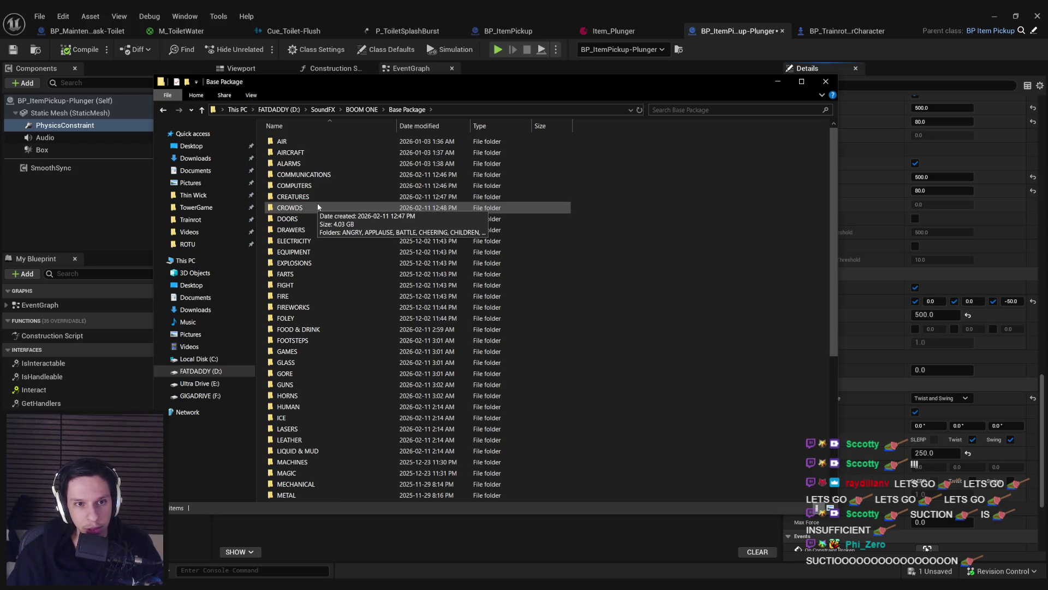
scroll(318, 207, down, 7)
key(alt+Up)
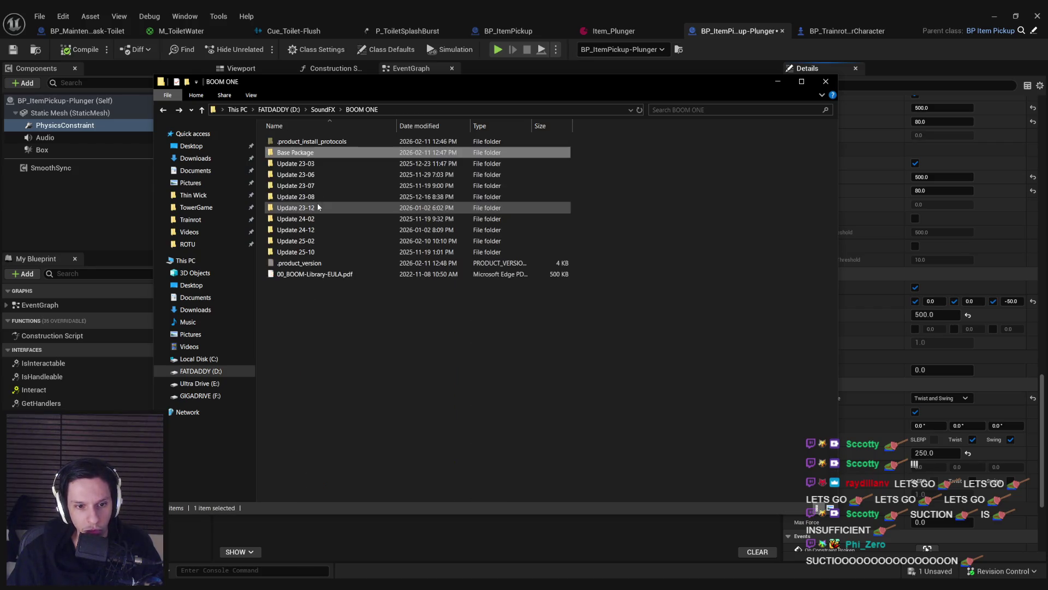
double_click(310, 173)
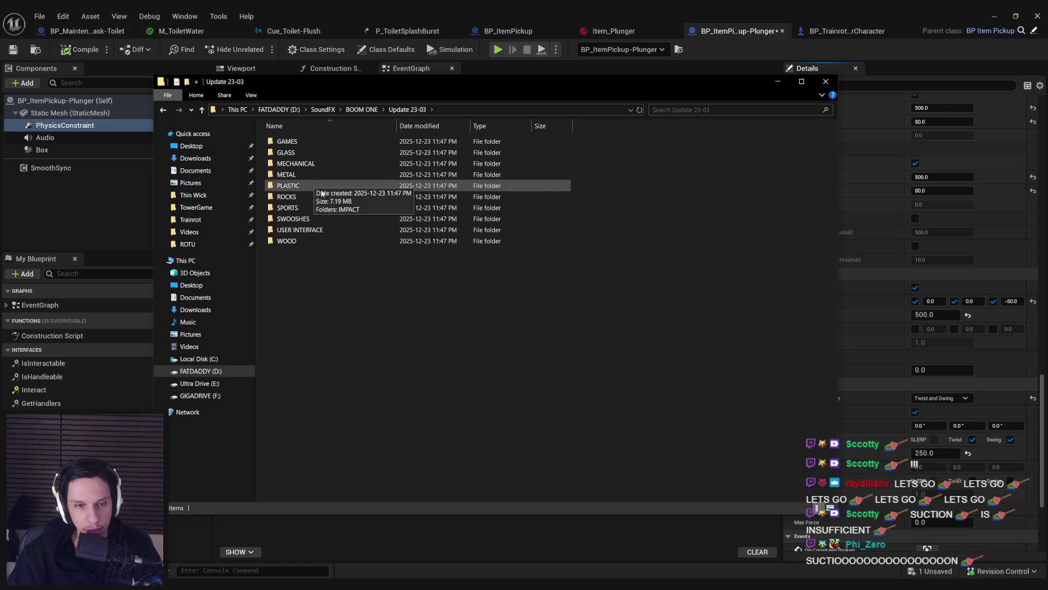
double_click(313, 186)
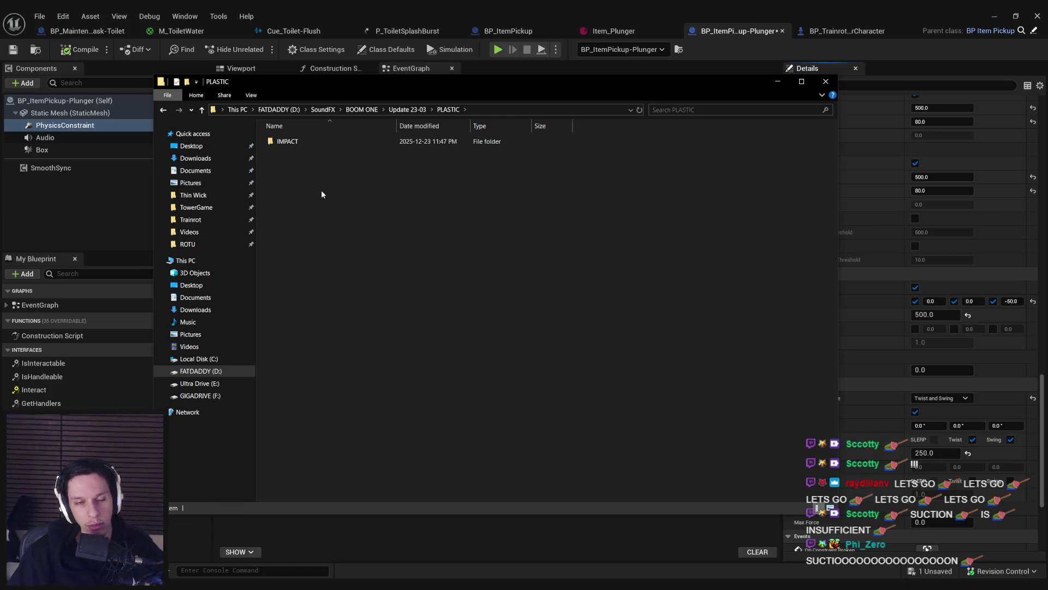
key(alt+Up)
key(alt+Up)
Step: Browse Update 23-06's DESIGNED, GAMES > MISC, OBJECTS and TOYS folders
click(303, 177)
double_click(304, 178)
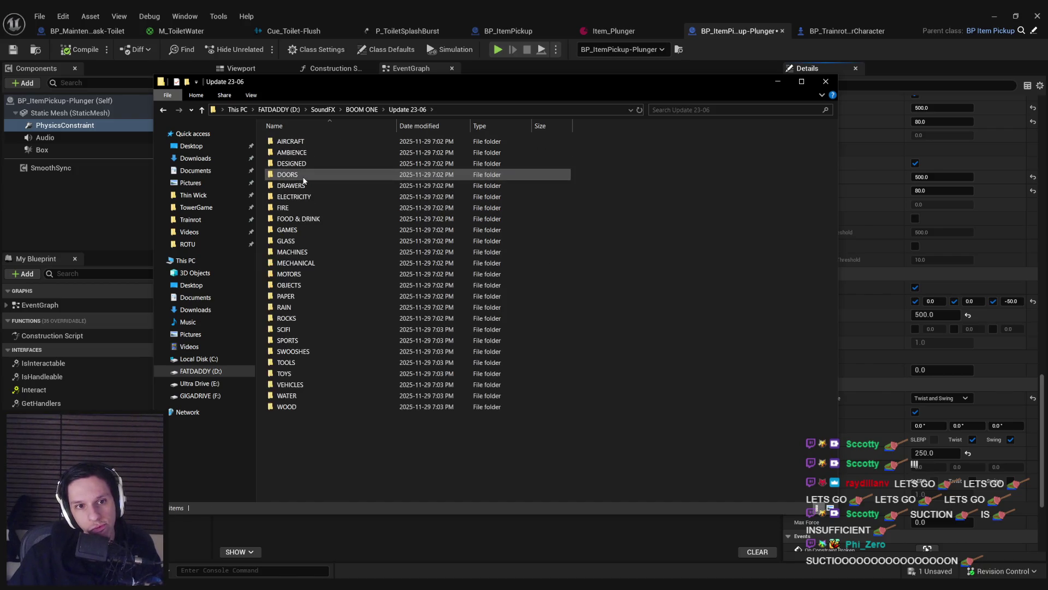
click(304, 165)
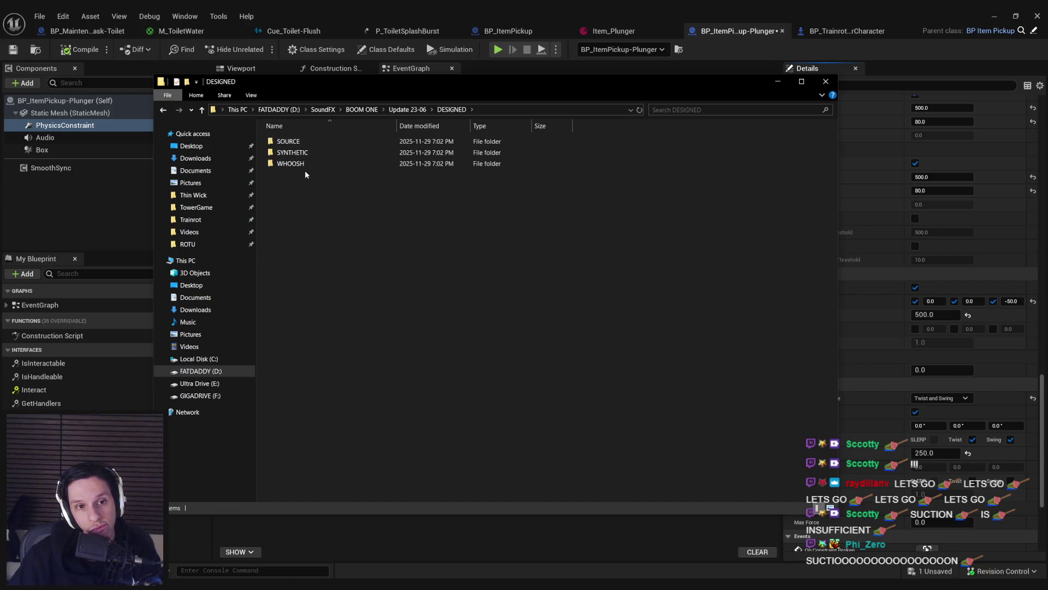
key(BackSpace)
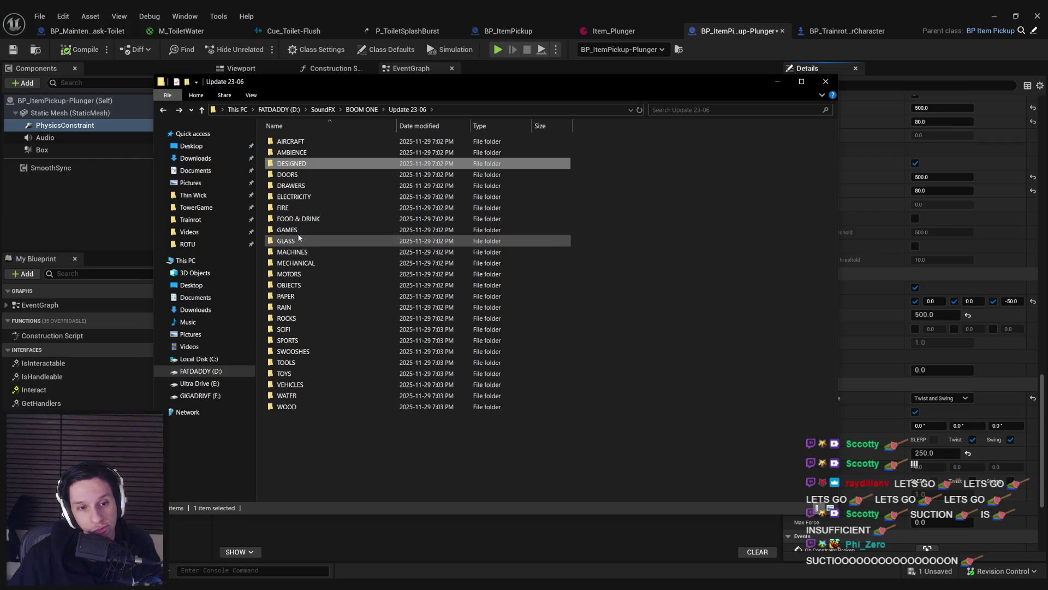
double_click(297, 229)
click(291, 155)
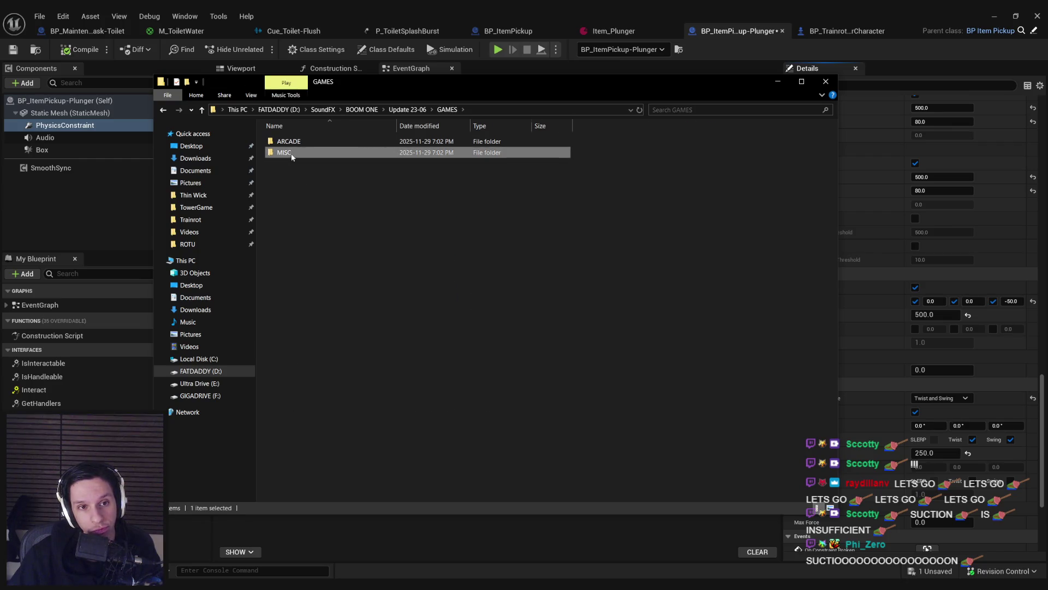
double_click(291, 154)
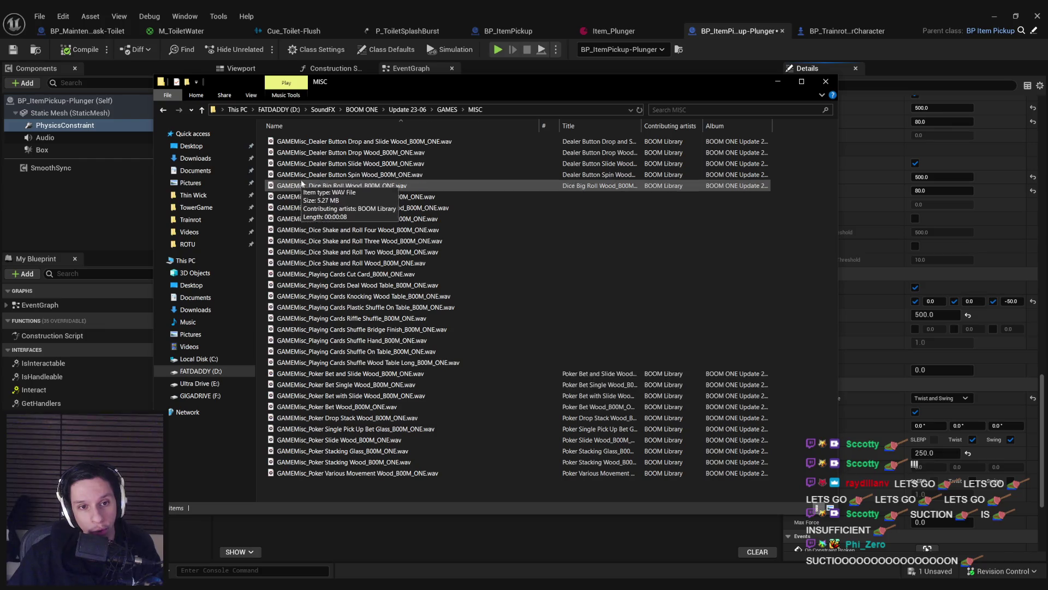
key(BackSpace)
key(BackSpace)
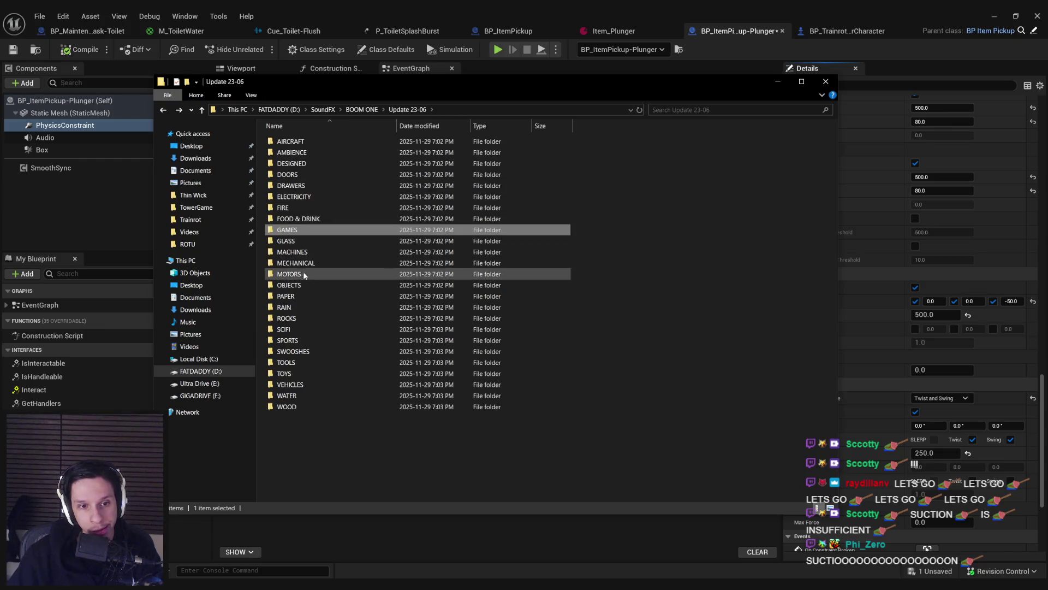
double_click(289, 285)
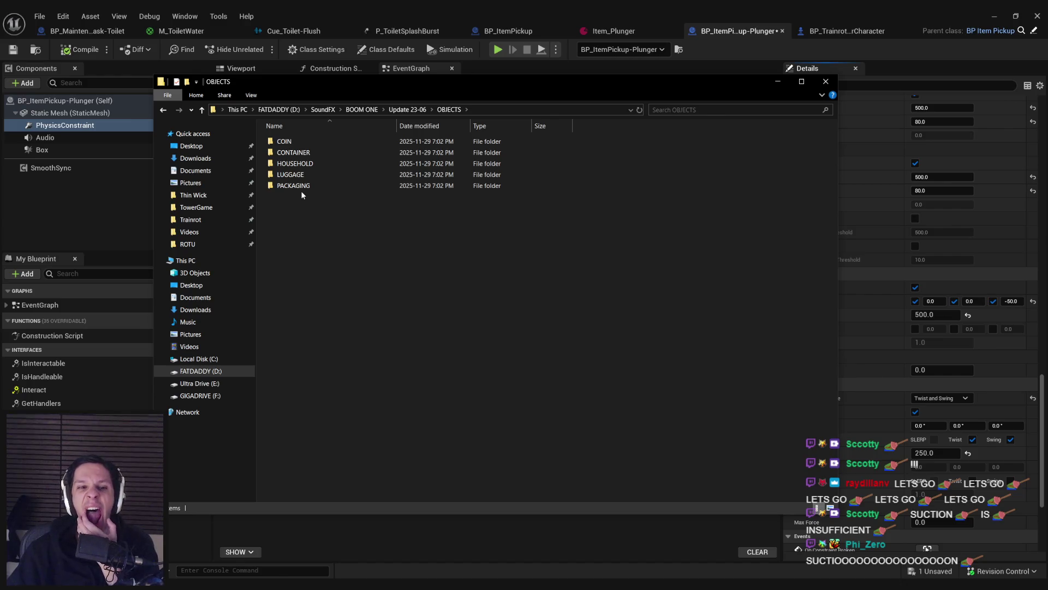
key(BackSpace)
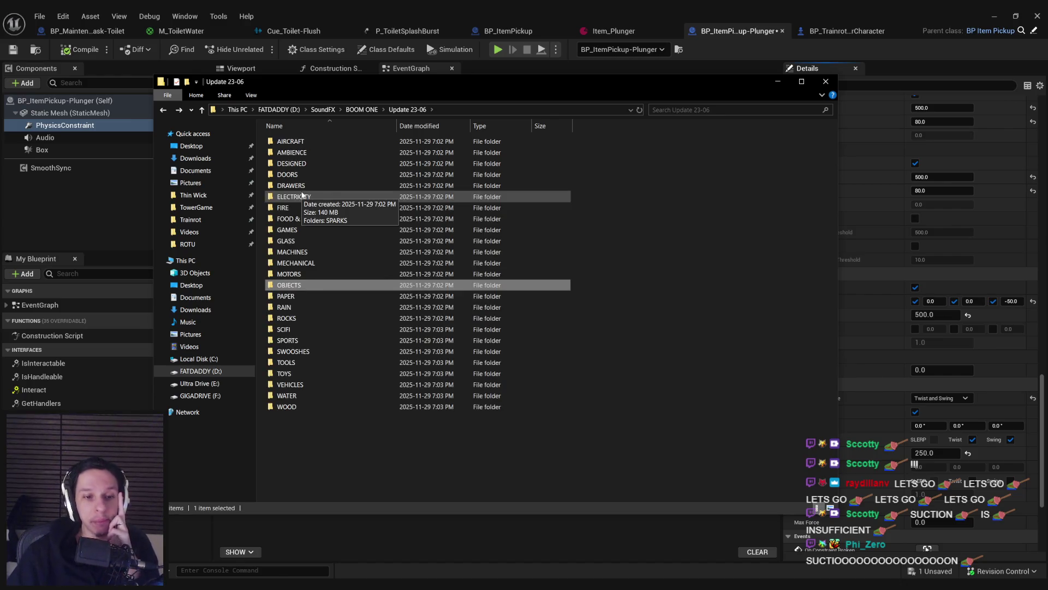
double_click(287, 373)
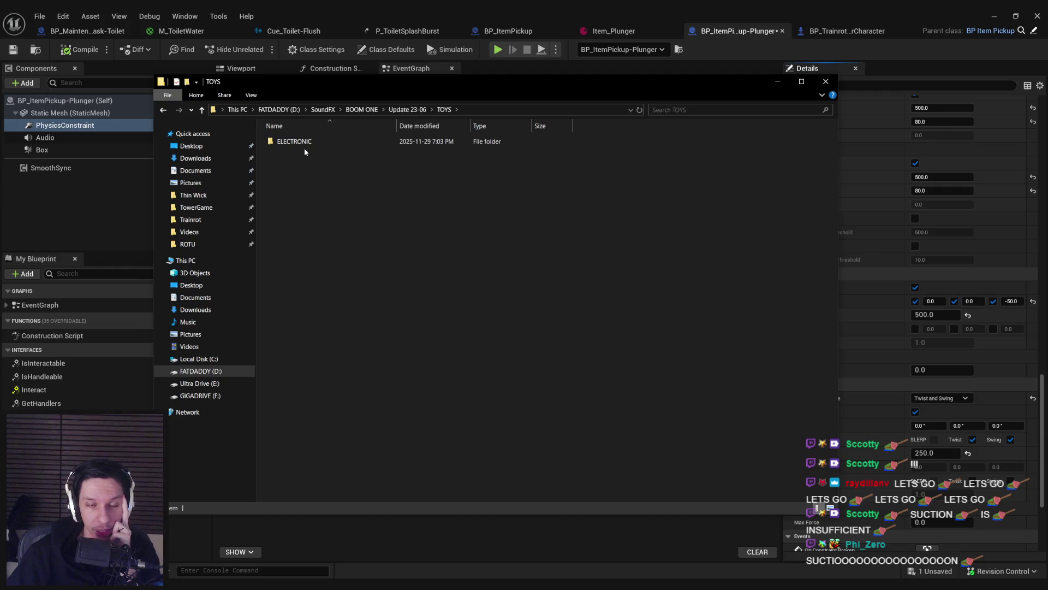
Step: Browse Update 23-07, then Update 23-08's OBJECTS and PAPER folders
key(alt+Up)
key(alt+Up)
double_click(303, 185)
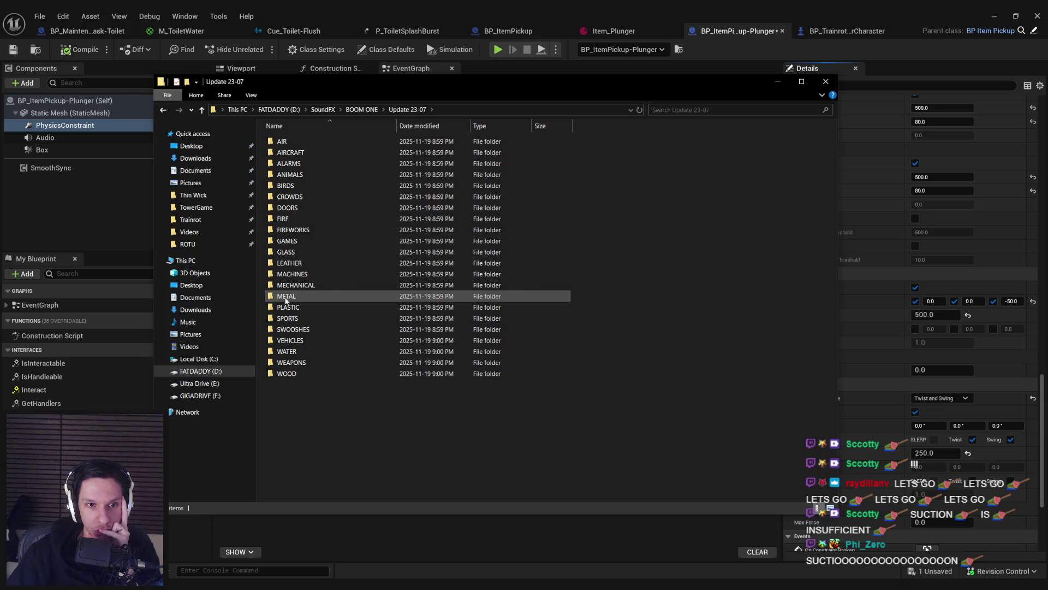
key(alt+Up)
double_click(300, 197)
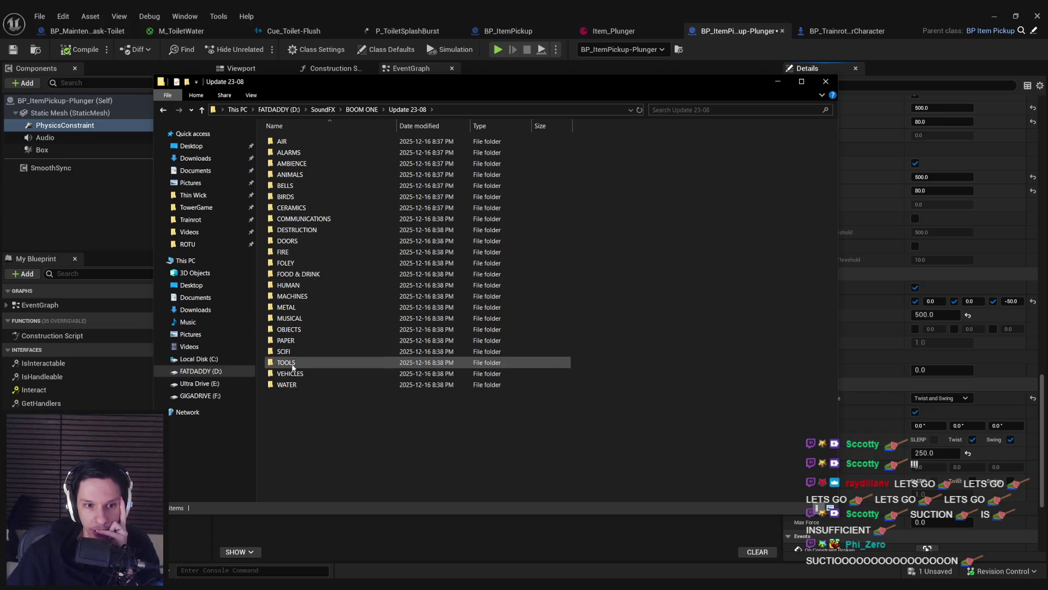
double_click(289, 329)
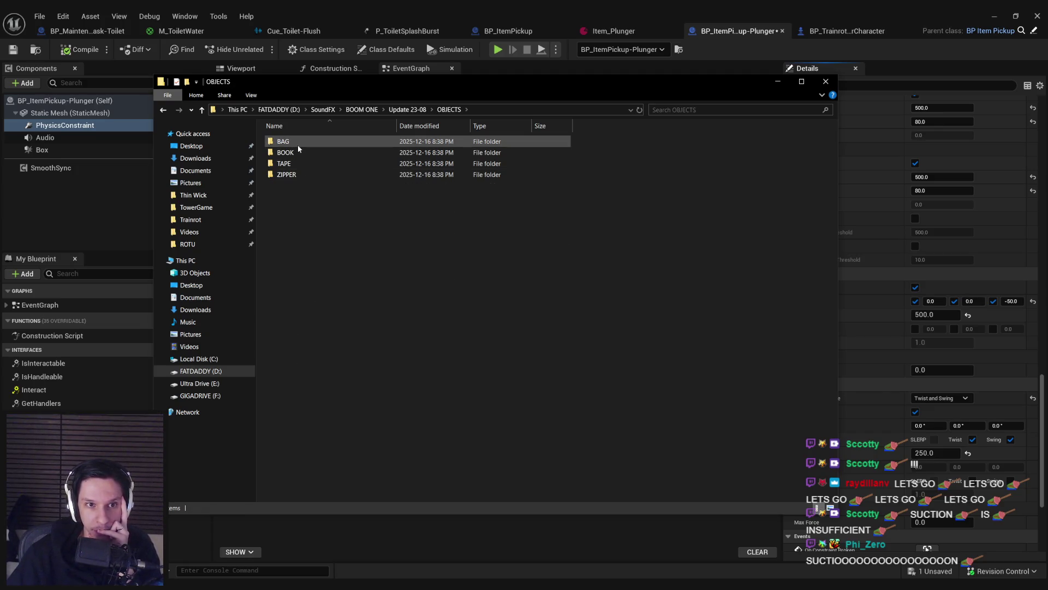
key(alt+Left)
double_click(288, 340)
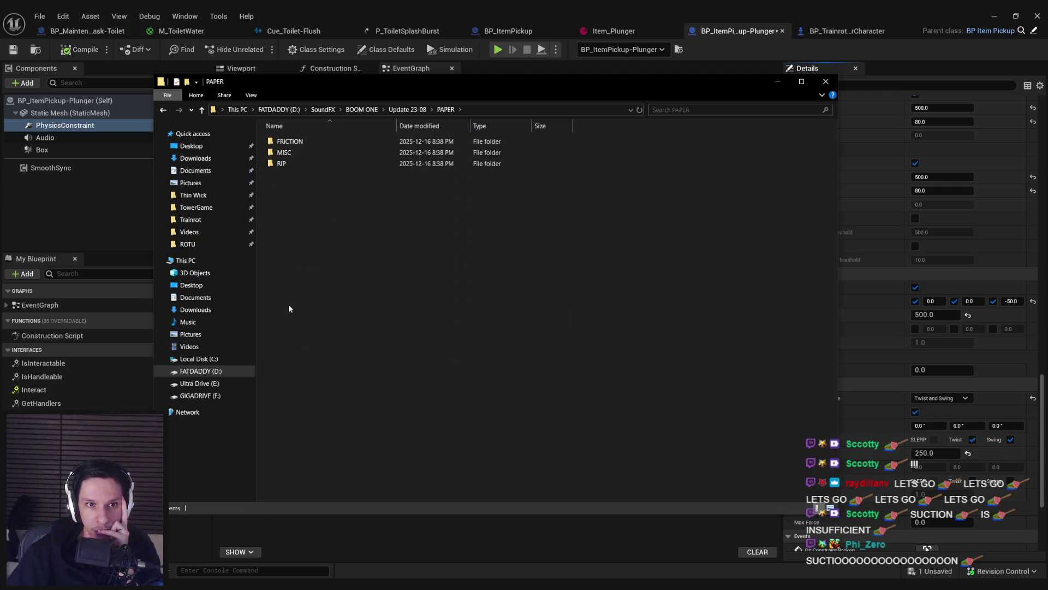
key(alt+Left)
key(alt+Left)
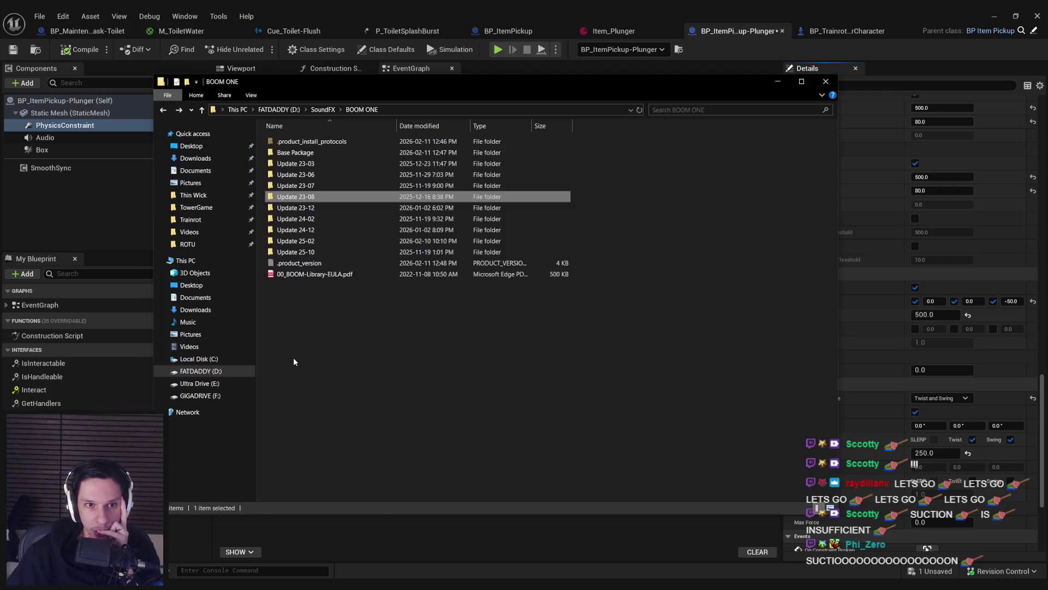
Step: Browse Update 23-12's TOYS > MECHANICAL folder and Update 24-02's OBJECTS folder
double_click(295, 207)
click(290, 407)
double_click(289, 407)
double_click(288, 141)
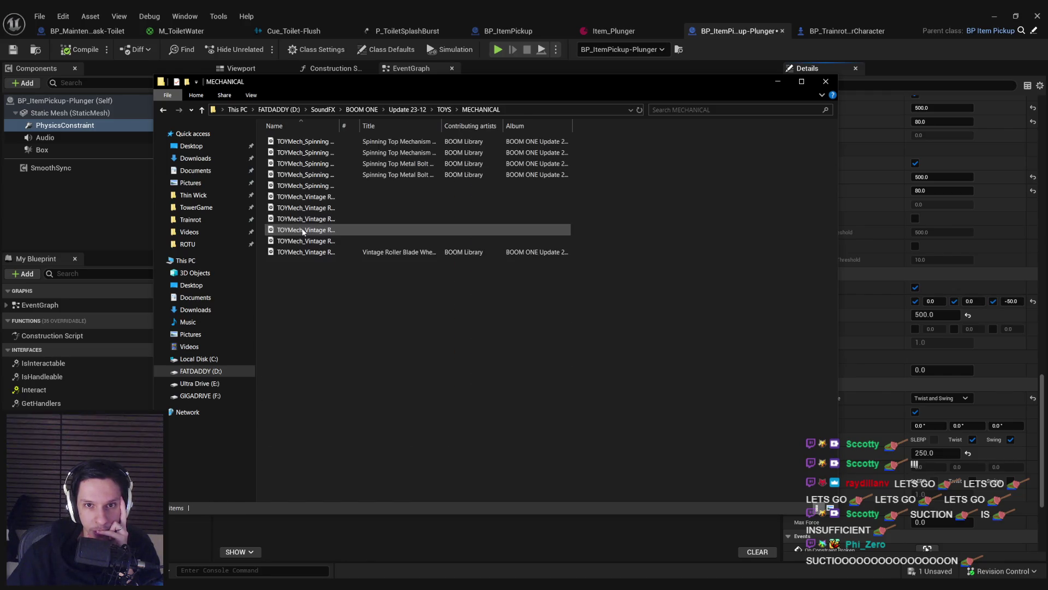
double_click(340, 126)
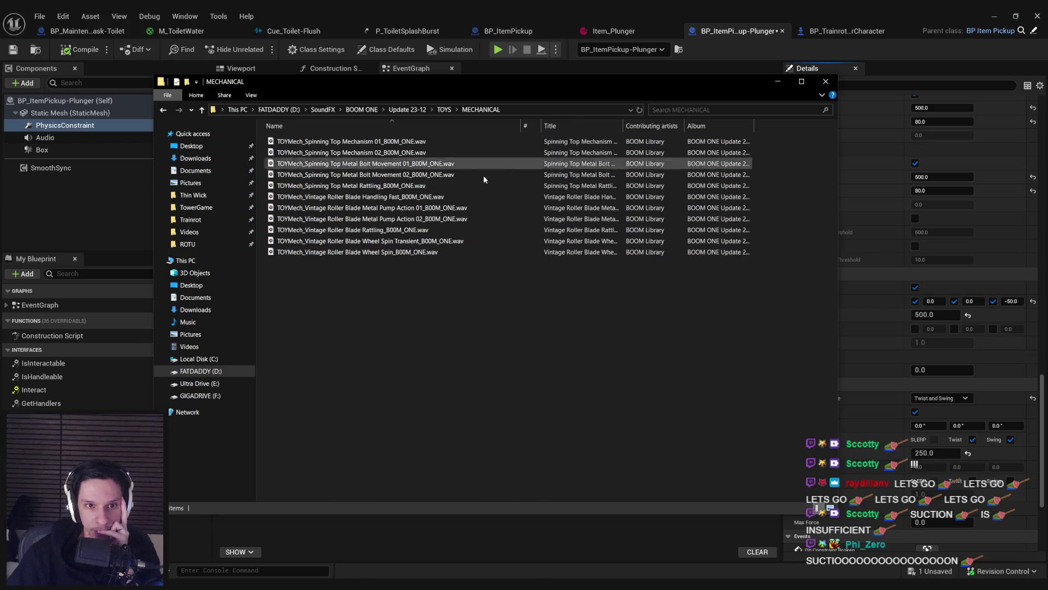
key(alt+Left)
key(alt+Left)
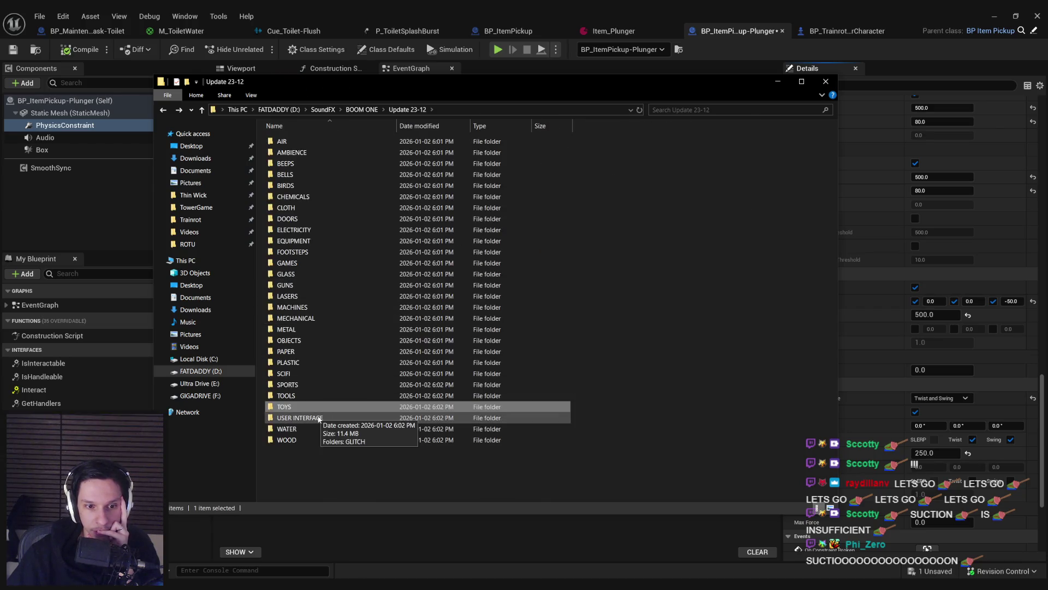
key(alt+Left)
double_click(318, 229)
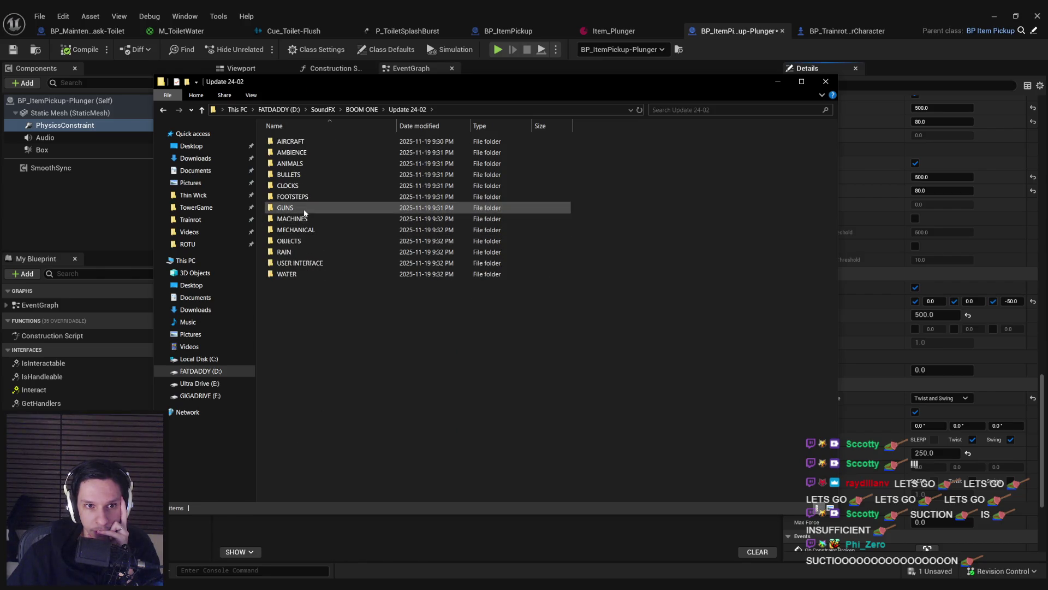
double_click(307, 244)
key(alt+Left)
key(alt+Left)
Step: In Update 24-12 > RUBBER > FRICTION, play the three Metallic Mug Lid Squeaks files
double_click(301, 239)
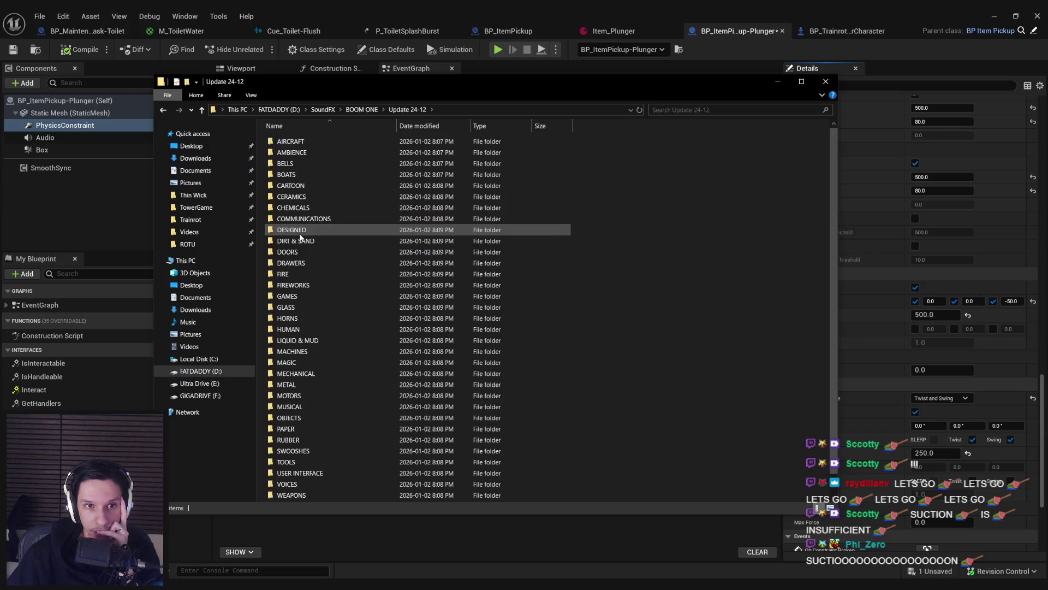
scroll(300, 238, down, 1)
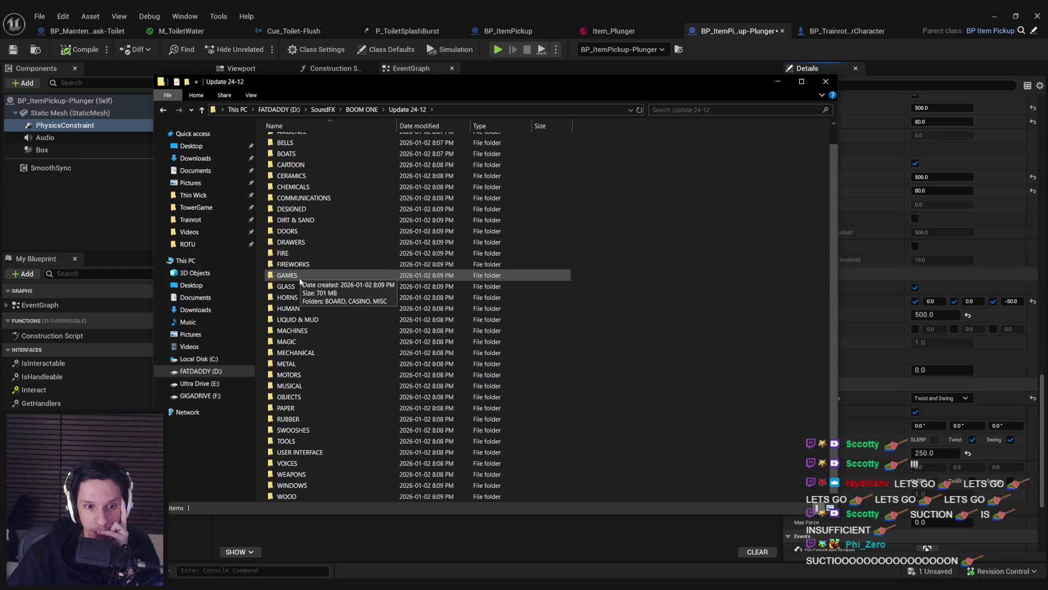
double_click(284, 419)
double_click(304, 153)
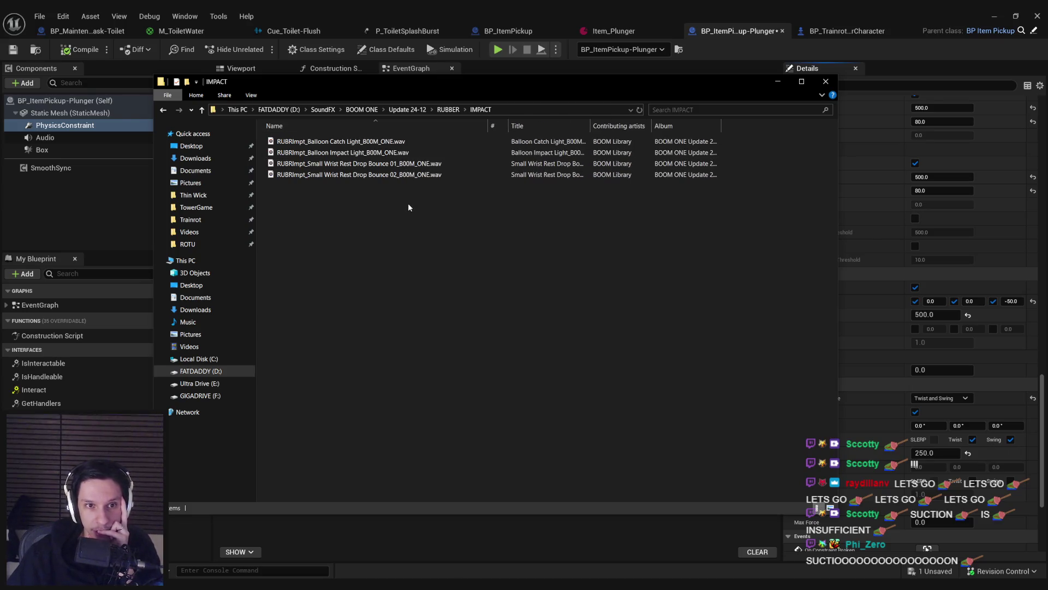
key(BackSpace)
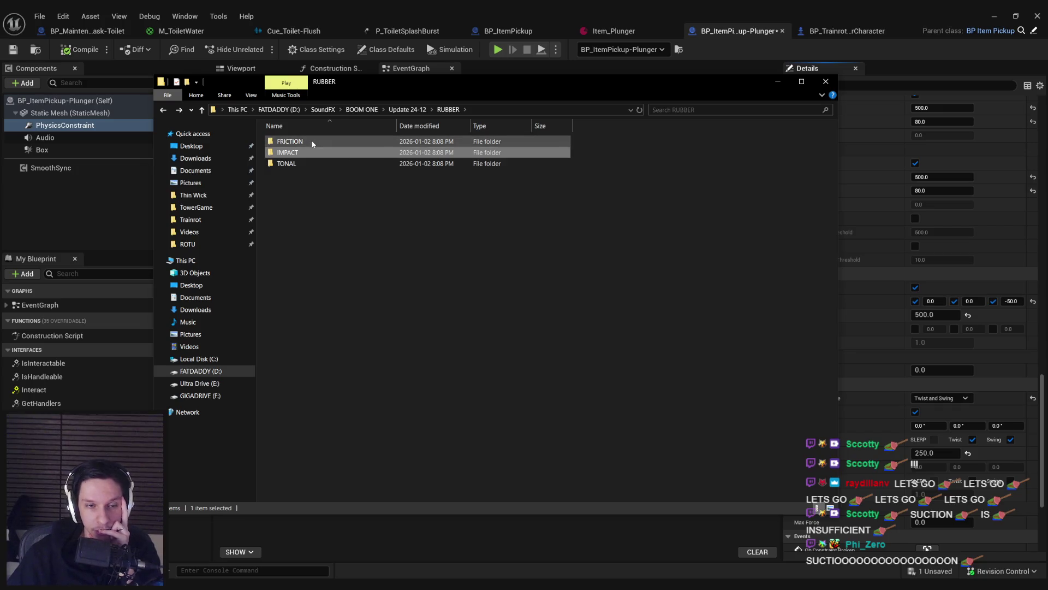
double_click(312, 141)
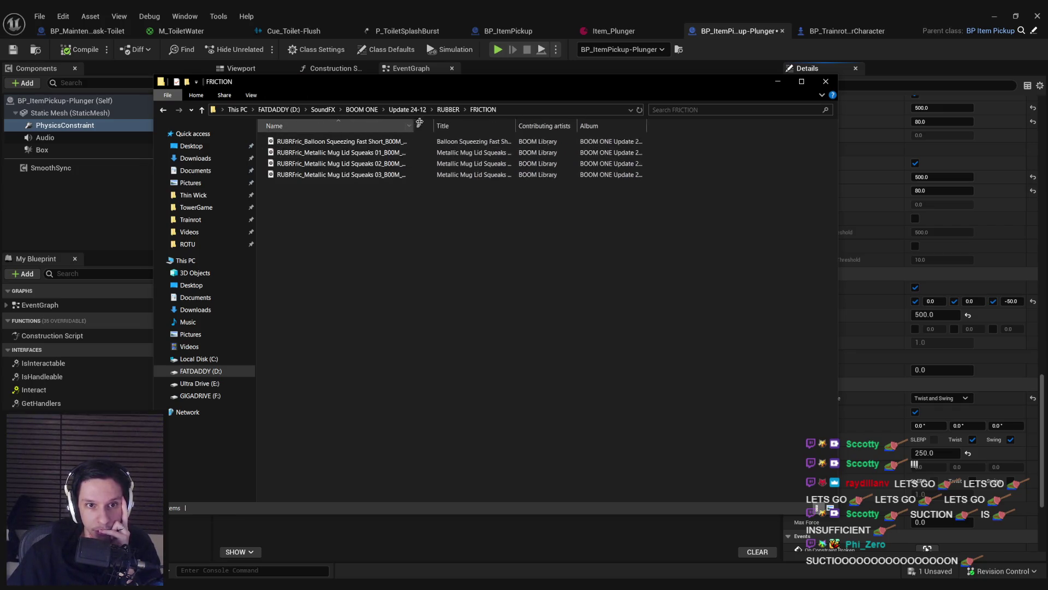
drag(389, 226, 373, 159)
key(Return)
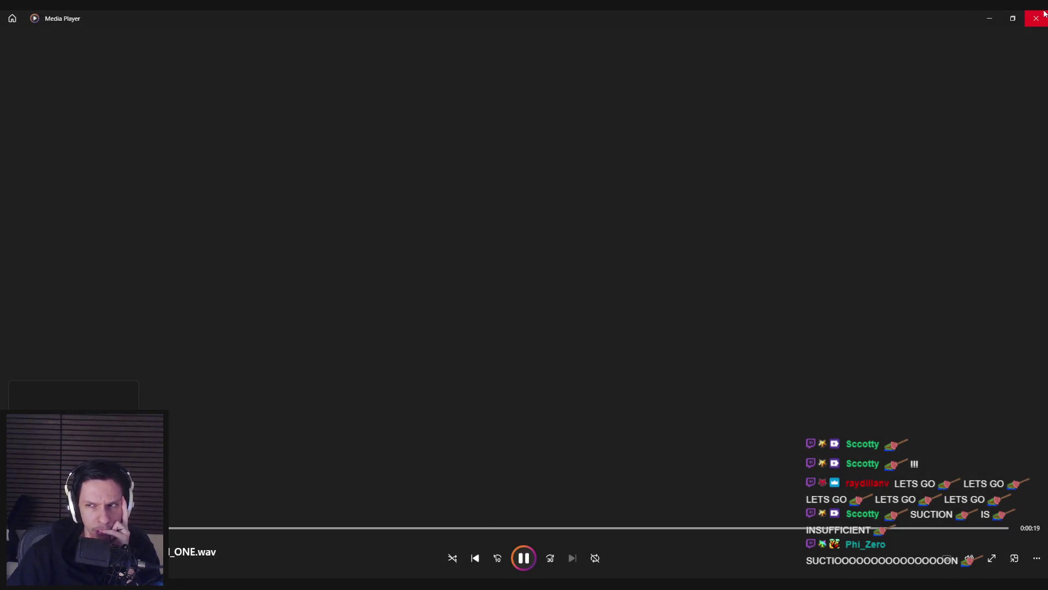
Step: Close Media Player and play the Synth Steps Descending Toony WAV from Update 24-12 > CARTOON > MISC
click(1044, 14)
key(BackSpace)
key(BackSpace)
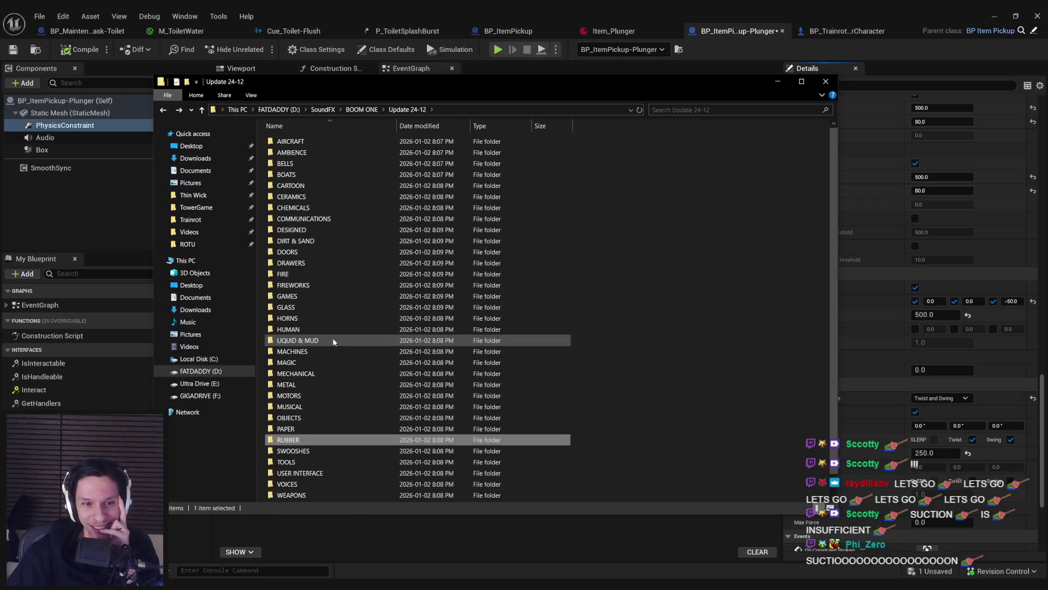
double_click(306, 186)
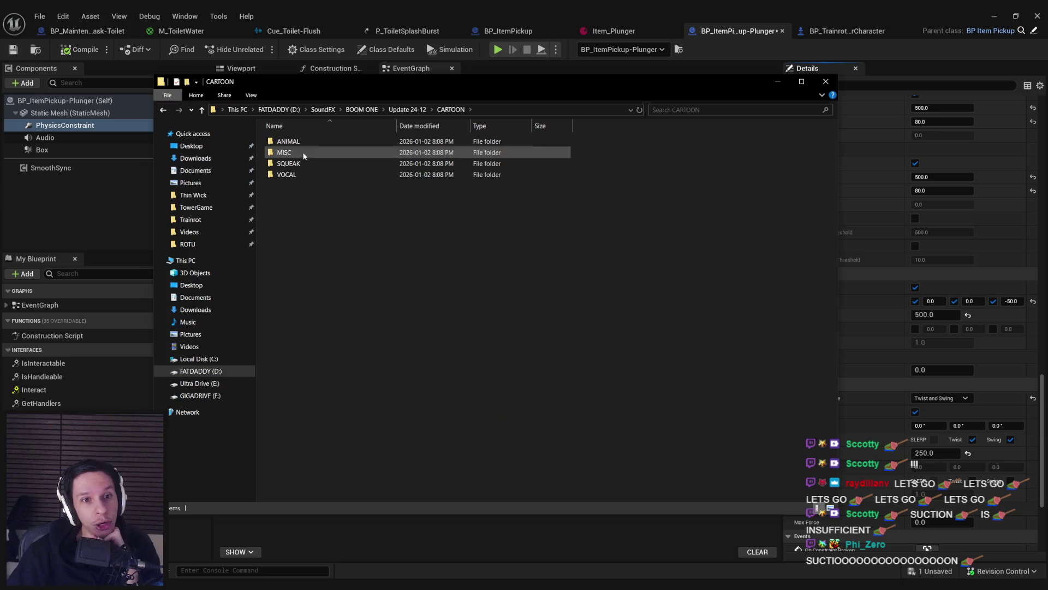
double_click(297, 151)
mouse_move(358, 126)
mouse_down()
mouse_move(524, 125)
mouse_move(493, 122)
mouse_up()
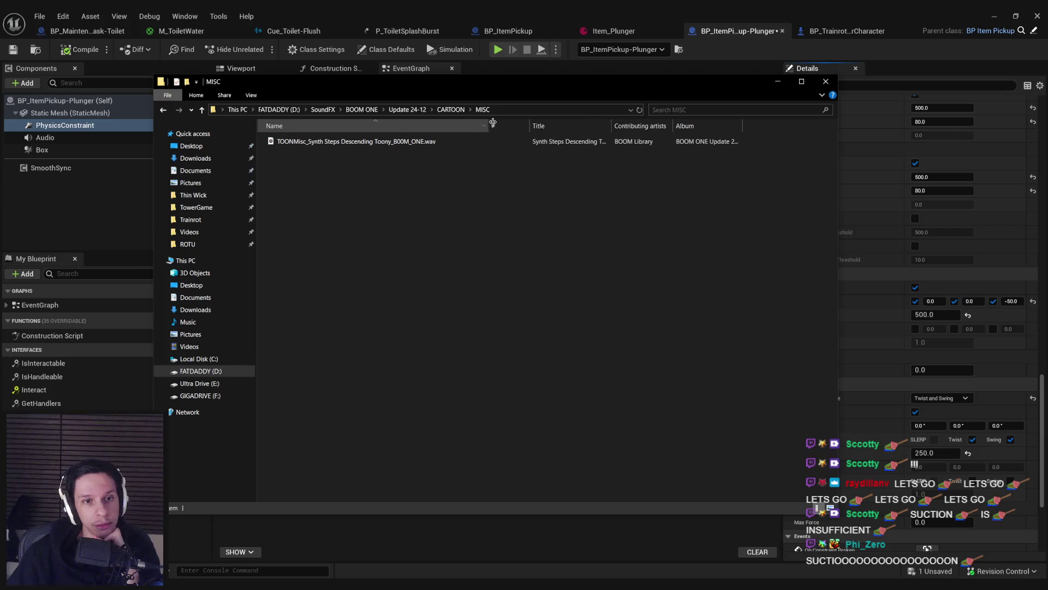
double_click(398, 141)
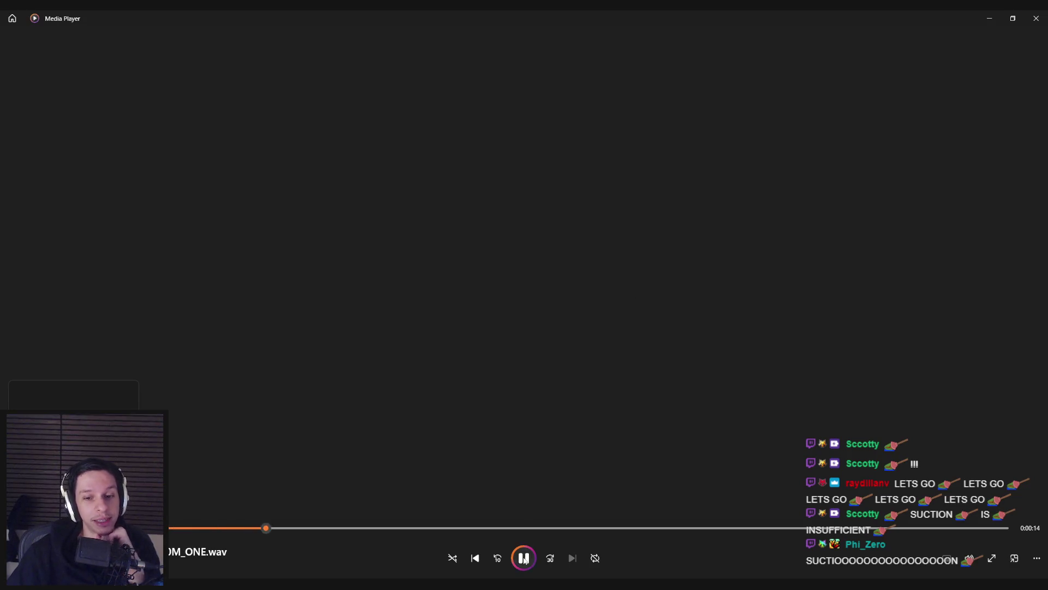
Step: Pause, resume and pause the Synth Steps Descending Toony sound, then close Media Player
key(space)
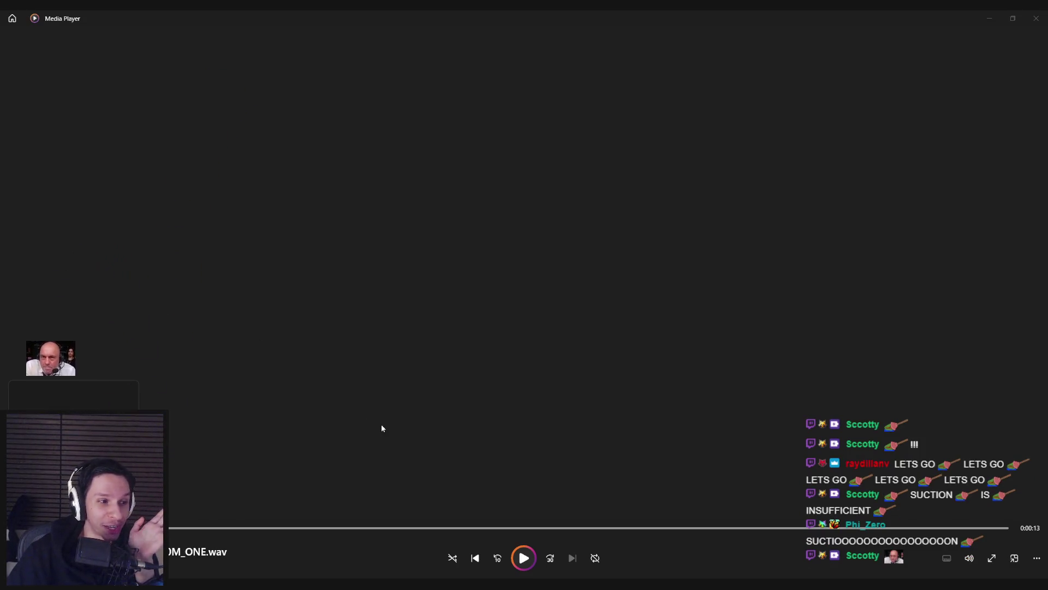
click(528, 559)
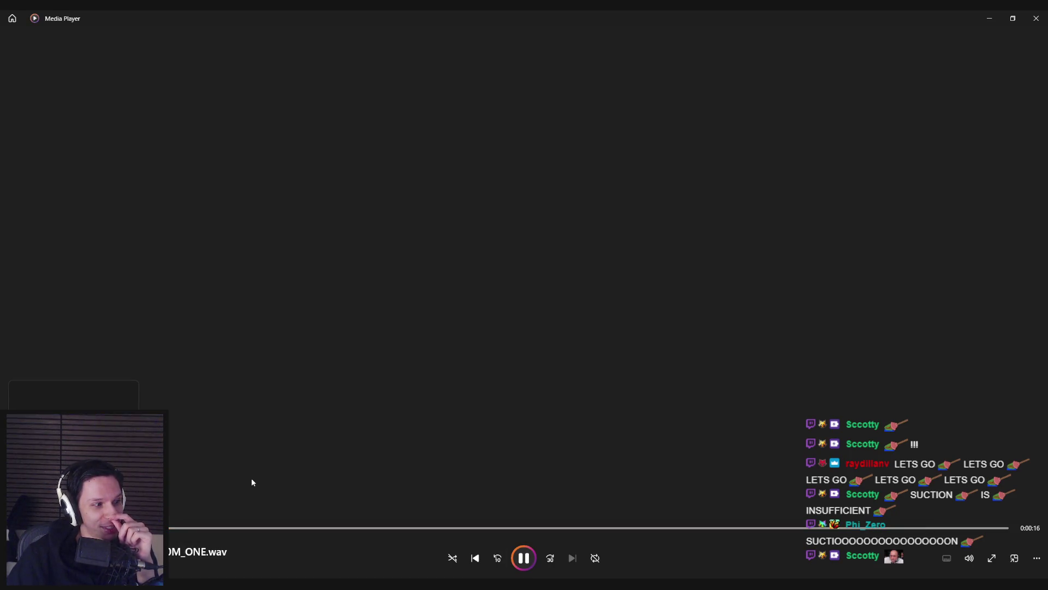
click(523, 563)
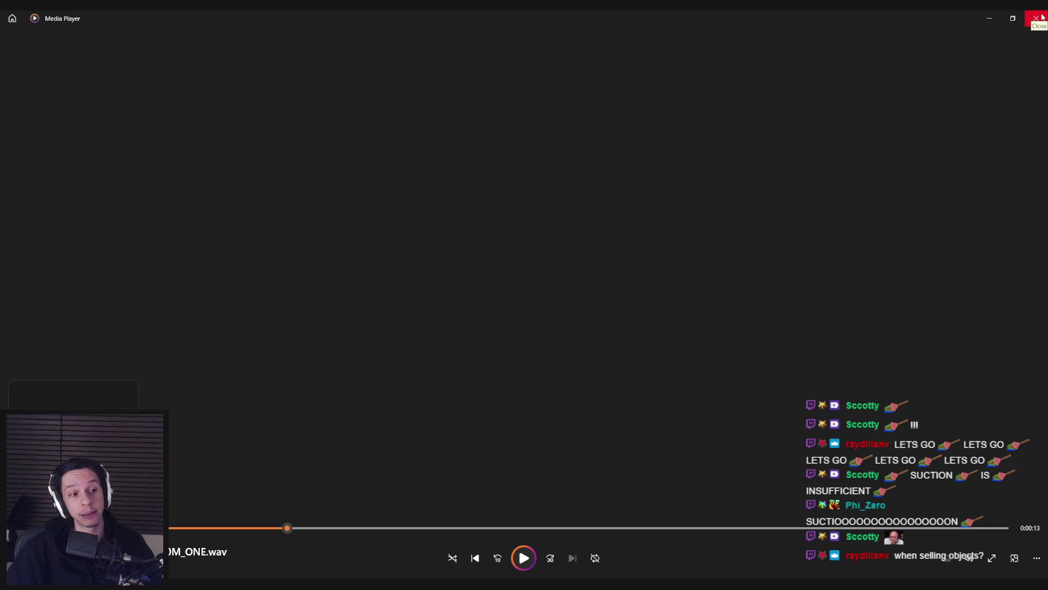
click(1037, 18)
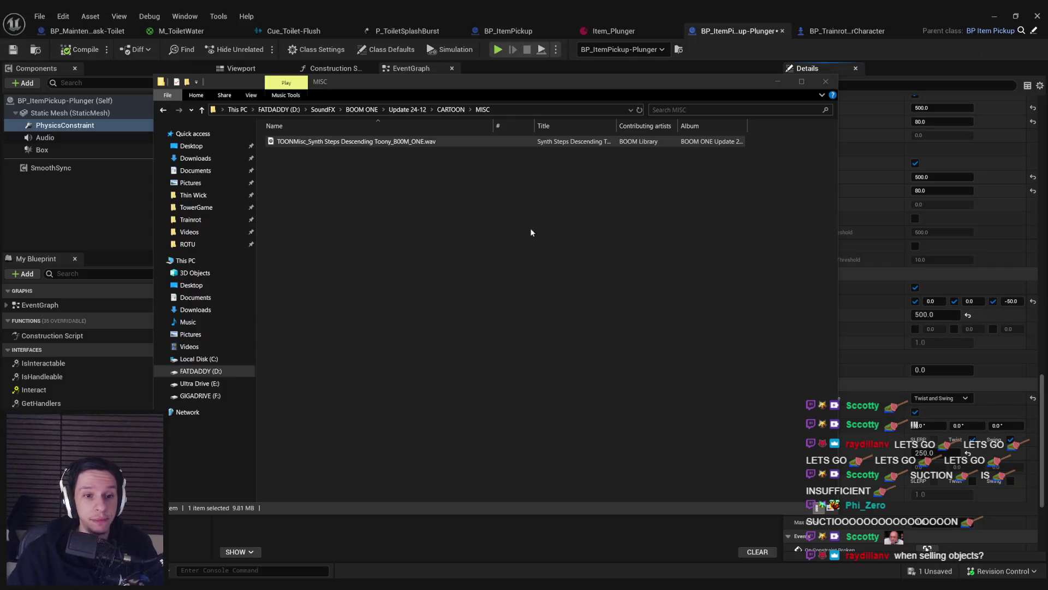
Step: Play both Rubber Toy Squeak sounds from the CARTOON > SQUEAK folder
double_click(428, 141)
double_click(334, 163)
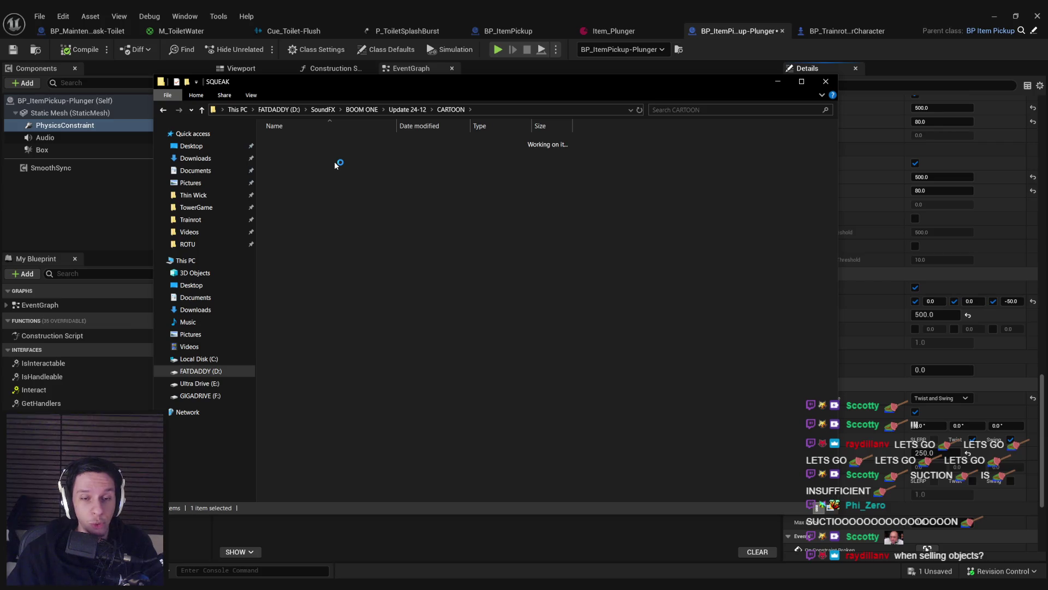
double_click(305, 141)
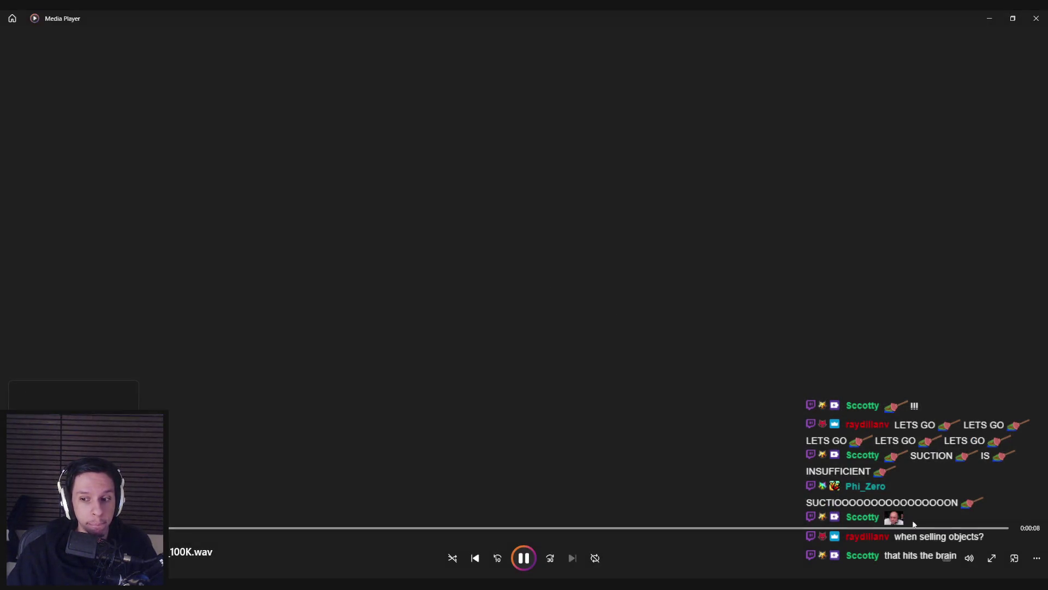
click(969, 558)
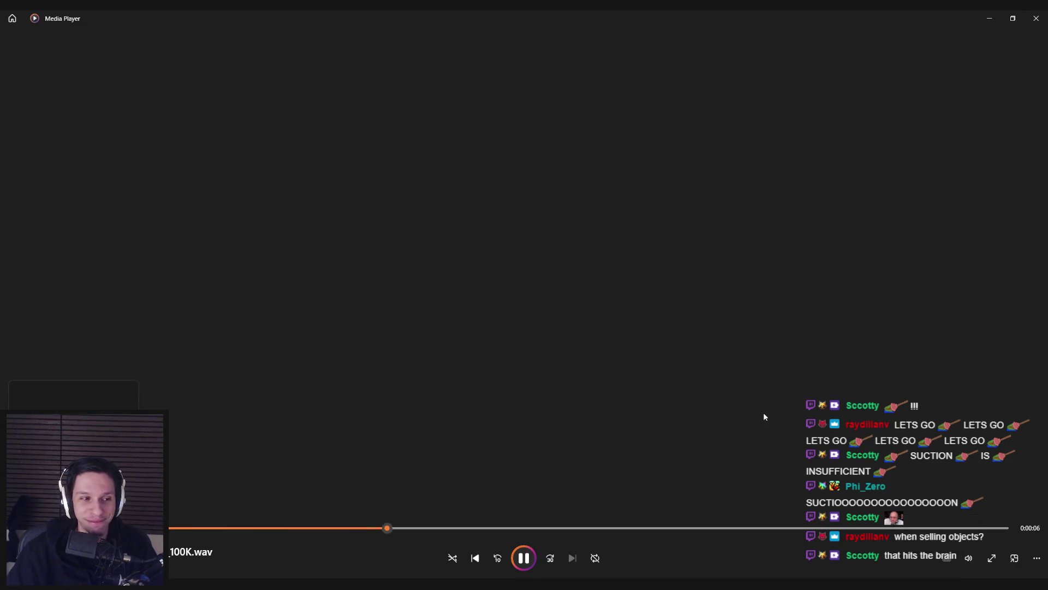
click(524, 560)
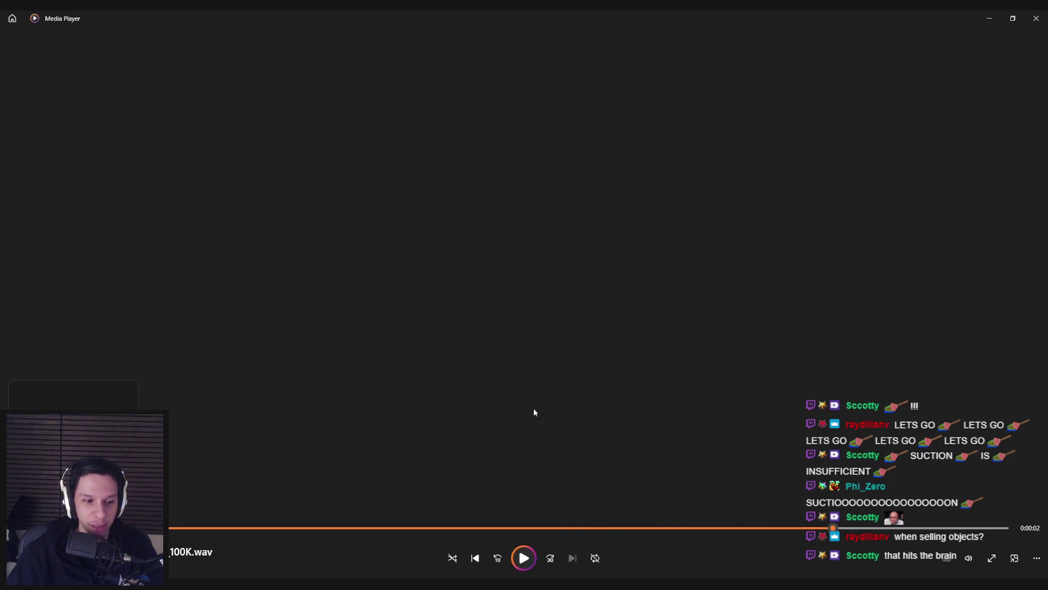
click(1037, 18)
click(401, 153)
double_click(402, 154)
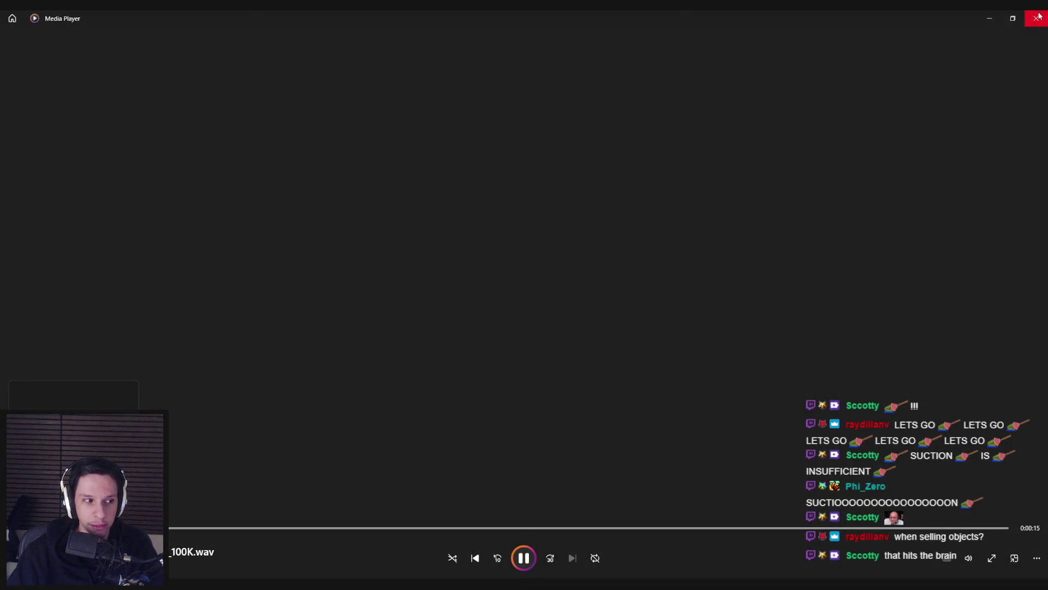
click(1037, 18)
Step: Play the squeaky vocal sound from CARTOON > VOCAL, then return to Update 24-12
click(451, 109)
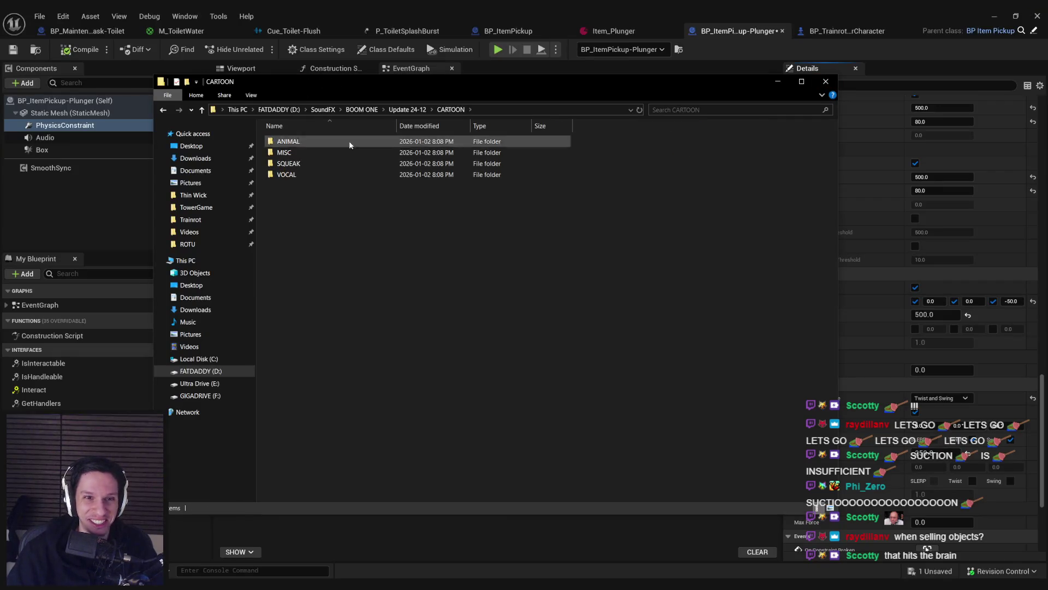
double_click(311, 174)
double_click(326, 143)
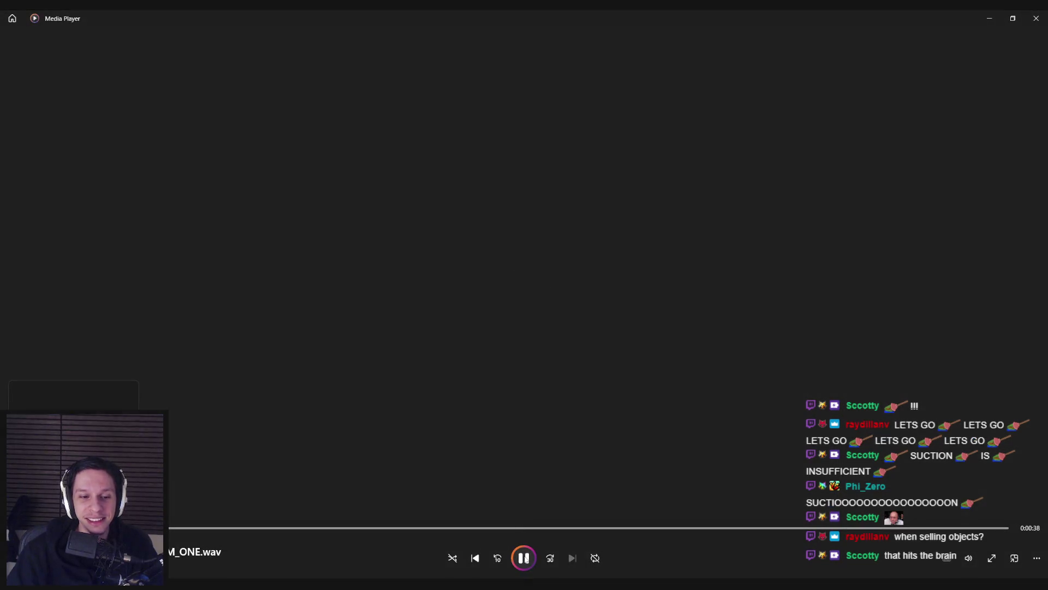
click(1037, 18)
key(alt+Left)
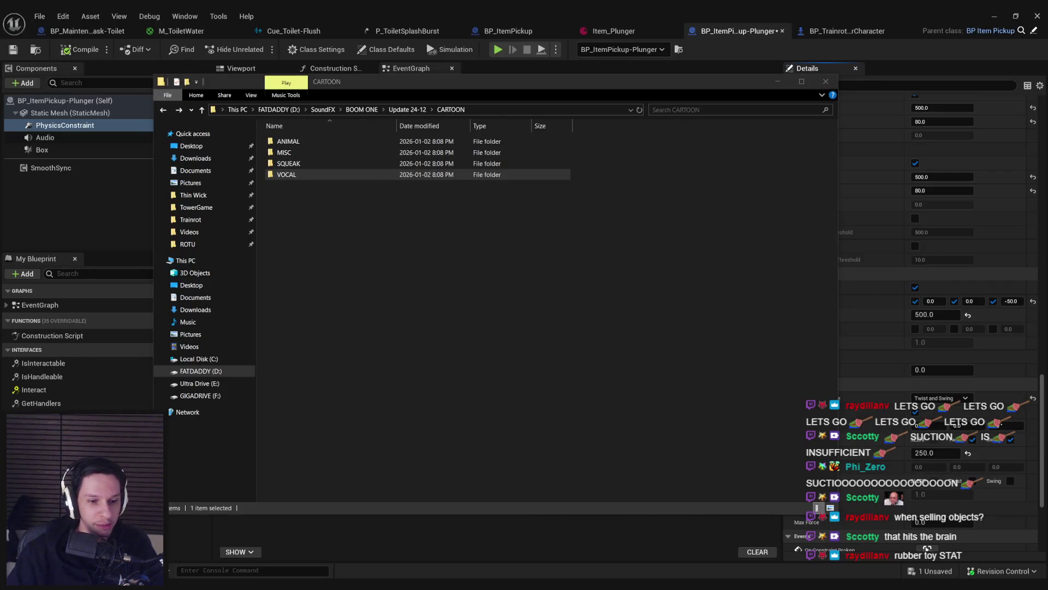
click(496, 270)
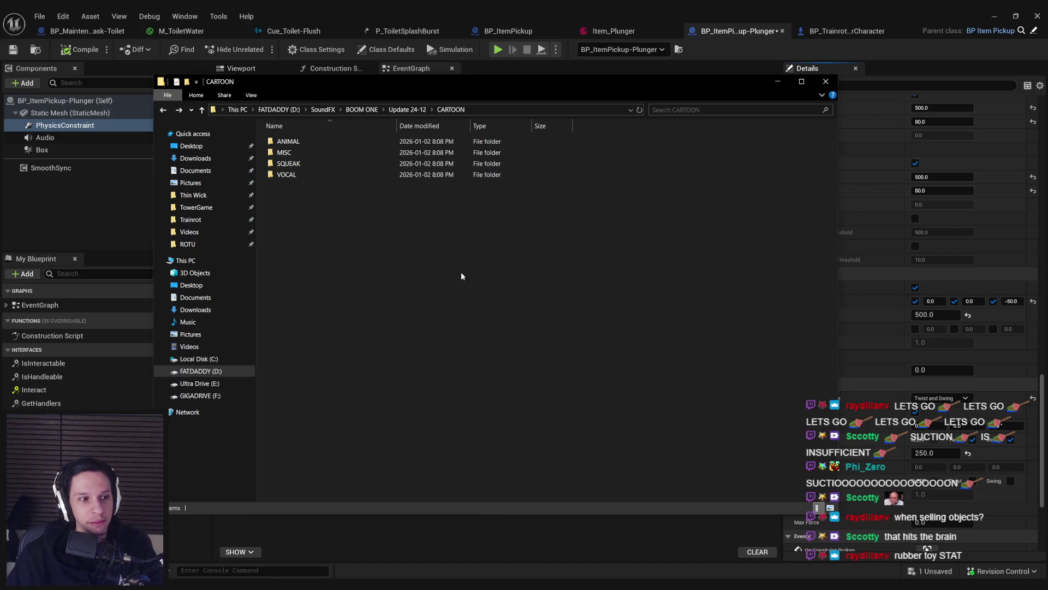
click(407, 109)
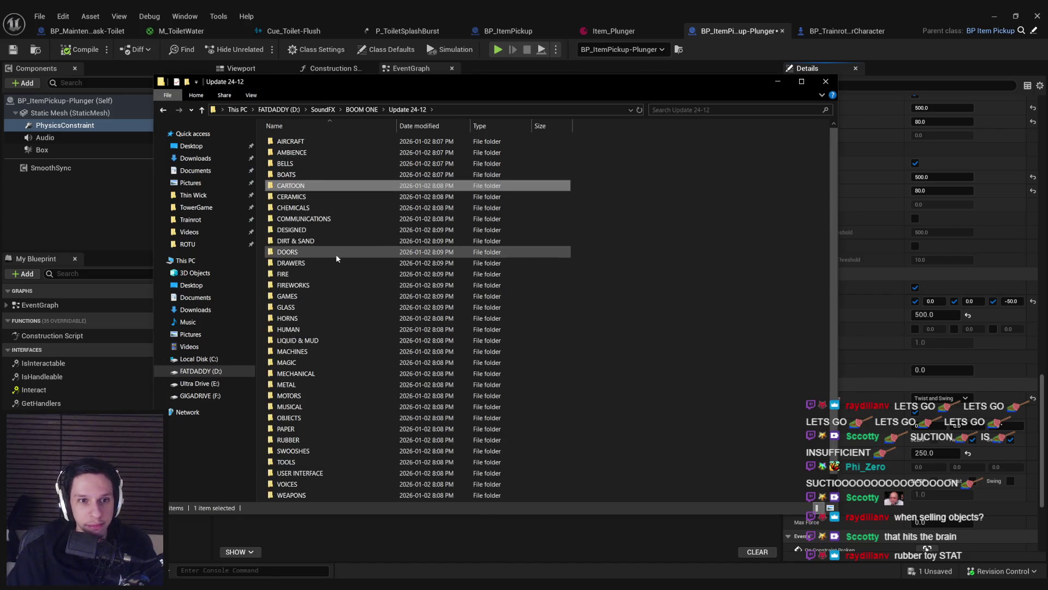
Step: Browse Update 24-12's RUBBER folder, then Update 25-02 > FOLEY > FEET
scroll(335, 254, down, 1)
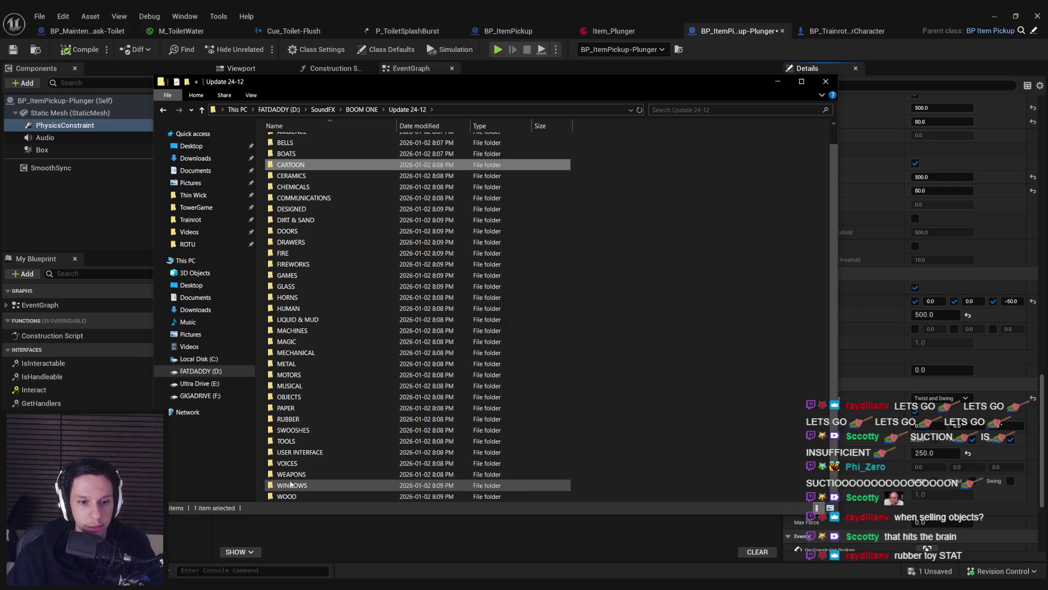
double_click(288, 418)
key(alt+Left)
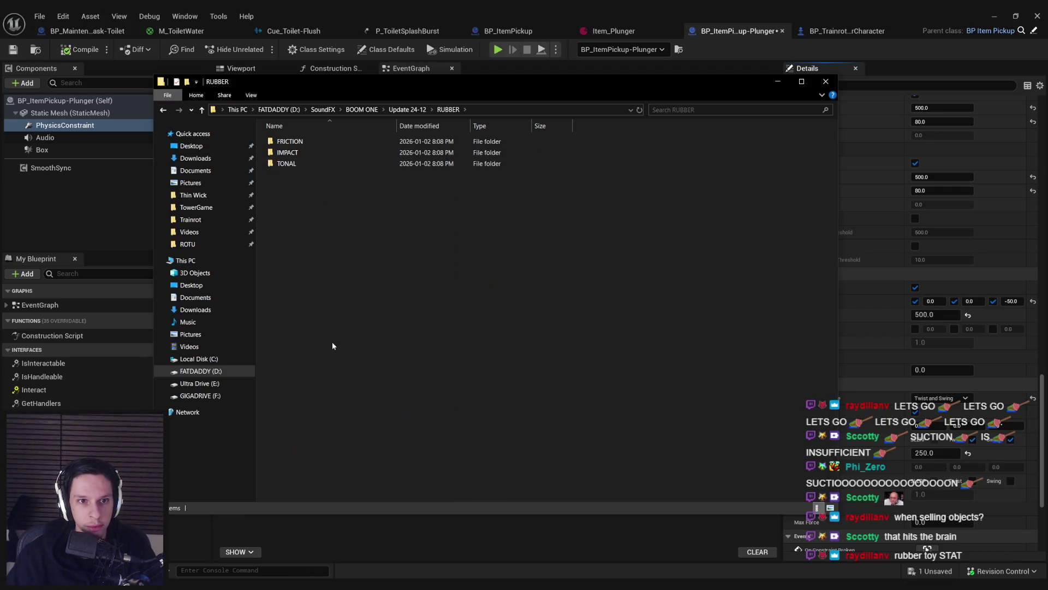
click(359, 110)
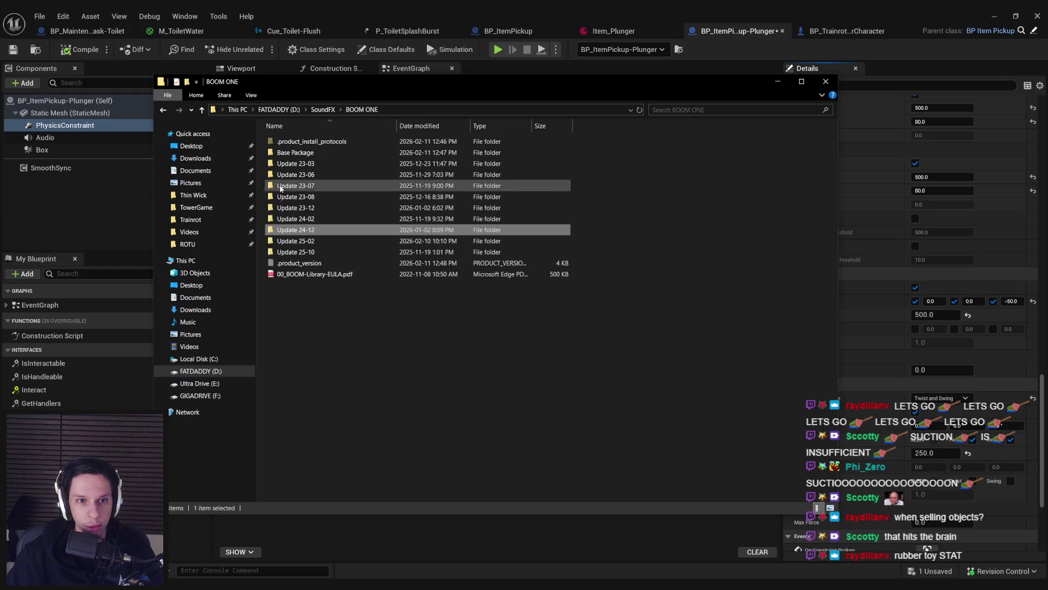
double_click(292, 234)
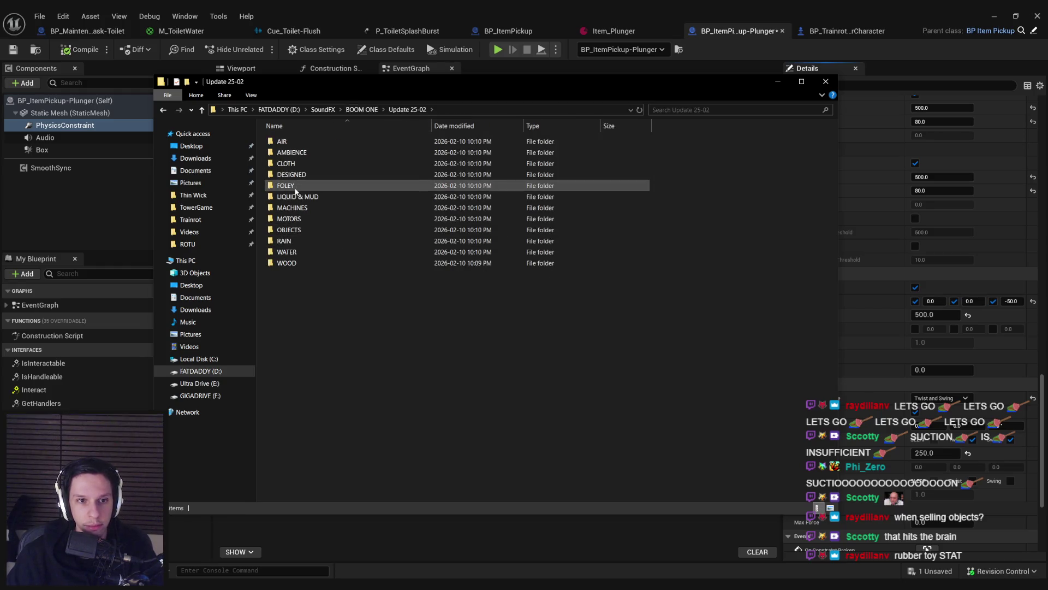
mouse_move(295, 190)
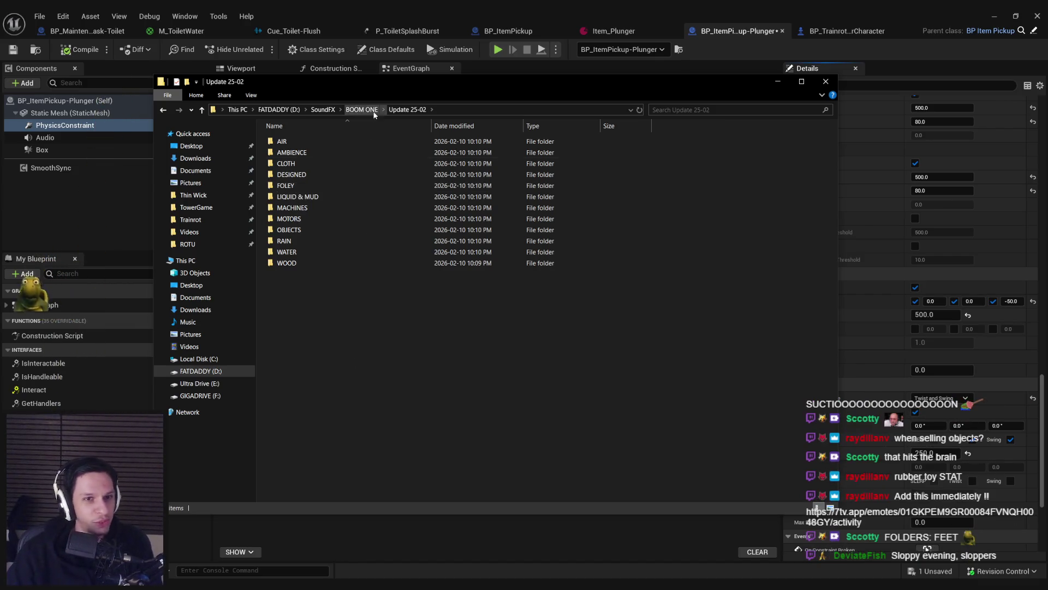
click(367, 110)
double_click(318, 241)
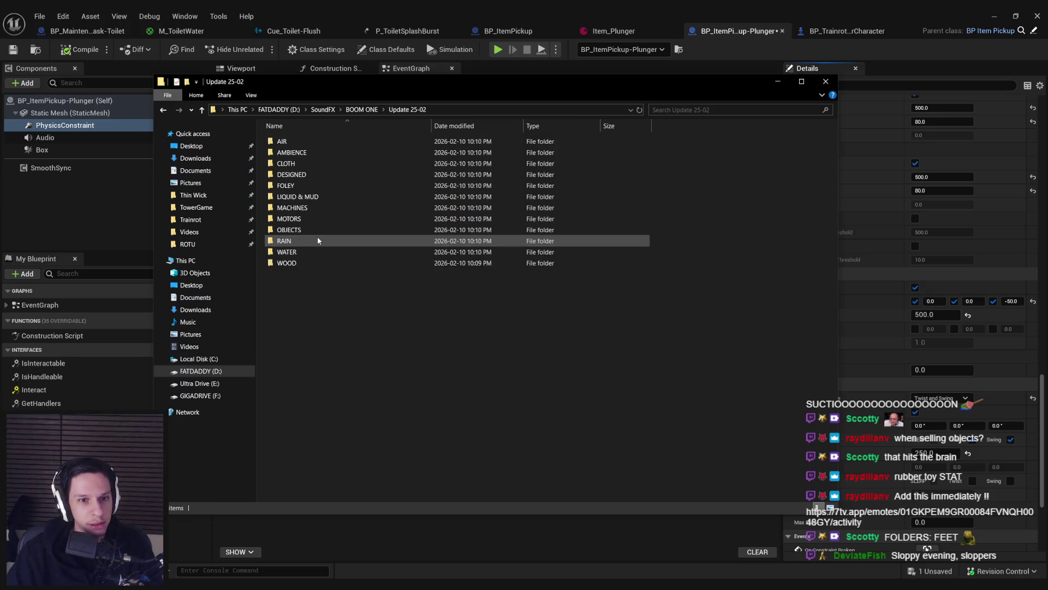
double_click(301, 187)
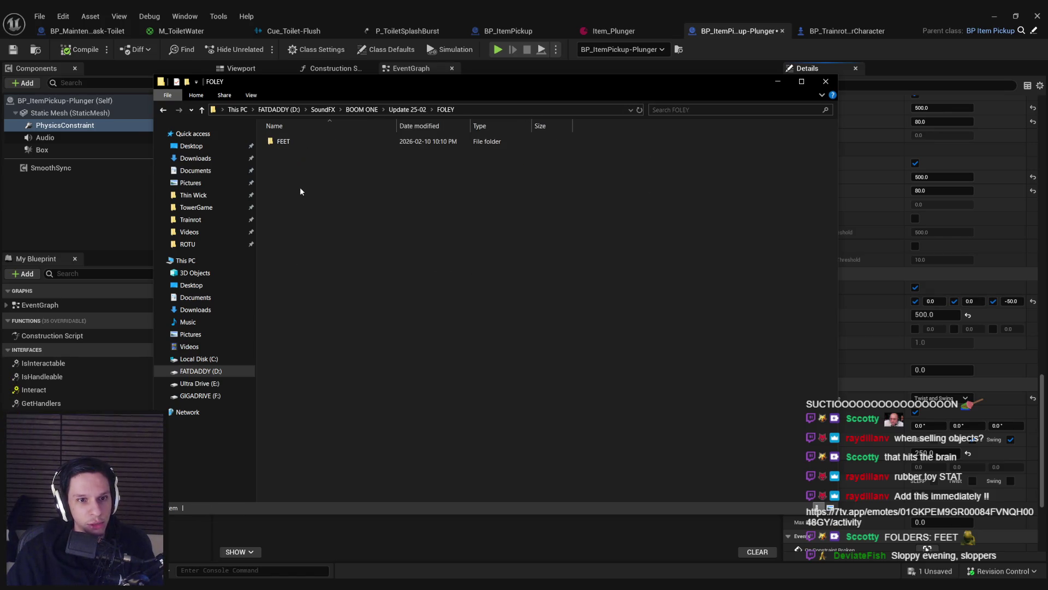
double_click(291, 143)
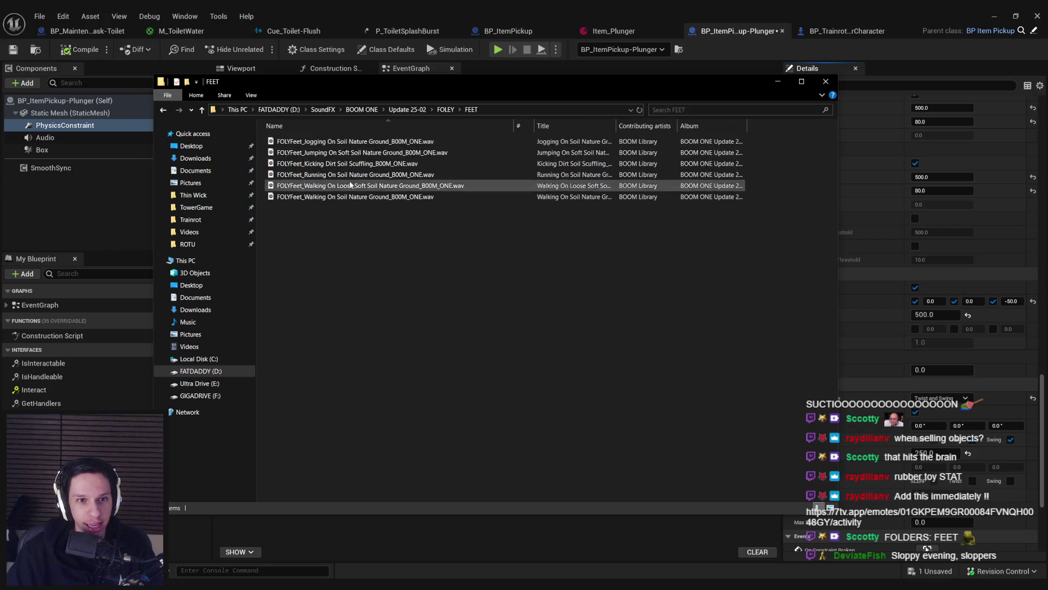
Step: Open Update 25-10 > FOLEY > MISC to list the Loot Drawer Search sounds
click(408, 109)
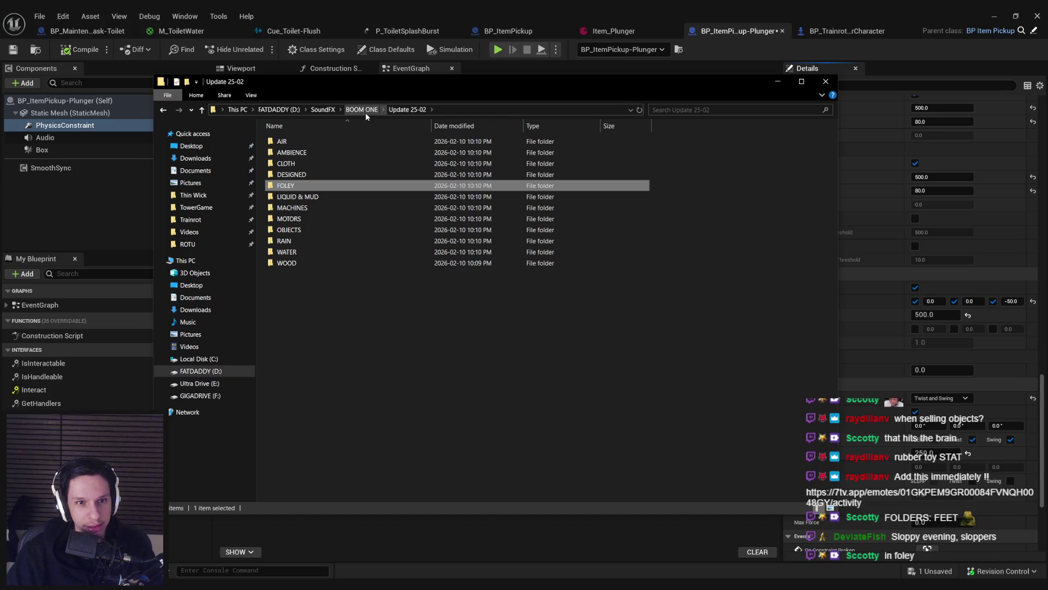
click(365, 109)
double_click(298, 240)
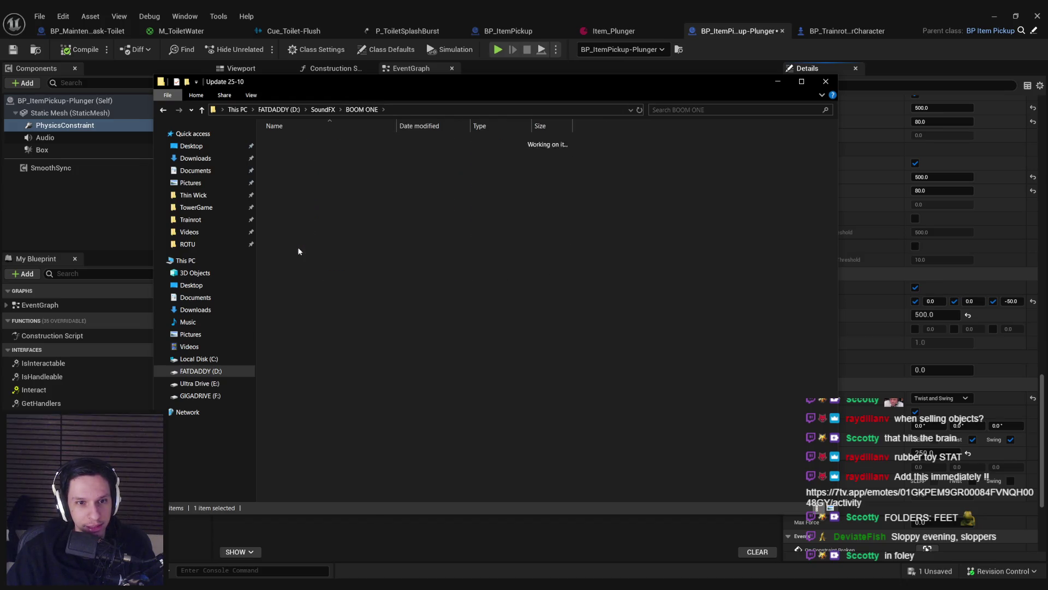
double_click(289, 163)
double_click(293, 140)
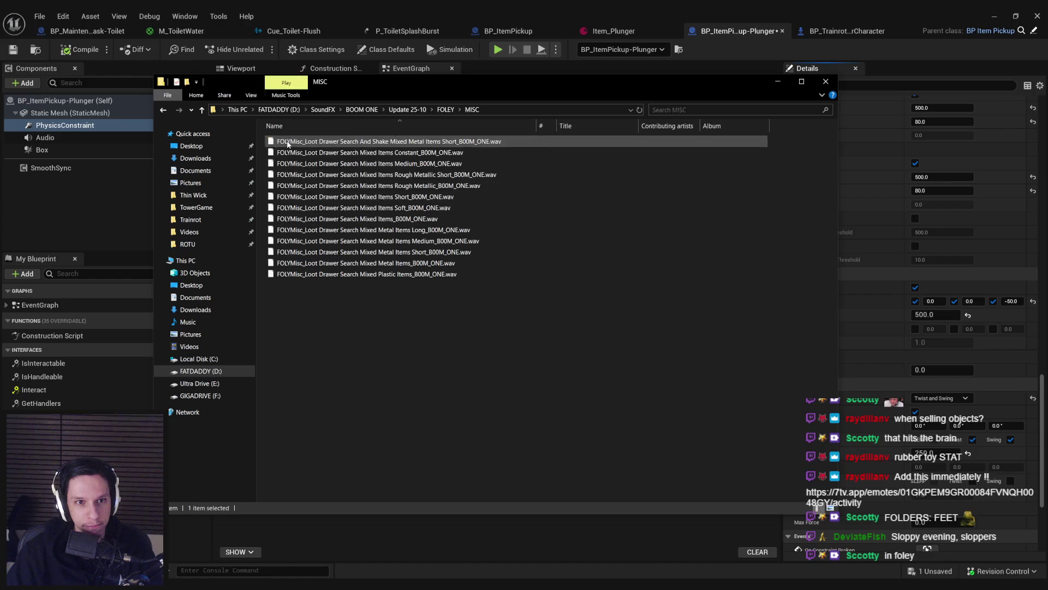
Step: Browse Update 25-10's OBJECTS > MISC sound folder and return to OBJECTS
key(alt+Up)
key(alt+Up)
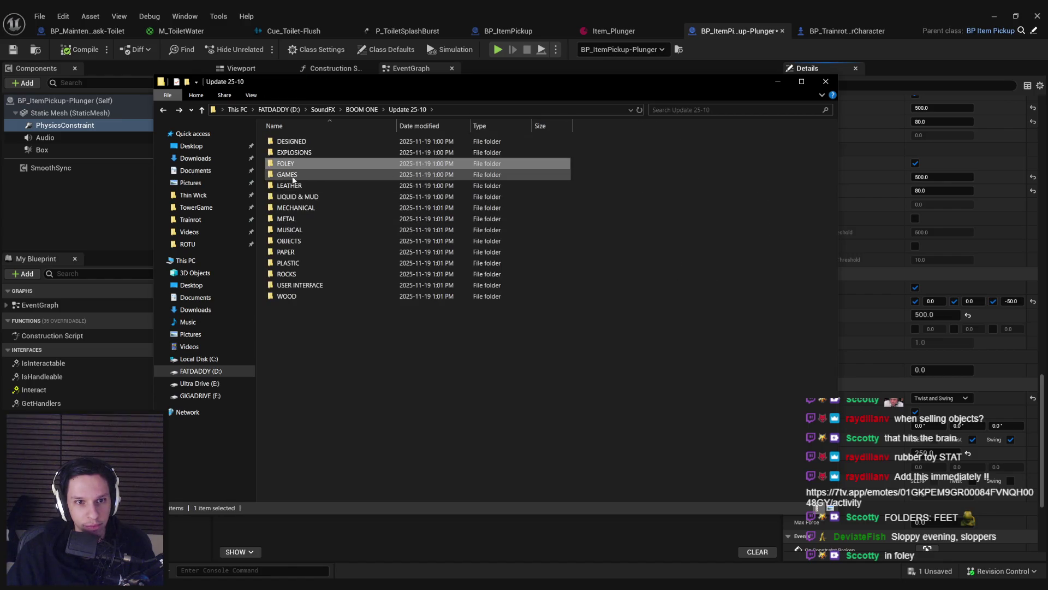
double_click(292, 244)
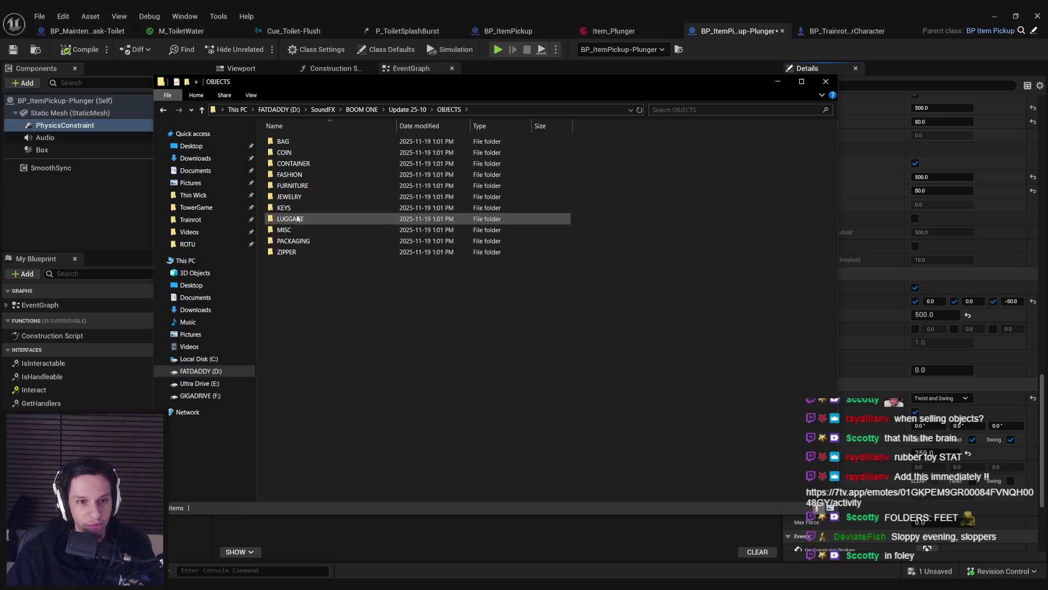
double_click(296, 231)
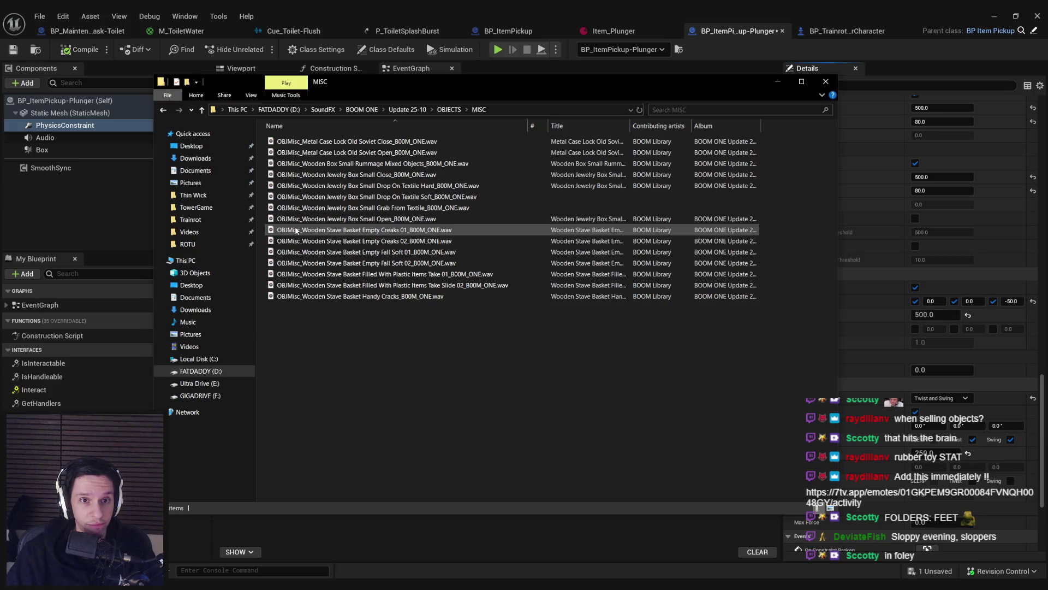
key(alt+Left)
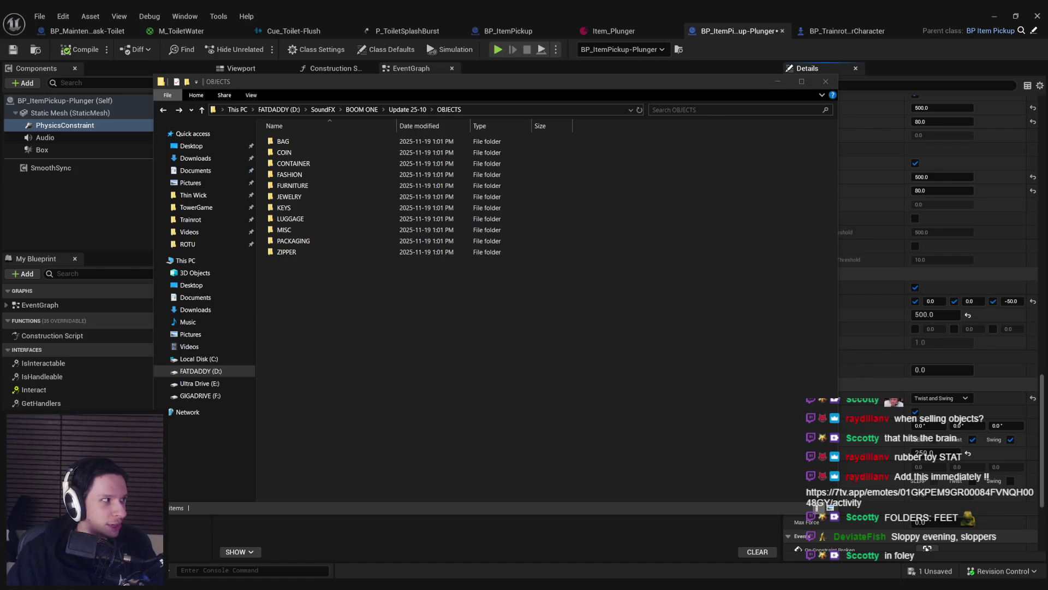
click(371, 352)
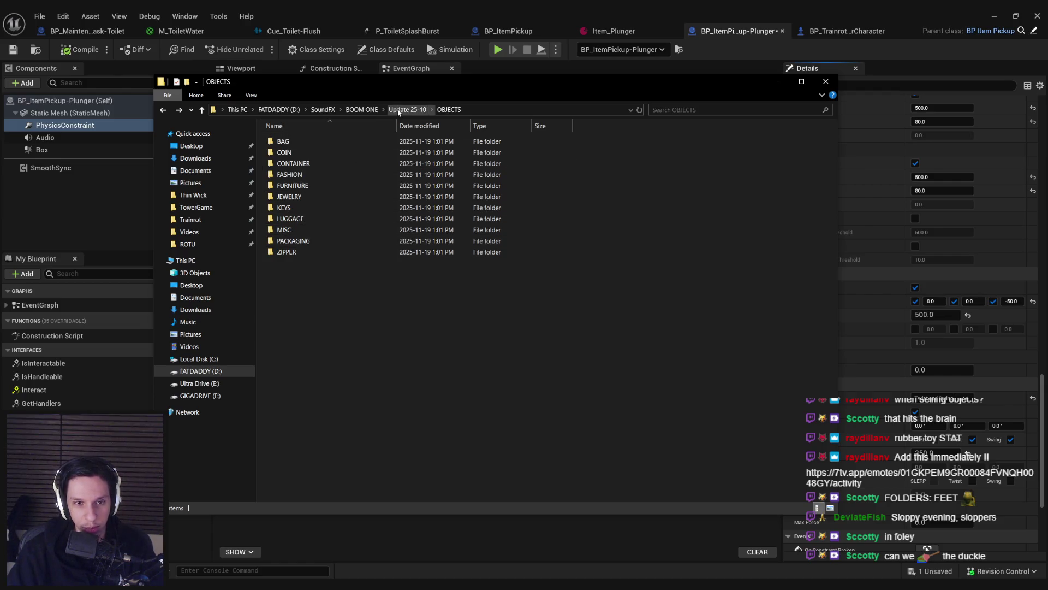
Step: Minimize Explorer, save the plunger Blueprint and start a new play session
click(808, 72)
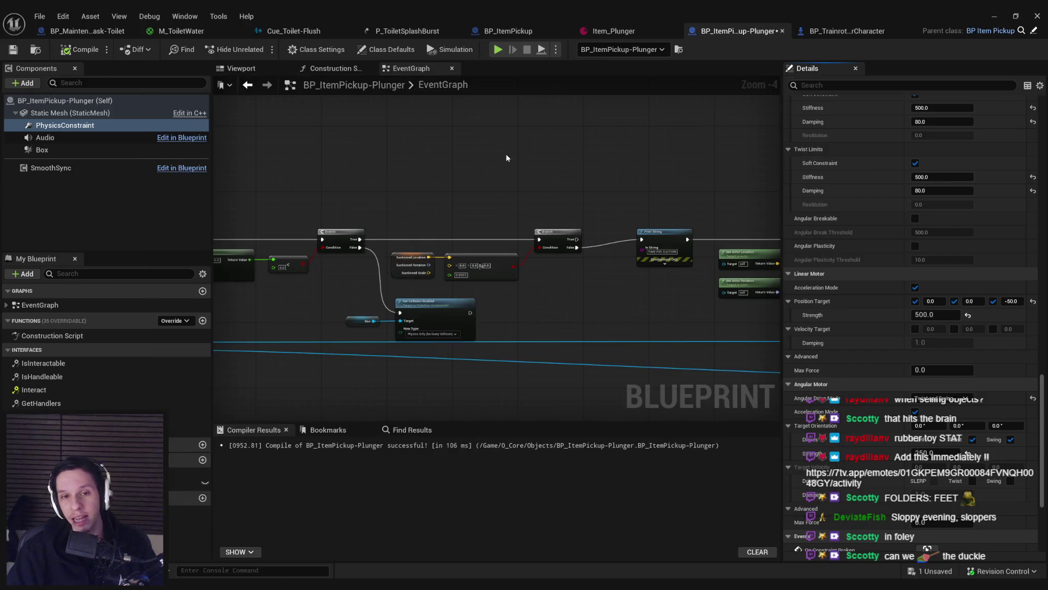
key(ctrl+s)
click(1002, 21)
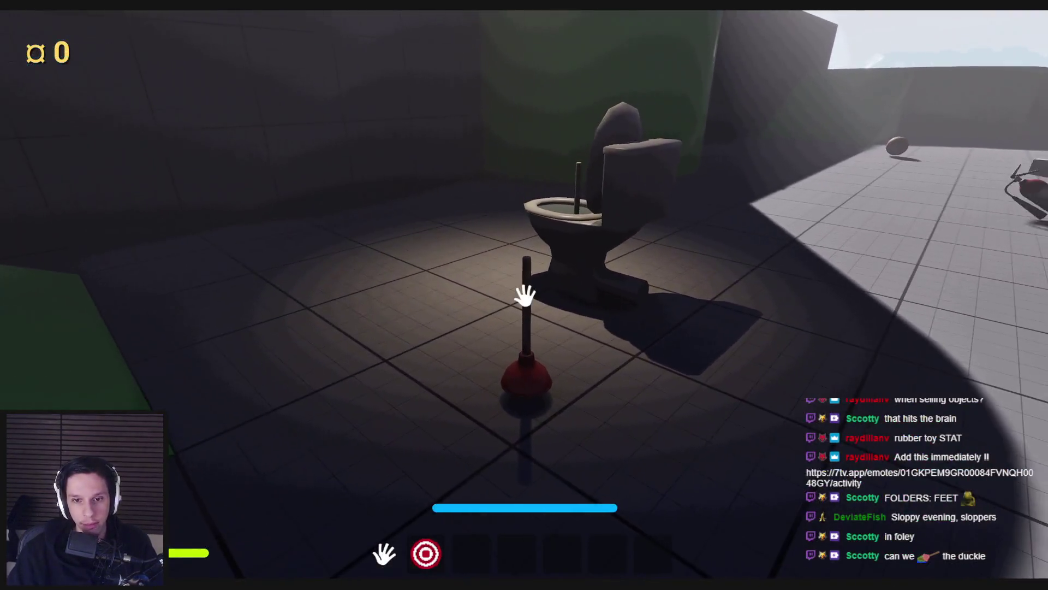
Step: In play mode, stick the plunger onto the black ball, carry and swing it, then release it by the extinguisher
click(524, 296)
mouse_move(204, 533)
mouse_down()
mouse_move(407, 374)
mouse_move(428, 250)
mouse_move(534, 237)
mouse_move(549, 33)
mouse_move(551, 219)
mouse_up()
mouse_move(525, 296)
mouse_down()
mouse_move(657, 394)
mouse_move(524, 295)
mouse_move(475, 317)
mouse_move(490, 323)
mouse_move(524, 295)
mouse_up()
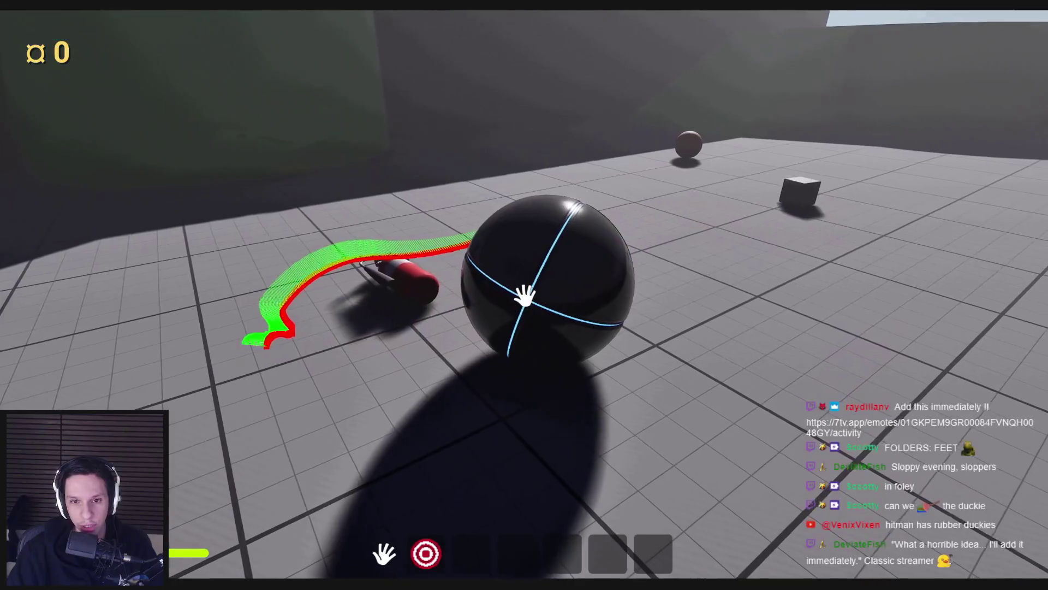
mouse_move(519, 322)
mouse_down()
mouse_move(516, 365)
mouse_move(527, 377)
mouse_move(526, 267)
mouse_up()
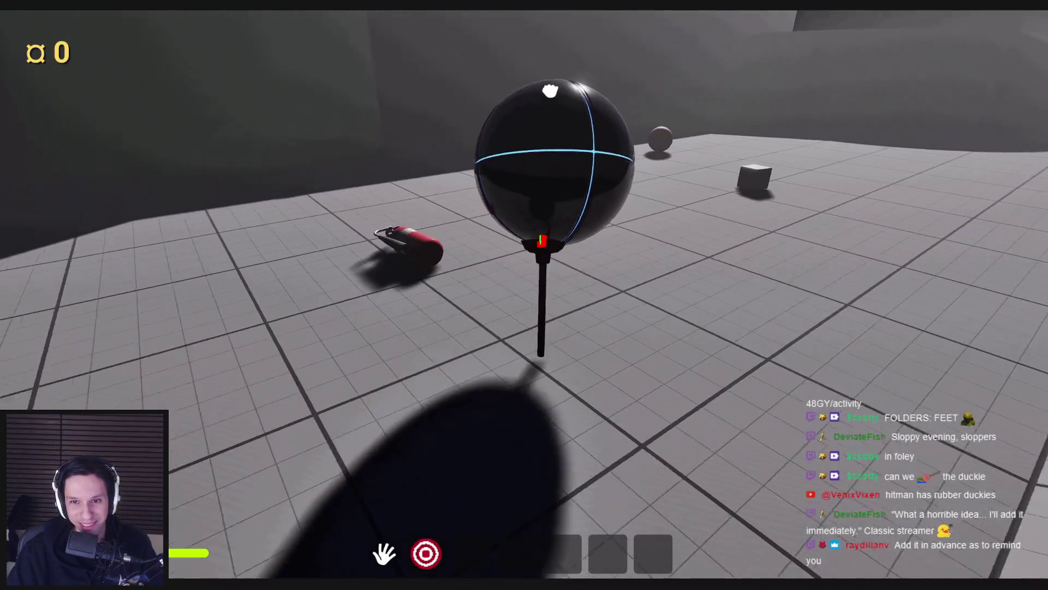
mouse_move(550, 91)
mouse_down()
mouse_move(705, 87)
mouse_move(524, 295)
mouse_up()
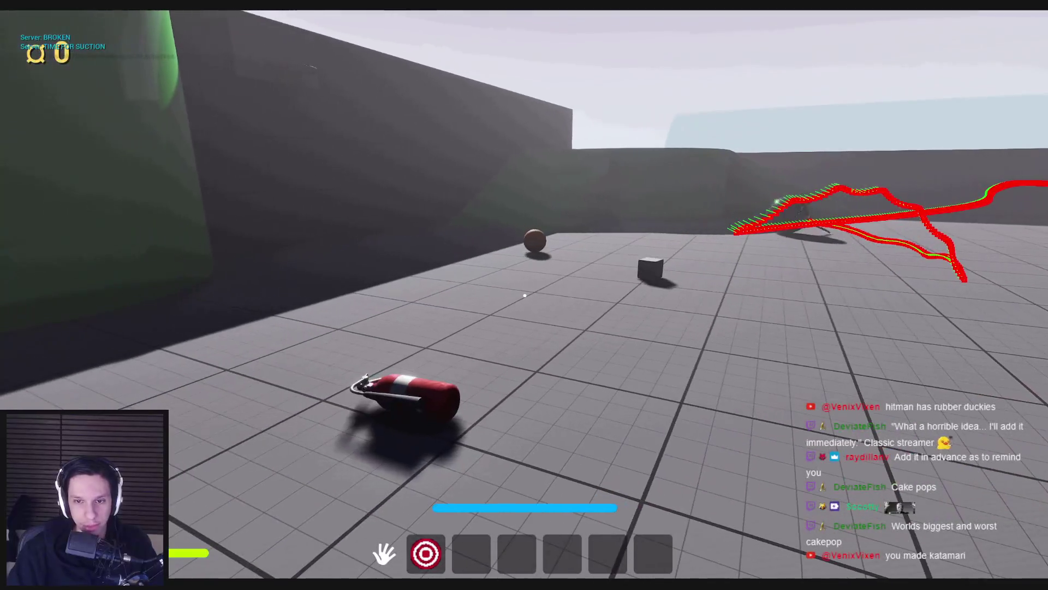
key(Escape)
Step: Replay the level, grab the plunger again, then end the session
key(alt+p)
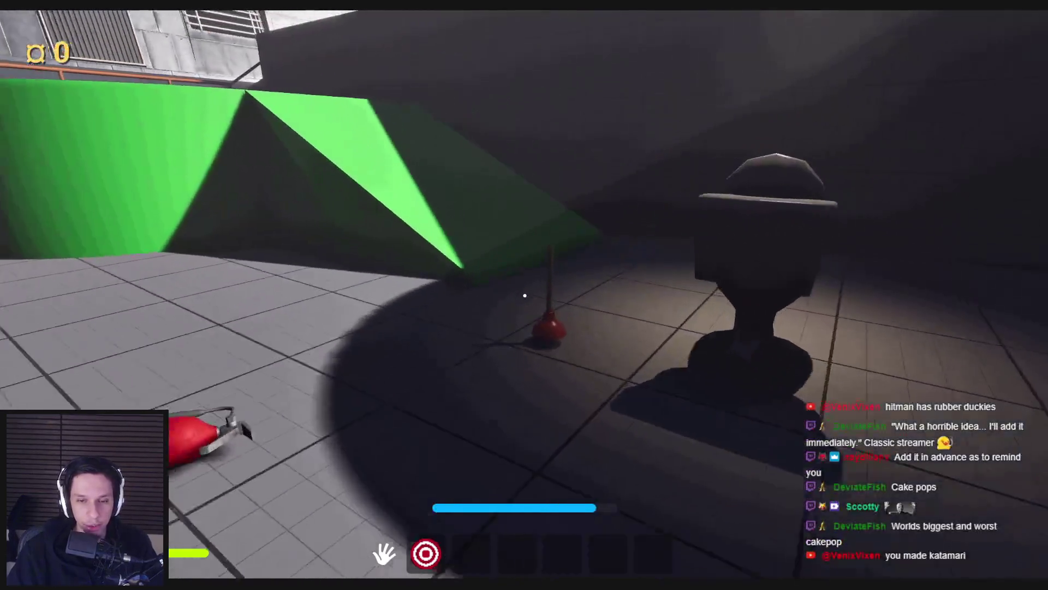
mouse_move(524, 295)
mouse_down()
mouse_move(593, 282)
mouse_move(152, 347)
mouse_move(180, 363)
mouse_move(525, 295)
mouse_up()
key(Escape)
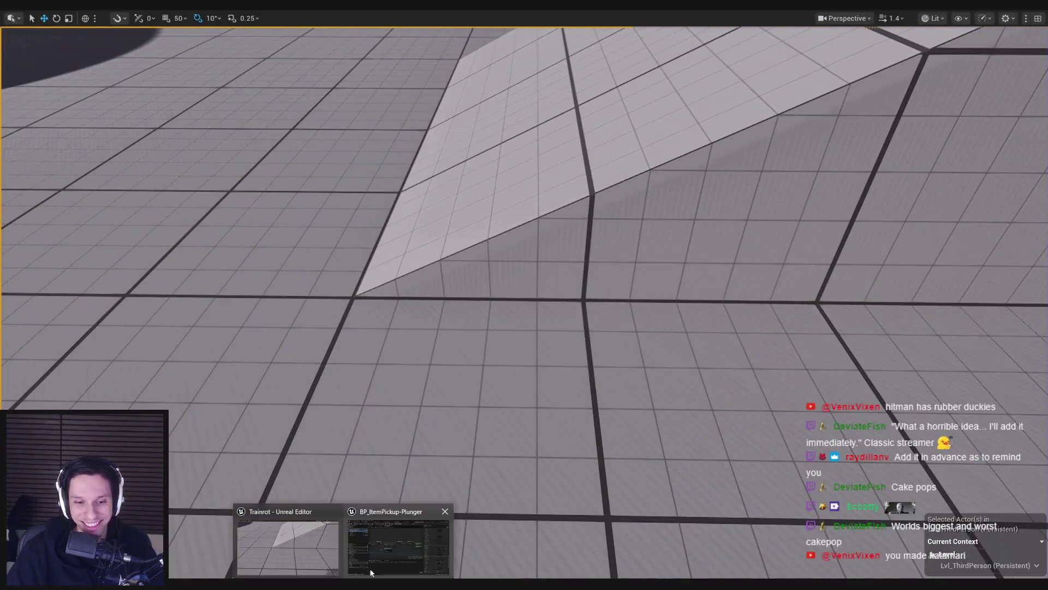
Step: In the plunger Blueprint's Event Graph, add a Detach From Actor node after the SET node
click(371, 572)
scroll(709, 240, up, 8)
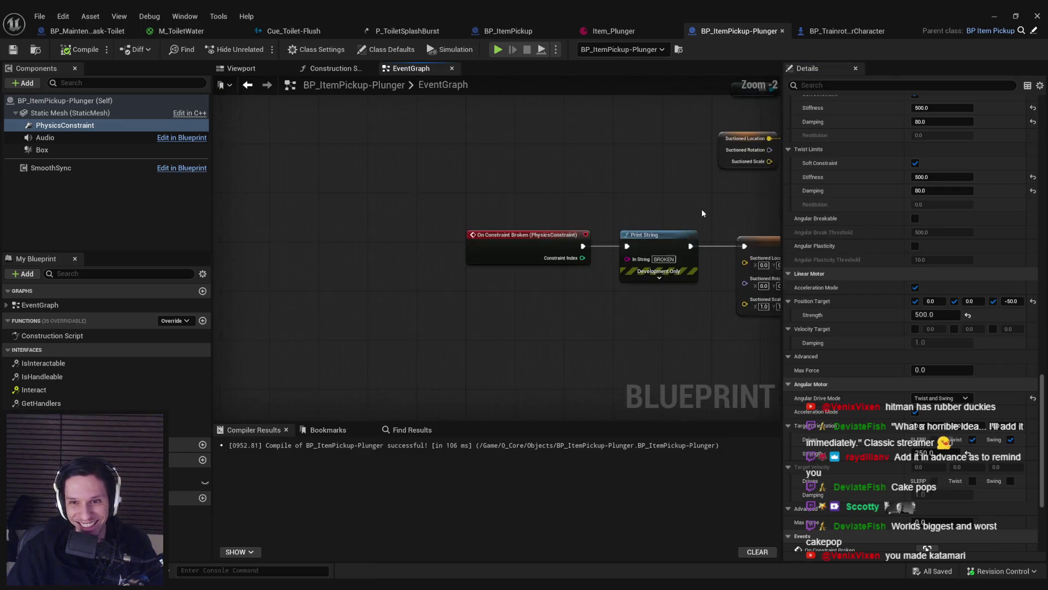
drag(504, 240, 583, 242)
text(detach)
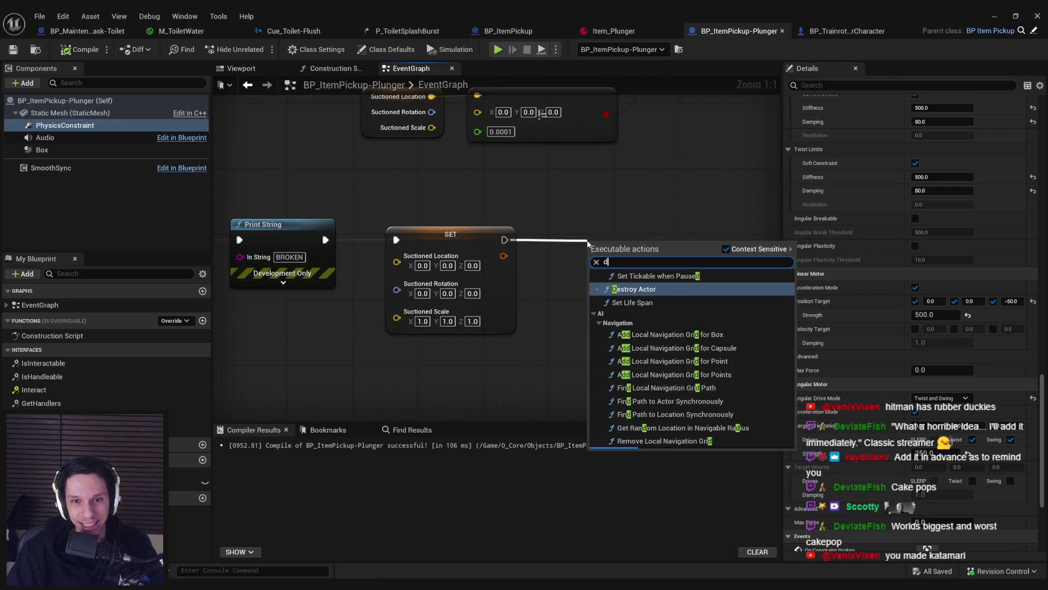
key(Return)
Step: Set the Detach From Actor Location and Rotation Rules to Keep World
click(676, 286)
click(671, 309)
click(675, 315)
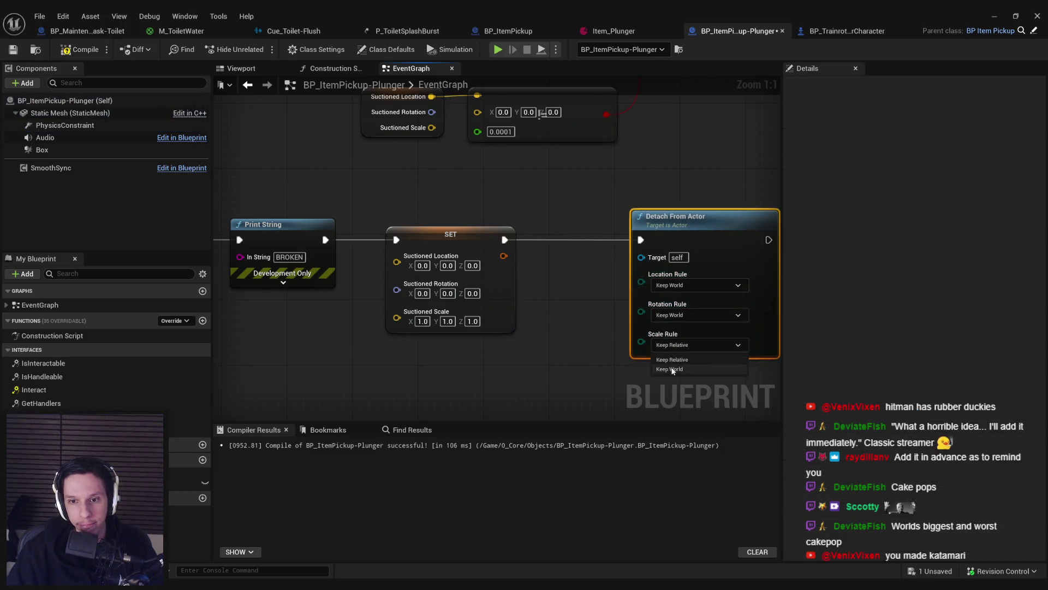
click(995, 15)
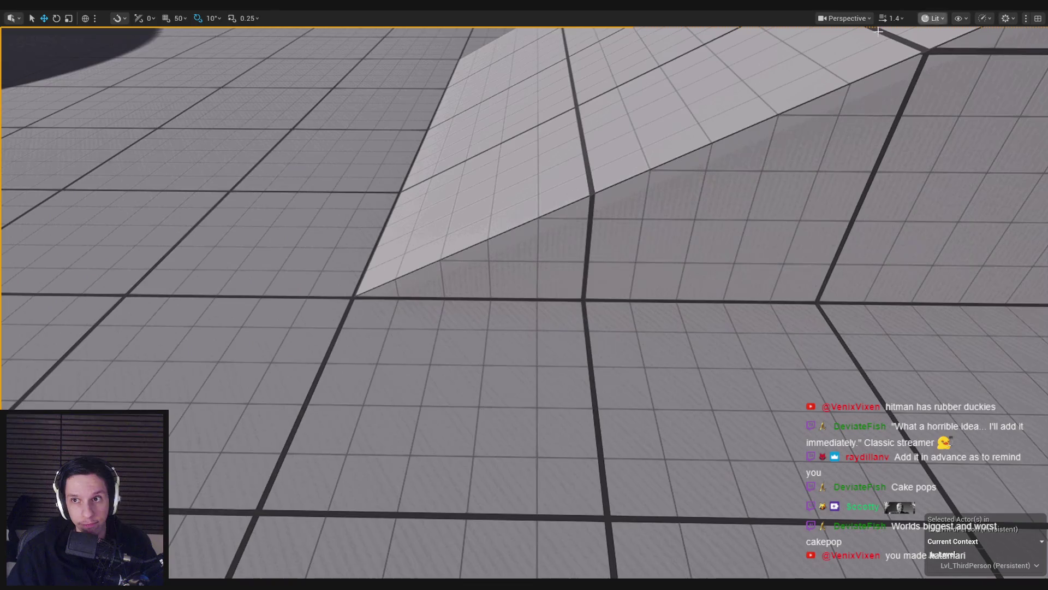